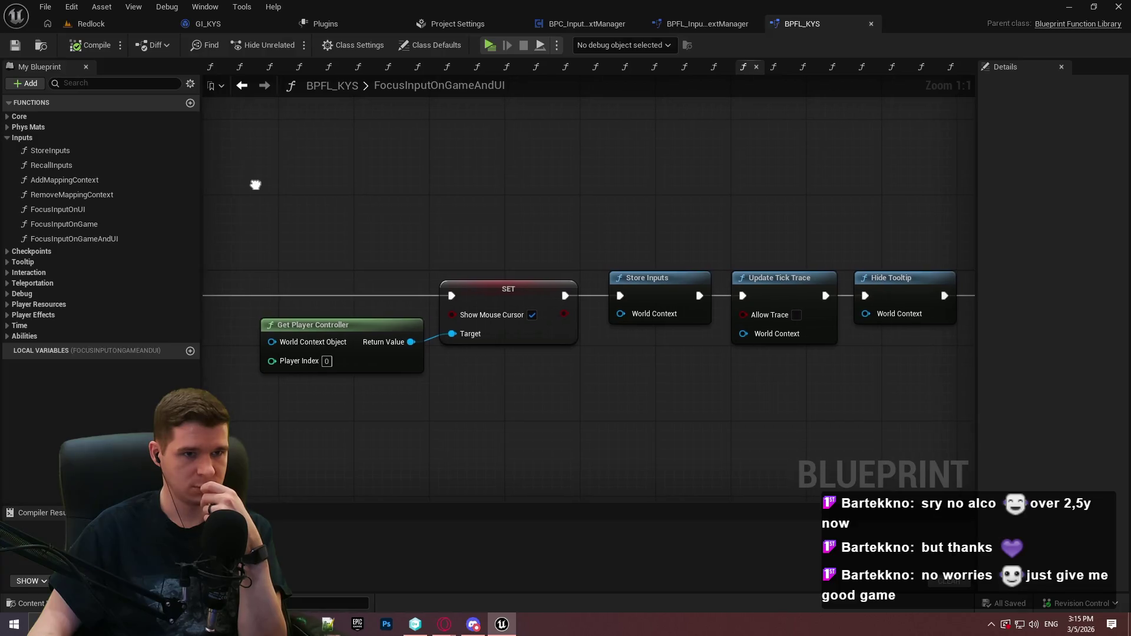
Float BPFL_KYS in its own window and look into the InputMappingContextManager plugin's Content folder
mouse_move(788, 29)
left_mouse_down()
mouse_move(713, 139)
mouse_move(861, 146)
left_mouse_up()
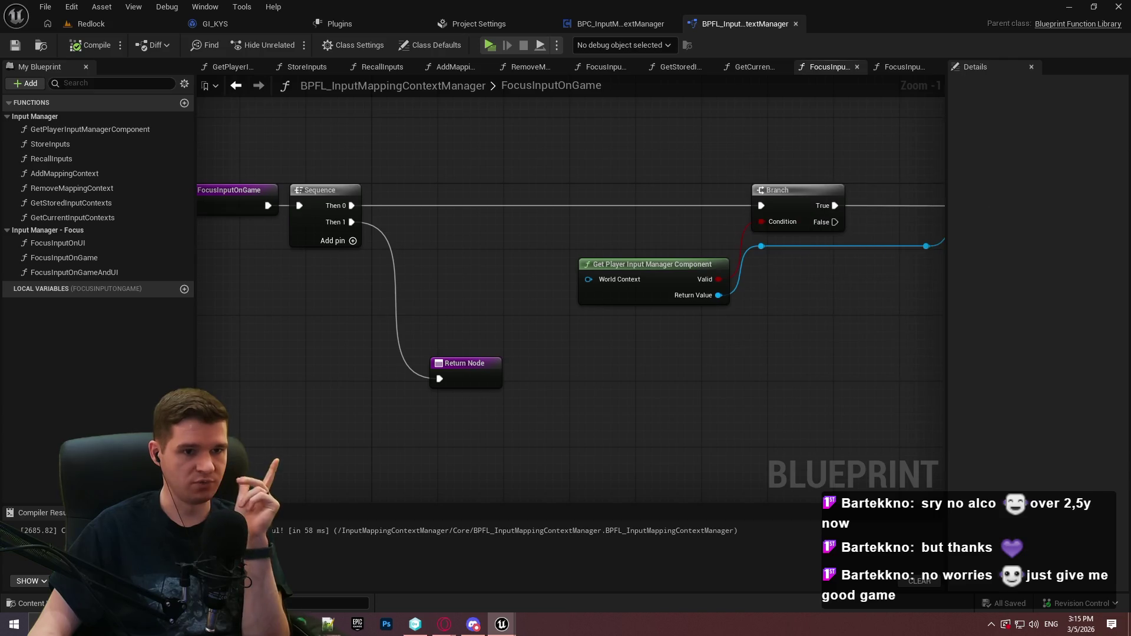
left_click(92, 24)
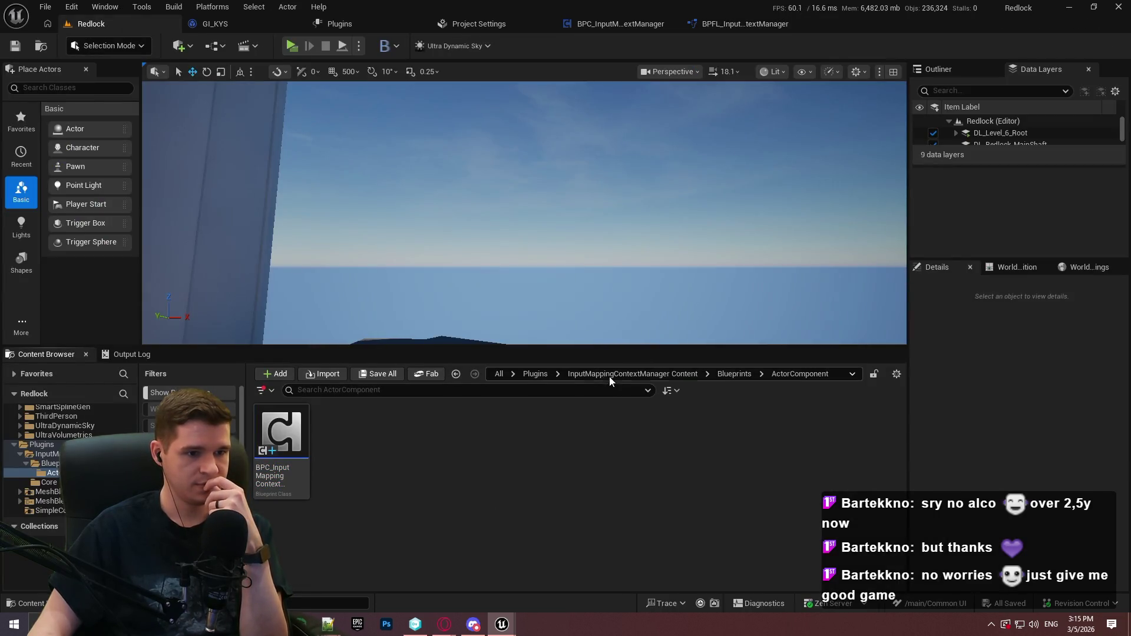
left_click(535, 374)
double_click(282, 454)
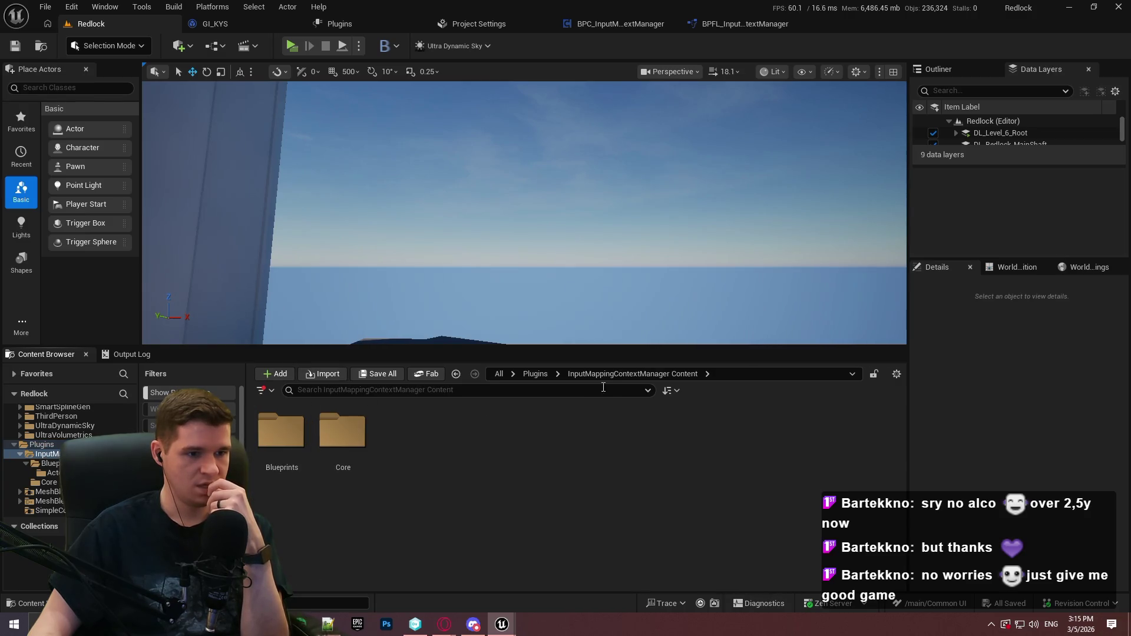
left_click(535, 374)
Browse from All to Content > AdvancedLocomotionV4 > Blueprints > CharacterLogic
left_click(499, 374)
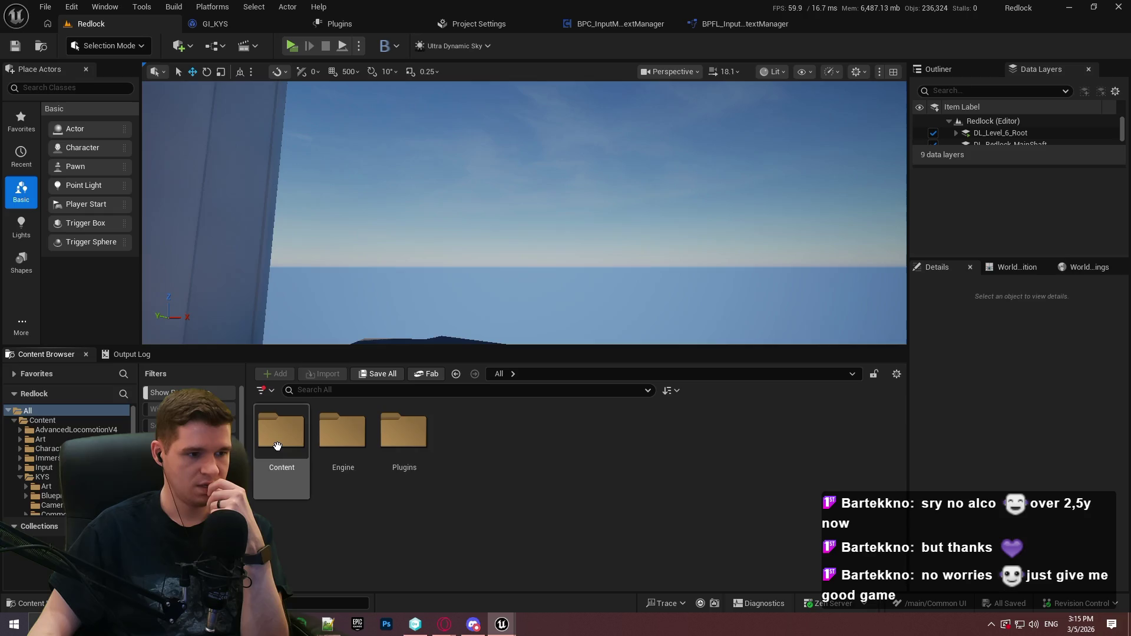
double_click(281, 430)
double_click(282, 435)
double_click(339, 434)
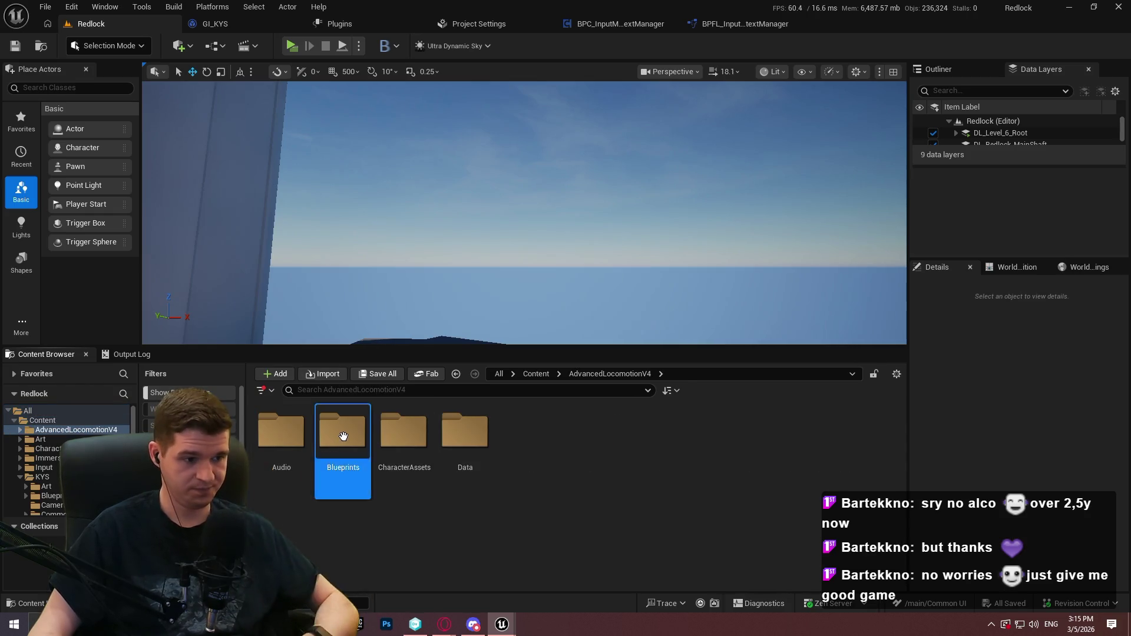
double_click(465, 436)
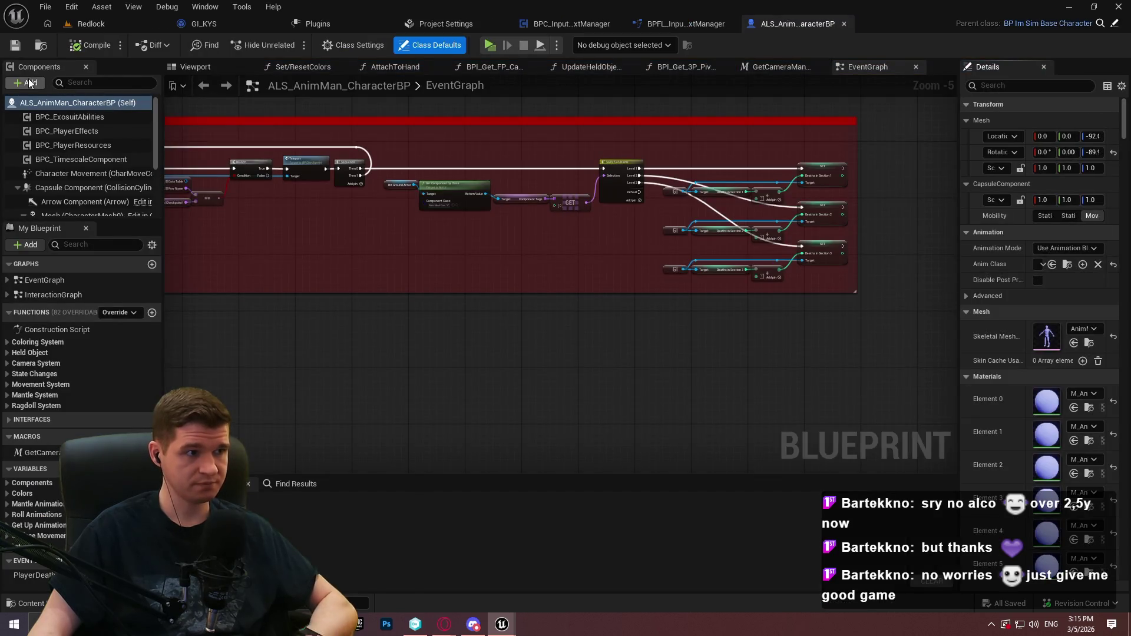
Add a BPC_InputMappingContextManager component to the character, then compile and save
left_click(27, 83)
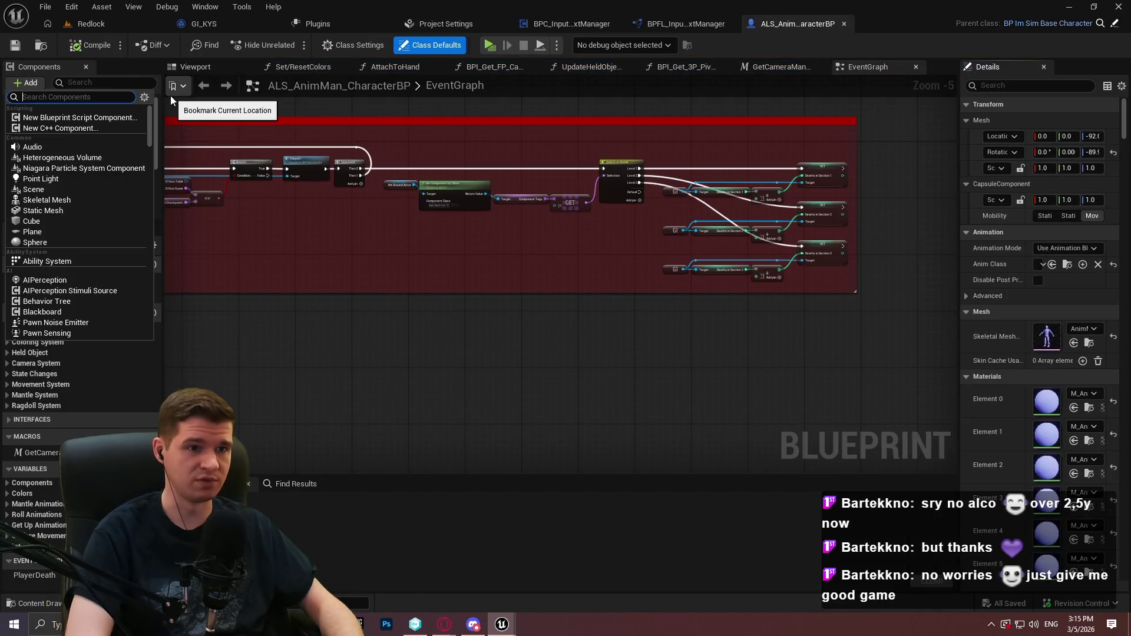
type("input")
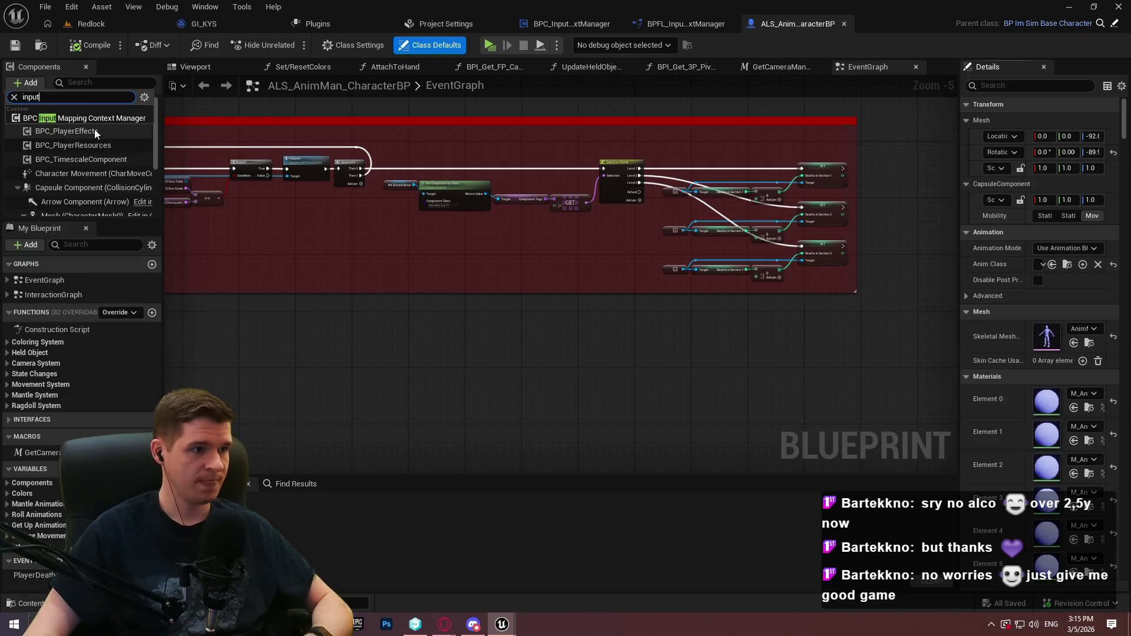
left_click(88, 118)
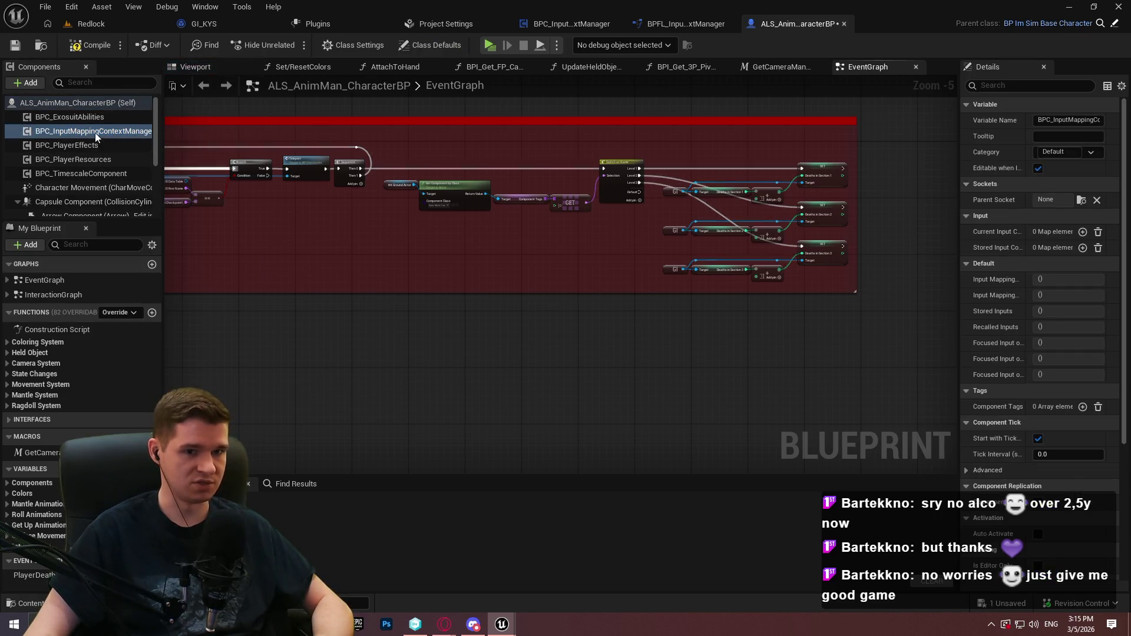
left_click(15, 46)
left_click(597, 447)
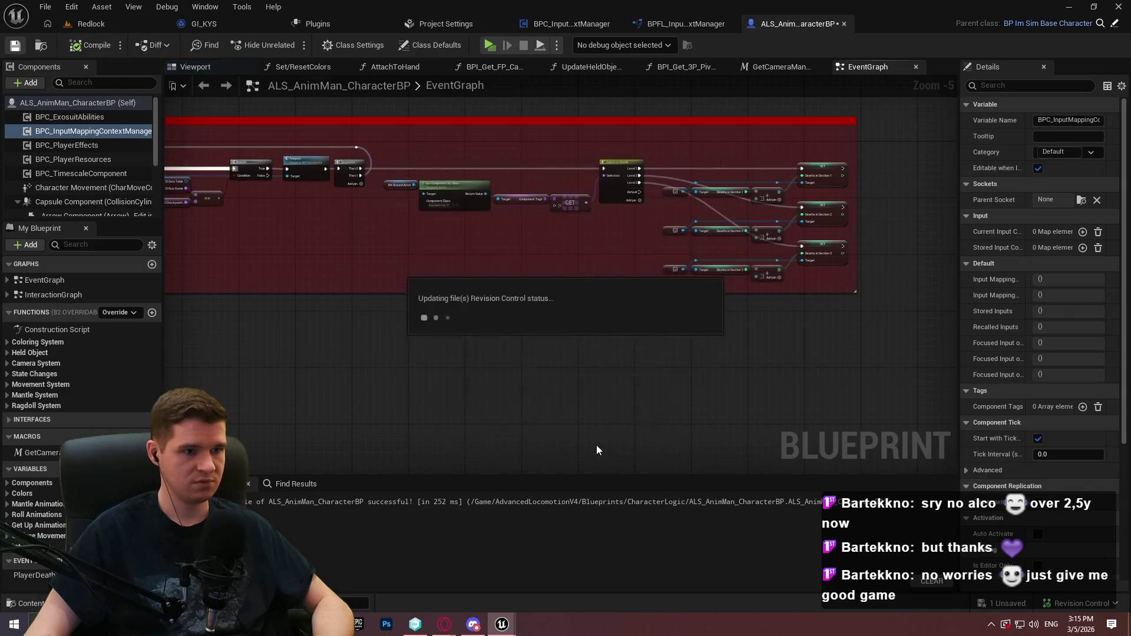
Clear the component selection and pan the event graph to empty space for a new node
scroll(386, 306, "down", 3)
scroll(558, 320, "up", 3)
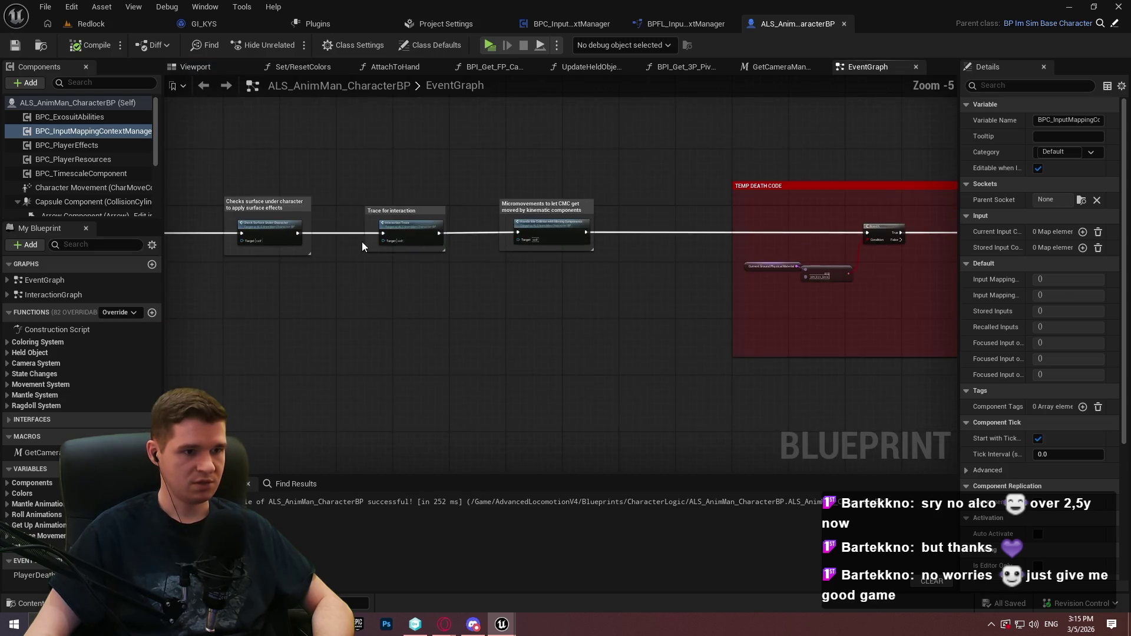
scroll(356, 239, "up", 5)
scroll(337, 259, "down", 1)
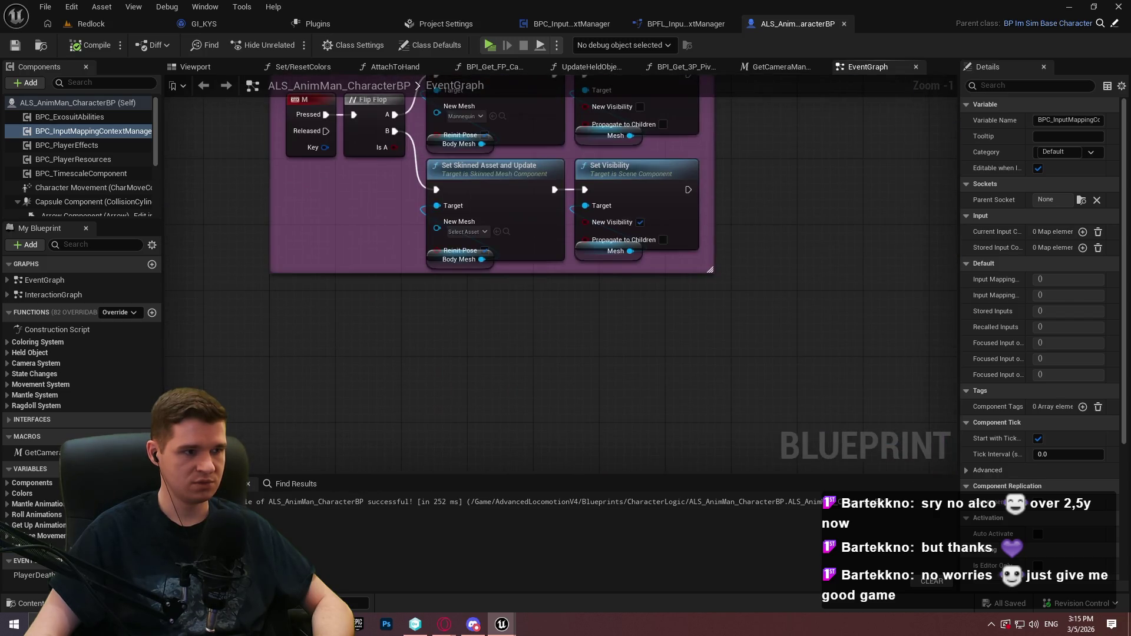
left_click(330, 277)
scroll(583, 373, "down", 5)
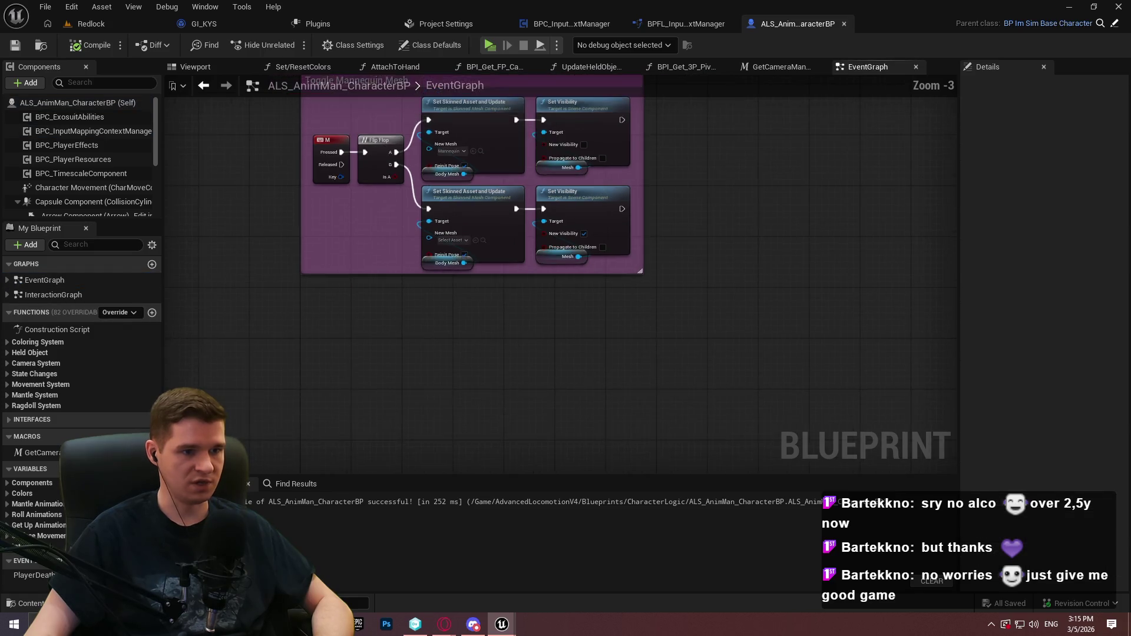
scroll(286, 278, "down", 2)
scroll(220, 242, "up", 3)
scroll(260, 266, "down", 2)
scroll(304, 252, "down", 1)
scroll(451, 175, "up", 6)
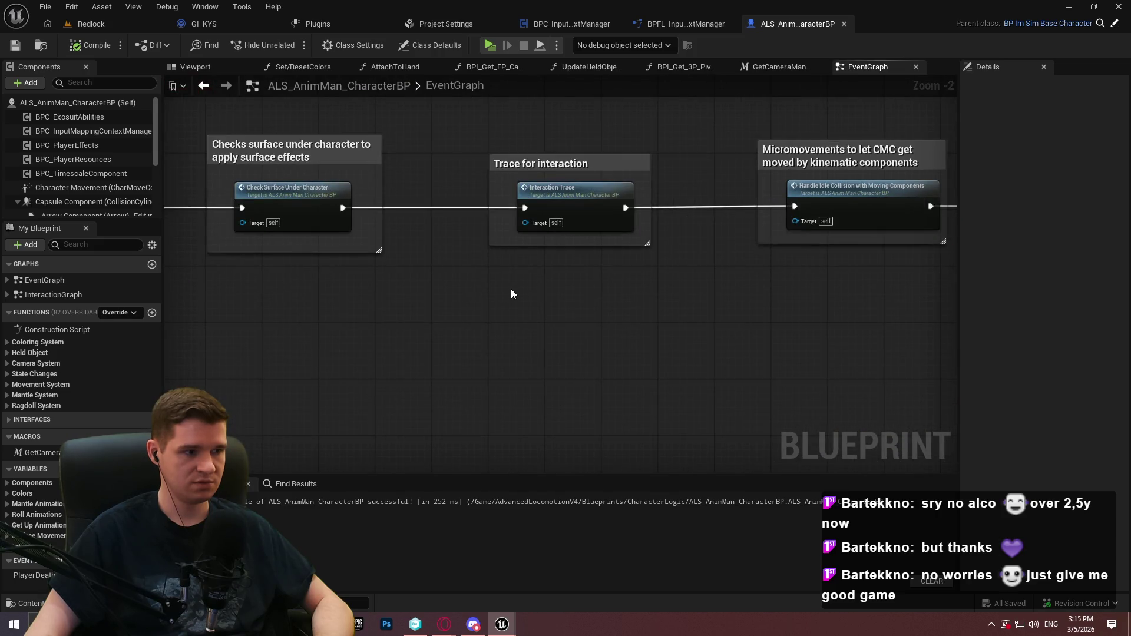
mouse_move(505, 299)
left_mouse_down()
mouse_move(995, 335)
mouse_move(1119, 330)
mouse_move(704, 271)
left_mouse_up()
right_click(630, 288)
Try placing BeginPlay nodes, deleting the wrong On Begin Play and the misplaced Event BeginPlay
type("beg")
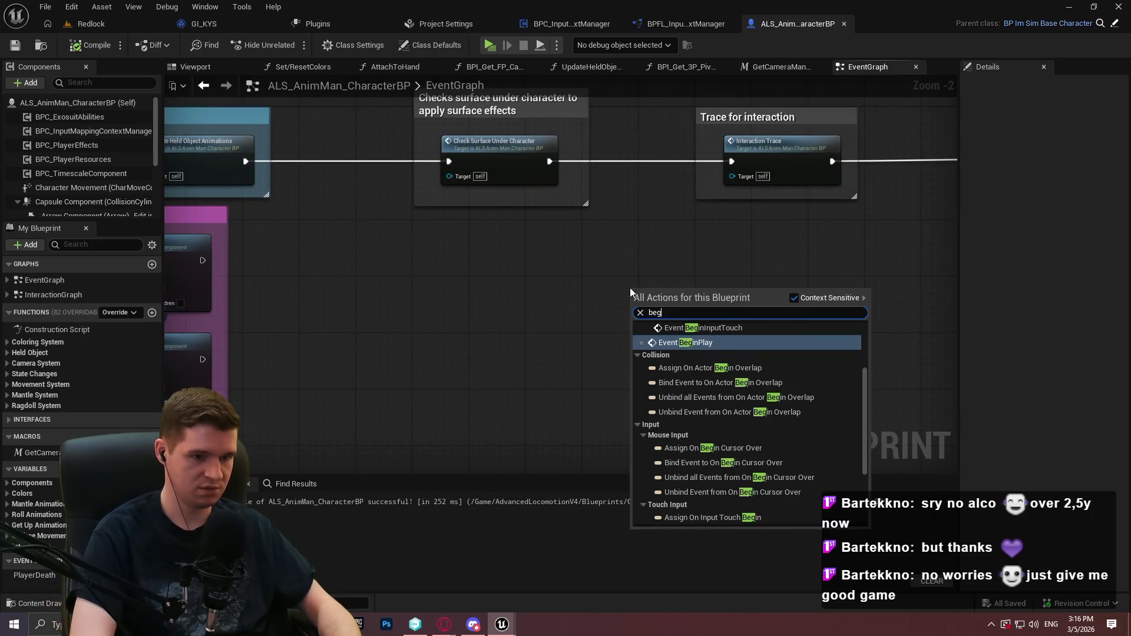
type("in play")
key("Return")
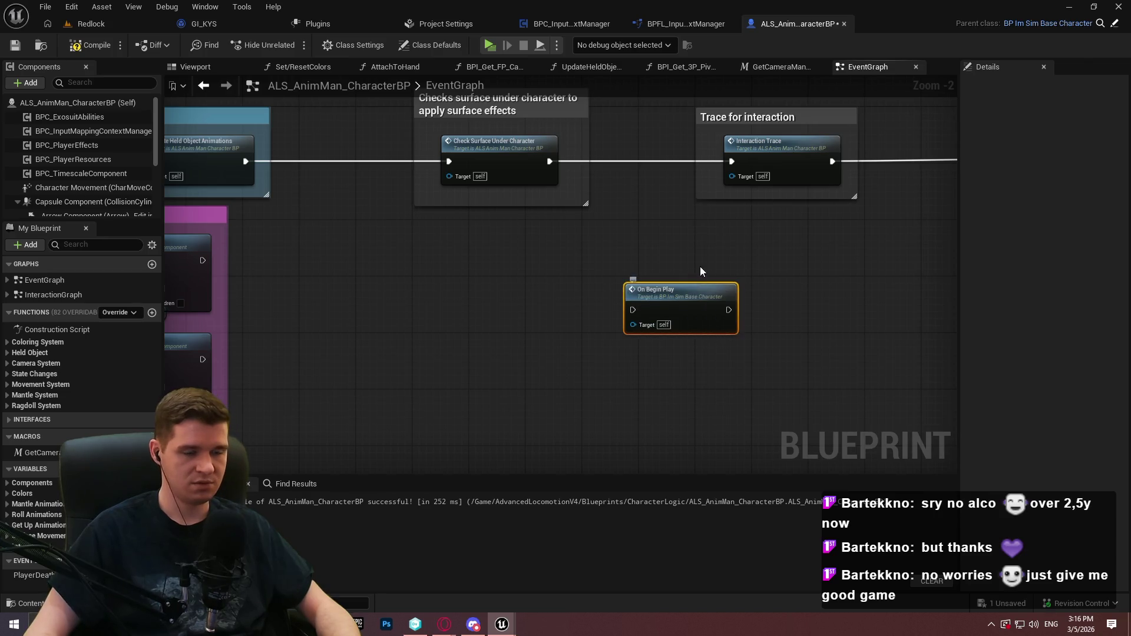
key("Delete")
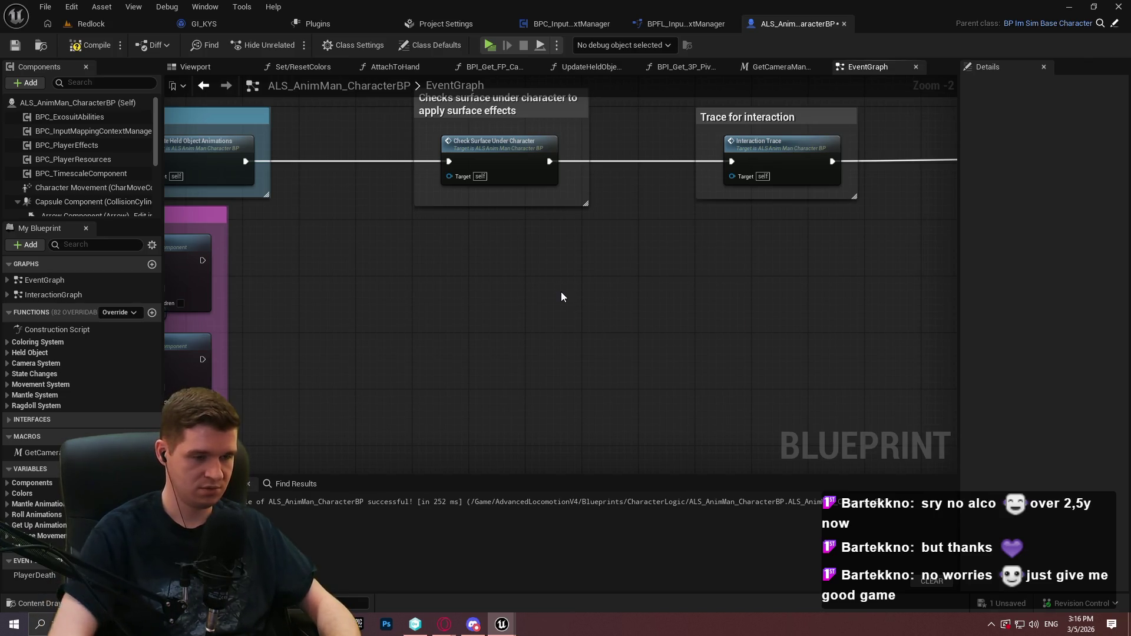
right_click(511, 285)
type("begin play")
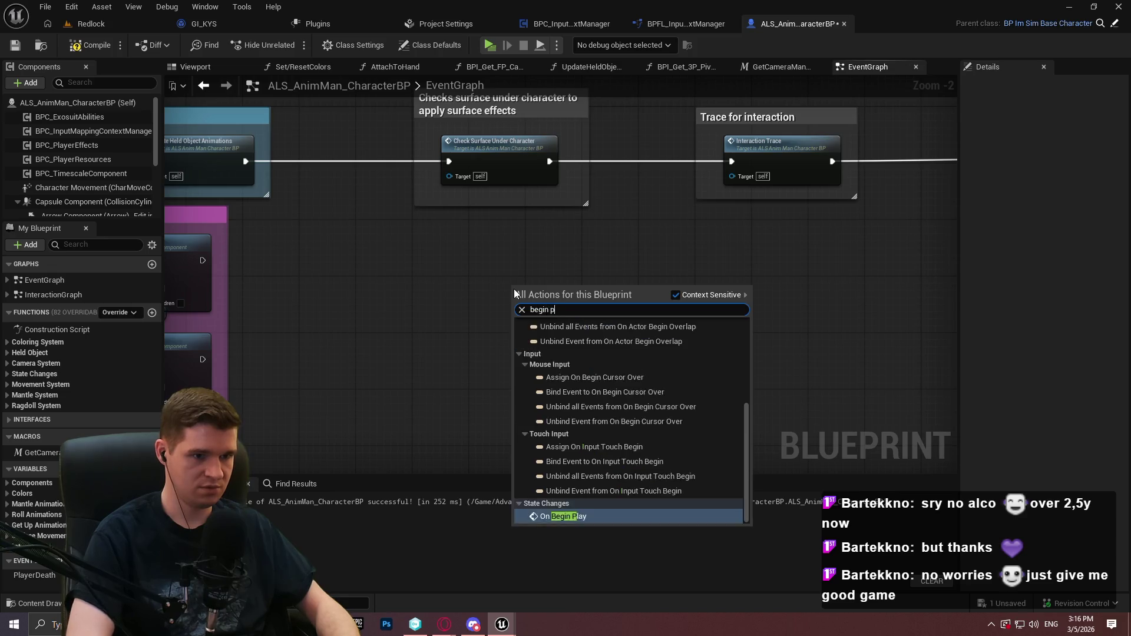
left_click(557, 360)
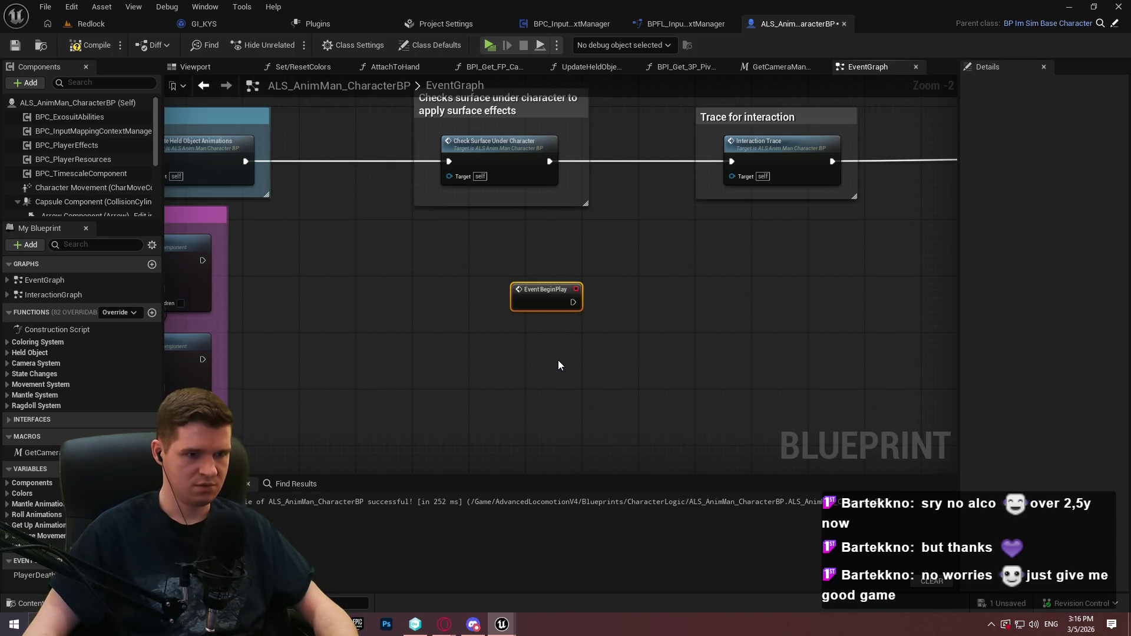
mouse_move(598, 280)
left_mouse_down()
mouse_move(487, 348)
mouse_move(716, 273)
left_mouse_up()
key("Delete")
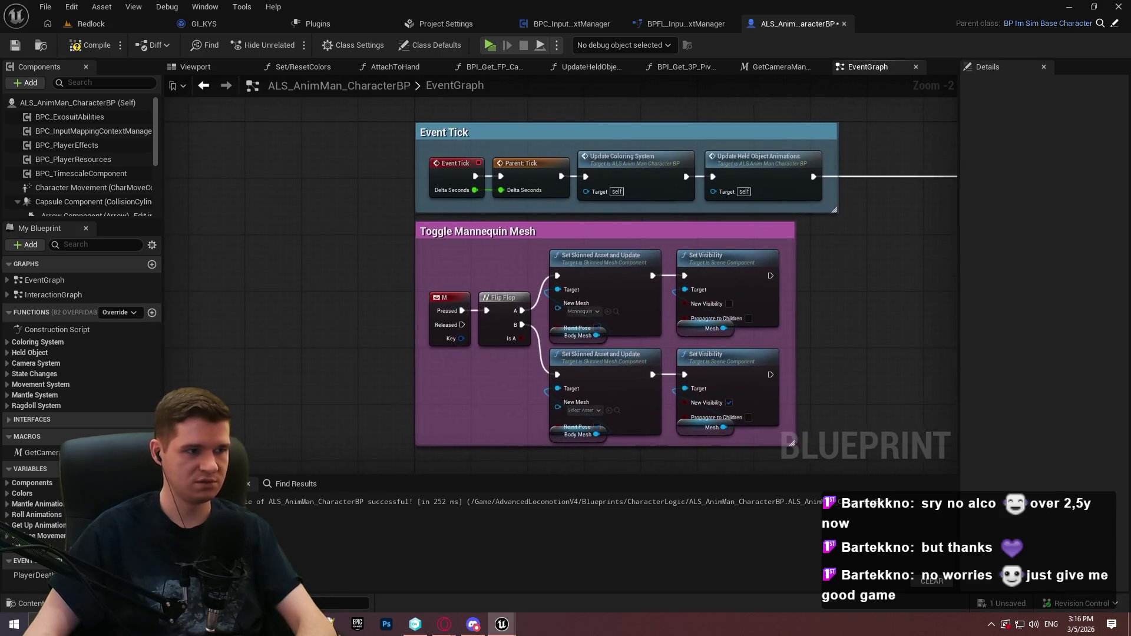
Scroll to the IMPORTANT!!! comment, save, and pan to empty space above Event Tick
scroll(716, 272, "down", 1)
mouse_move(618, 250)
left_mouse_down()
mouse_move(532, 354)
mouse_move(38, 68)
left_mouse_up()
left_click(15, 45)
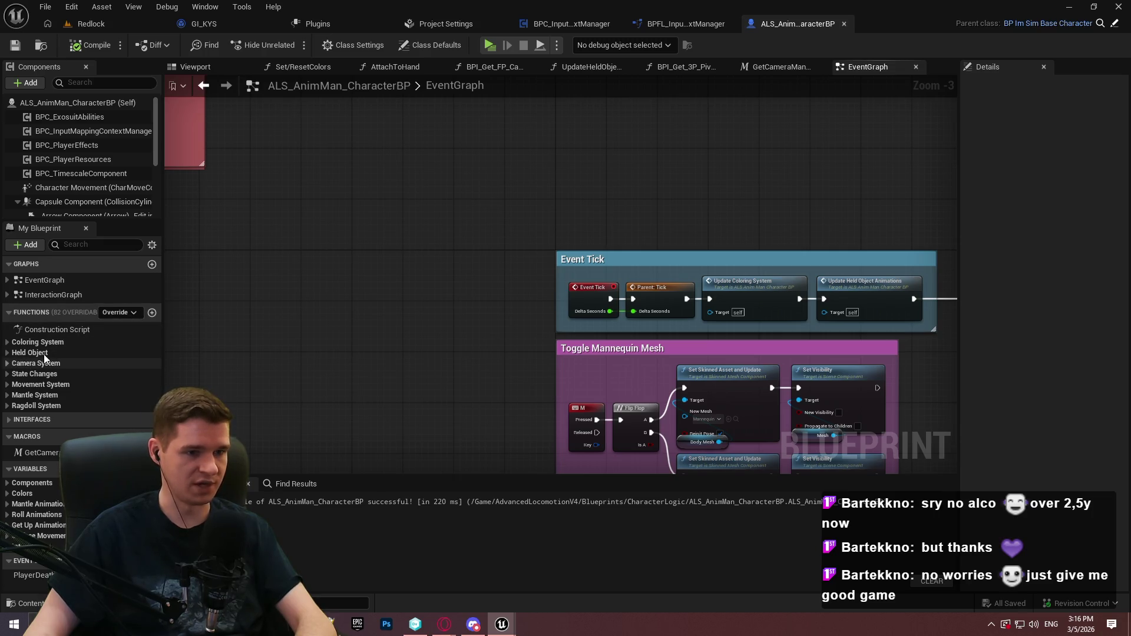
mouse_move(504, 257)
left_mouse_down()
mouse_move(335, 259)
mouse_move(343, 253)
mouse_move(439, 366)
left_mouse_up()
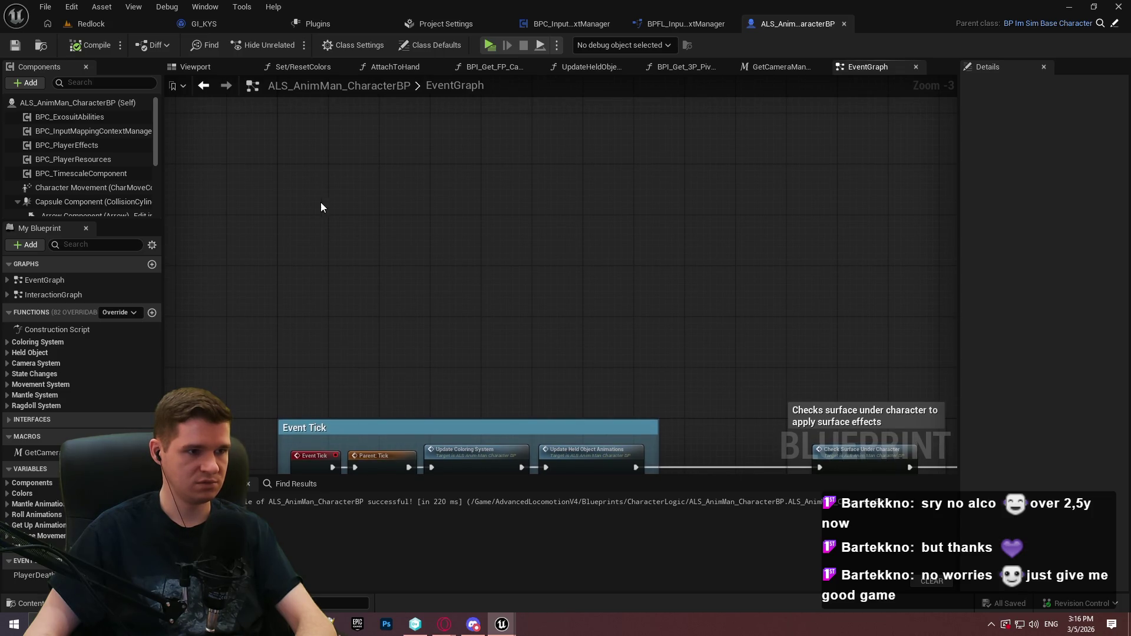
Place Event BeginPlay above Event Tick and add a Parent: BeginPlay call
right_click(284, 210)
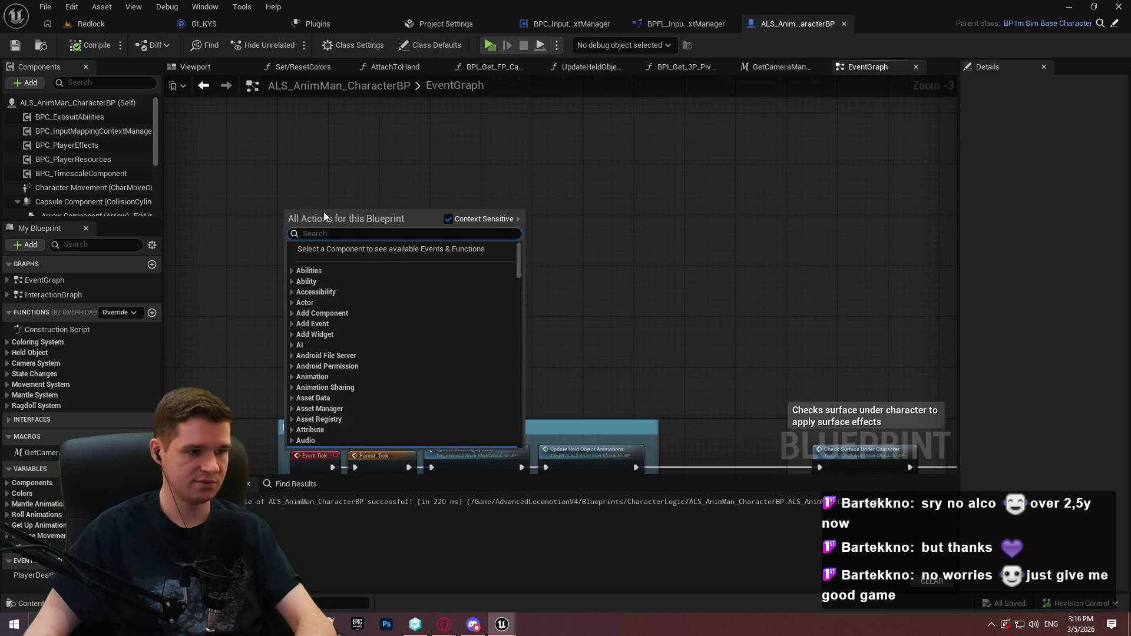
type("begin pl")
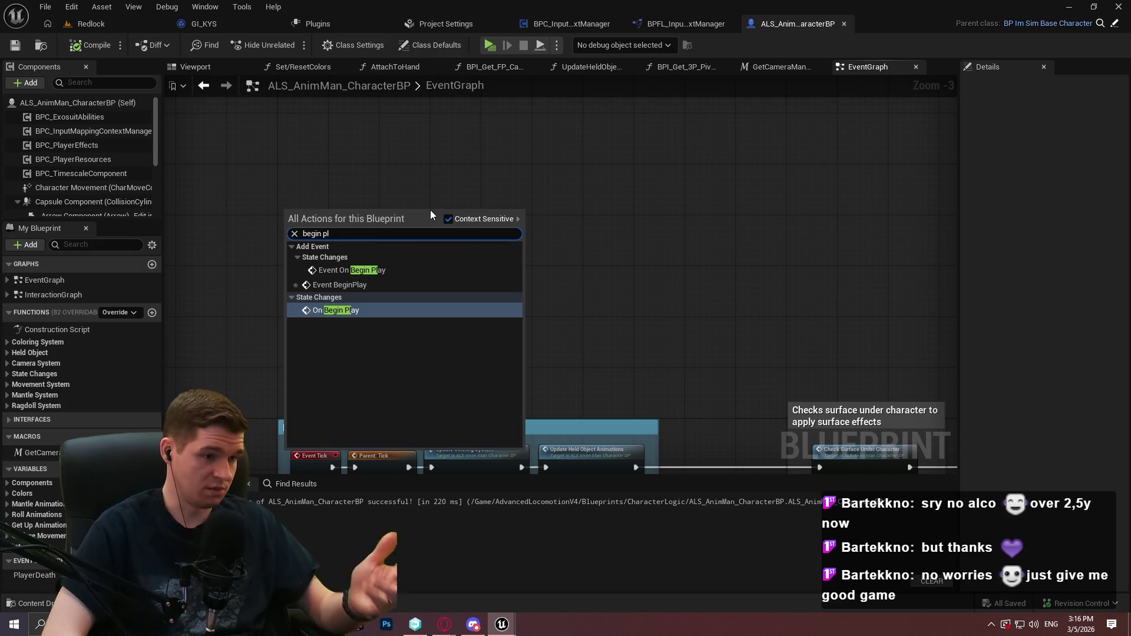
key("Return")
scroll(310, 224, "up", 1)
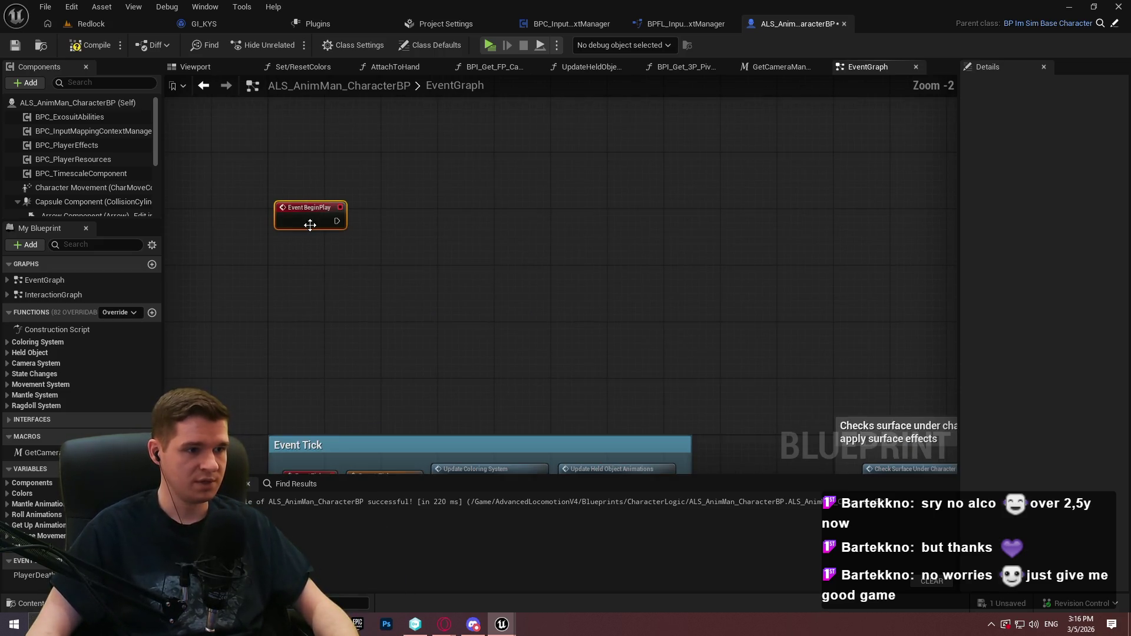
right_click(303, 200)
left_click(354, 313)
Wire Event BeginPlay into Parent: BeginPlay, tidy both nodes and save
mouse_move(285, 241)
left_mouse_down()
mouse_move(344, 207)
mouse_move(332, 223)
left_mouse_up()
left_click_drag(326, 246, 390, 205)
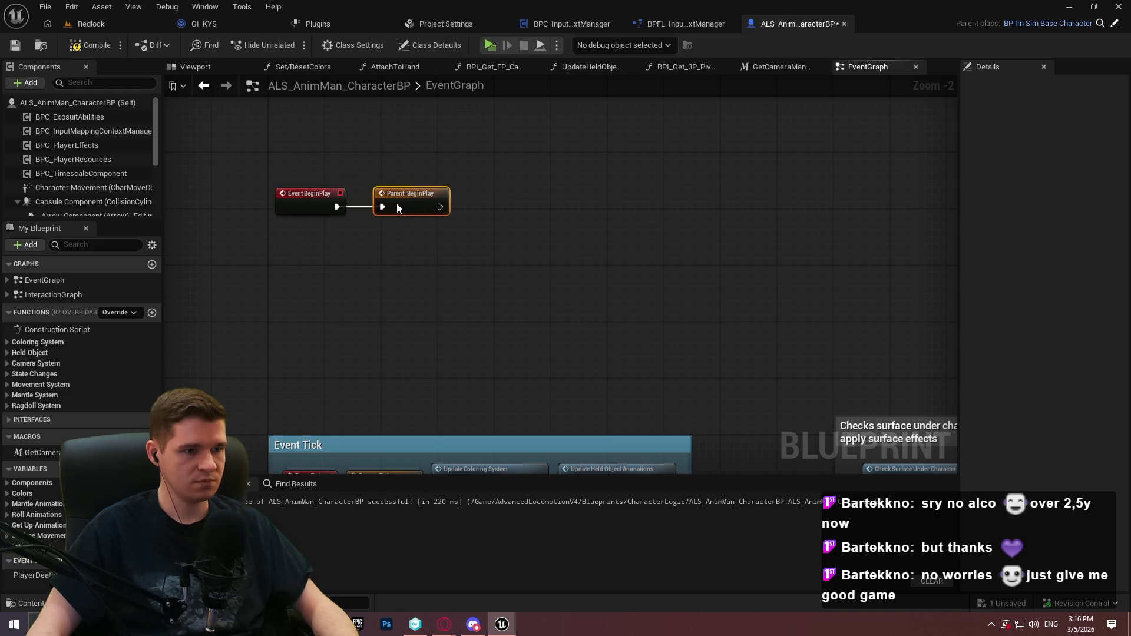
left_click_drag(306, 204, 297, 195)
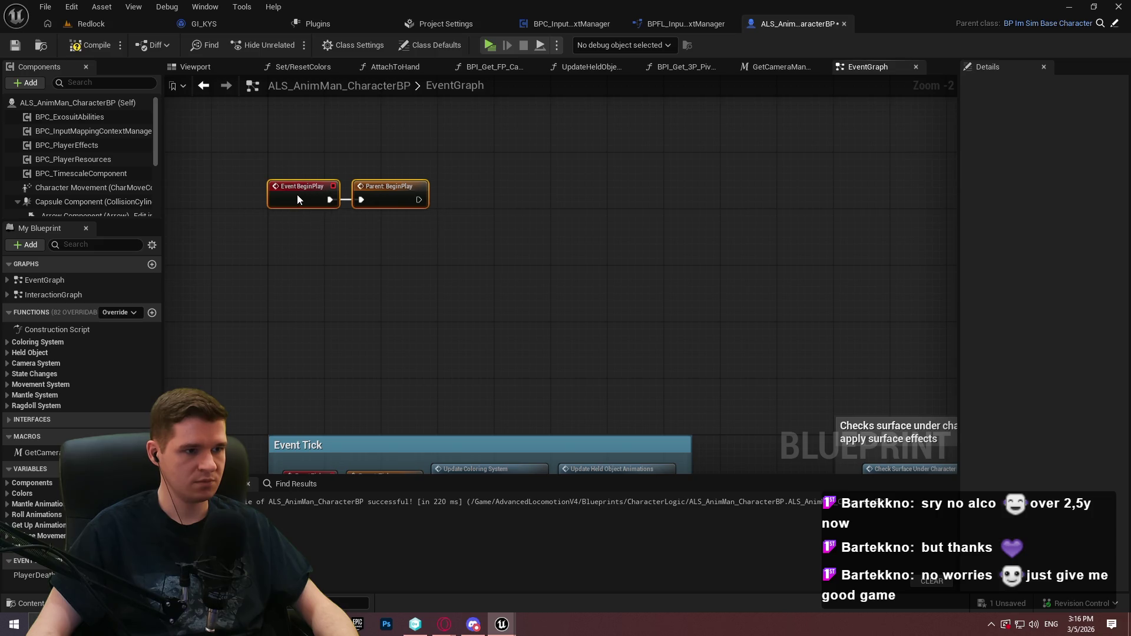
left_click(21, 45)
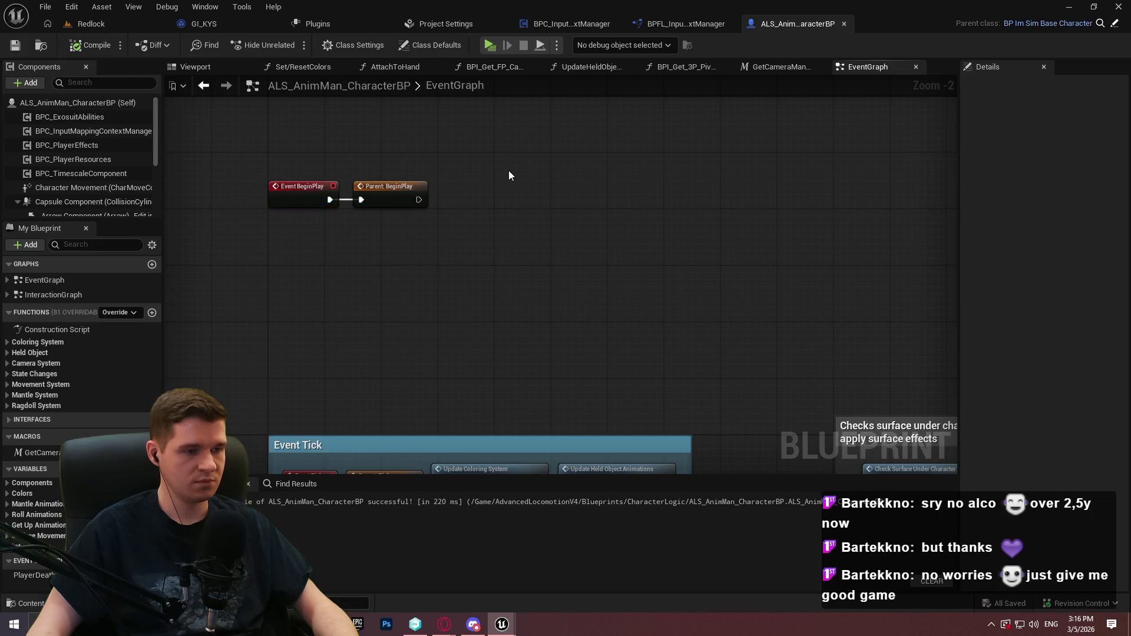
left_click_drag(512, 177, 511, 269)
scroll(479, 318, "up", 1)
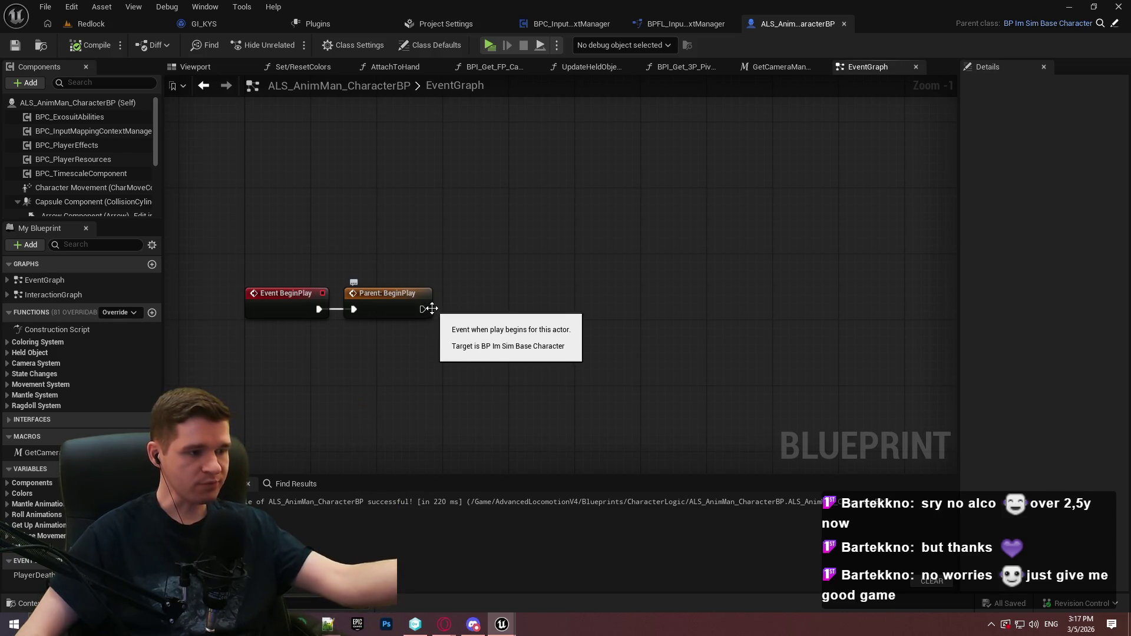
Add a new function named SetupListeners and save the blueprint
left_click(152, 313)
type("Setu")
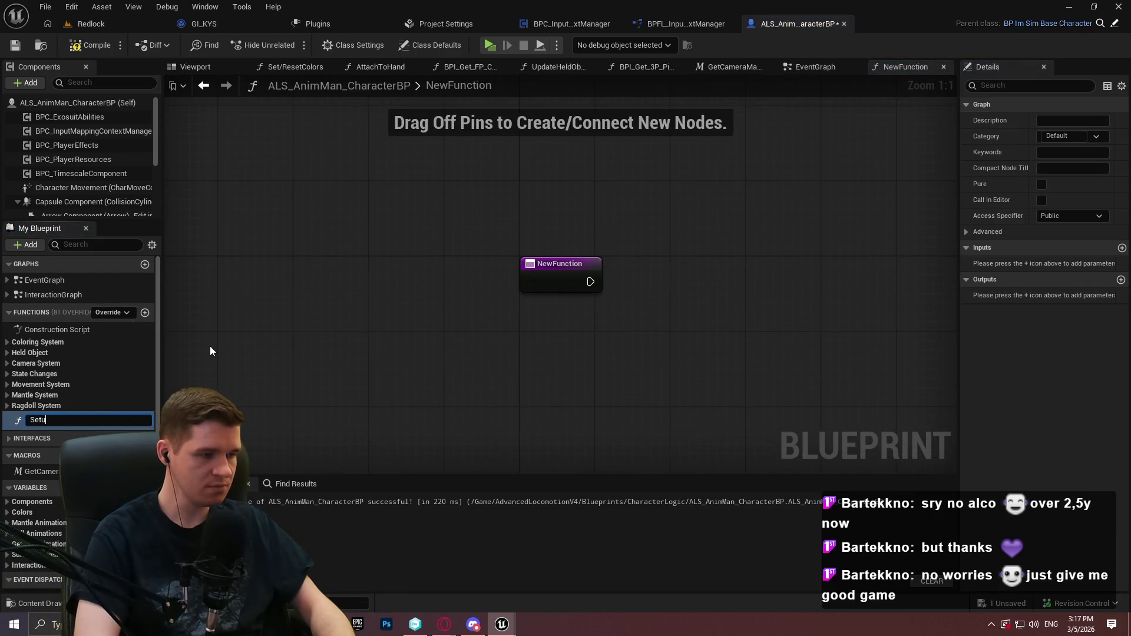
type("pListeners")
key("Return")
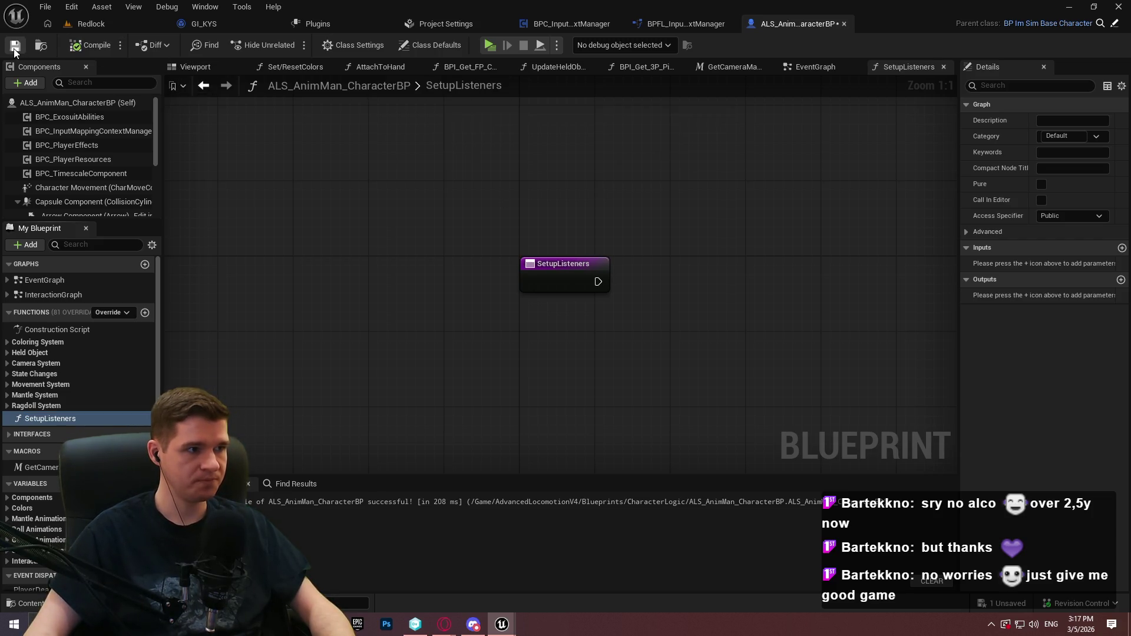
left_click_drag(585, 194, 452, 188)
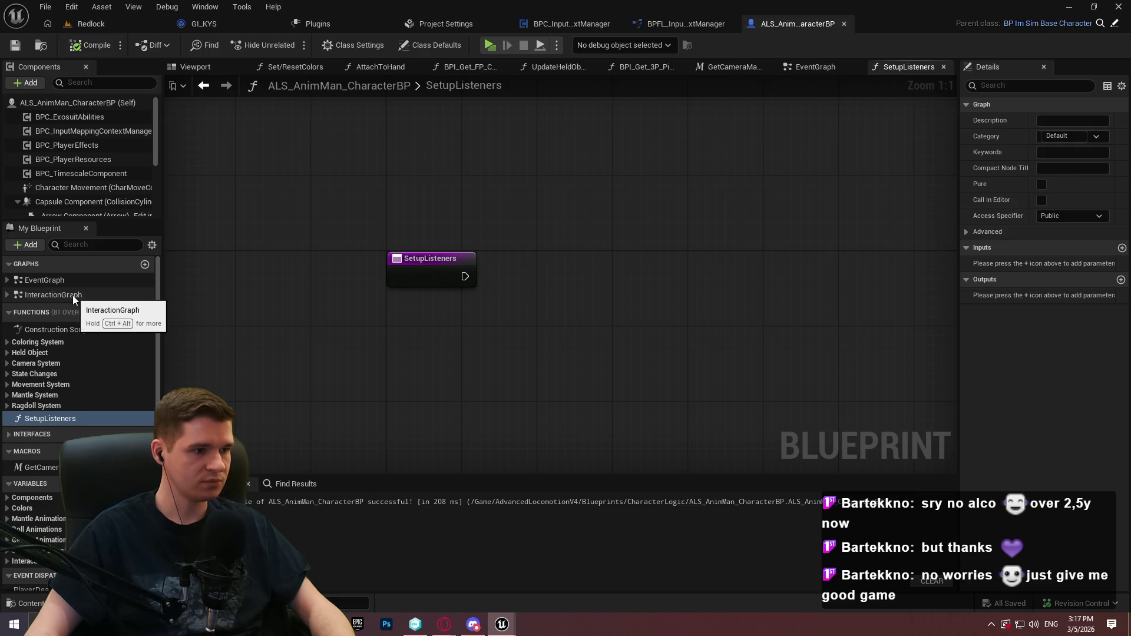
Drag the BPC_InputMappingContextManager reference into SetupListeners and pull a wire from it
left_click(79, 132)
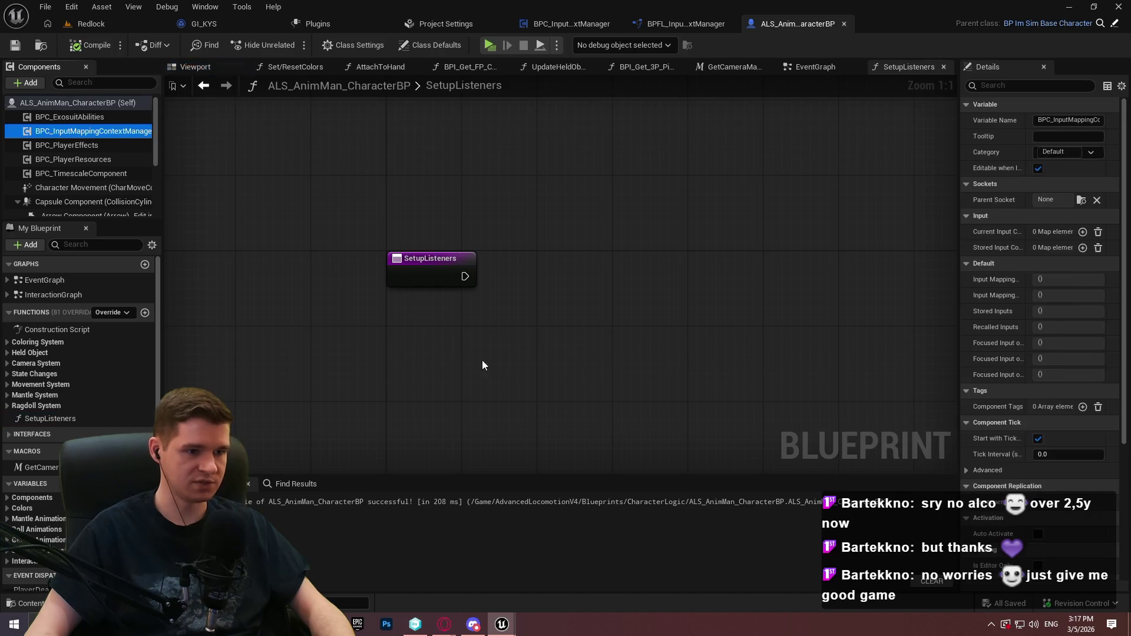
left_click_drag(467, 361, 429, 334)
left_click_drag(570, 337, 634, 260)
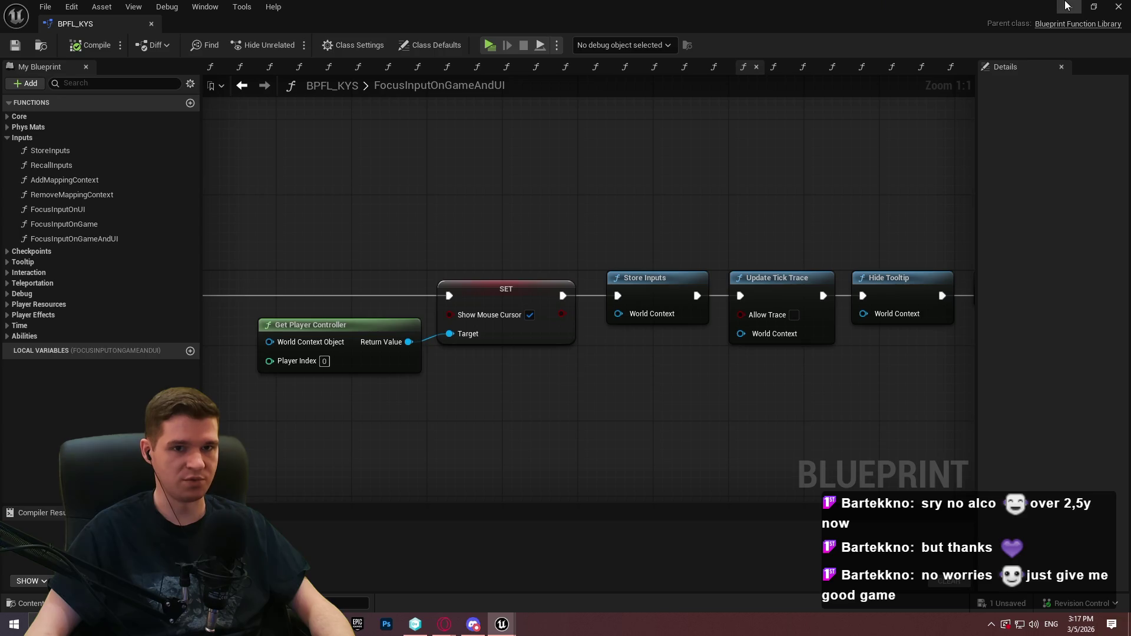
Inspect FocusInputOnUI, FocusInputOnGame and FocusInputOnGameAndUI graphs, ending on FocusInputOnGame
double_click(69, 210)
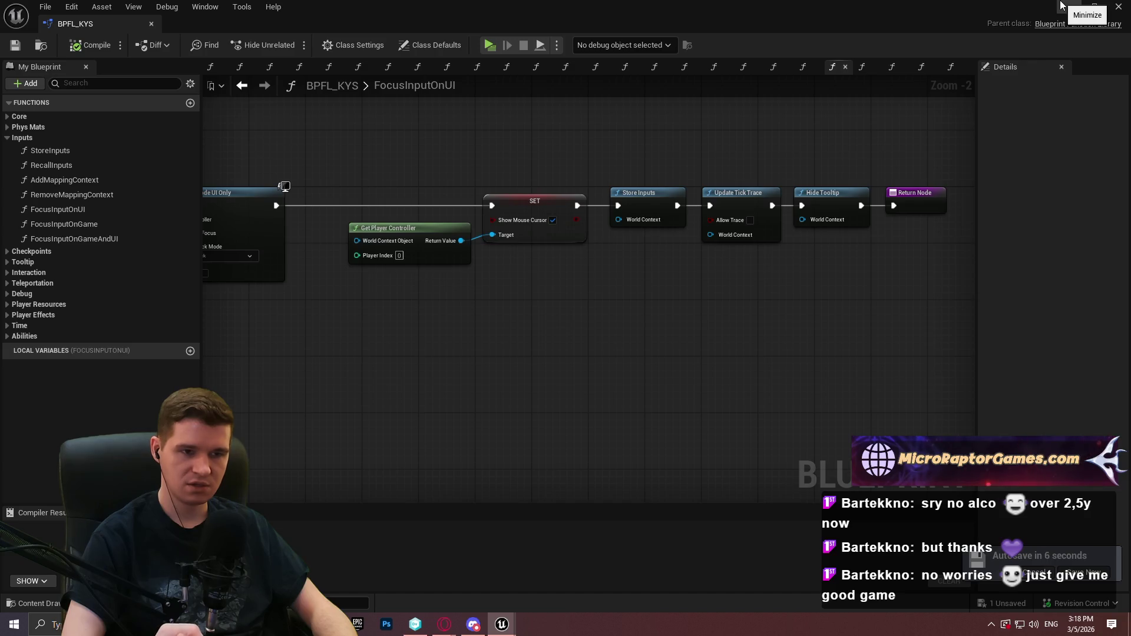
double_click(49, 226)
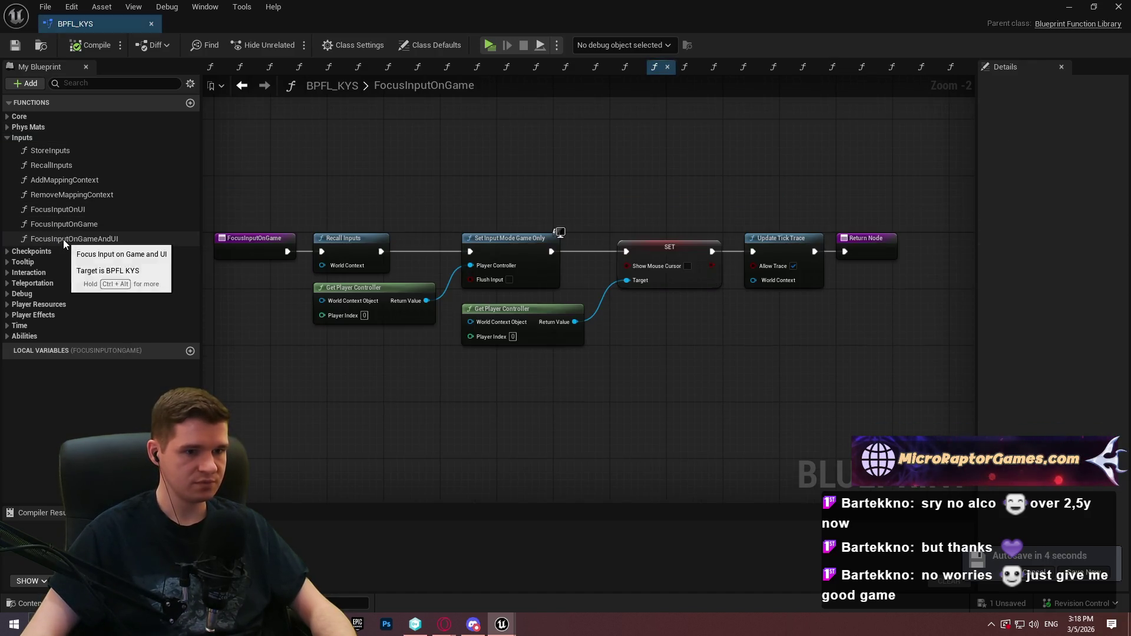
double_click(62, 239)
double_click(77, 223)
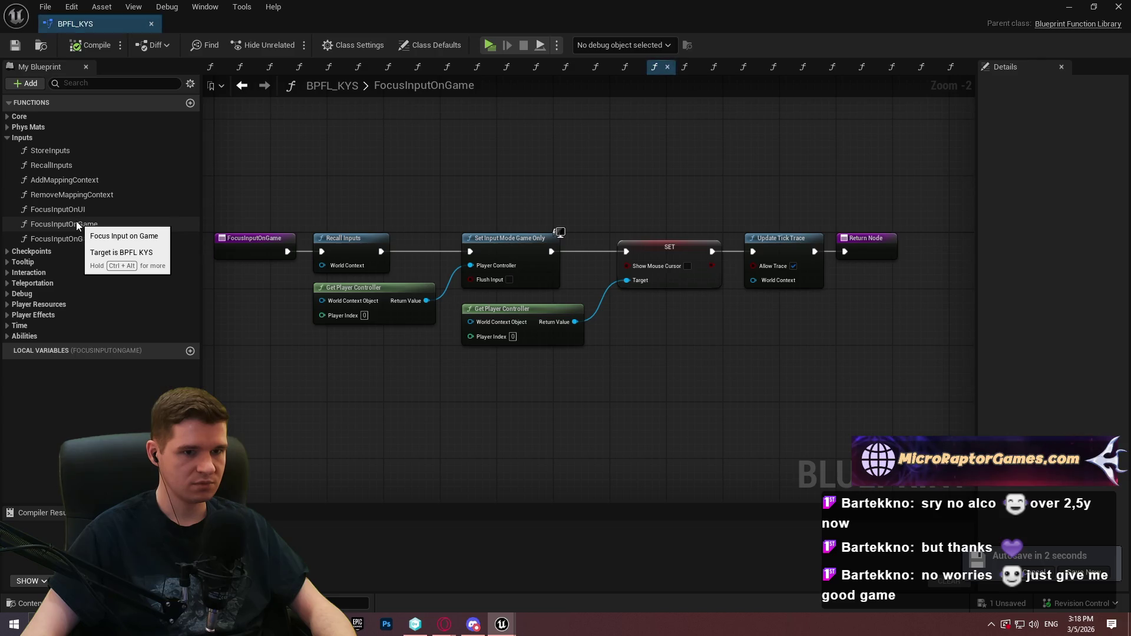
Close BPFL_KYS and add Bind Event to Focused Input on Game fed by Create Event
left_click(151, 24)
left_click_drag(561, 337, 609, 312)
type("bind event to f")
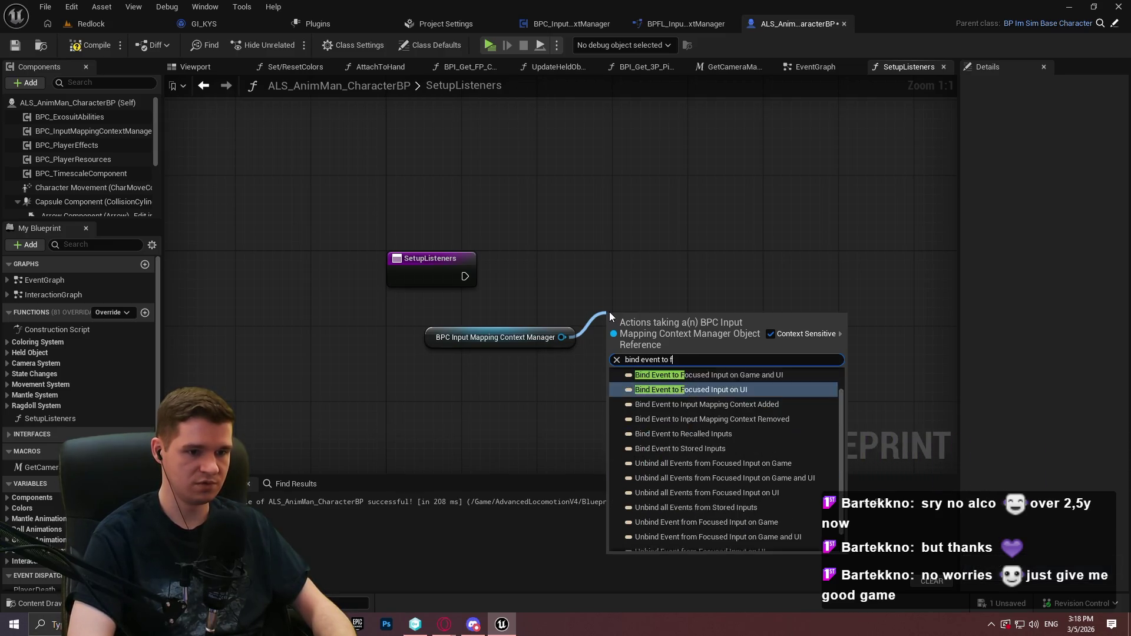
type("oc")
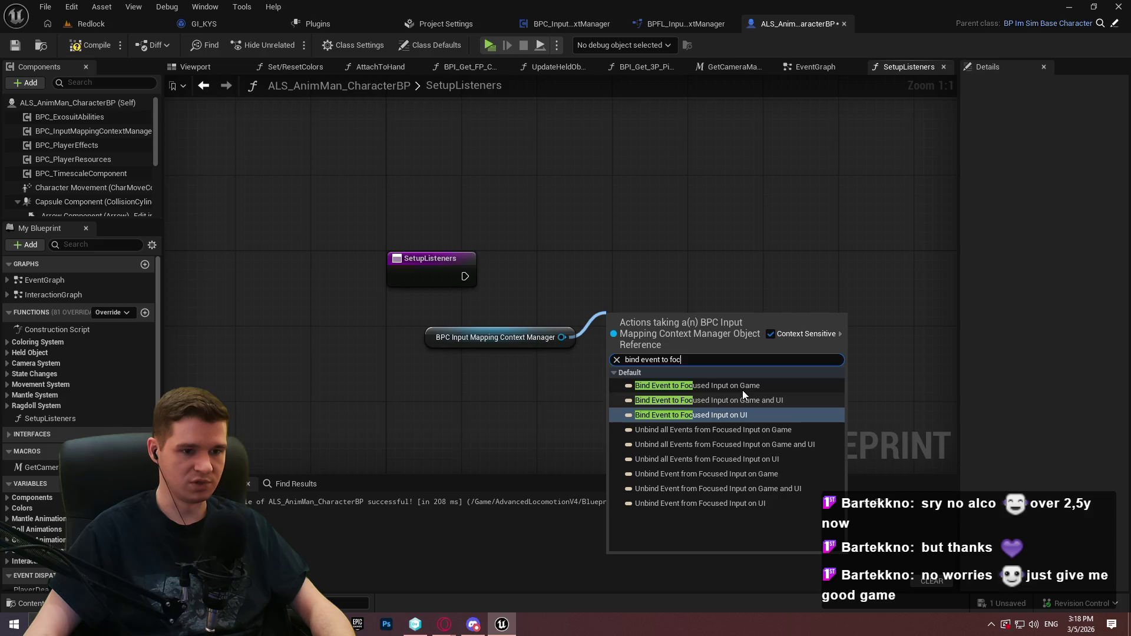
left_click(741, 390)
left_click_drag(612, 363, 570, 395)
type("creat")
left_click(621, 217)
Create a matching custom event with a bTickEnabled input, then compile and save
left_click(621, 452)
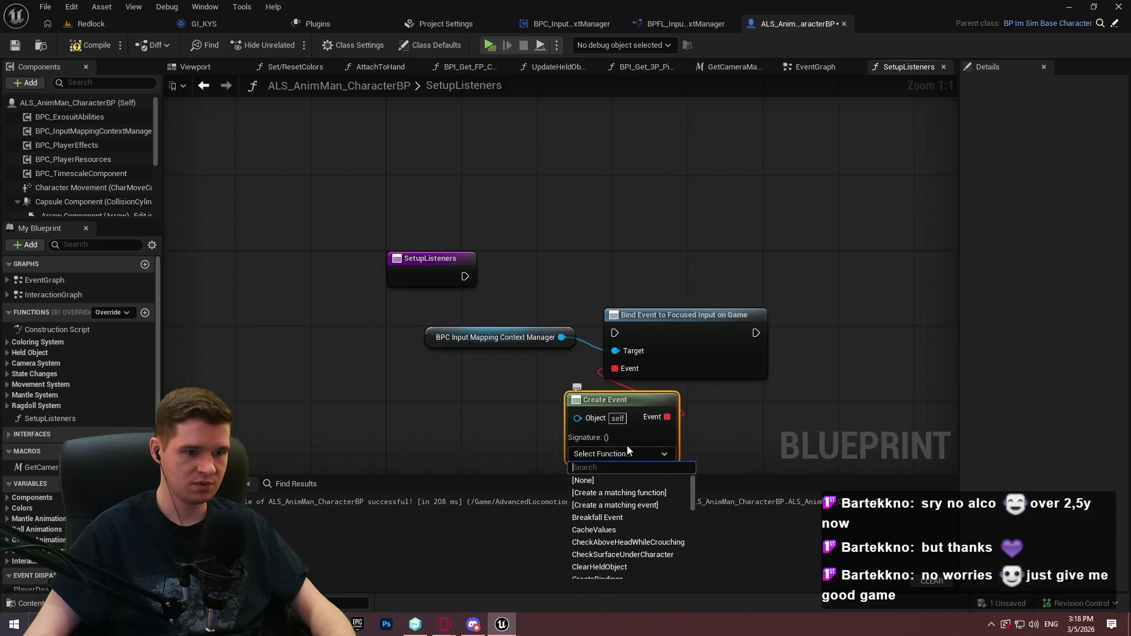
left_click(658, 502)
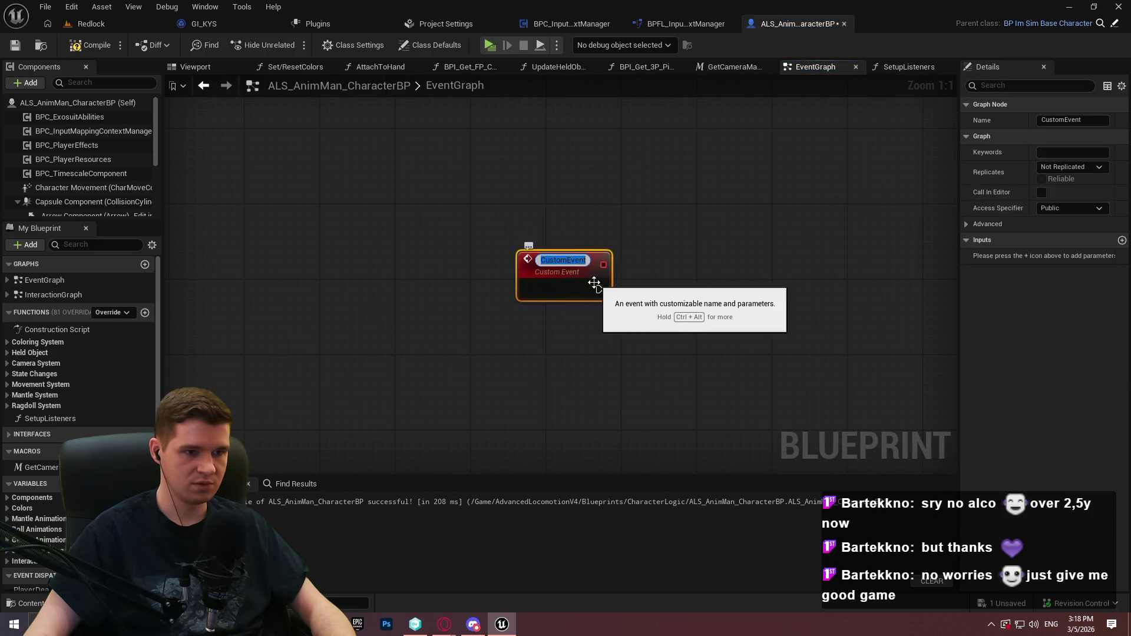
key("Return")
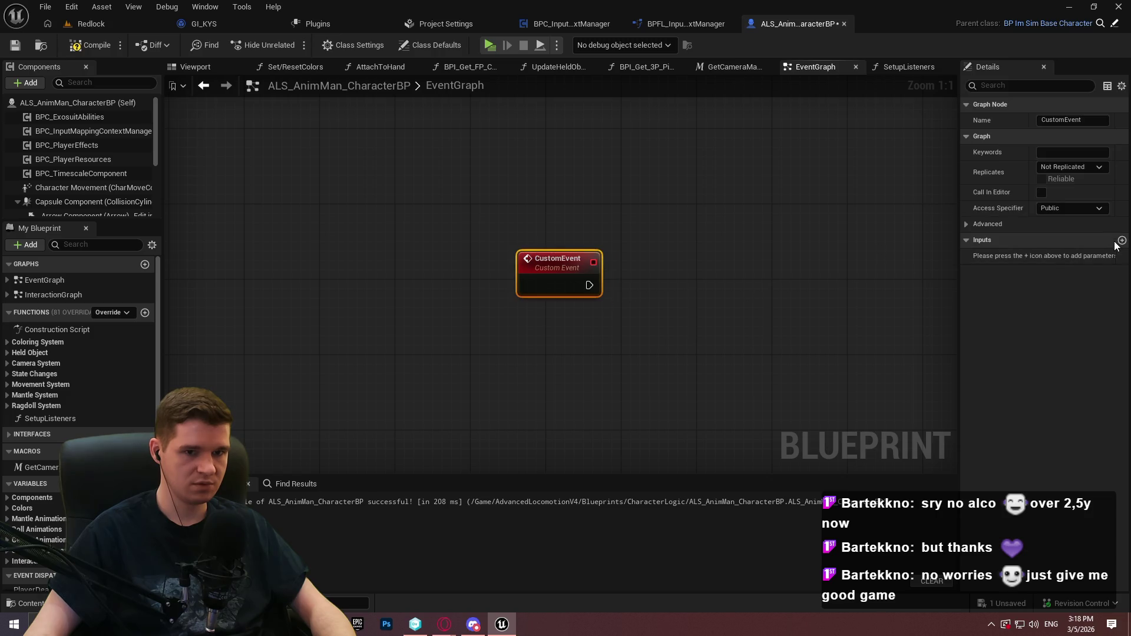
left_click(1122, 242)
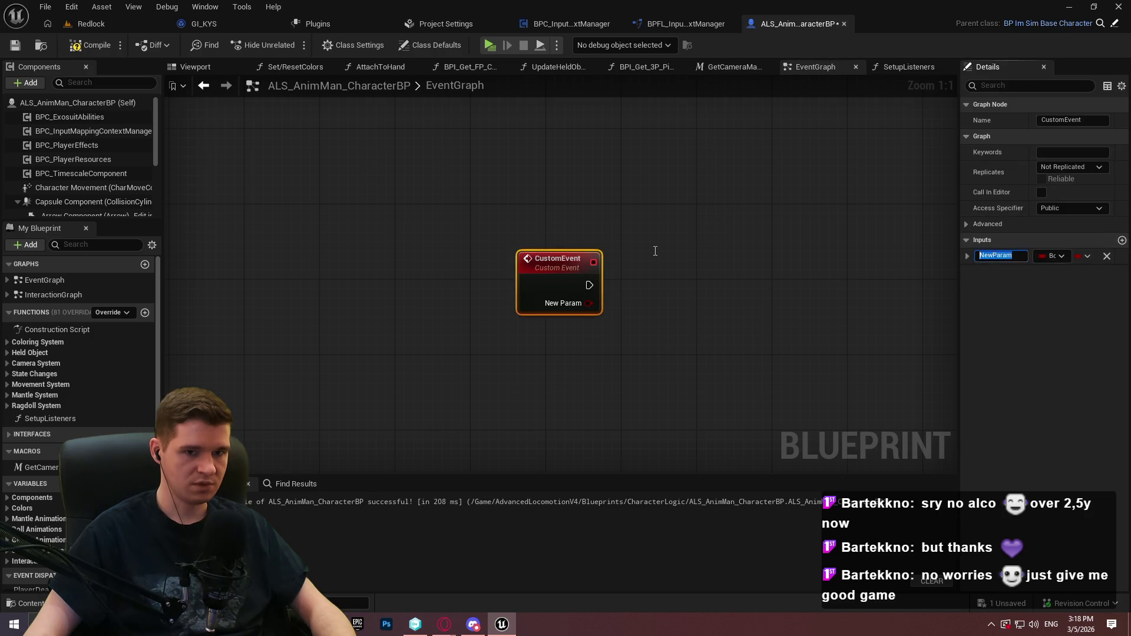
type("bTick")
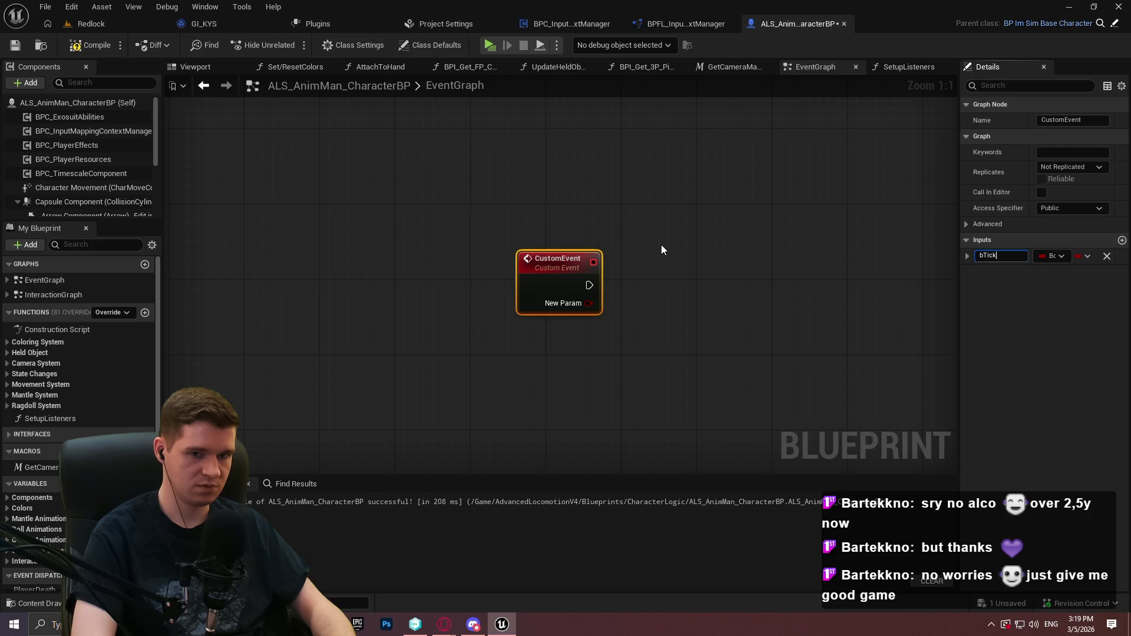
type("Enabled")
key("Return")
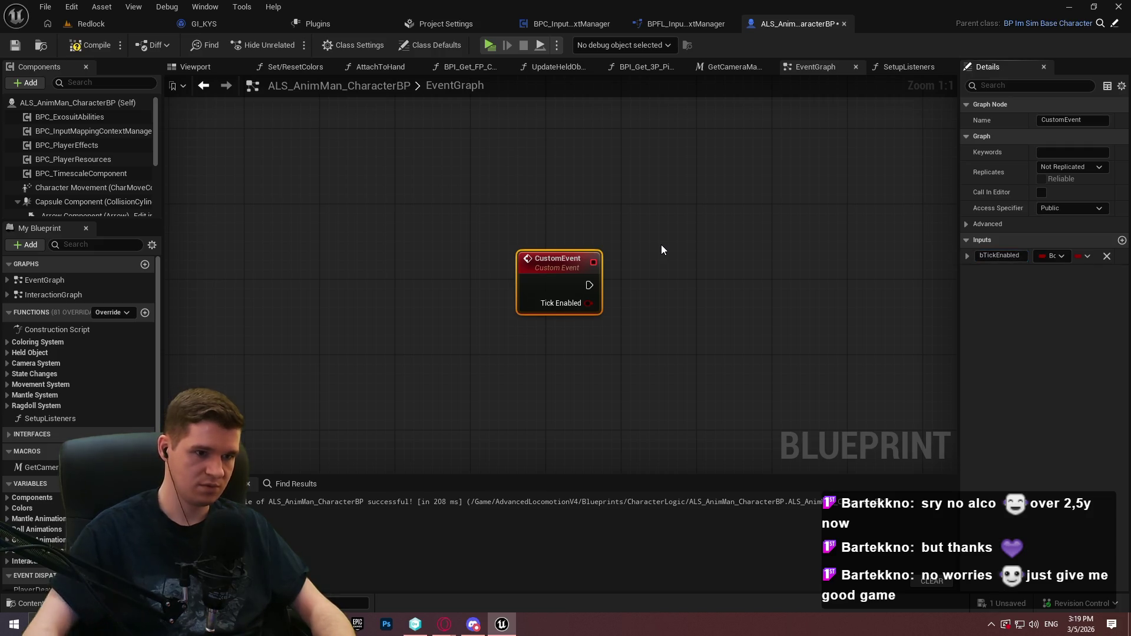
left_click(21, 45)
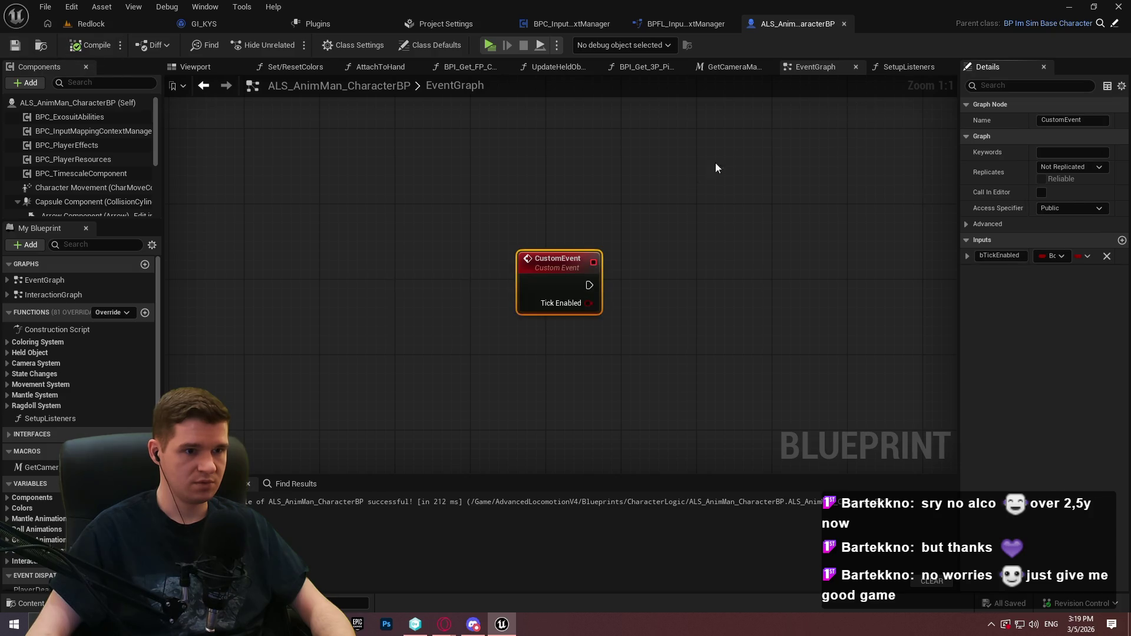
Back in SetupListeners, reposition Create Event, adjust its options, recompile and save
left_click(916, 69)
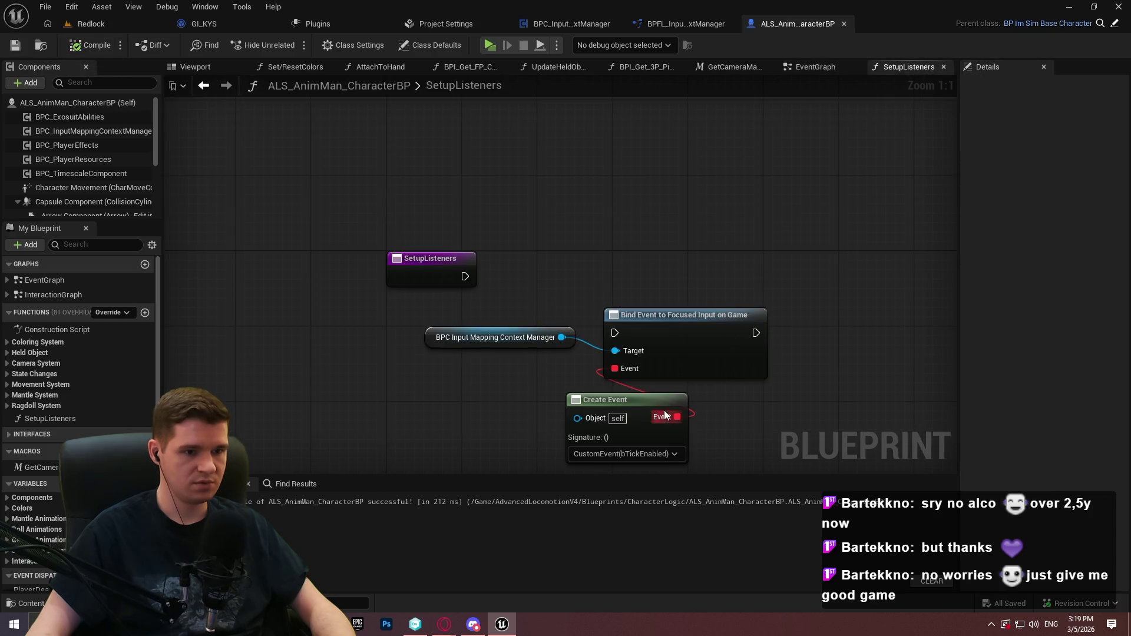
left_click_drag(648, 399, 544, 381)
left_click(89, 45)
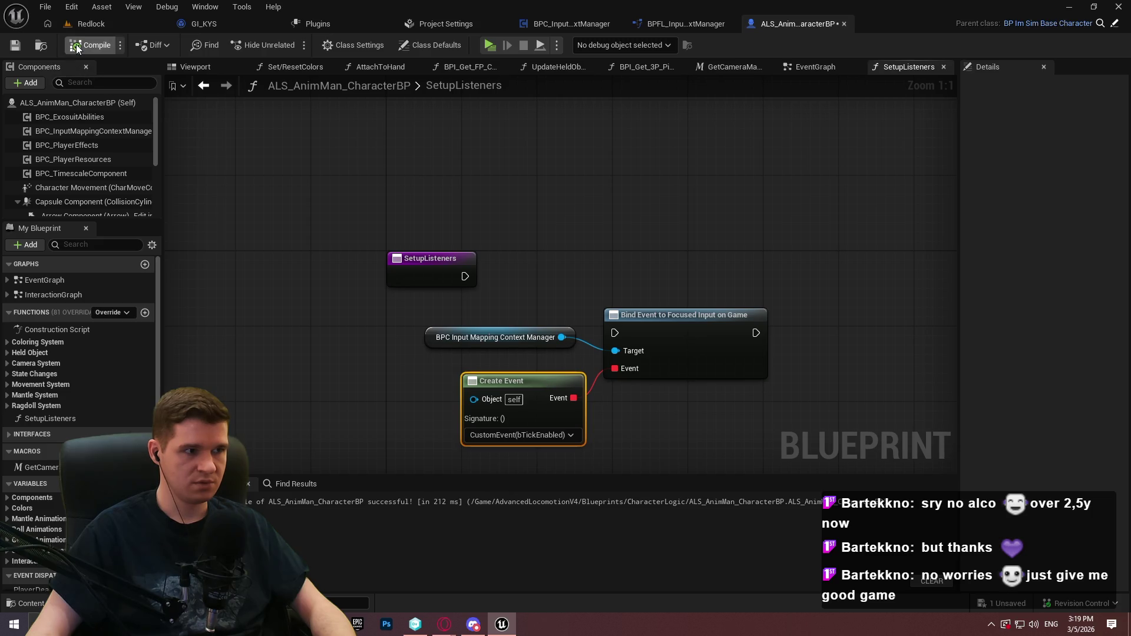
left_click(15, 45)
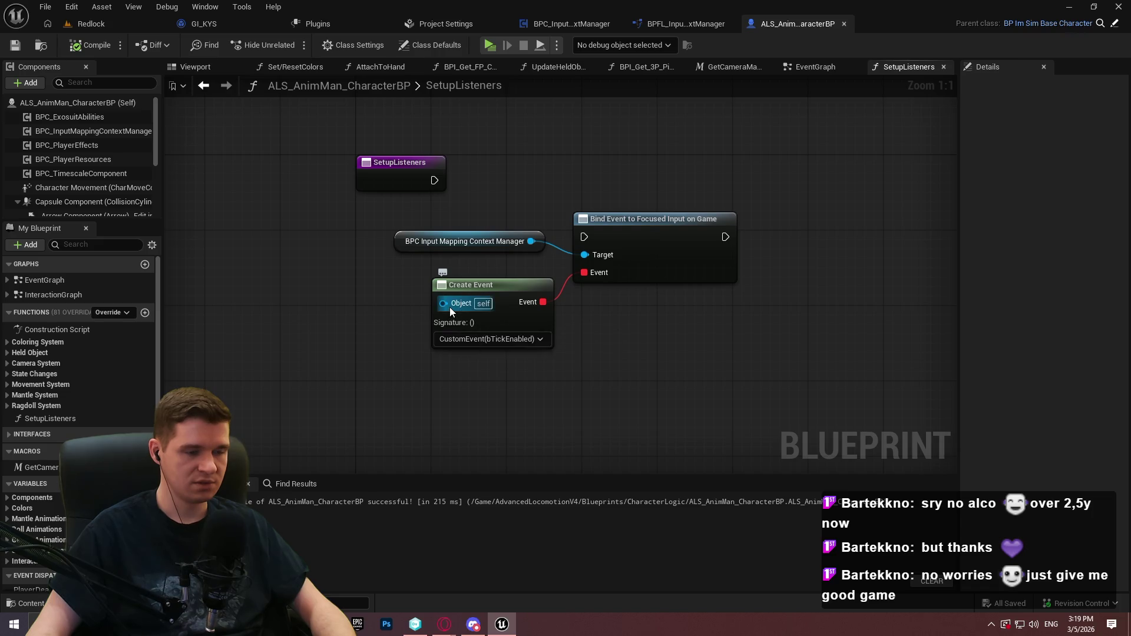
right_click(490, 318)
left_click(537, 411)
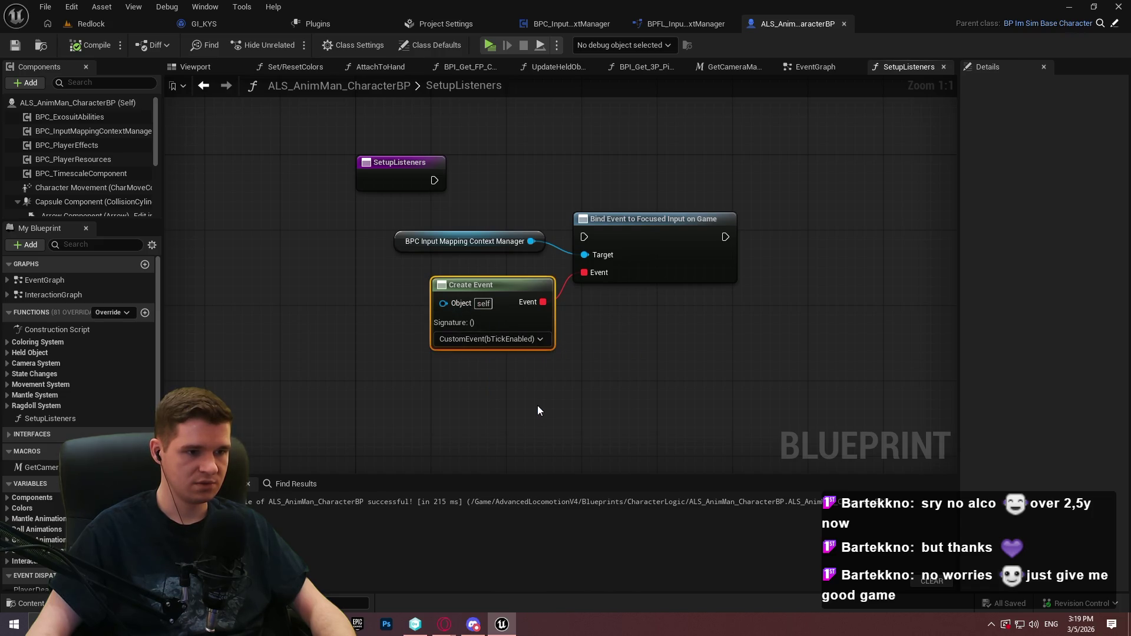
left_click(23, 47)
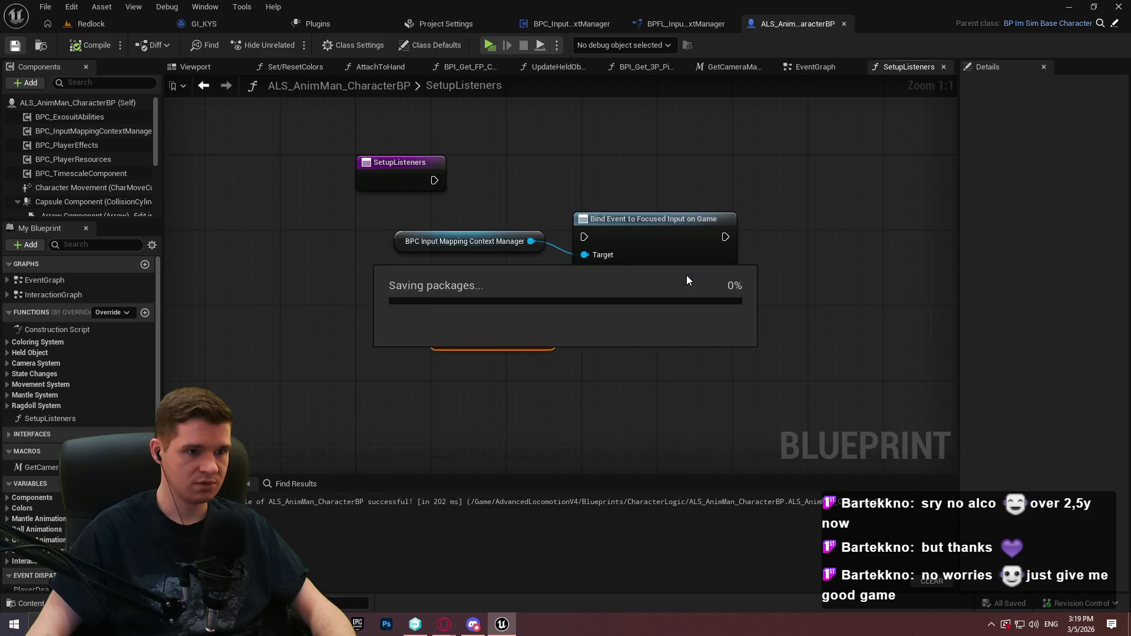
Connect SetupListeners' execution to the bind node and line up the manager and Create Event nodes
left_click(709, 336)
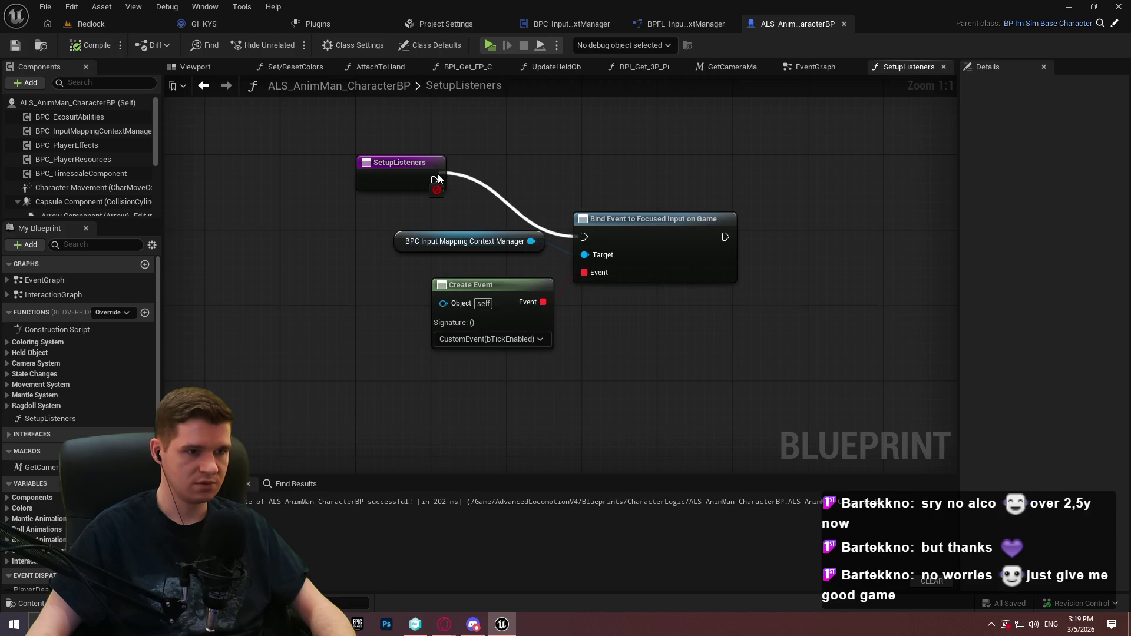
left_click_drag(652, 239, 782, 182)
left_click(606, 260)
left_click_drag(501, 241, 642, 204)
left_click_drag(539, 289, 669, 232)
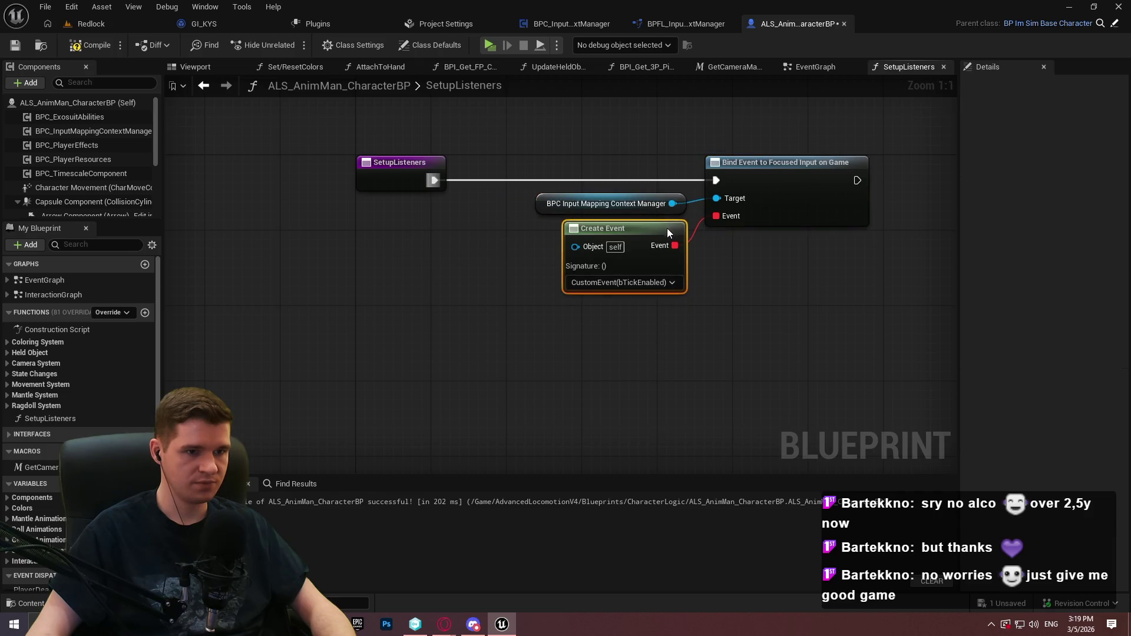
Remove the bTickEnabled input and rename the custom event EnableInteractionTrace
left_click(808, 68)
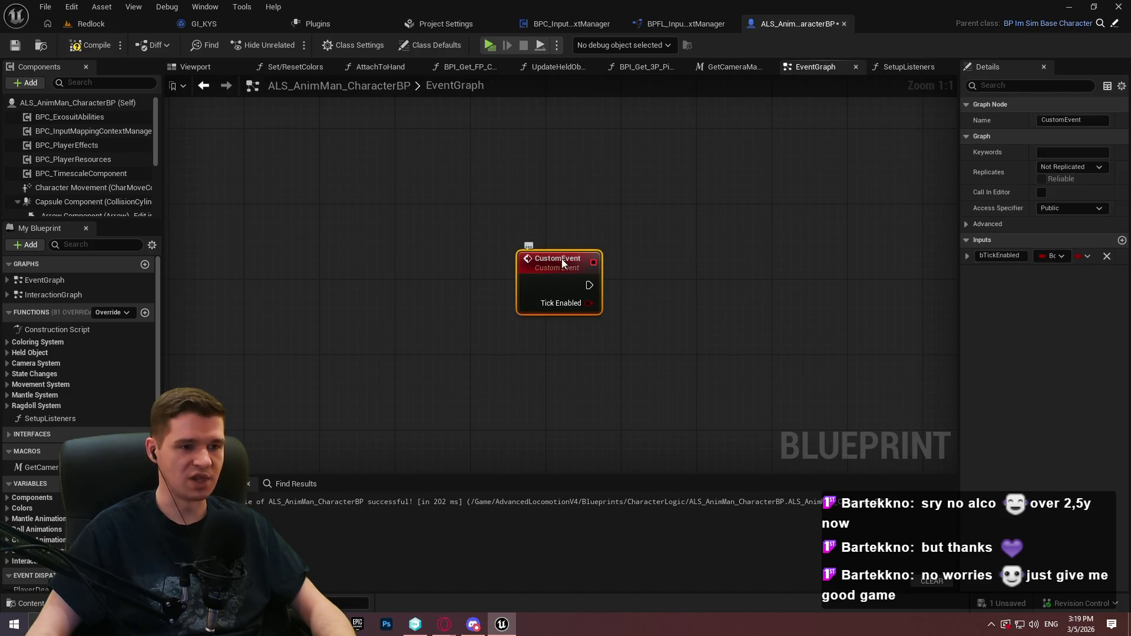
left_click(1107, 255)
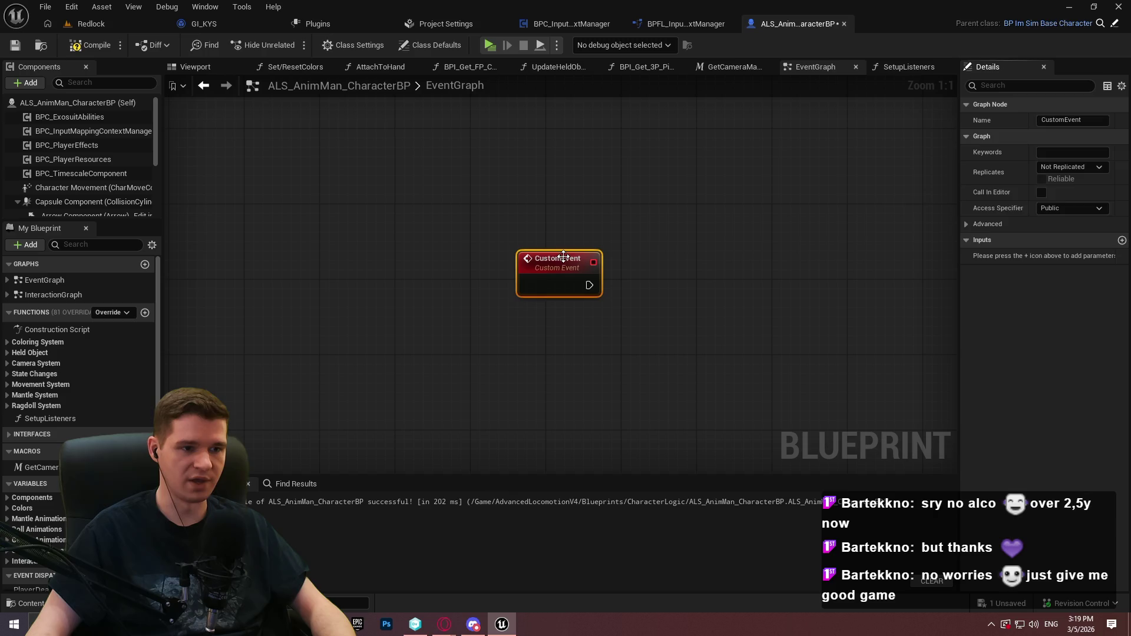
left_click(1097, 121)
type("EnableInteractionT")
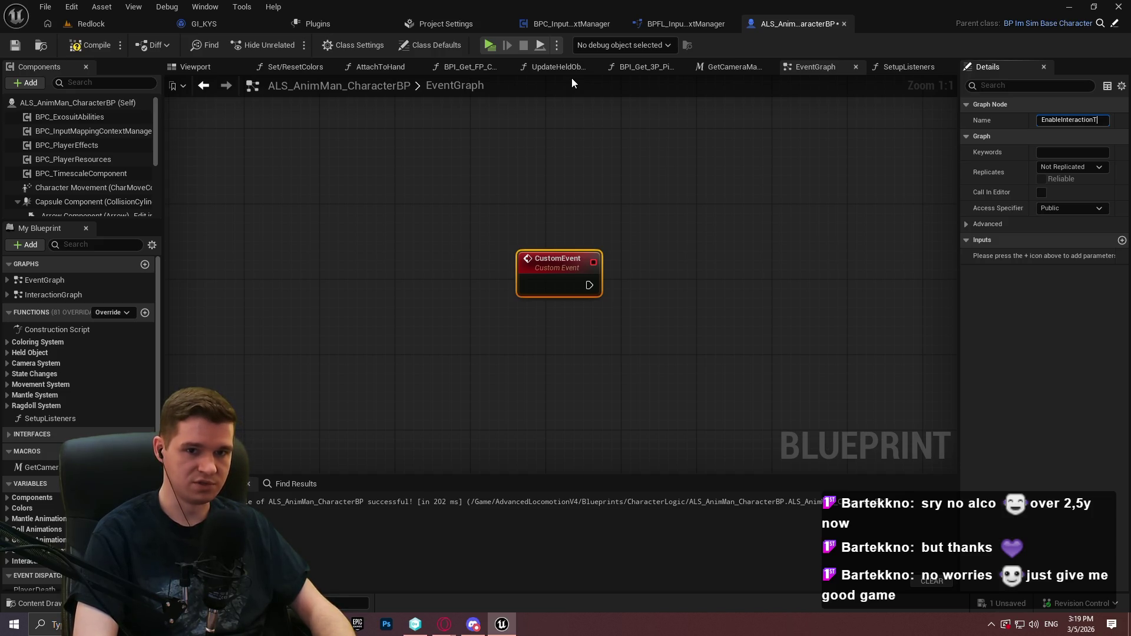
type("race")
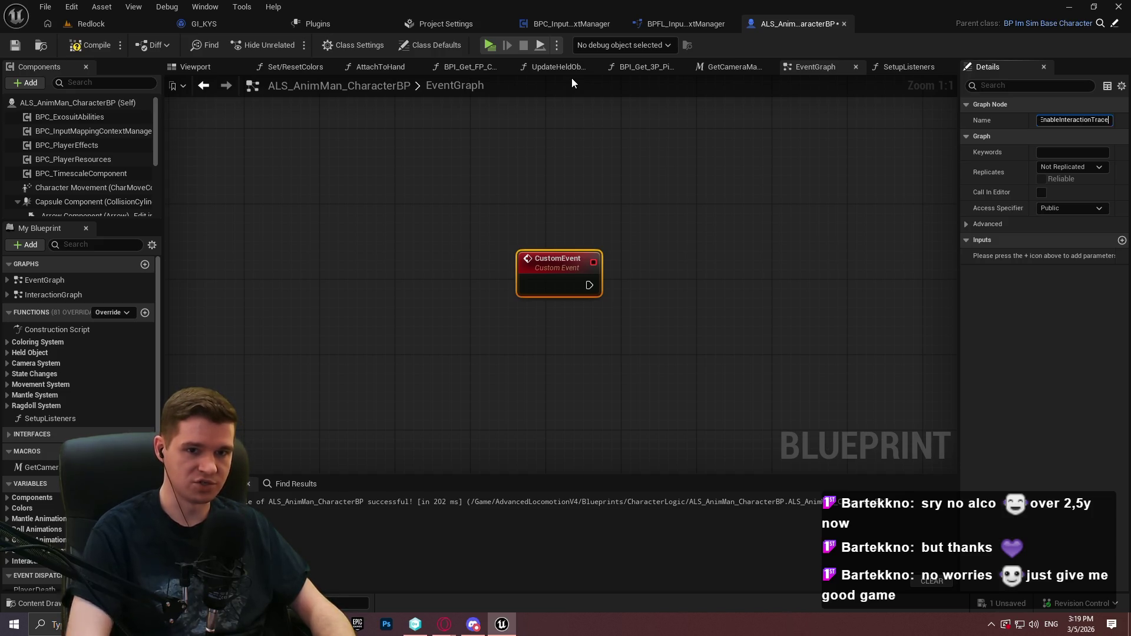
key("Return")
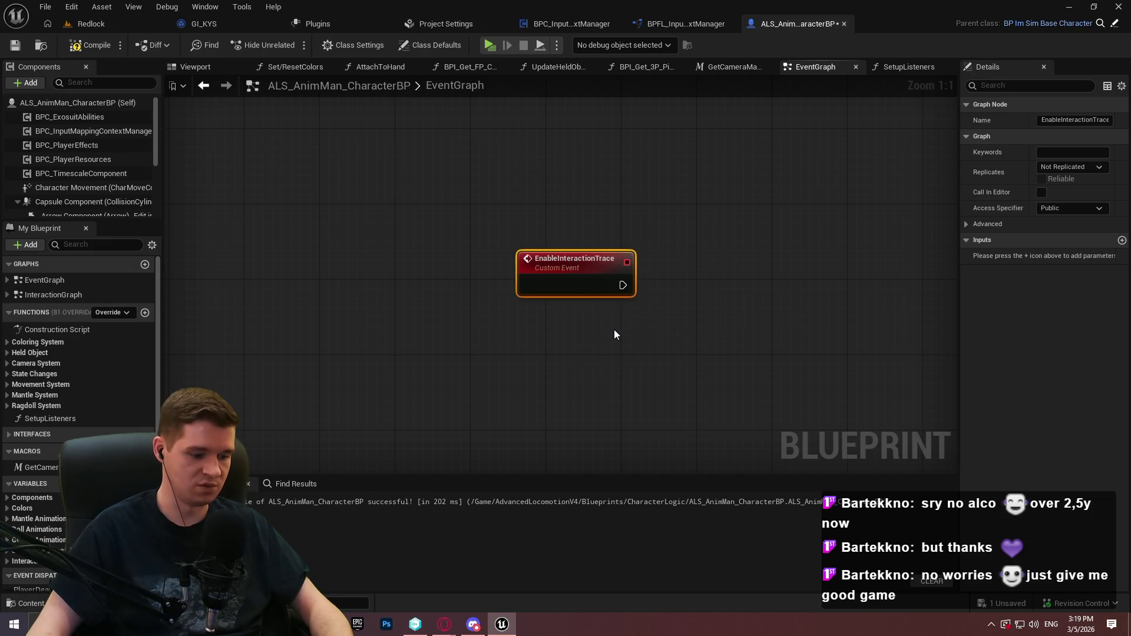
Duplicate the event as DisableInteractionTrace and place it below EnableInteractionTrace
key("ctrl+c")
key("ctrl+v")
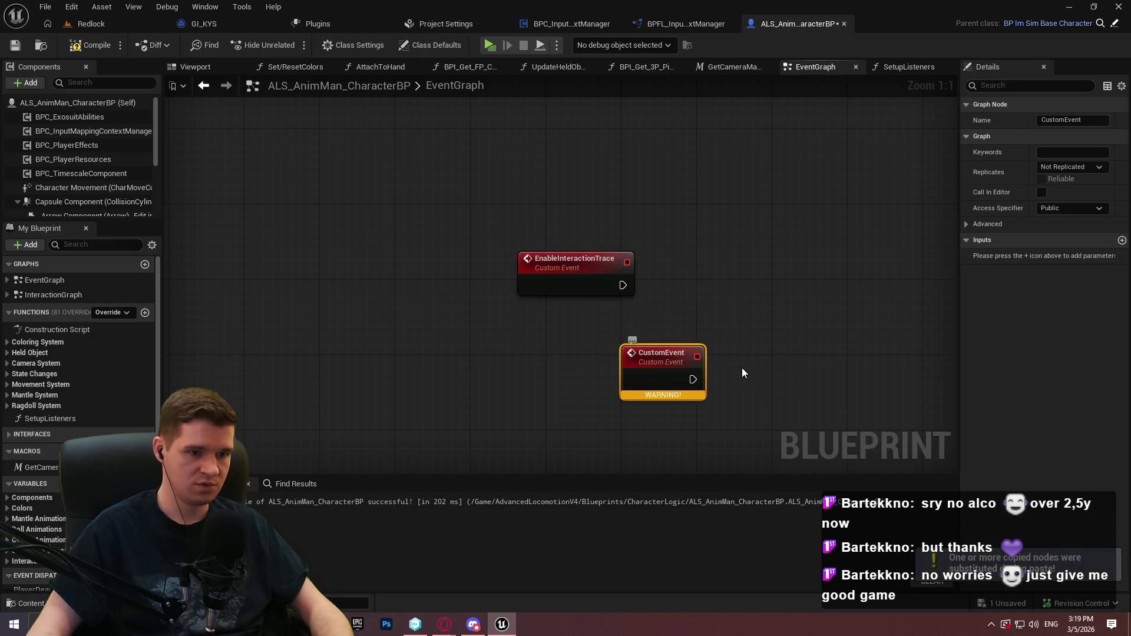
key("F2")
type("Disable")
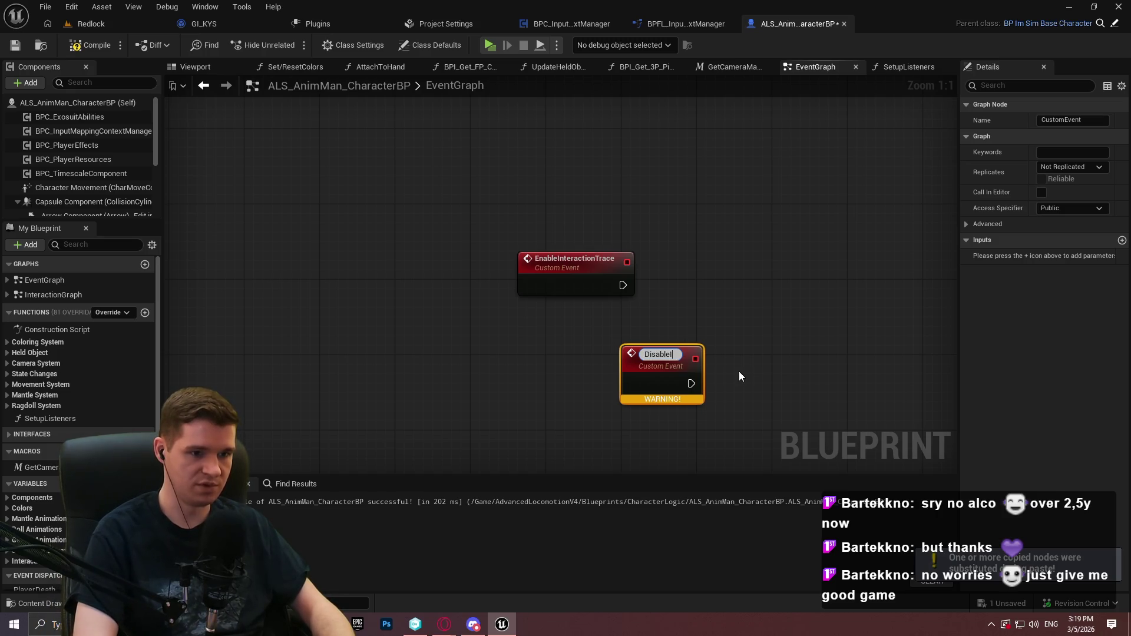
type("InteractionTrace")
key("Return")
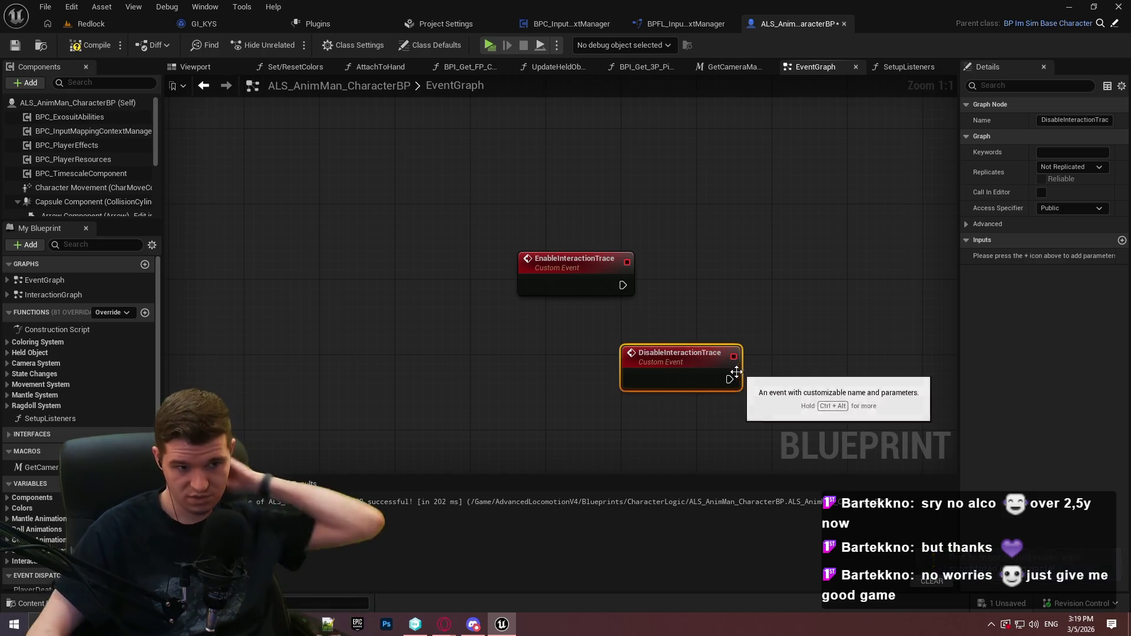
mouse_move(684, 374)
left_mouse_down()
mouse_move(572, 398)
mouse_move(583, 401)
left_mouse_up()
left_click(592, 355)
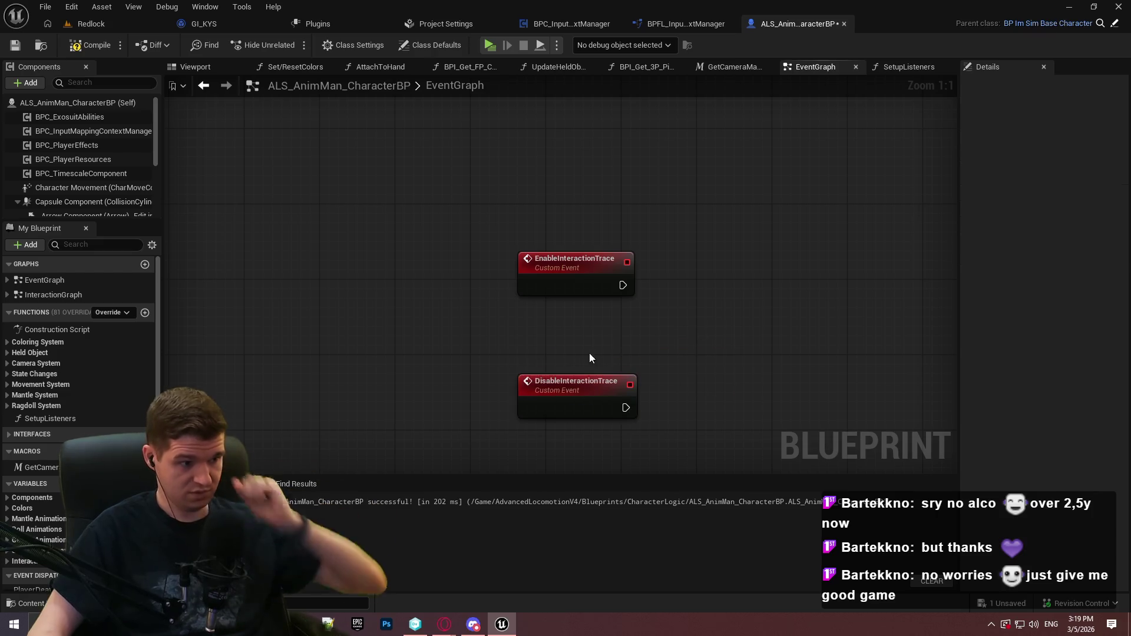
Add an Update Tick Trace node to the event graph
right_click(710, 305)
type("trace")
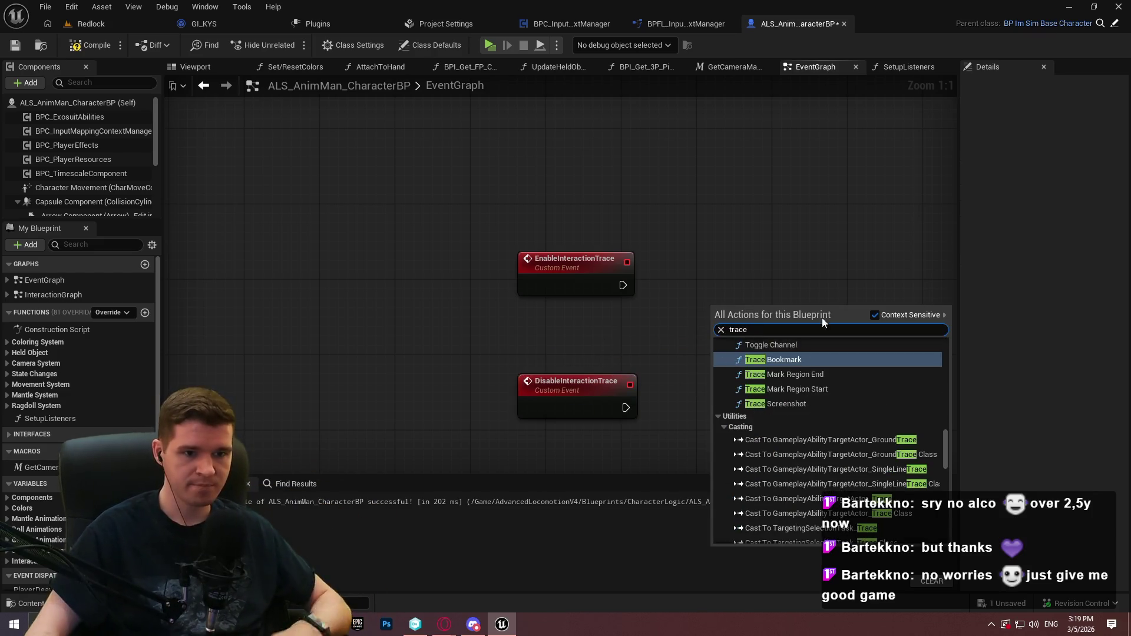
mouse_move(948, 440)
left_mouse_down()
mouse_move(944, 539)
mouse_move(943, 358)
mouse_move(951, 524)
left_mouse_up()
right_click(692, 275)
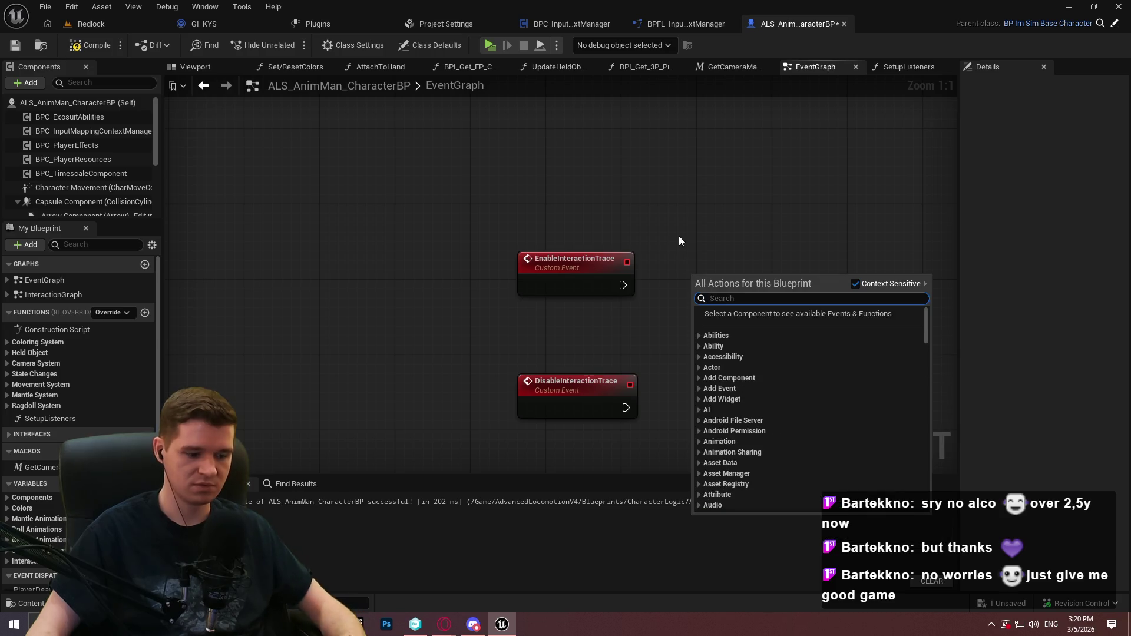
type("ticktra")
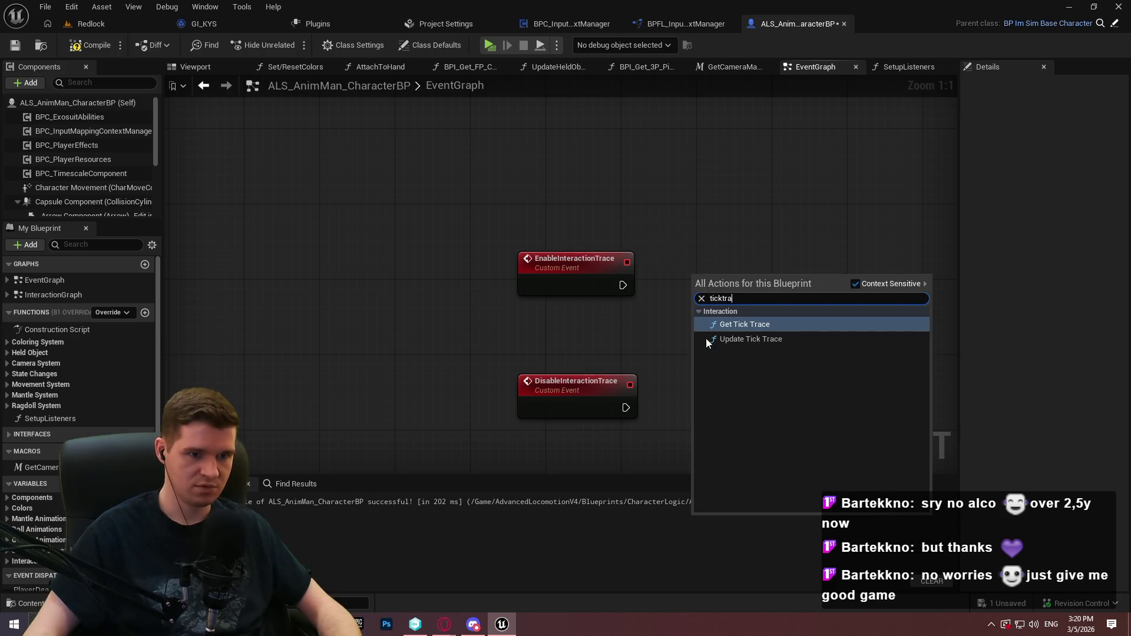
left_click(737, 338)
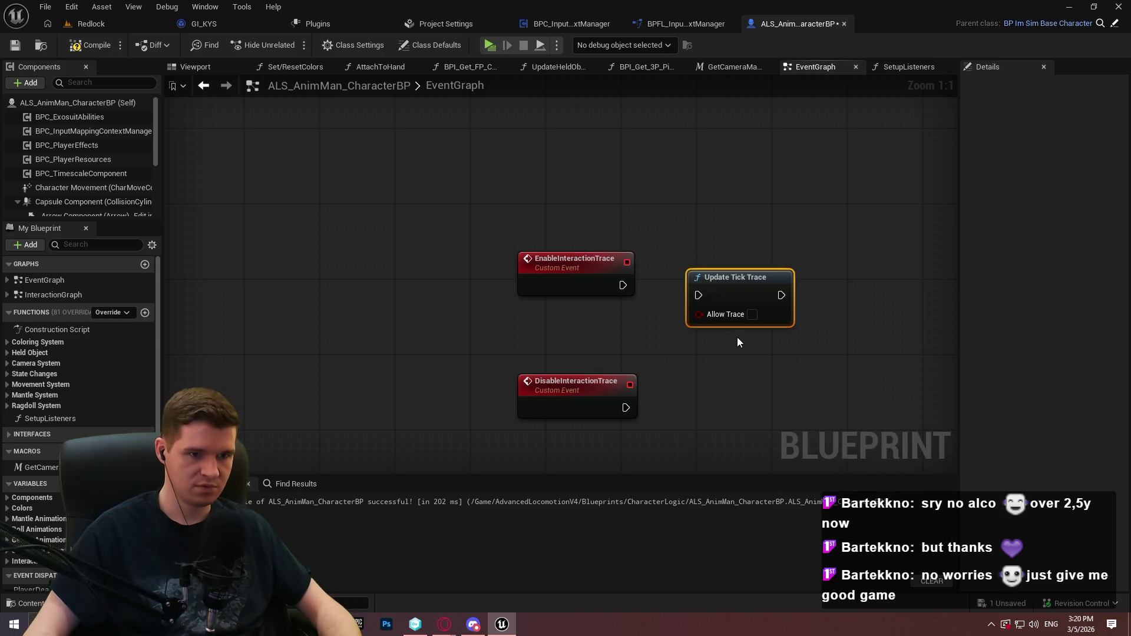
Inspect Update Tick Trace's definition in BPFL_KYS, then close that library
double_click(734, 292)
mouse_move(404, 217)
left_mouse_down()
mouse_move(882, 19)
mouse_move(969, 21)
left_mouse_up()
mouse_move(531, 258)
left_mouse_down()
mouse_move(826, 258)
mouse_move(730, 272)
left_mouse_up()
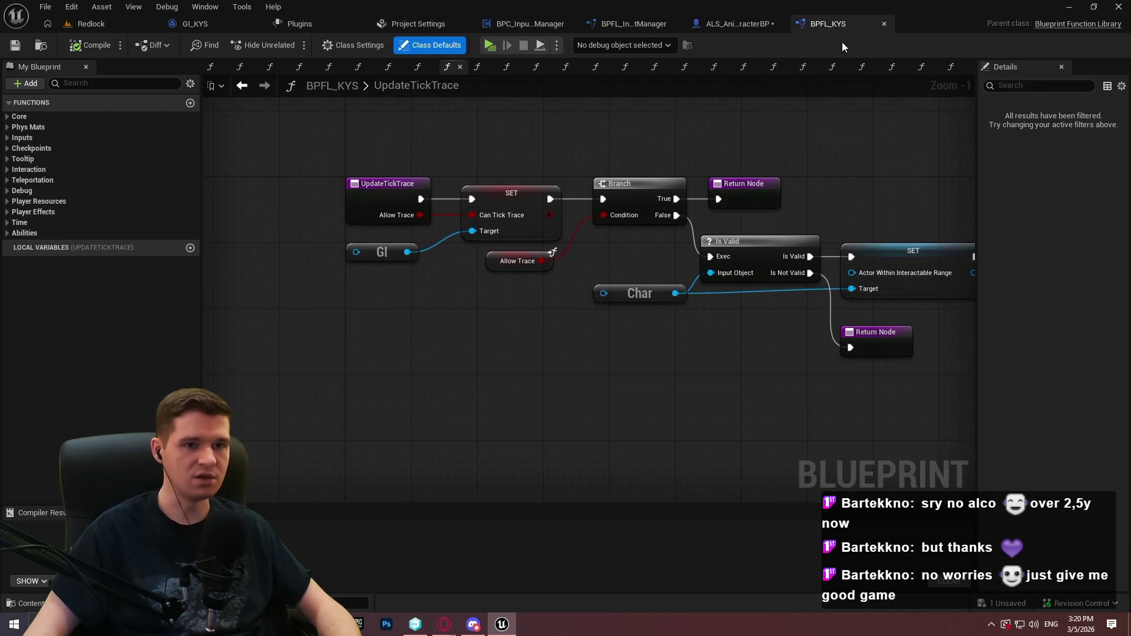
left_click(884, 23)
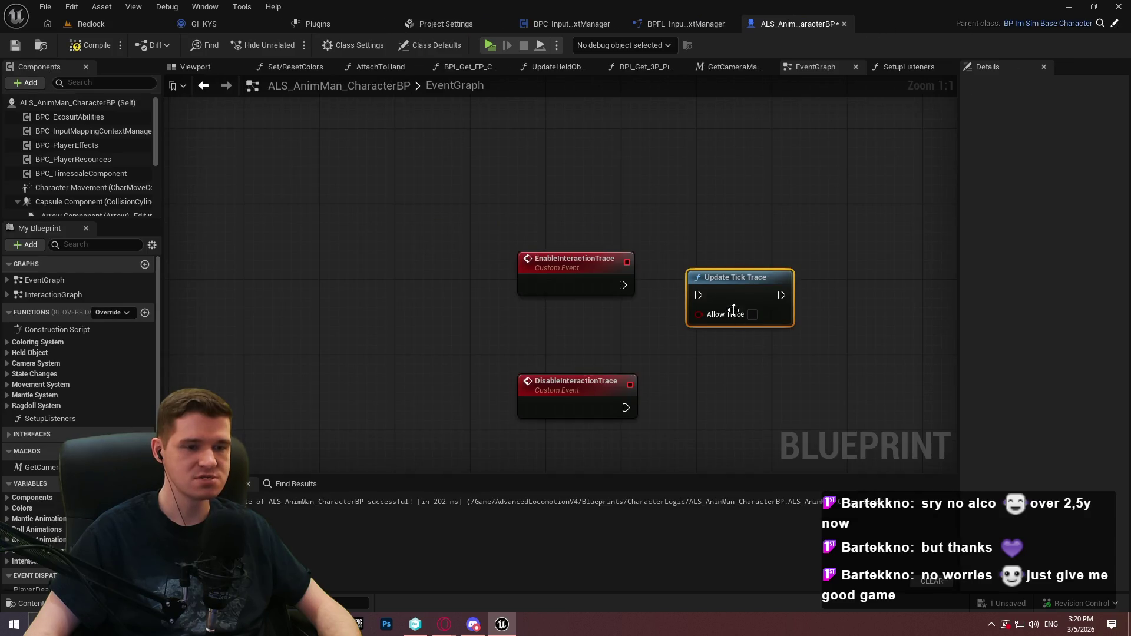
Delete the Update Tick Trace node and add a Get Game Instance node
key("Delete")
right_click(684, 317)
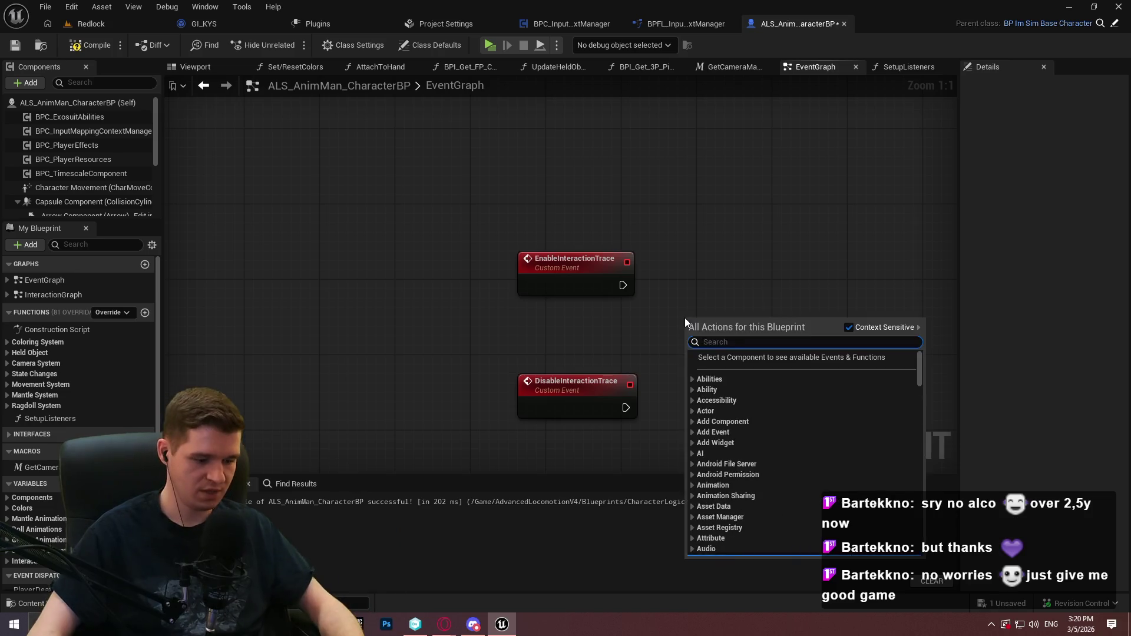
type("get game instan")
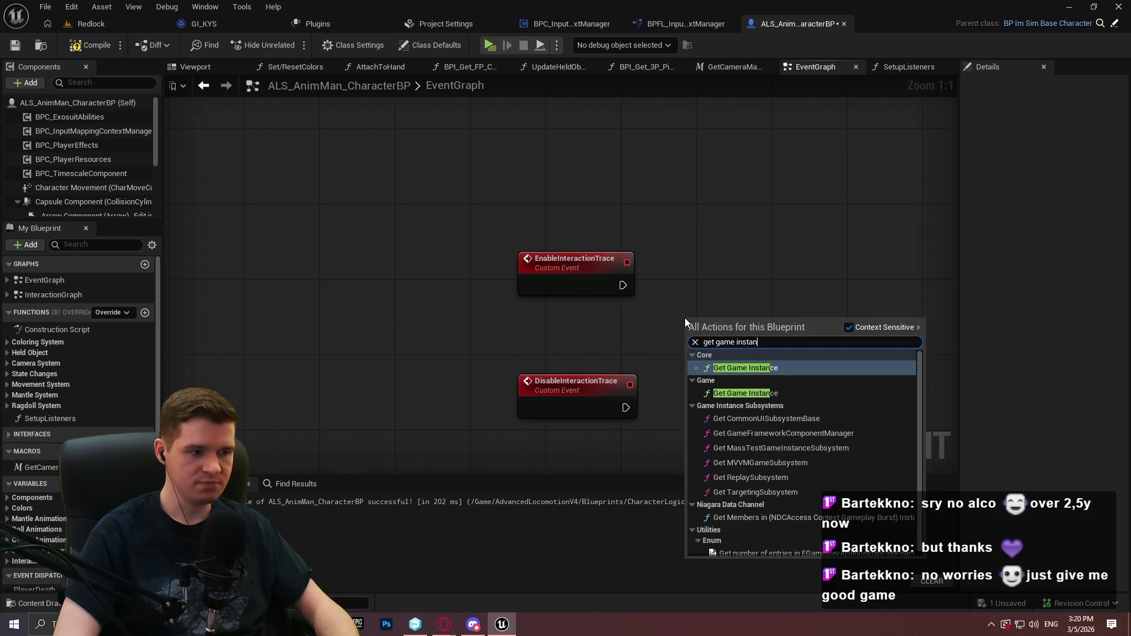
left_click(13, 557)
scroll(13, 557, "down", 3)
scroll(13, 557, "up", 2)
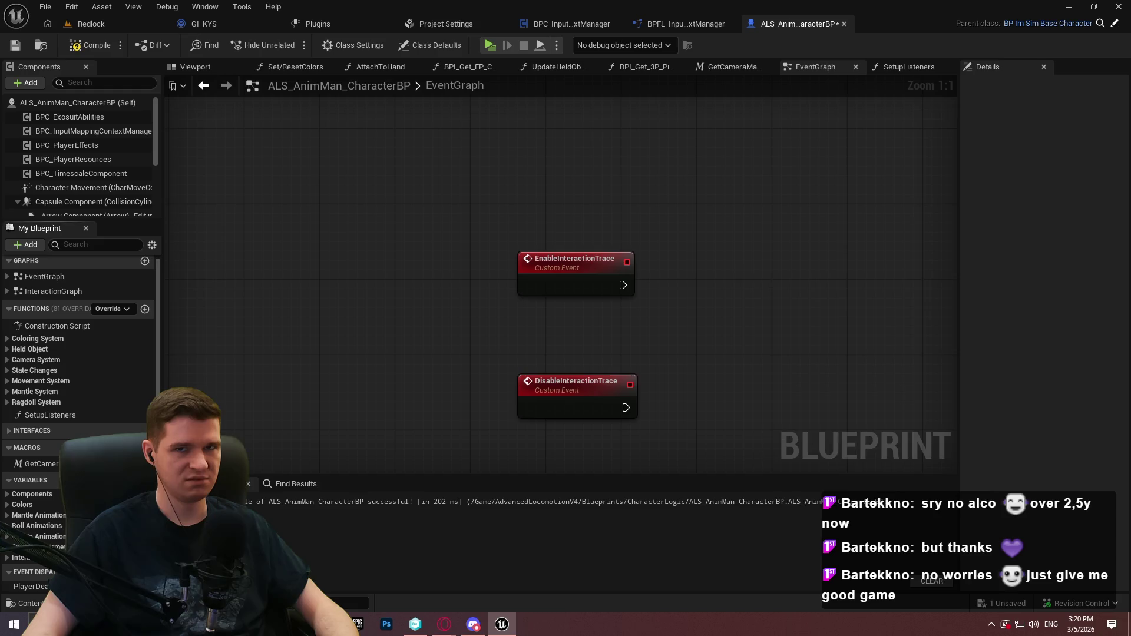
right_click(747, 276)
type("get game instance")
key("Return")
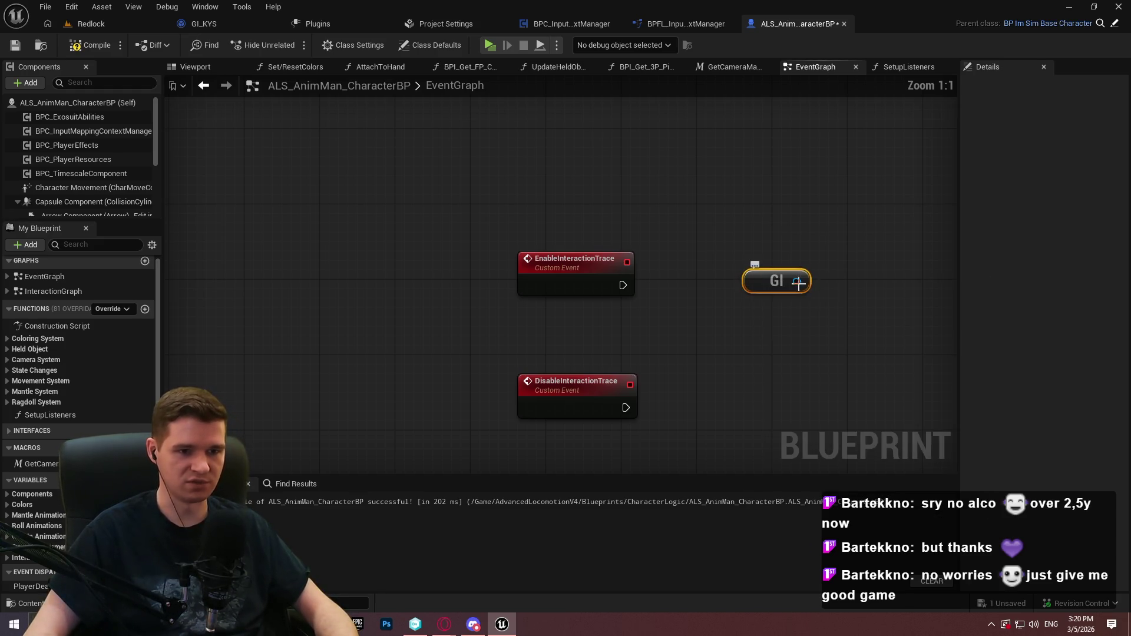
Drive a SET Can Tick Trace node on the game instance from EnableInteractionTrace
left_click_drag(796, 281, 860, 242)
type("tick trace")
left_click(941, 328)
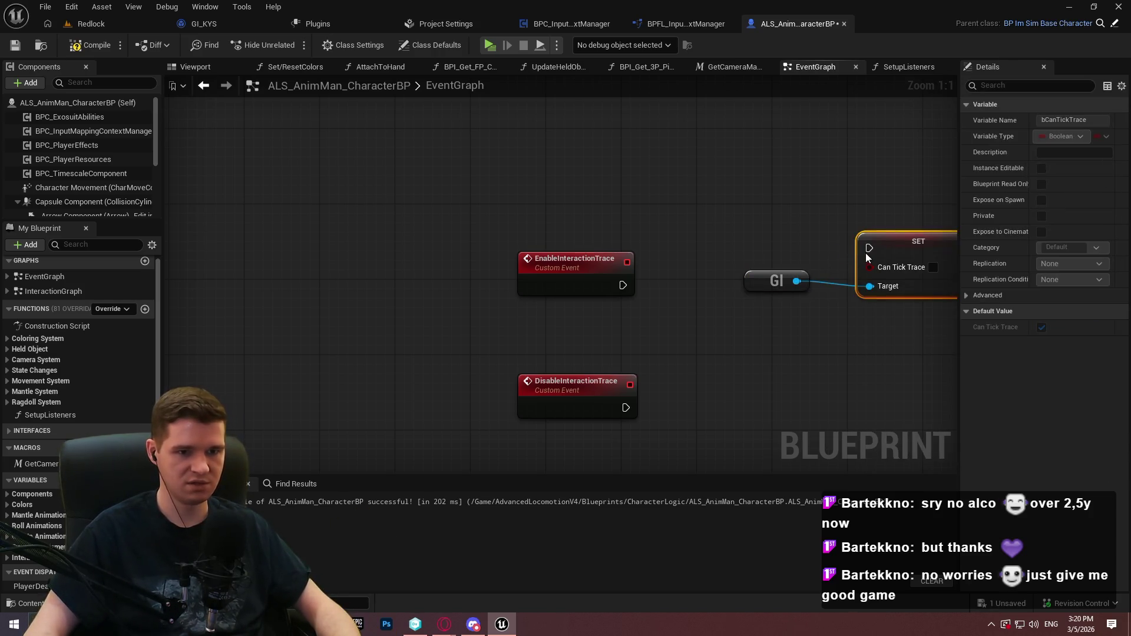
left_click_drag(869, 248, 623, 285)
left_click_drag(950, 235, 906, 274)
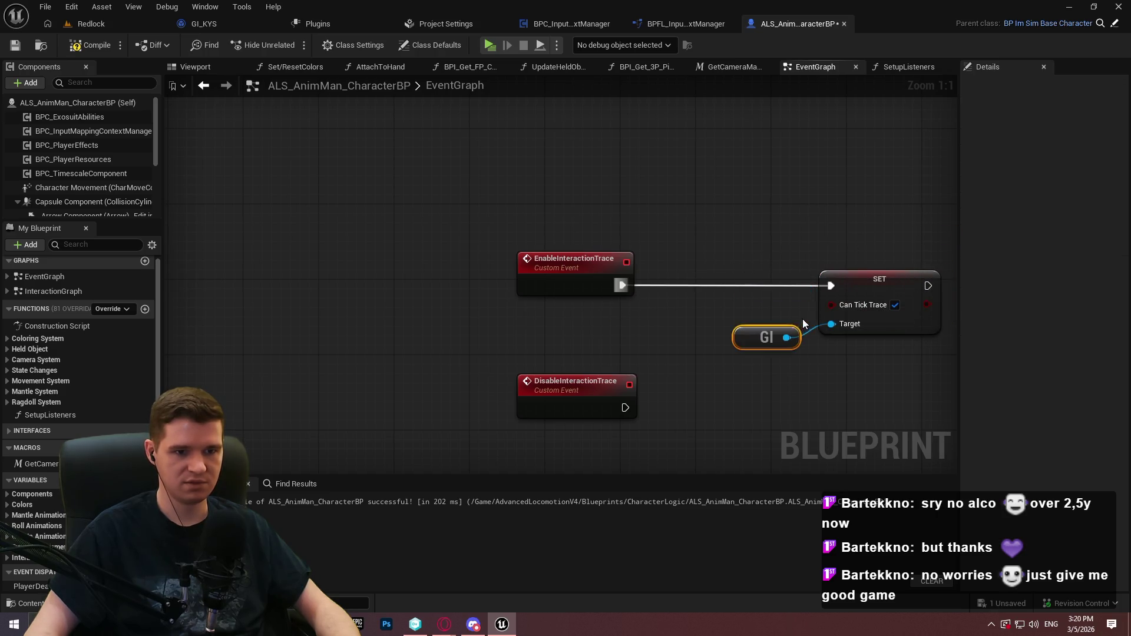
mouse_move(597, 263)
left_mouse_down()
mouse_move(748, 261)
mouse_move(746, 274)
left_mouse_up()
Copy the game instance and setter pair and wire it to DisableInteractionTrace
left_click(723, 280)
left_click(633, 265, "ctrl")
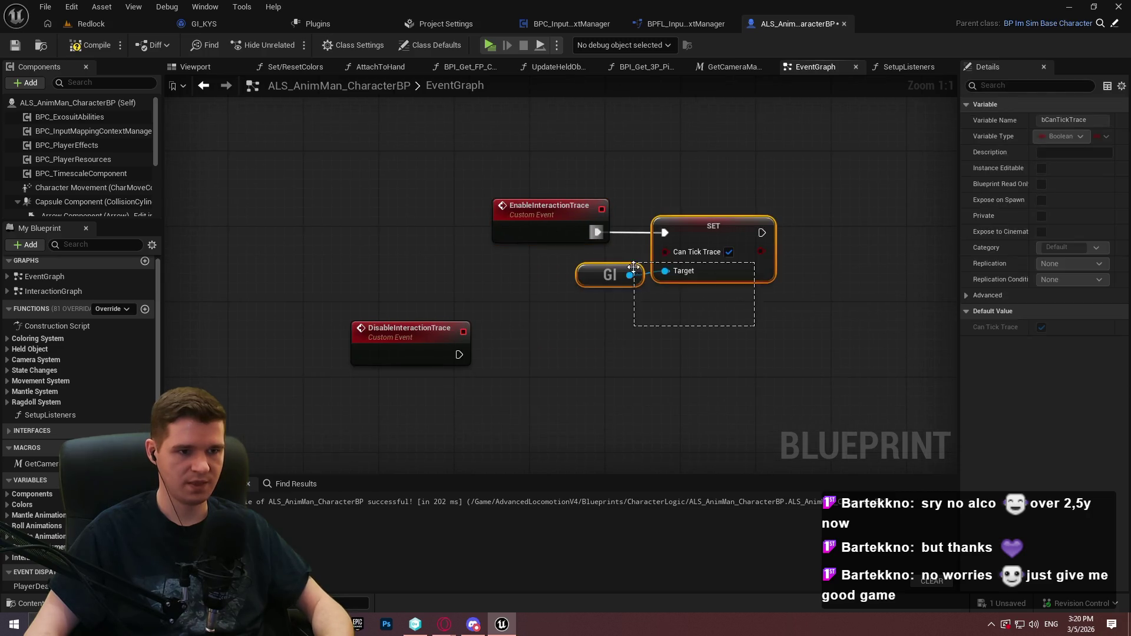
key("ctrl+c")
key("ctrl+v")
left_click_drag(607, 329, 459, 354)
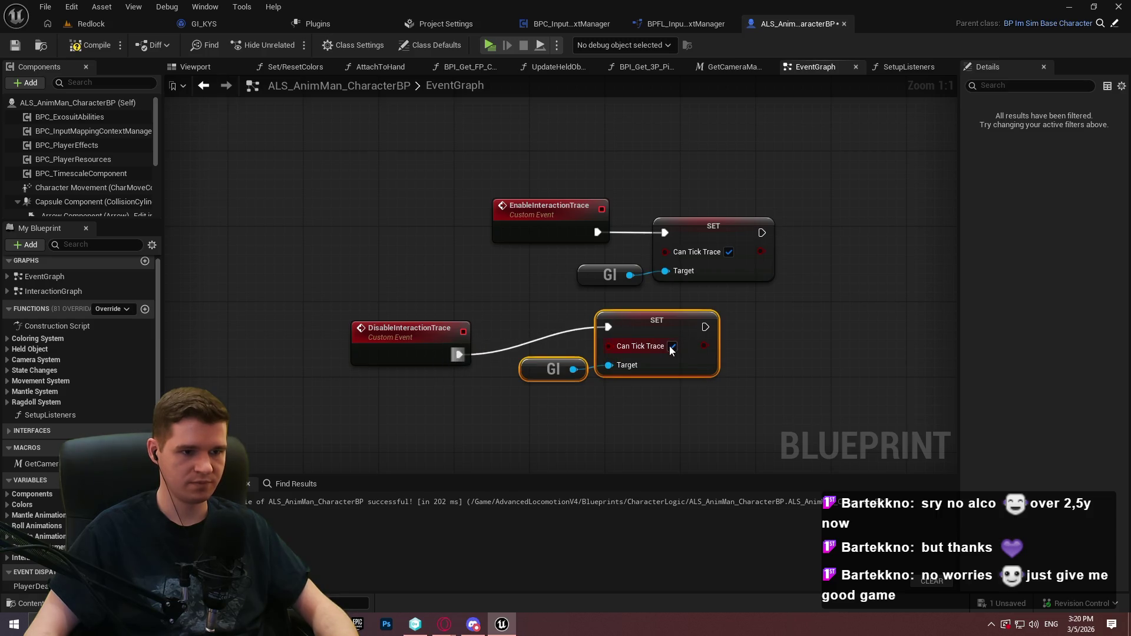
left_click_drag(641, 331, 576, 358)
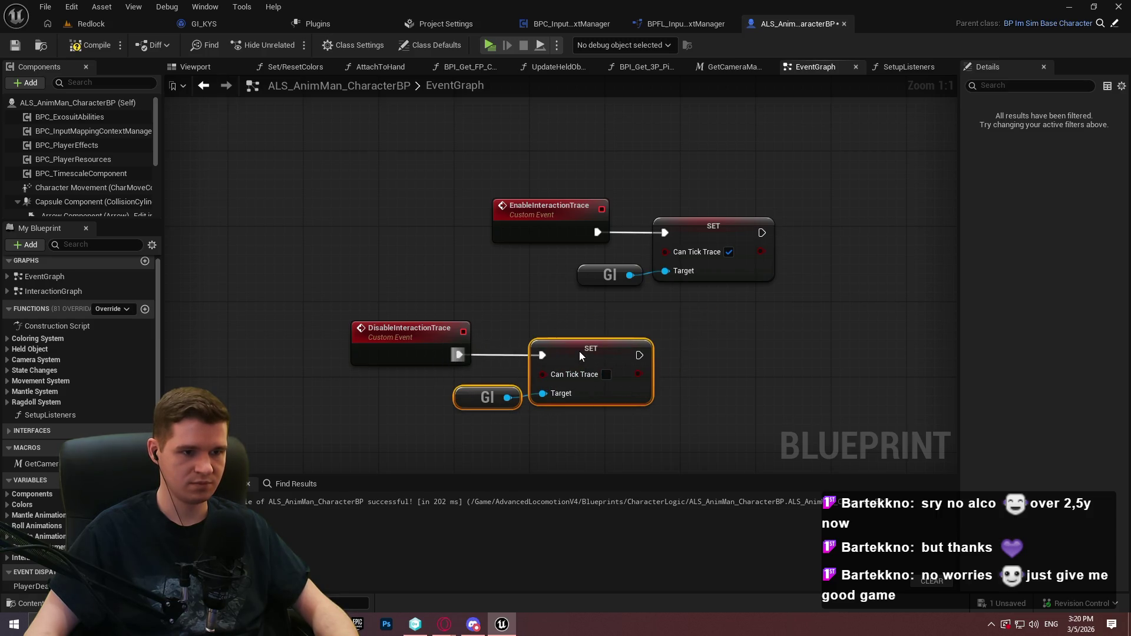
left_click(439, 253)
Align the trace event groups, then cut all the nodes from the event graph
left_click_drag(456, 153, 677, 295)
mouse_move(538, 211)
left_mouse_down()
mouse_move(397, 221)
mouse_move(434, 214)
mouse_move(405, 214)
left_mouse_up()
left_click_drag(683, 255, 489, 277)
left_click_drag(567, 230, 586, 240)
key("ctrl+a")
key("Delete")
Paste the trace events into InteractionGraph, then compile and save
double_click(65, 292)
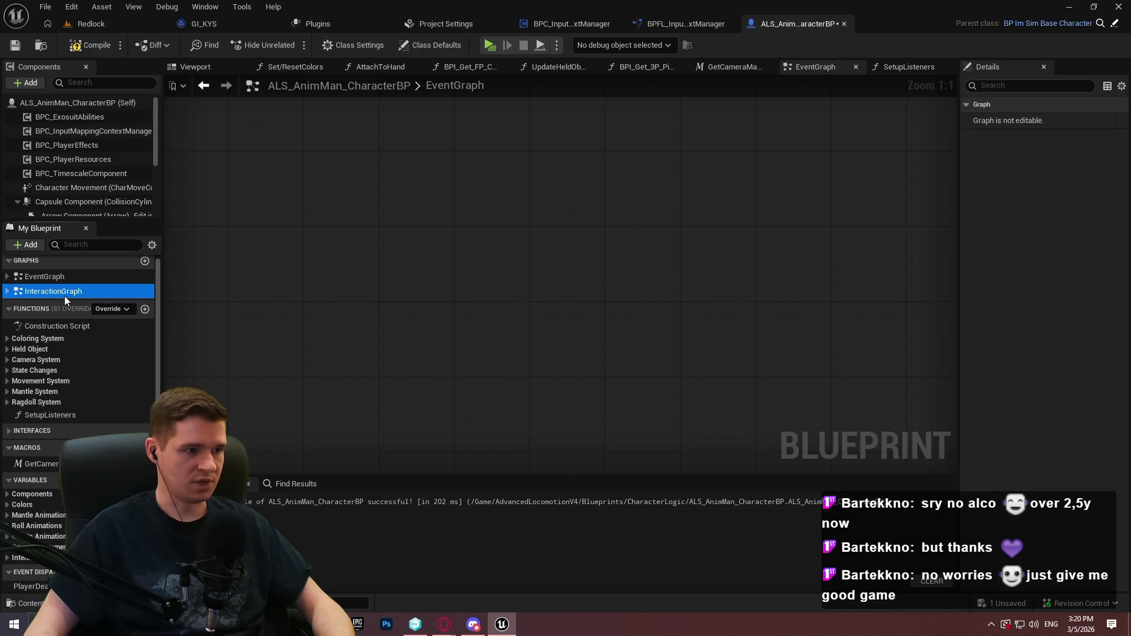
scroll(264, 194, "up", 5)
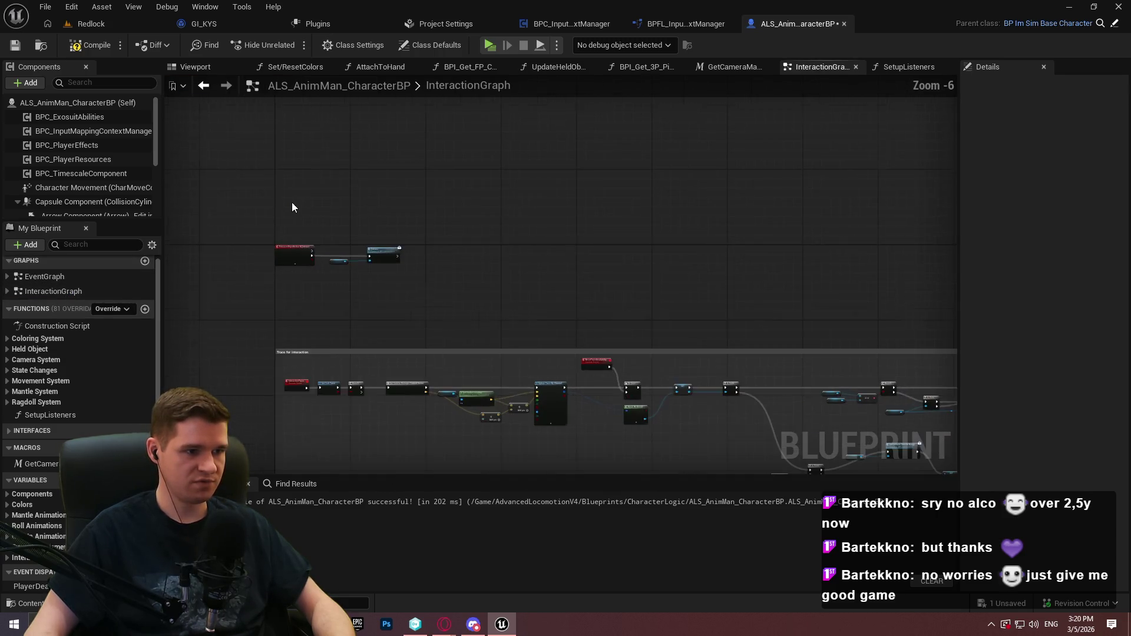
scroll(261, 152, "up", 1)
key("ctrl+v")
mouse_move(306, 129)
left_mouse_down()
mouse_move(337, 181)
mouse_move(317, 190)
left_mouse_up()
left_click(235, 153)
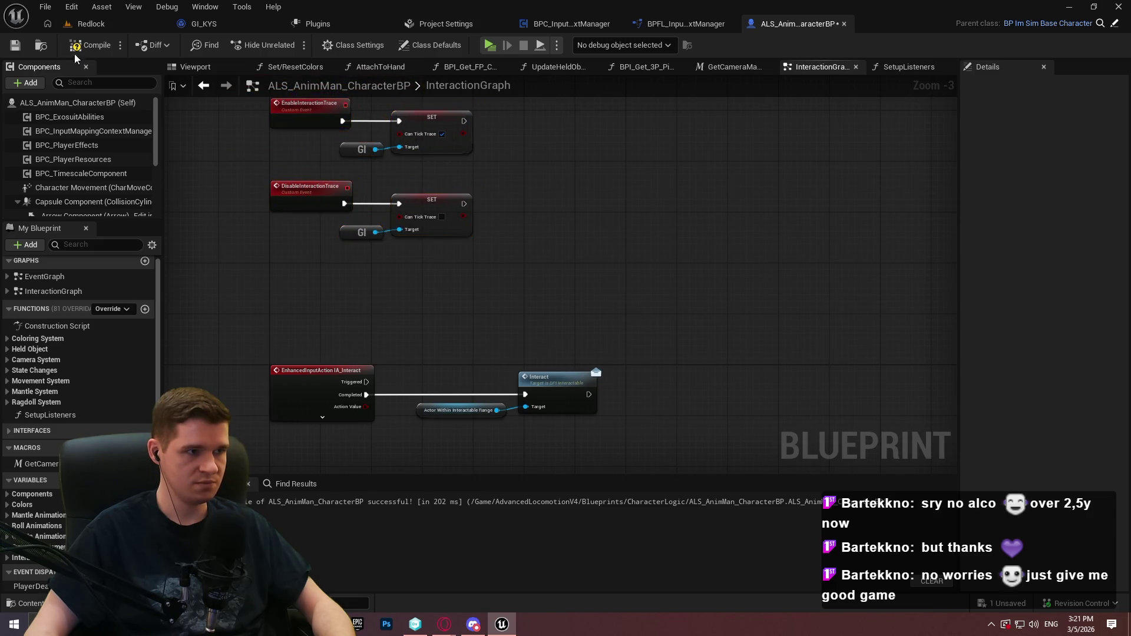
key("ctrl+s")
left_click(896, 64)
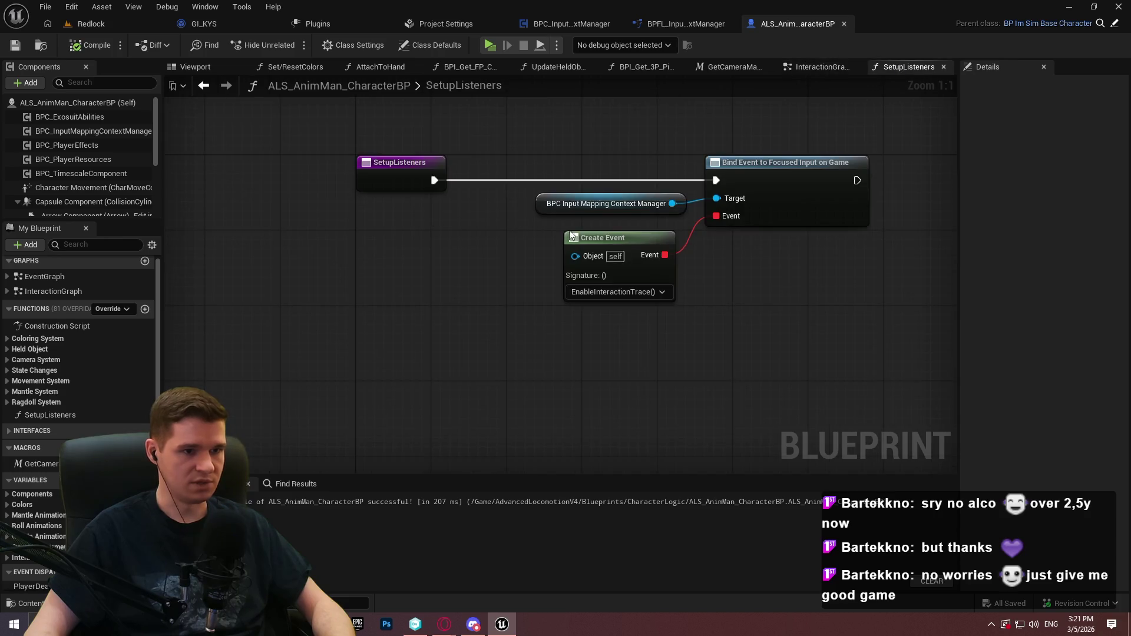
Duplicate the BPC Input Mapping Context Manager reference below the existing nodes
left_click_drag(622, 293, 447, 298)
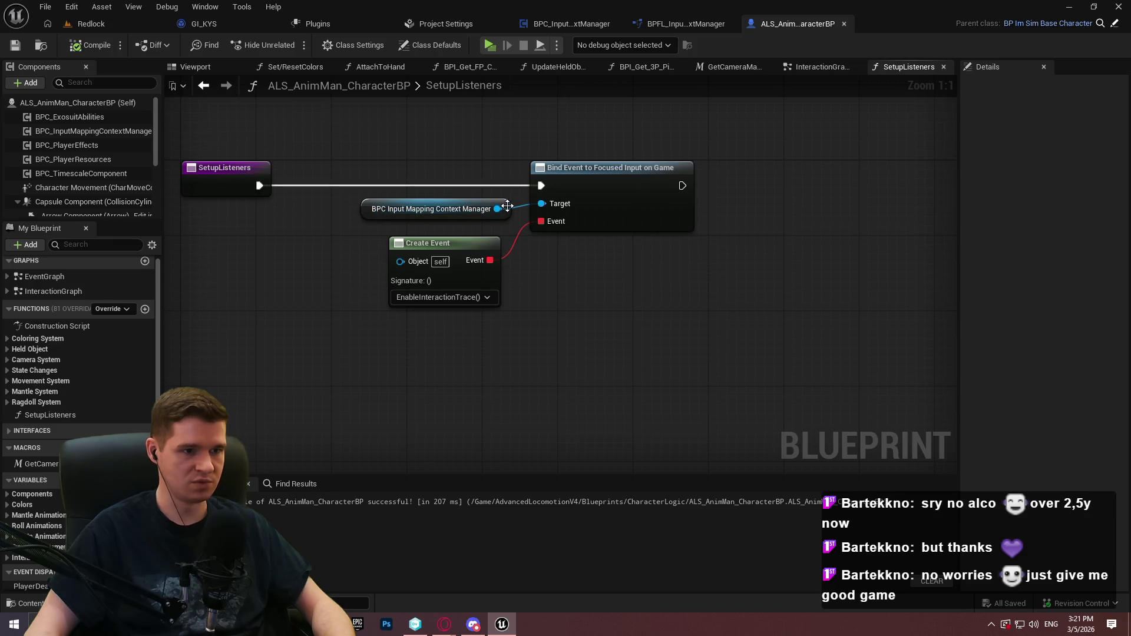
left_click_drag(518, 206, 599, 272)
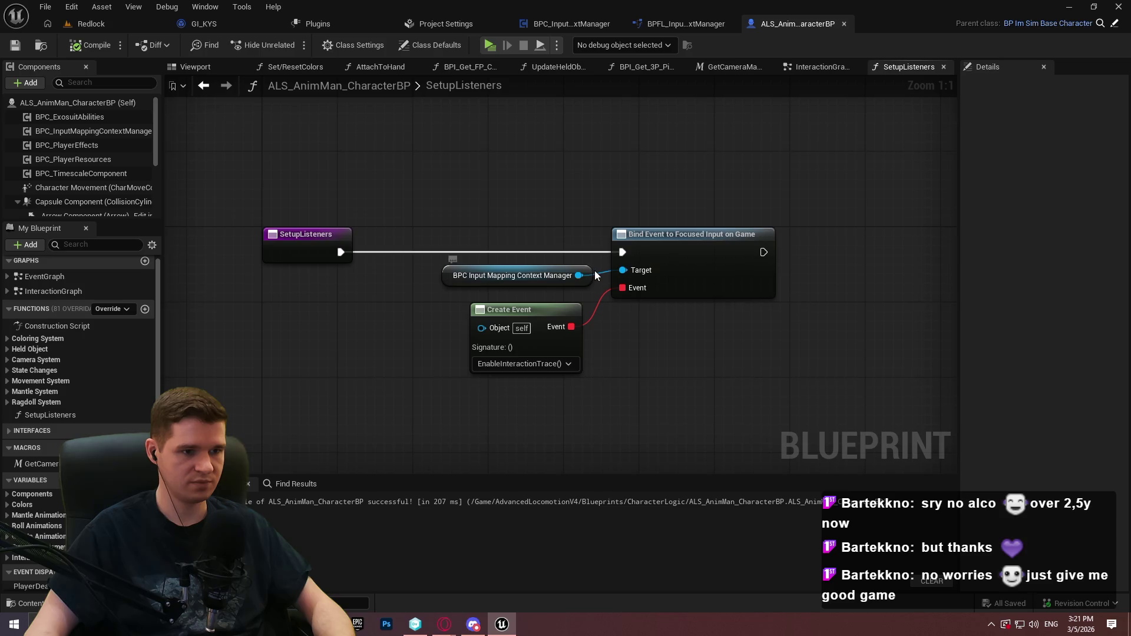
left_click(491, 274)
key("ctrl+c")
mouse_move(851, 379)
left_mouse_down()
mouse_move(666, 330)
mouse_move(772, 281)
left_mouse_up()
key("ctrl+v")
Add a Bind Event to Focused Input on UI node from the manager reference
type("bind ")
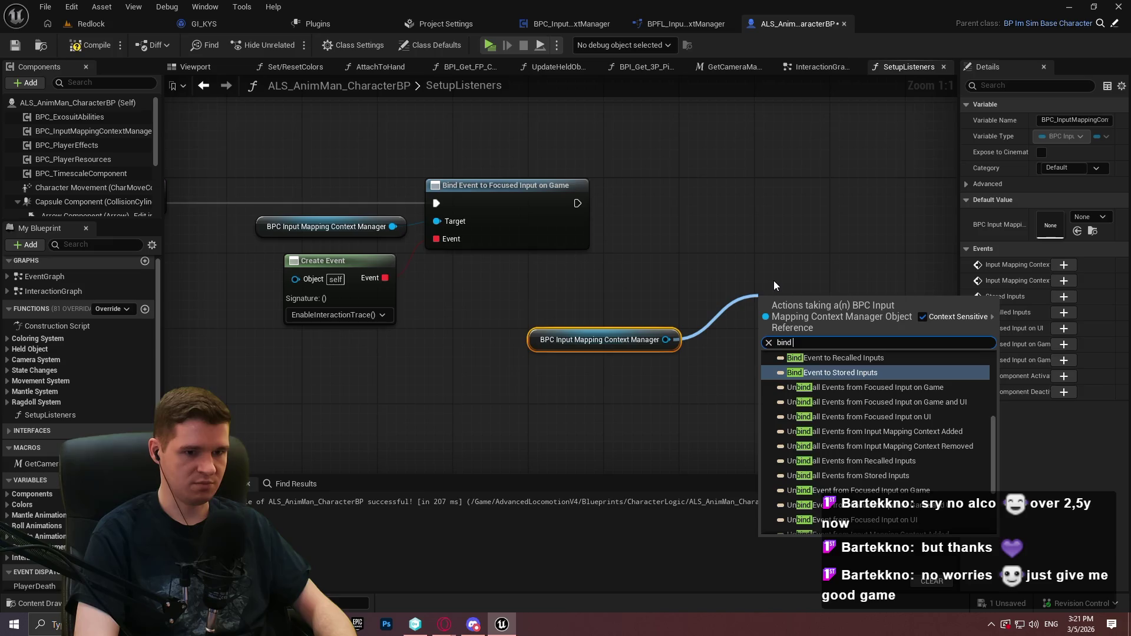
type("event to foc")
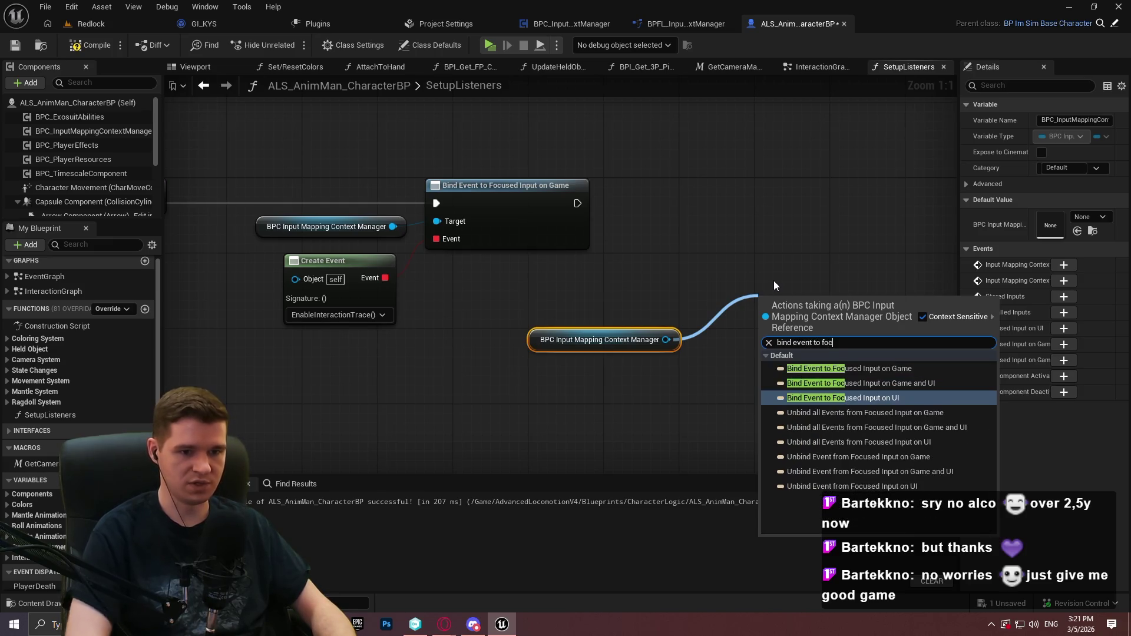
key("Down")
key("Down")
key("Down")
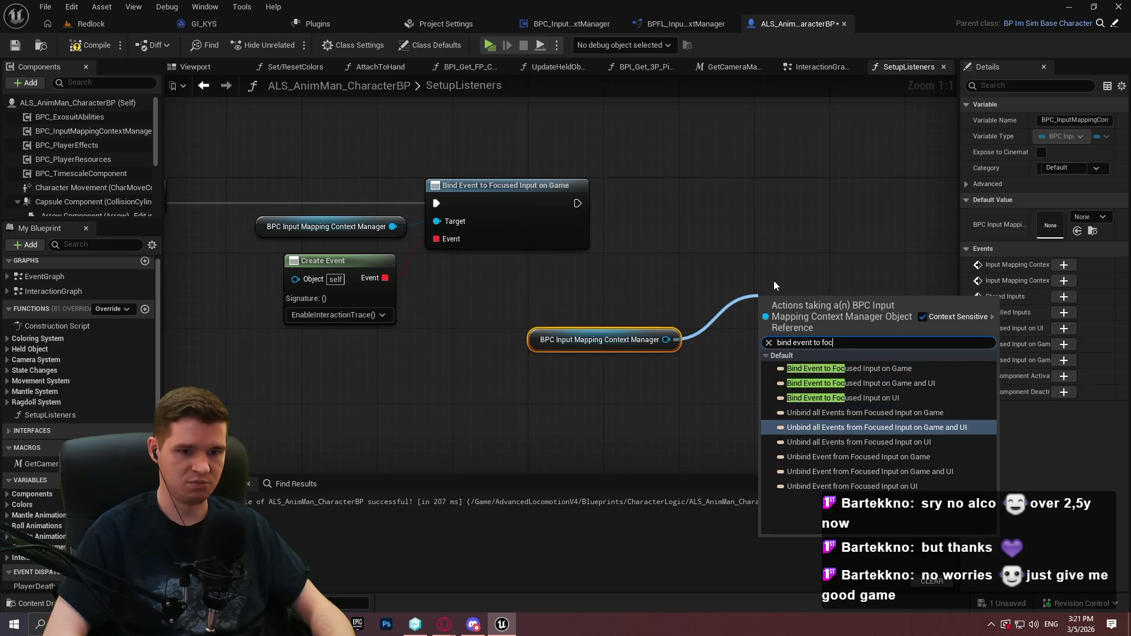
key("Return")
left_click_drag(555, 278, 592, 315)
left_click(665, 216)
key("ctrl+z")
mouse_move(554, 278)
left_mouse_down()
mouse_move(591, 277)
mouse_move(584, 271)
left_mouse_up()
type("bind event ")
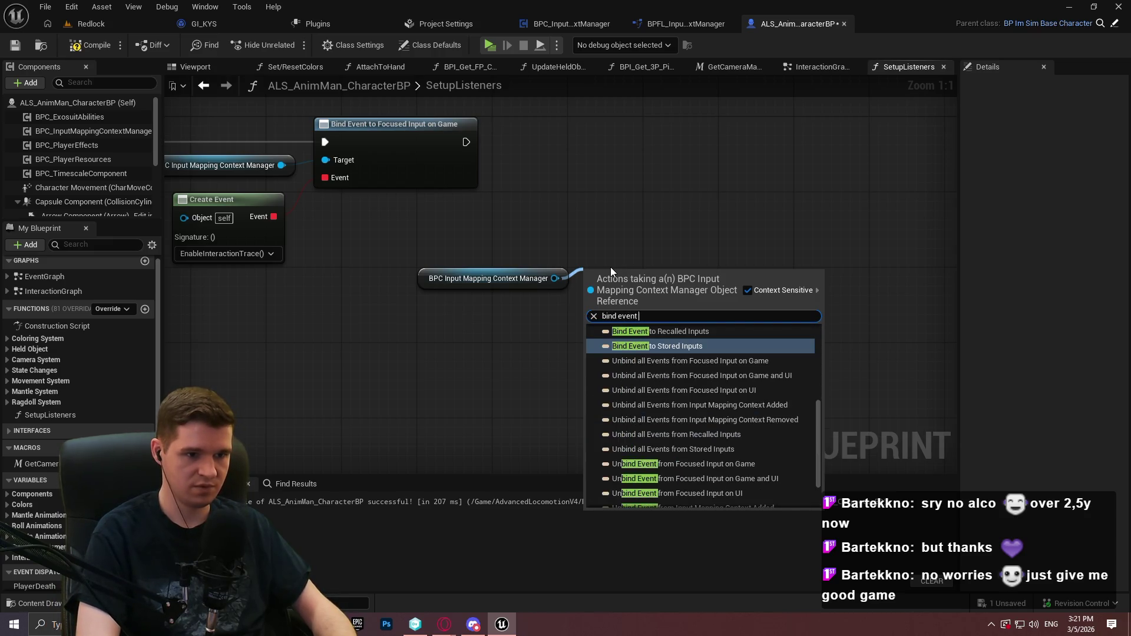
type("to focused")
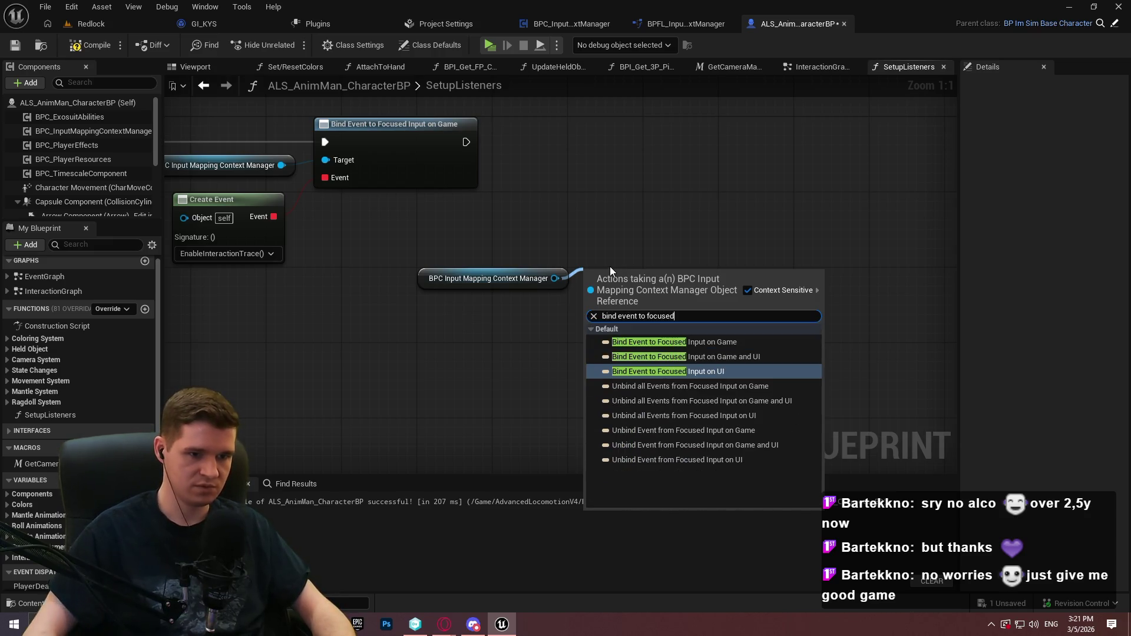
left_click(707, 371)
Add a Bind Event to Focused Input on Game and UI node and chain the three binds
left_click_drag(586, 328, 555, 388)
type("bind event to focused")
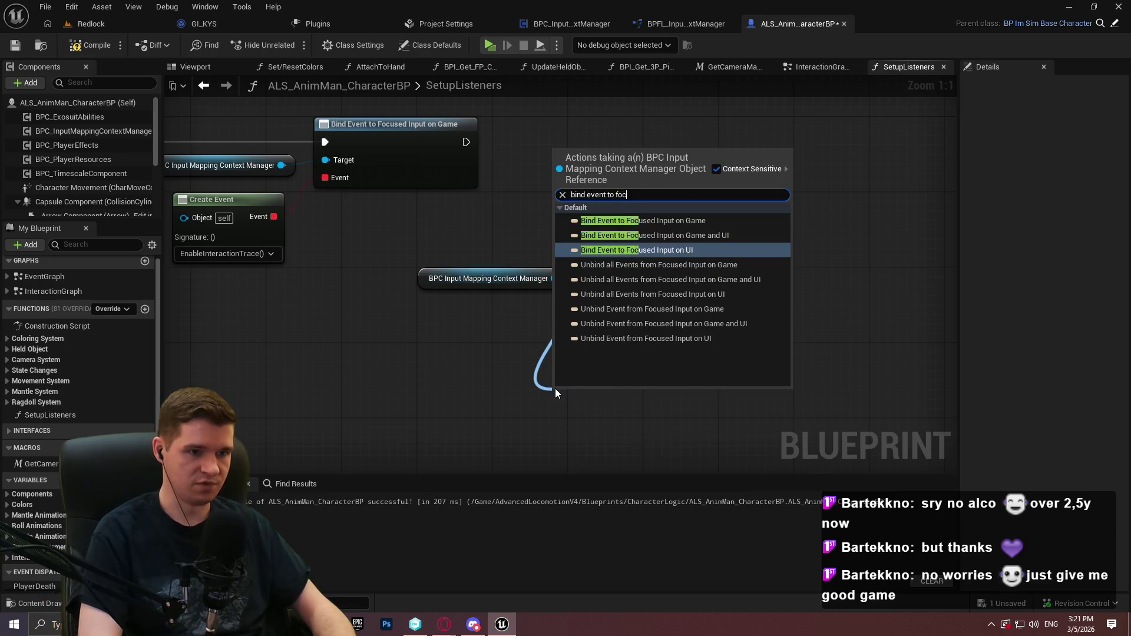
key("Up")
key("Return")
left_click_drag(662, 313, 658, 202)
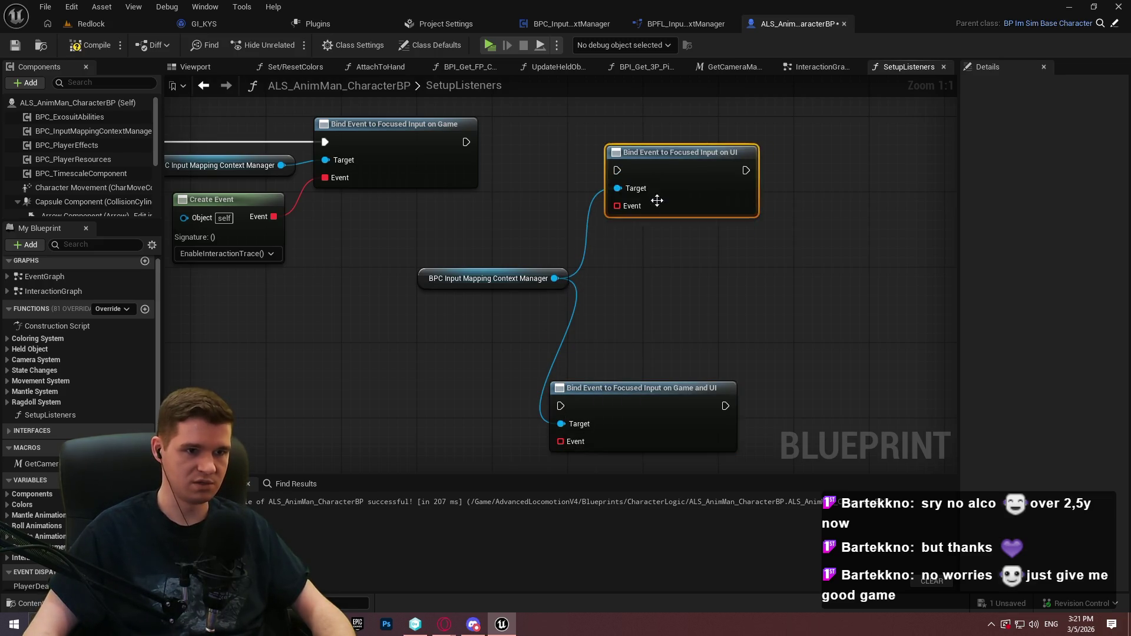
left_click_drag(617, 170, 466, 142)
mouse_move(654, 164)
left_mouse_down()
mouse_move(748, 136)
mouse_move(768, 146)
left_mouse_up()
mouse_move(626, 393)
left_mouse_down()
mouse_move(948, 161)
mouse_move(839, 135)
left_mouse_up()
left_click_drag(766, 143, 701, 156)
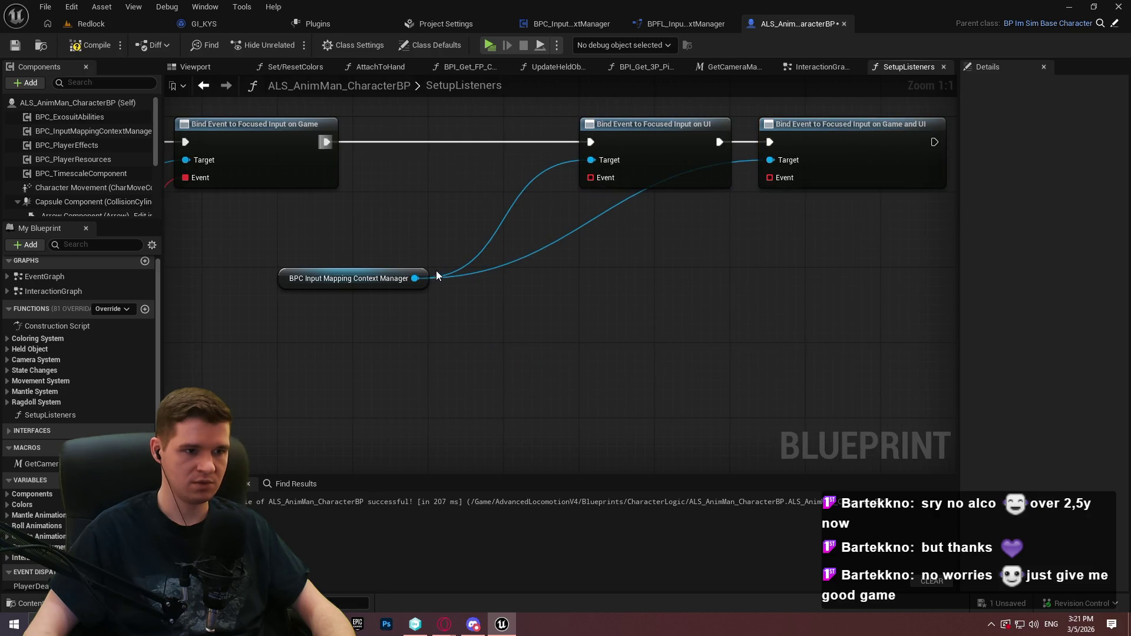
Route the manager reference's target wire through two reroute points
mouse_move(428, 281)
left_mouse_down()
mouse_move(558, 191)
mouse_move(735, 199)
mouse_move(725, 206)
left_mouse_up()
double_click(589, 193)
double_click(636, 196)
left_click_drag(631, 196, 596, 206)
left_click(720, 207)
left_click(733, 203)
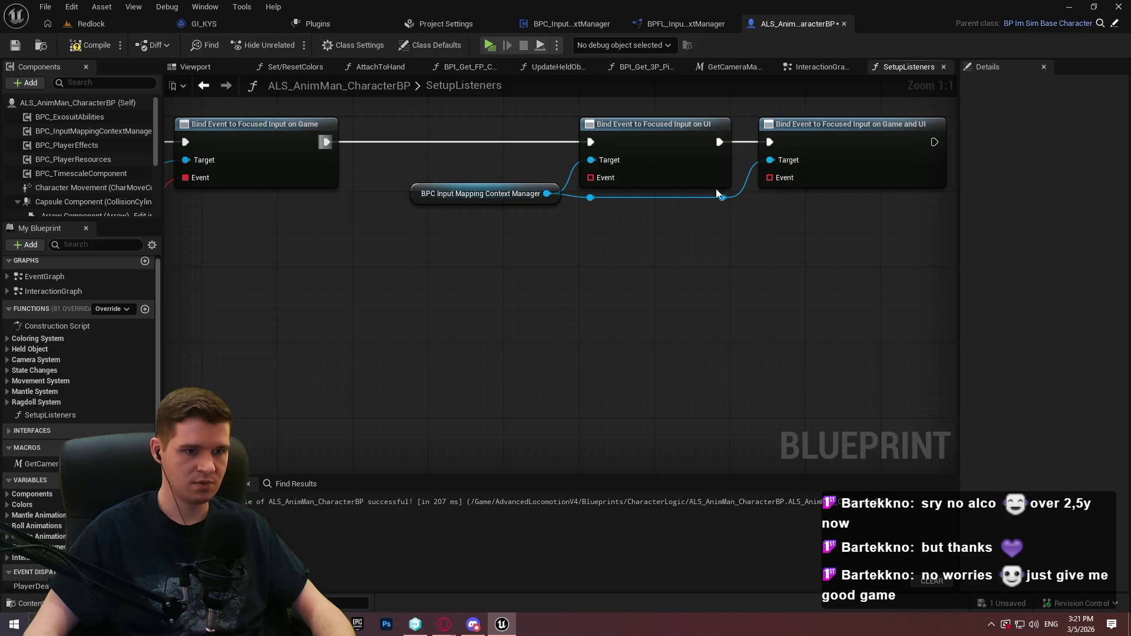
Wire a Create Event node to the Event pin, then compile and save
mouse_move(593, 178)
left_mouse_down()
mouse_move(556, 258)
mouse_move(472, 229)
left_mouse_up()
type("create")
left_click(590, 319)
left_click(466, 287)
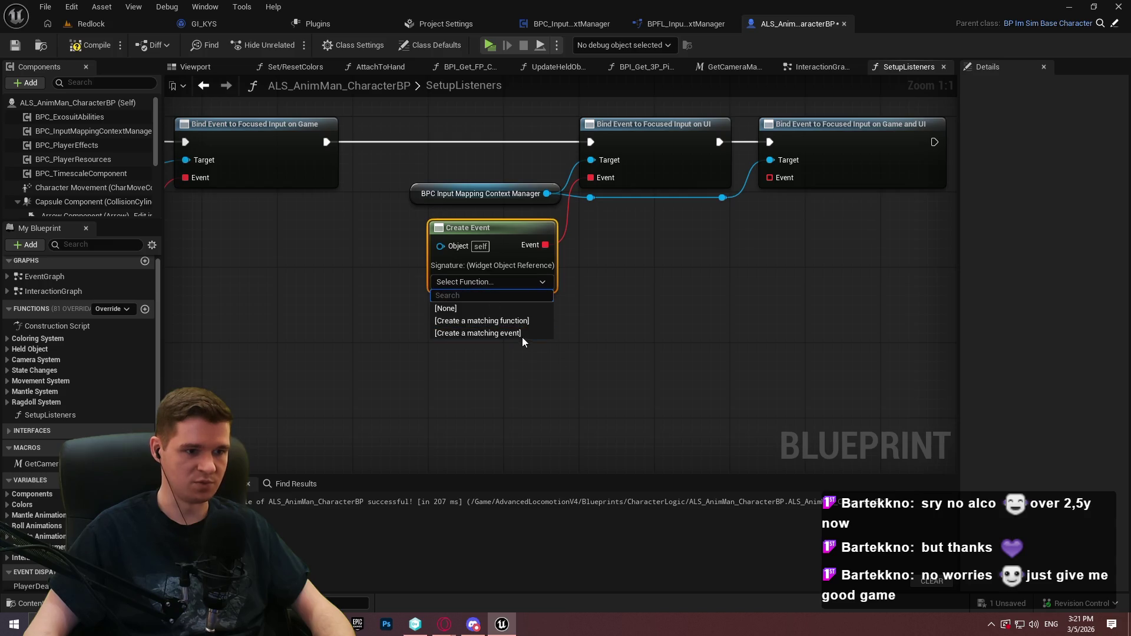
left_click(575, 268)
left_click(94, 44)
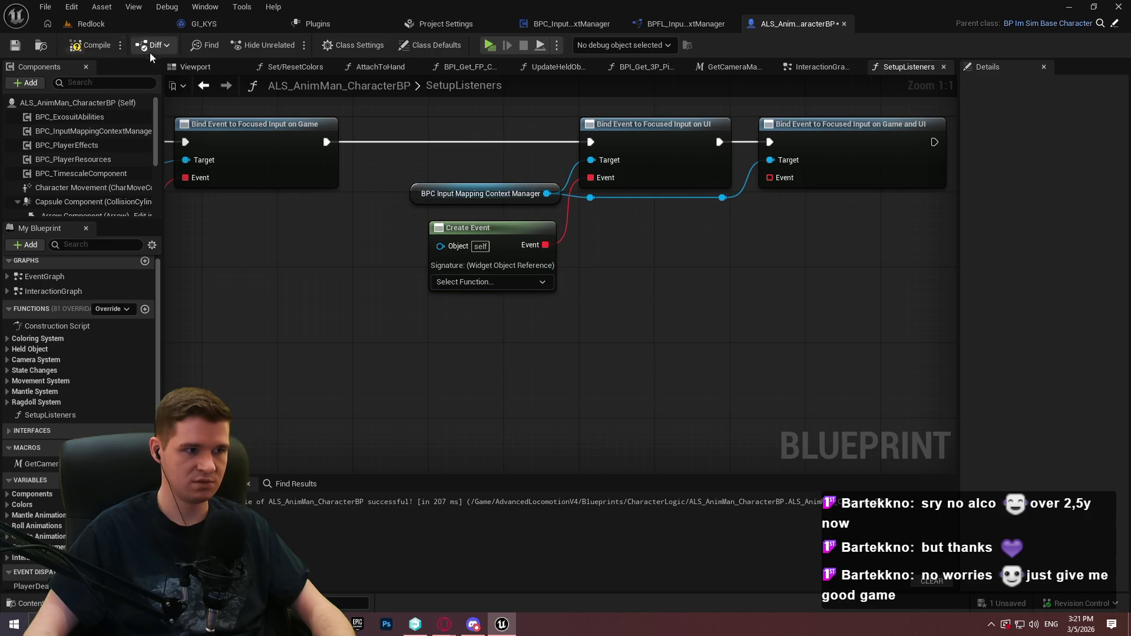
left_click(15, 45)
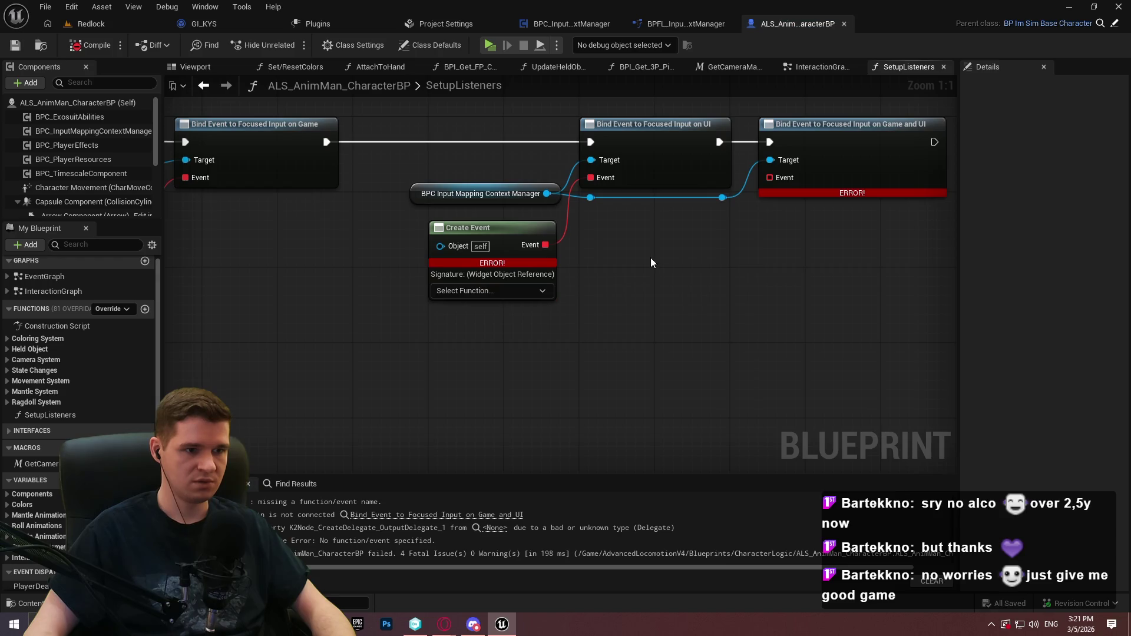
Create a matching custom event from Create Event and move it into InteractionGraph
mouse_move(546, 244)
left_mouse_down()
mouse_move(790, 186)
mouse_move(769, 177)
left_mouse_up()
left_click(492, 291)
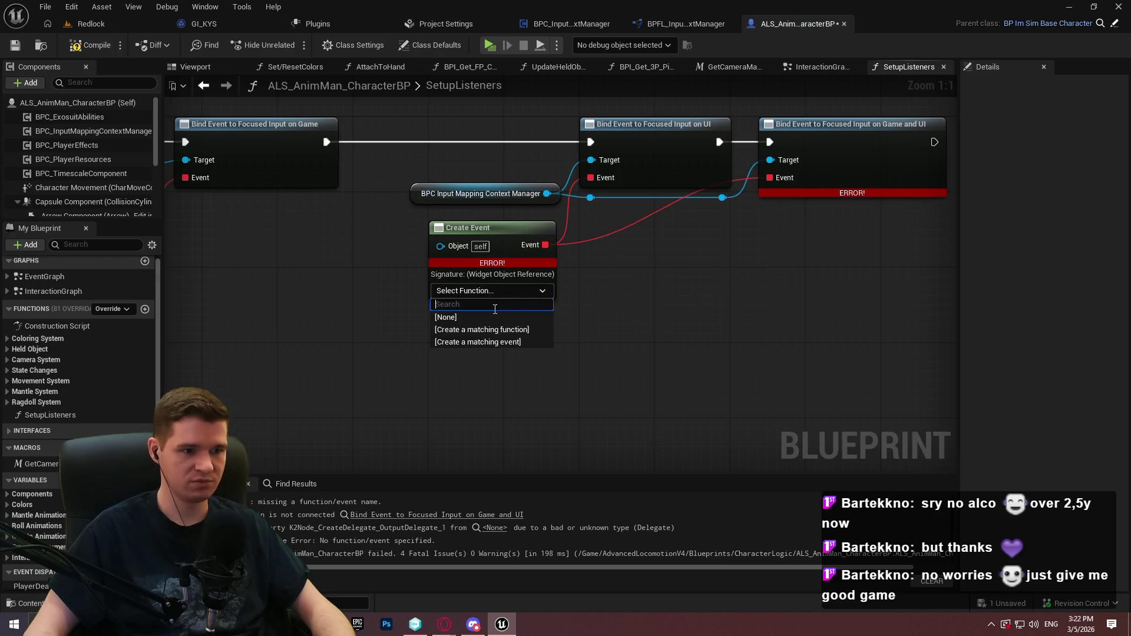
left_click(499, 341)
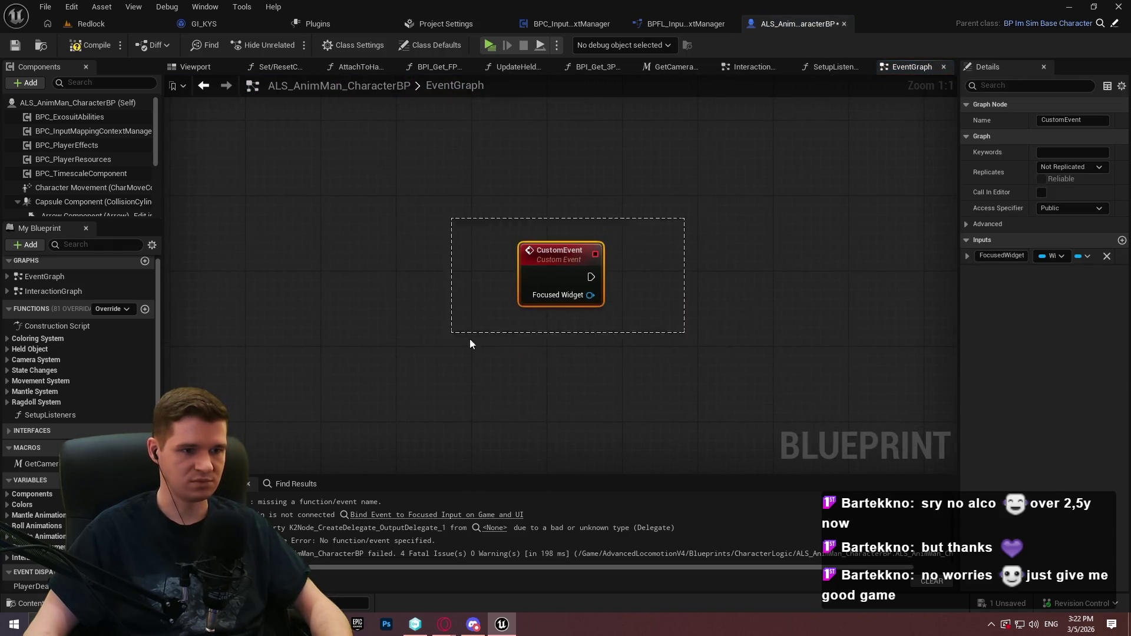
key("Delete")
left_click(47, 291)
double_click(47, 291)
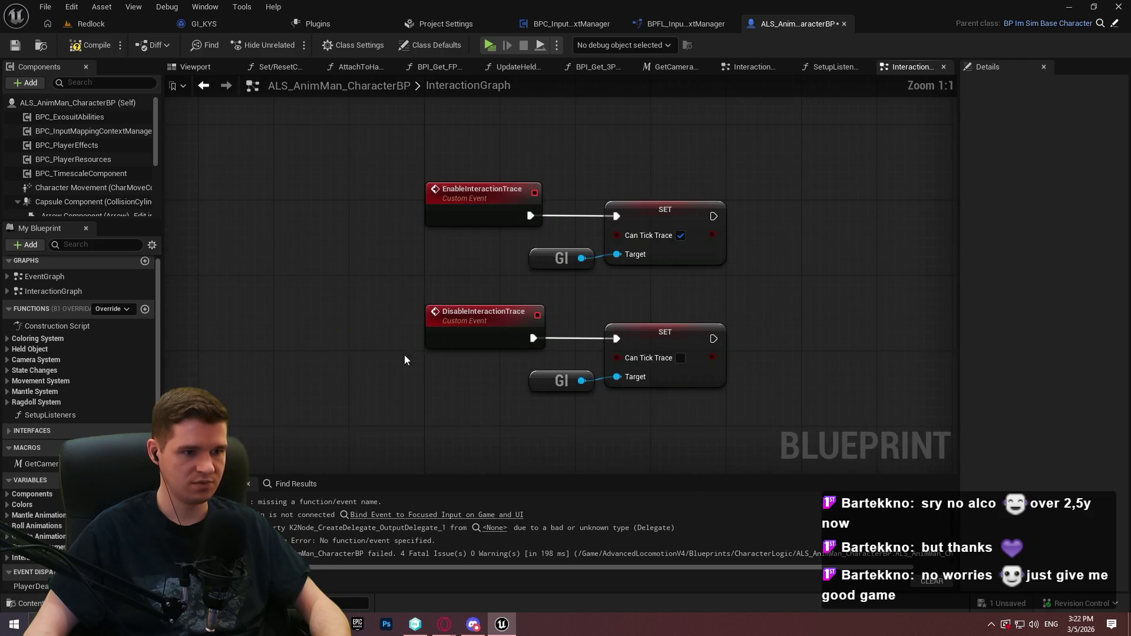
key("ctrl+v")
Delete the old DisableInteractionTrace event and rename the new one DisableInteractionTrace
left_click(443, 310)
key("Delete")
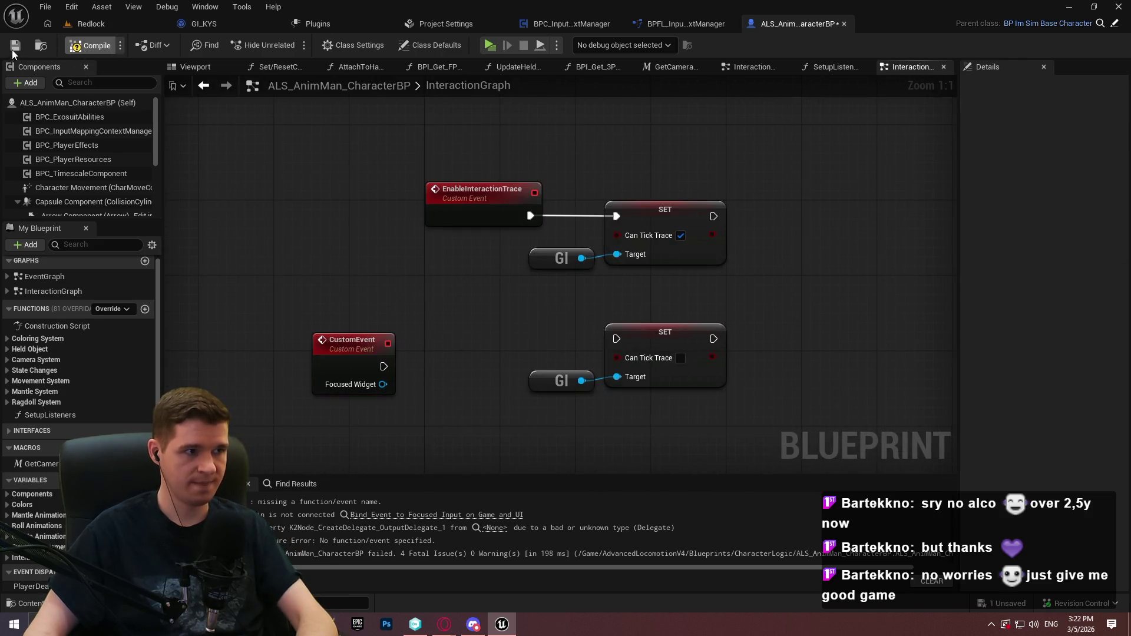
left_click(13, 51)
left_click(344, 341)
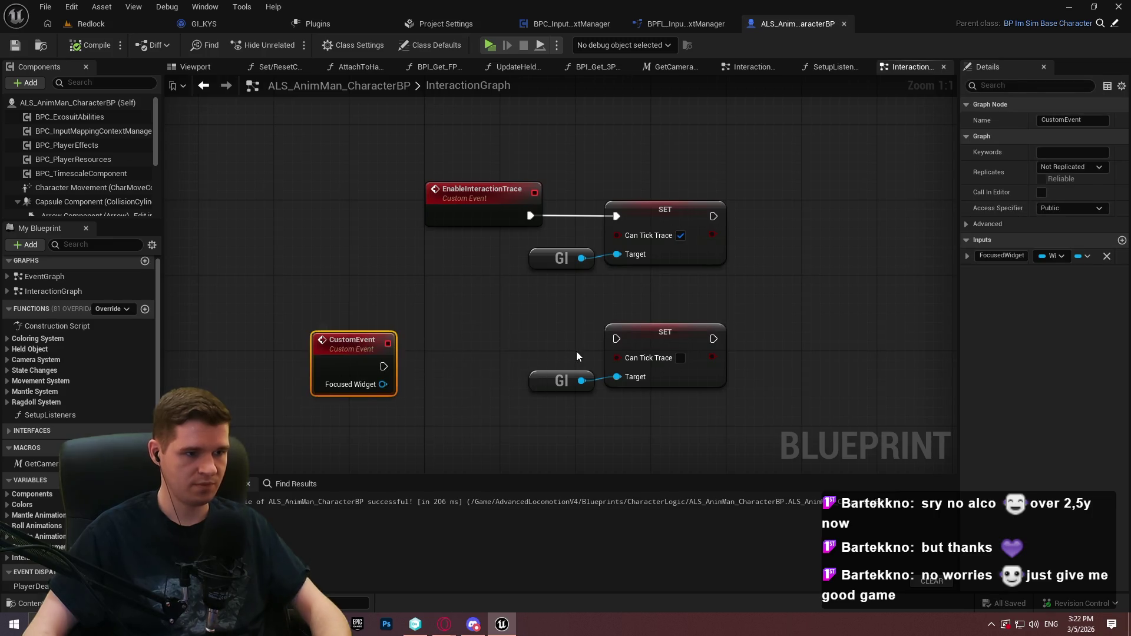
key("F2")
type("DisableInteractionTrace")
key("Return")
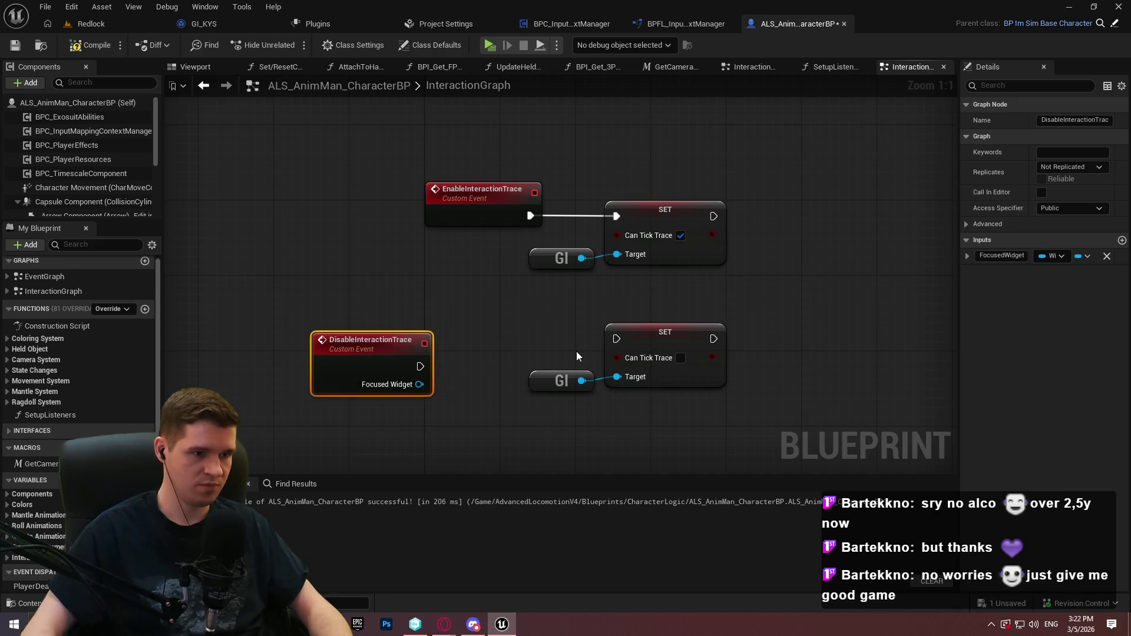
Wire DisableInteractionTrace to the lower SET node, then compile and save
left_click_drag(420, 366, 616, 339)
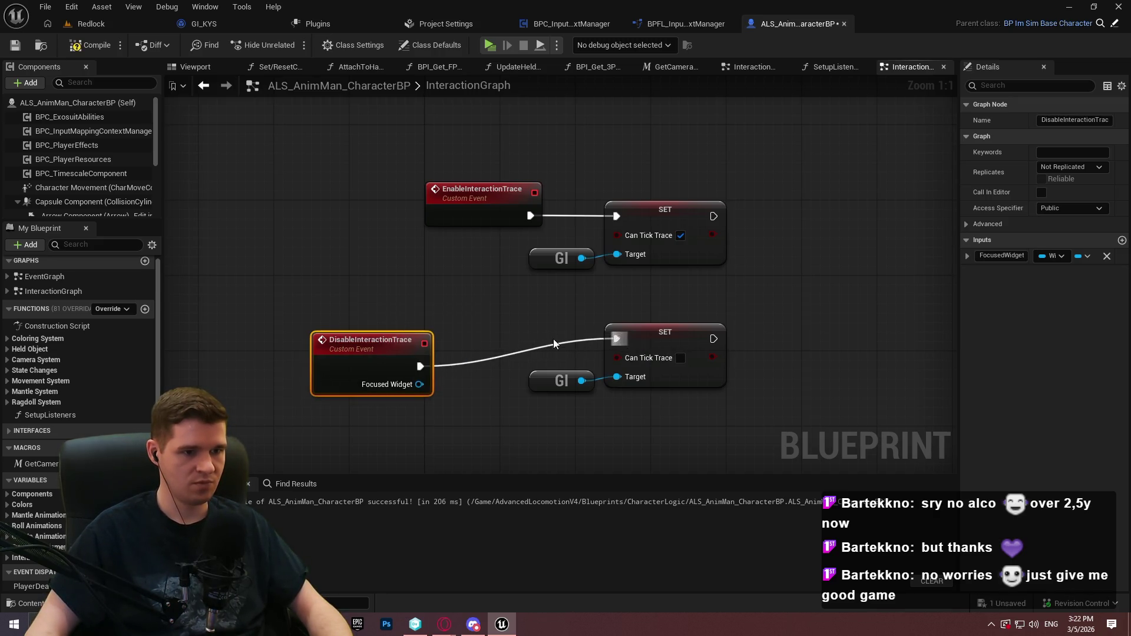
left_click_drag(380, 347, 494, 320)
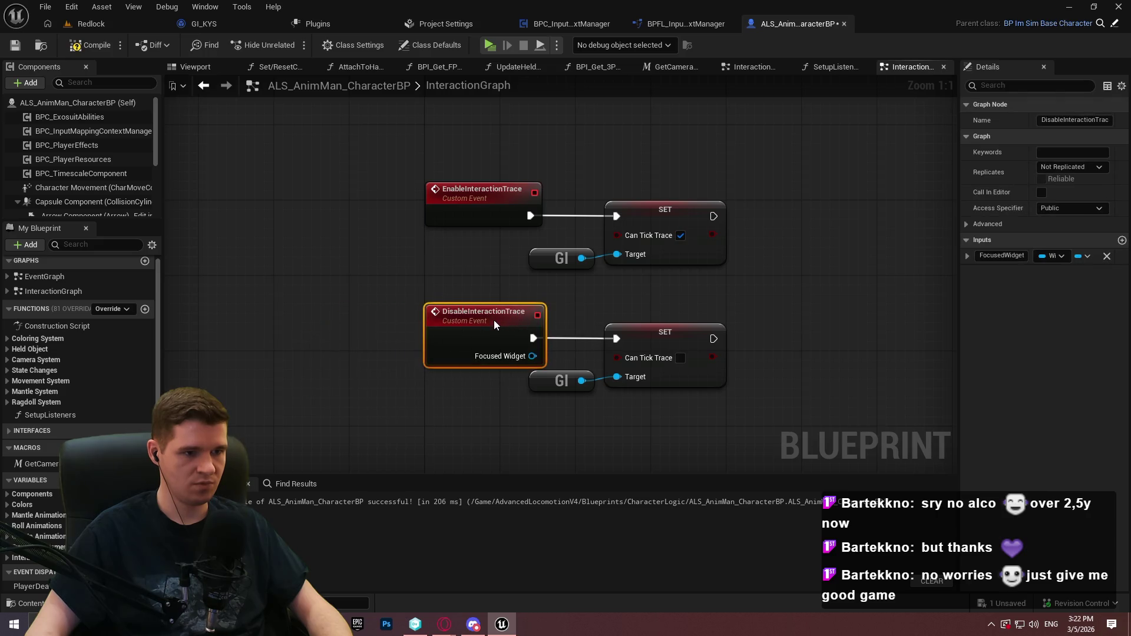
left_click(624, 290)
key("ctrl+s")
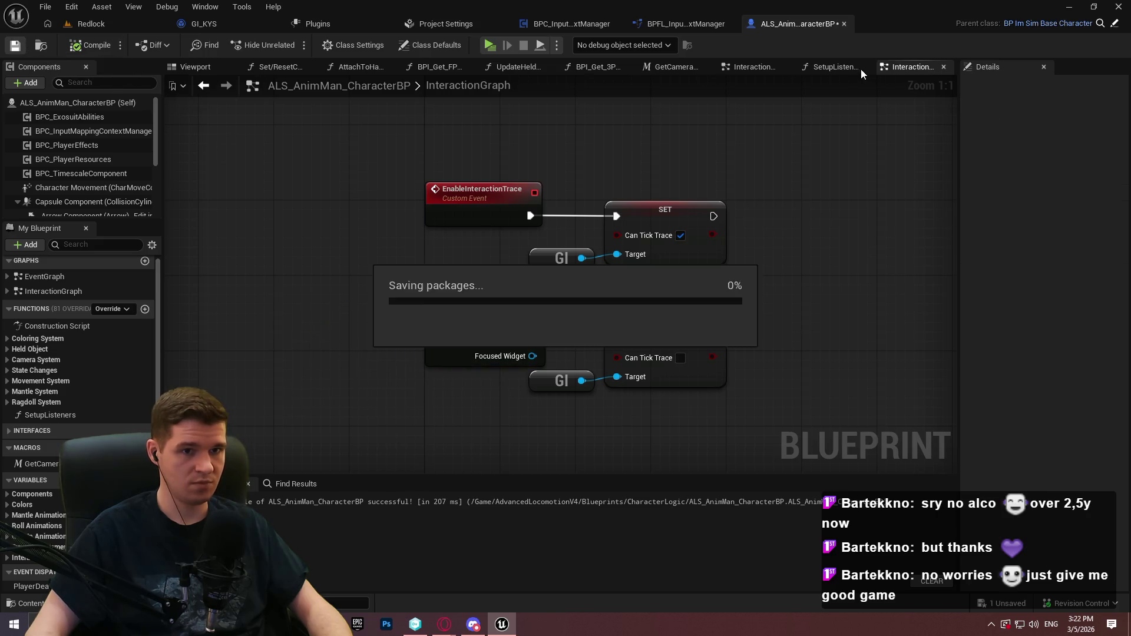
Reroute the red Create Event wire beneath the bind nodes in SetupListeners
left_click(860, 69)
left_click_drag(573, 228, 536, 228)
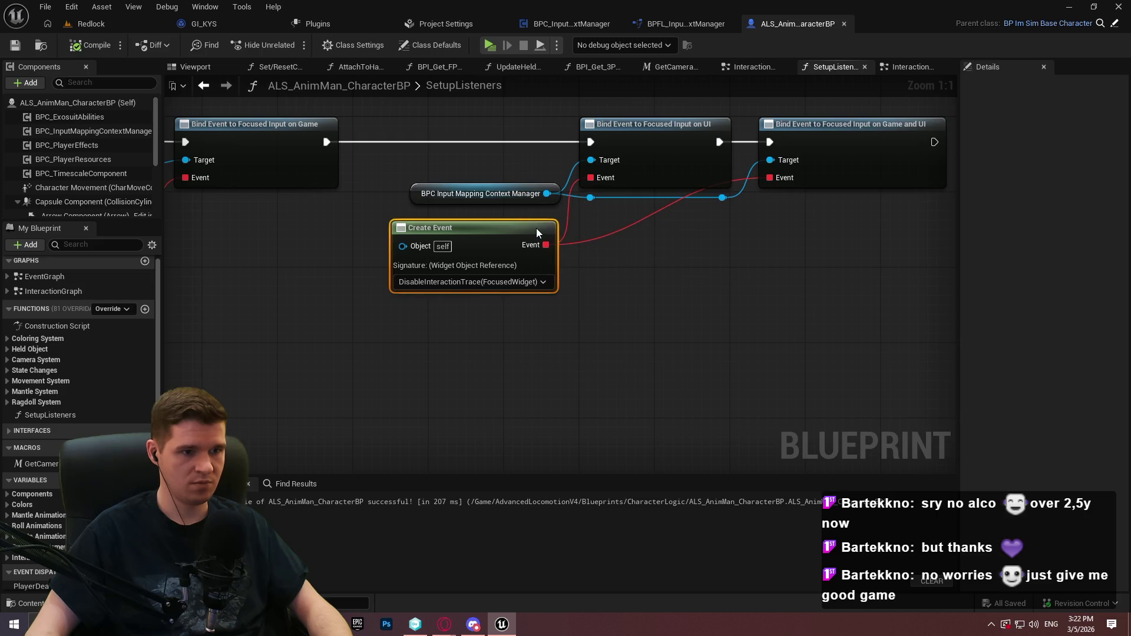
left_click(611, 235)
double_click(612, 235)
left_click_drag(612, 236, 725, 247)
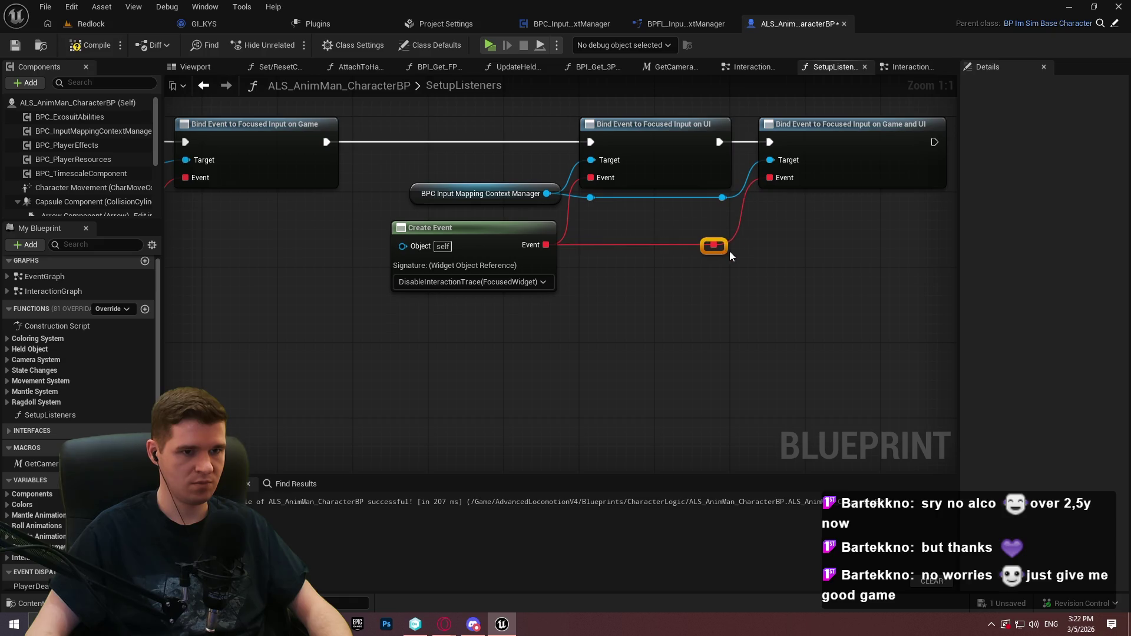
left_click(789, 250)
End the bind chain with a Return Node, compile and save, then show Redlock
scroll(858, 242, "down", 3)
left_click_drag(858, 241, 648, 247)
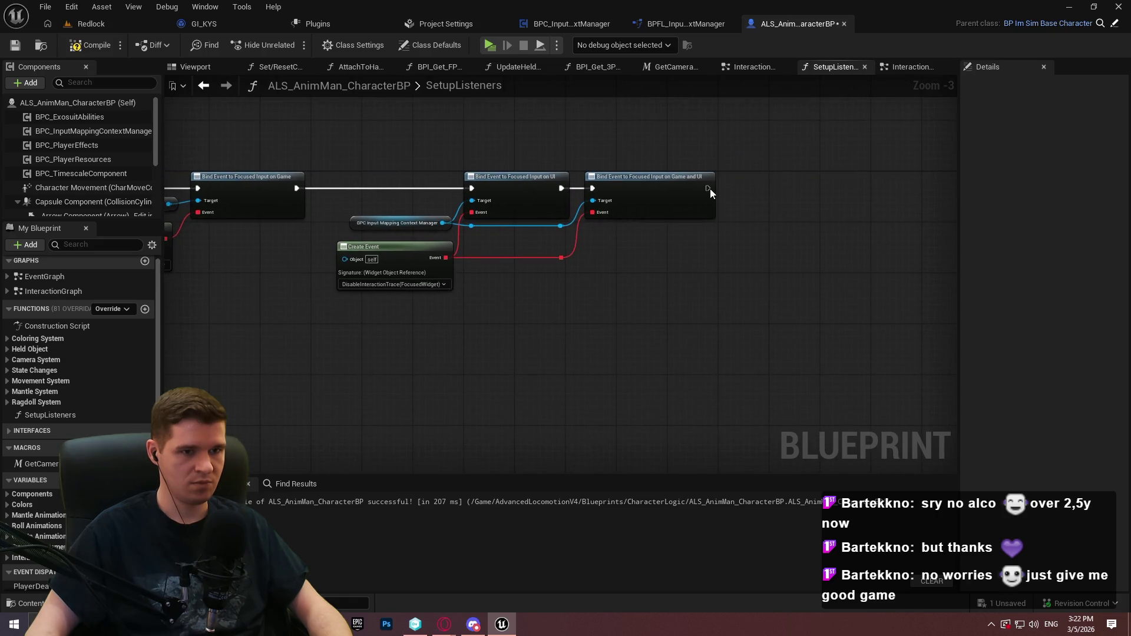
left_click_drag(707, 188, 747, 186)
type("return")
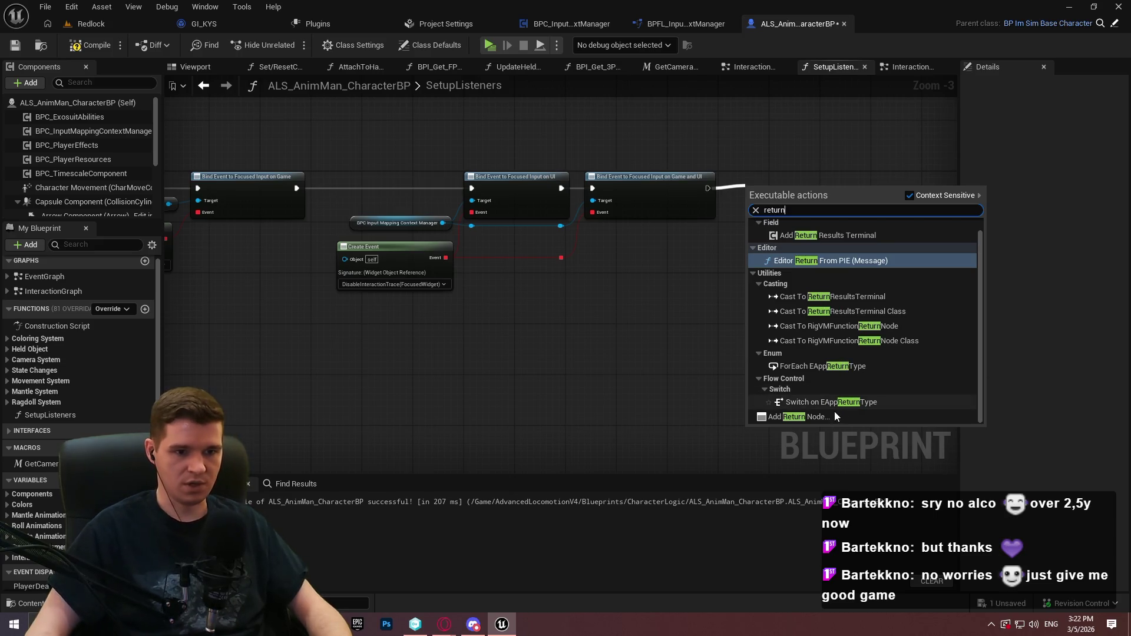
left_click(831, 417)
left_click_drag(770, 187, 759, 175)
left_click(92, 45)
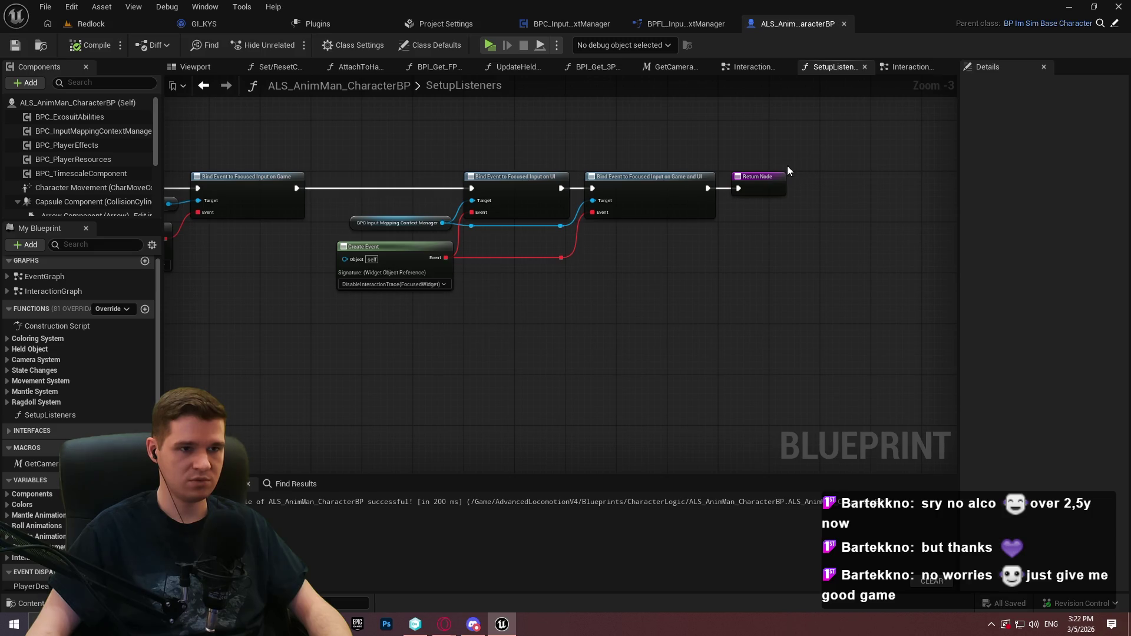
left_click(108, 21)
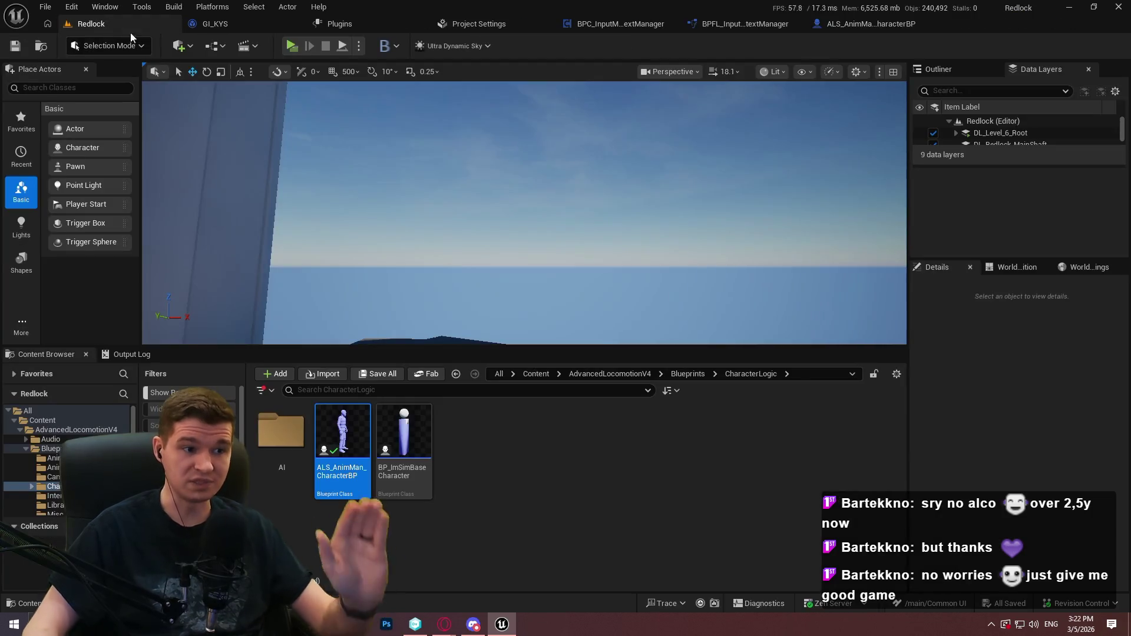
Navigate the Content Browser to the KYS > Core folder
left_click(741, 26)
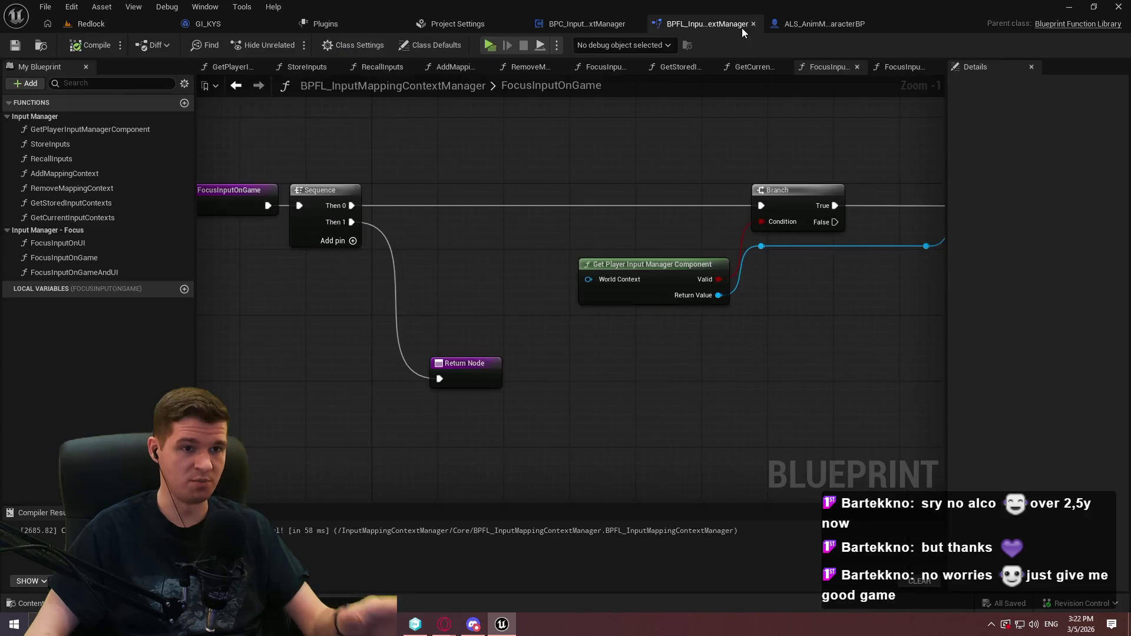
left_click(583, 24)
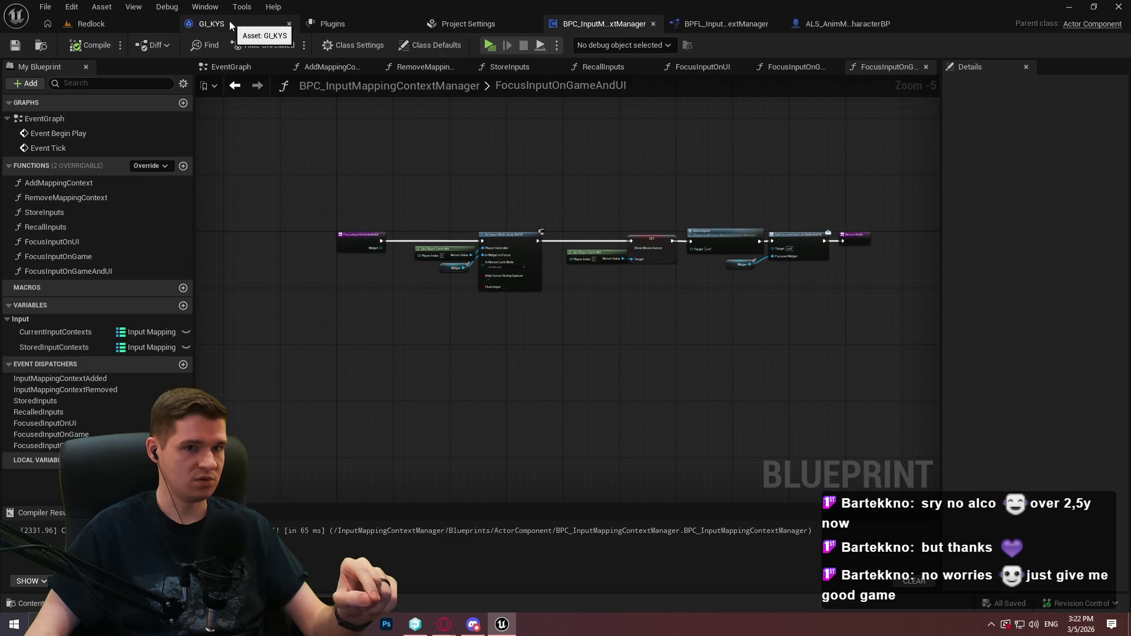
left_click(73, 26)
left_click(681, 378)
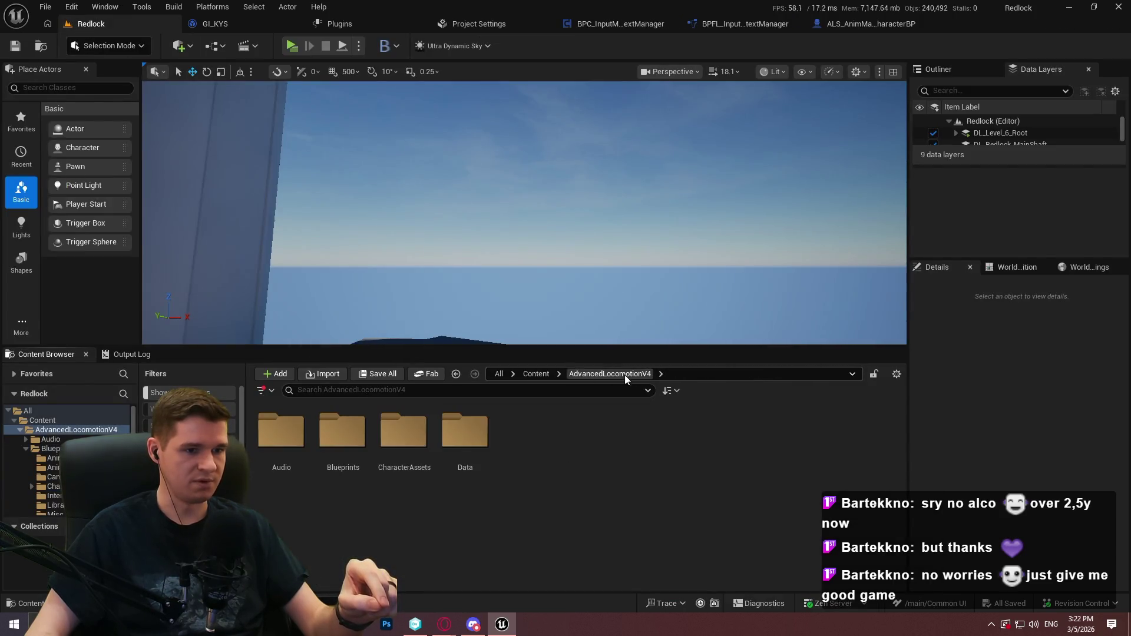
left_click(536, 375)
double_click(587, 432)
left_click(335, 461)
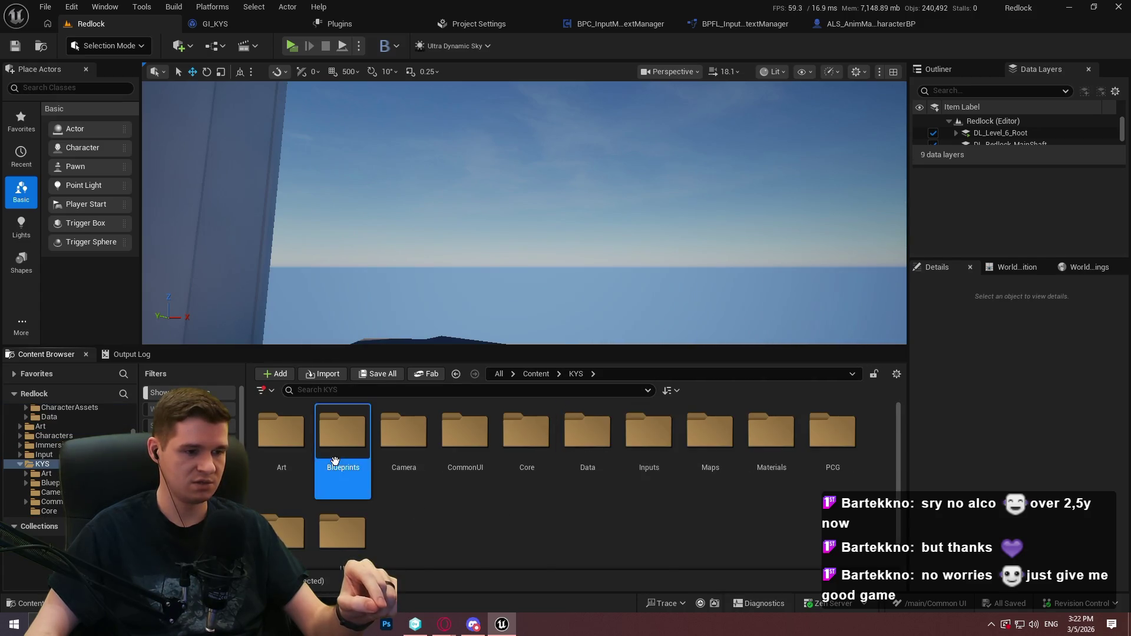
double_click(334, 461)
left_click_drag(768, 347, 766, 212)
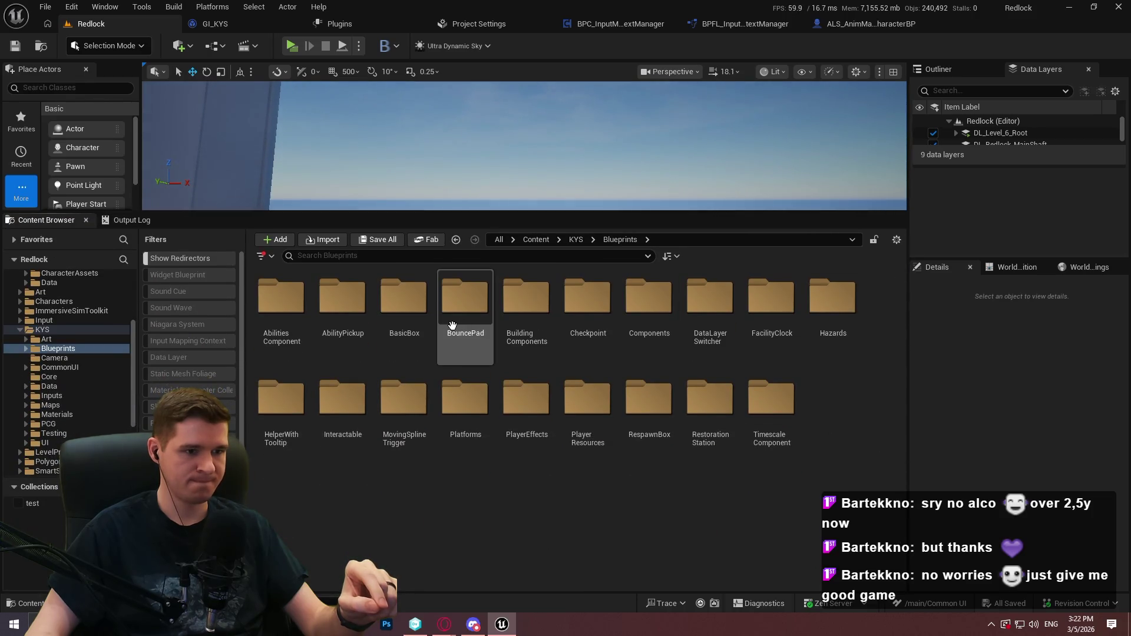
left_click(575, 239)
double_click(526, 300)
Open BPFL_KYS and find references to UpdateTickTrace by name
double_click(296, 338)
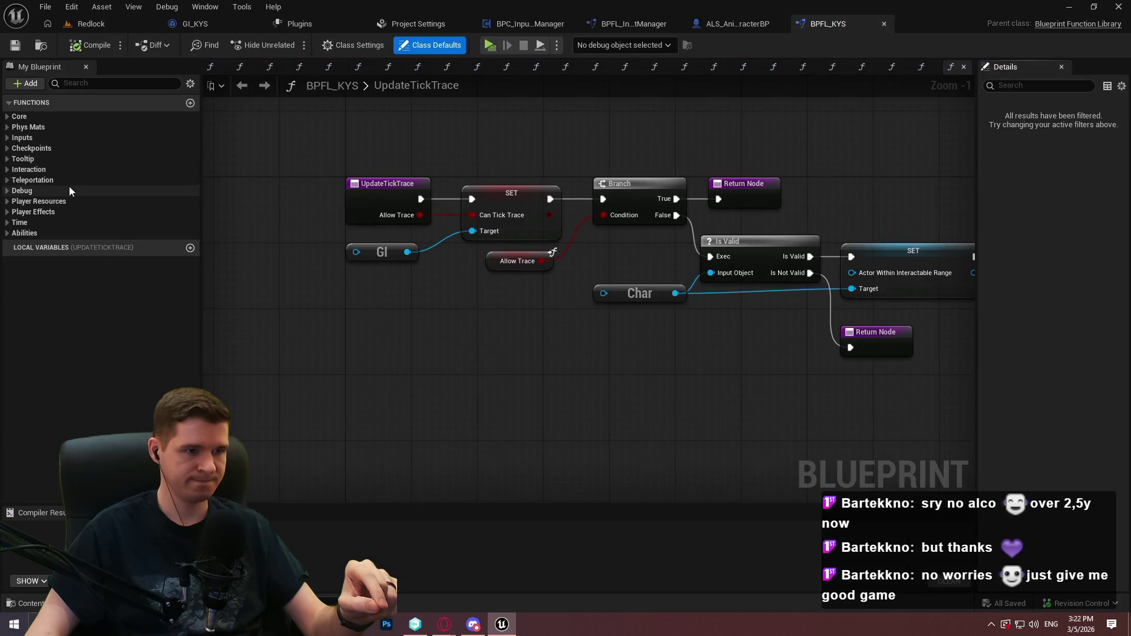
right_click(369, 193)
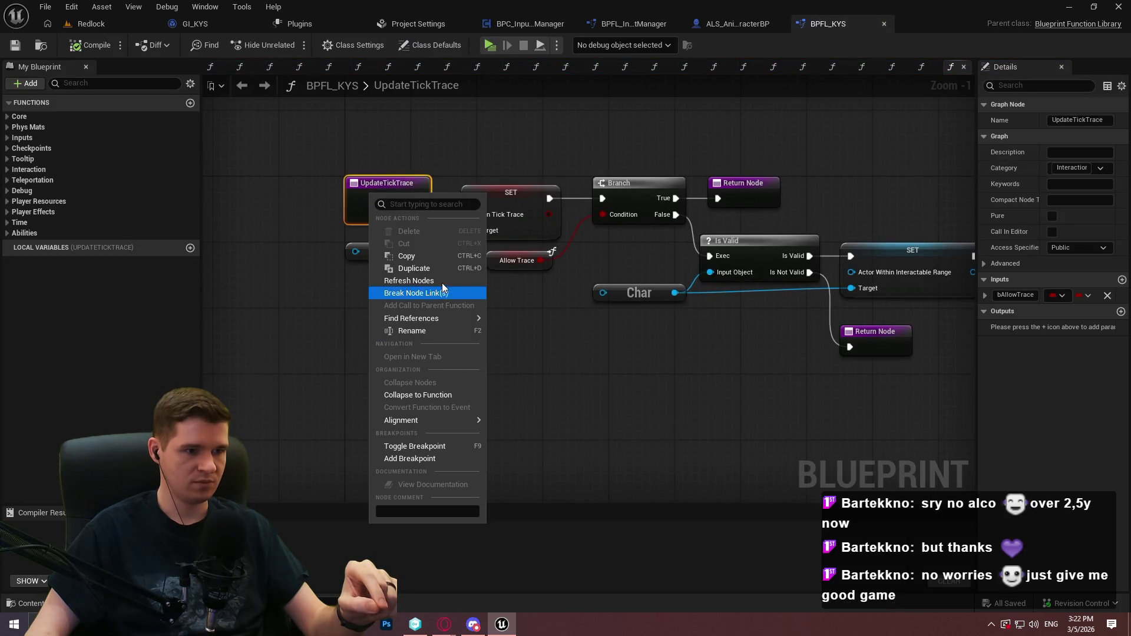
mouse_move(430, 318)
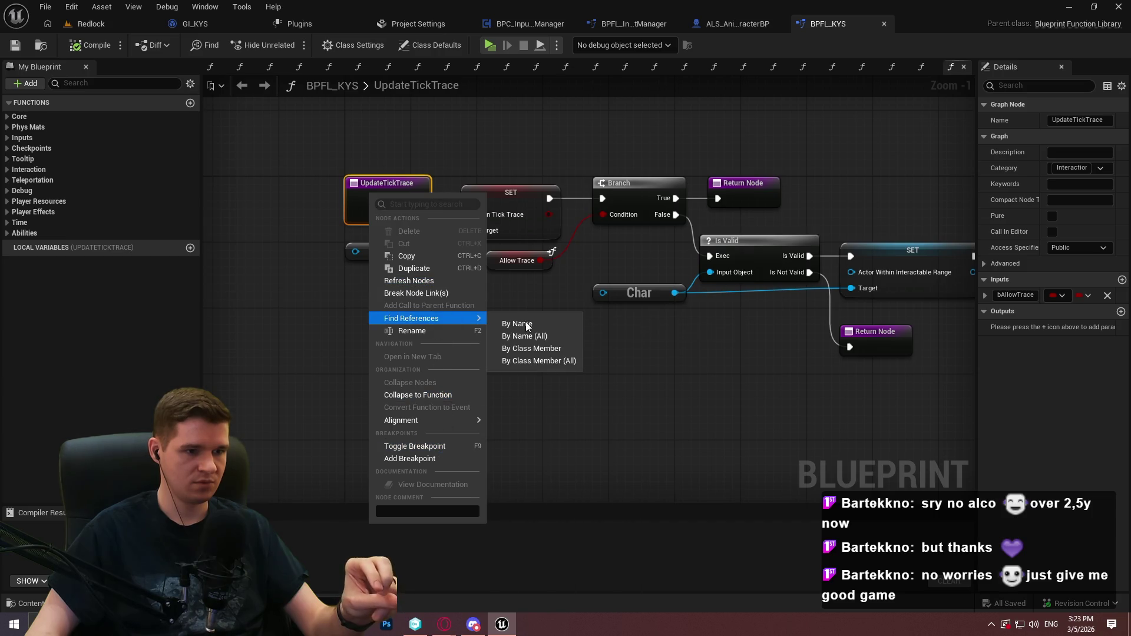
left_click(525, 325)
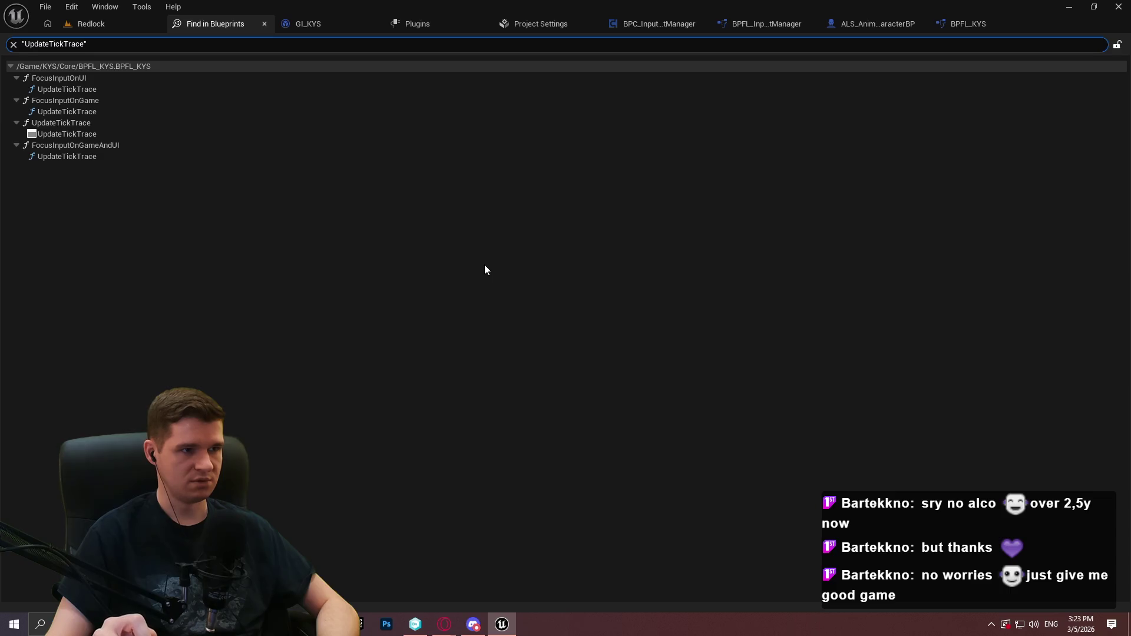
left_click(881, 23)
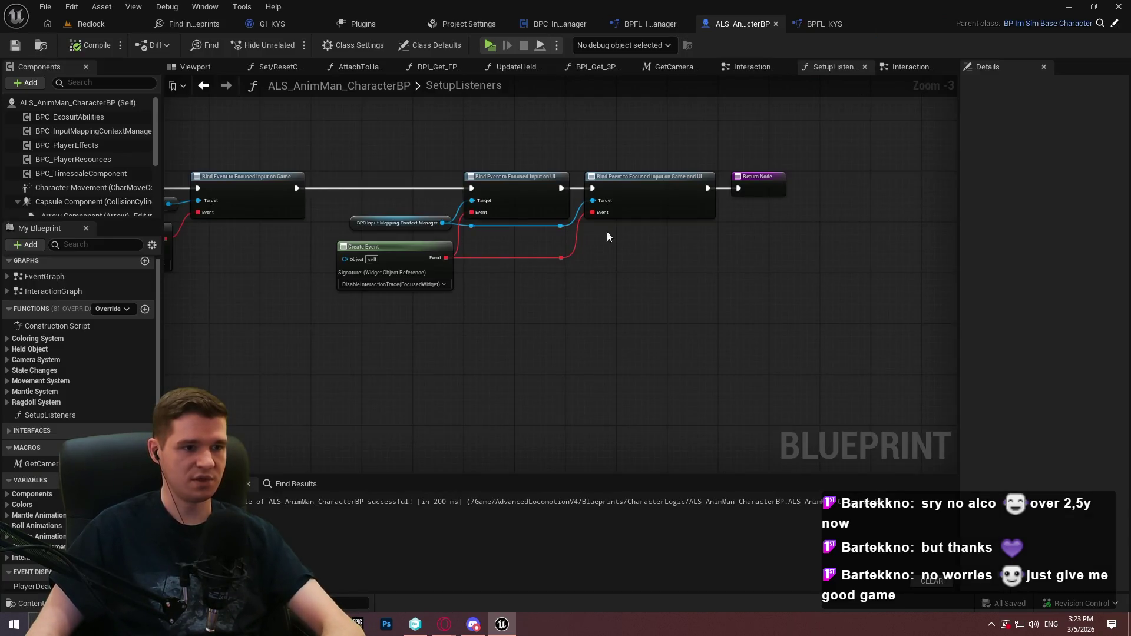
Replace the SET and GI nodes with an Update Tick Trace call, Allow Trace checked, for EnableInteractionTrace
left_click(907, 68)
mouse_move(803, 378)
left_mouse_down()
mouse_move(536, 151)
mouse_move(770, 248)
left_mouse_up()
right_click(764, 238)
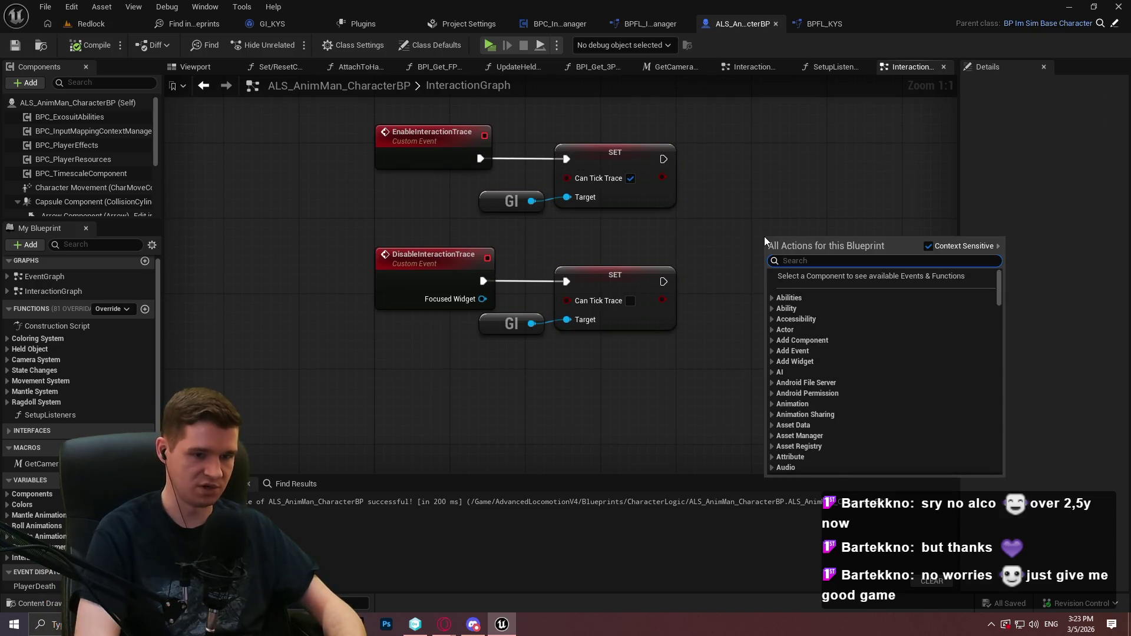
type("update tick t")
key("Return")
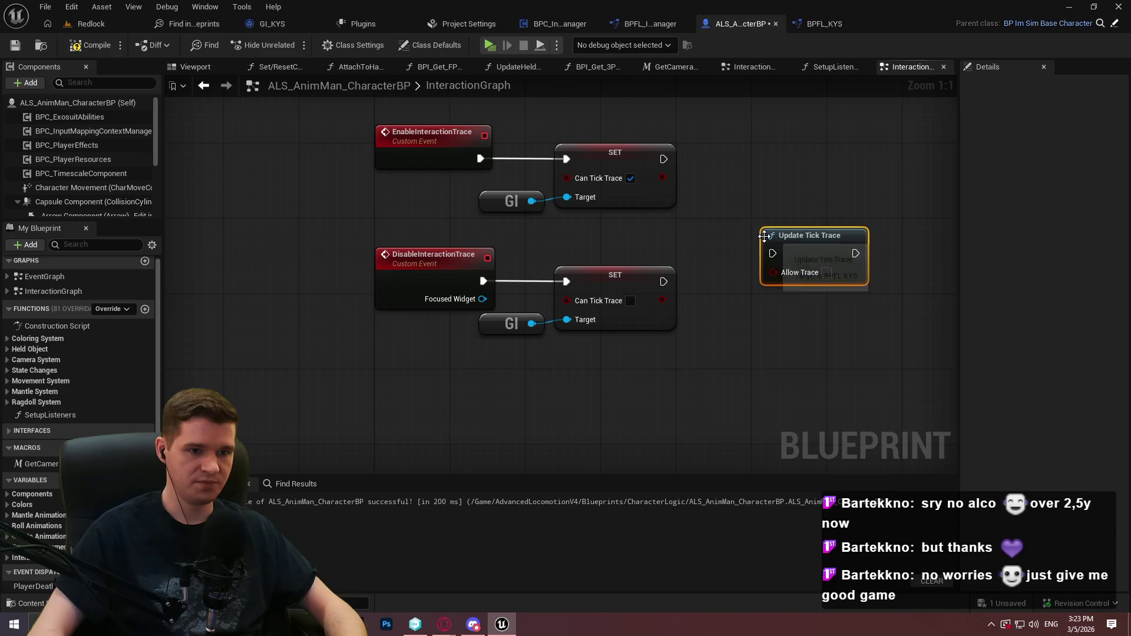
left_click_drag(700, 365, 542, 193)
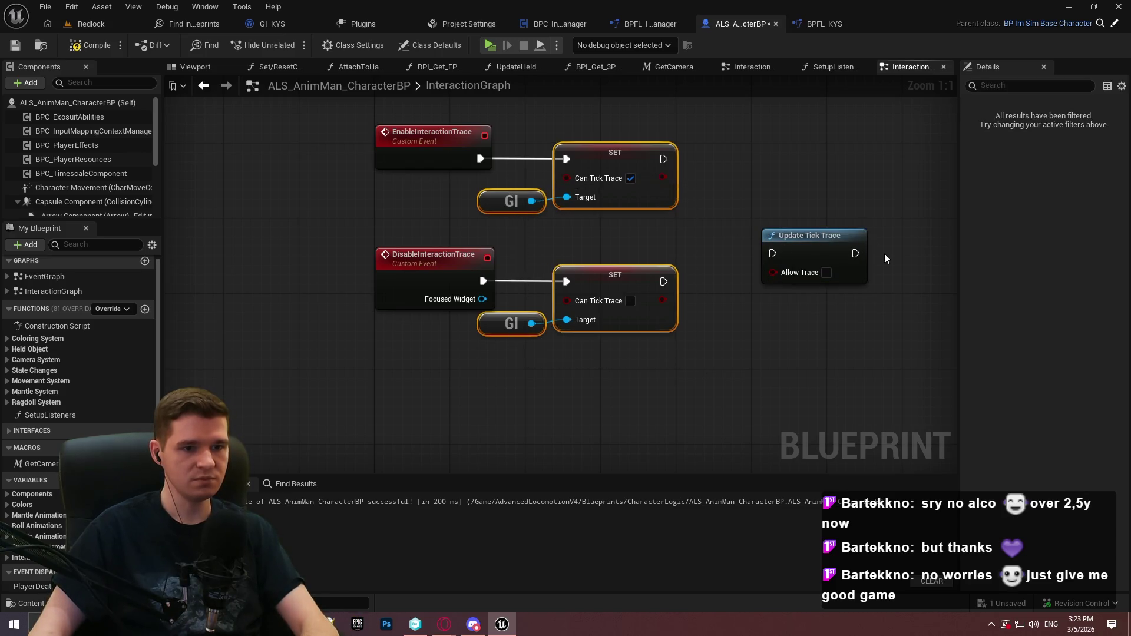
key("Delete")
mouse_move(813, 235)
left_mouse_down()
mouse_move(605, 141)
mouse_move(475, 158)
left_mouse_up()
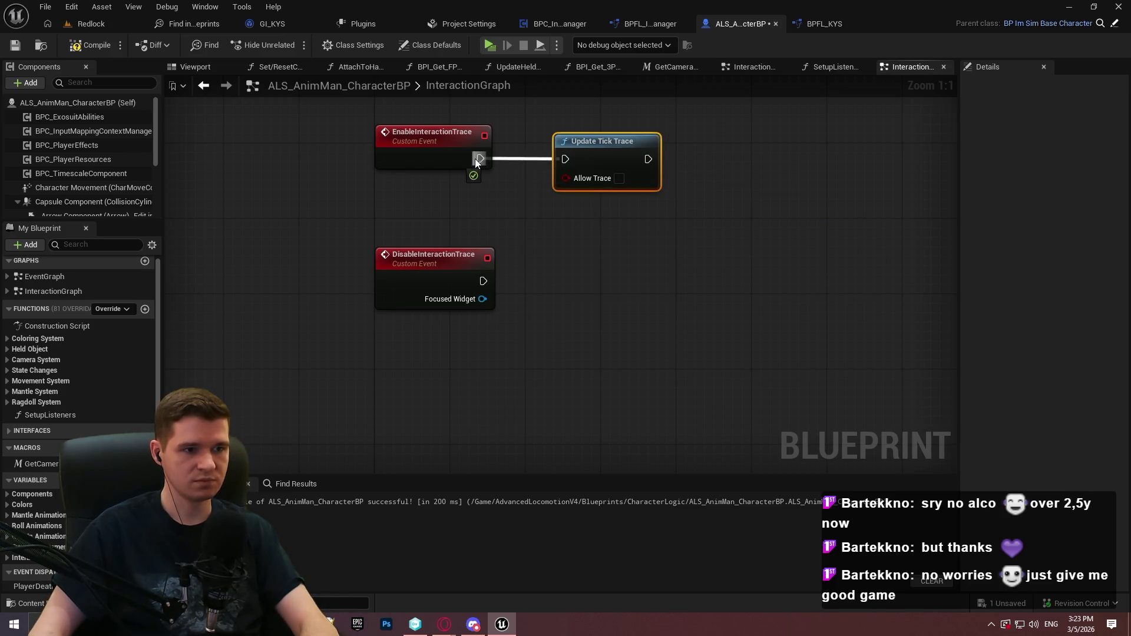
left_click(619, 178)
Give DisableInteractionTrace an Update Tick Trace call with Allow Trace off, then compile and save
key("ctrl+c")
key("ctrl+v")
left_click(619, 339)
mouse_move(483, 281)
left_mouse_down()
mouse_move(566, 318)
mouse_move(571, 277)
left_mouse_up()
left_click_drag(619, 154, 600, 153)
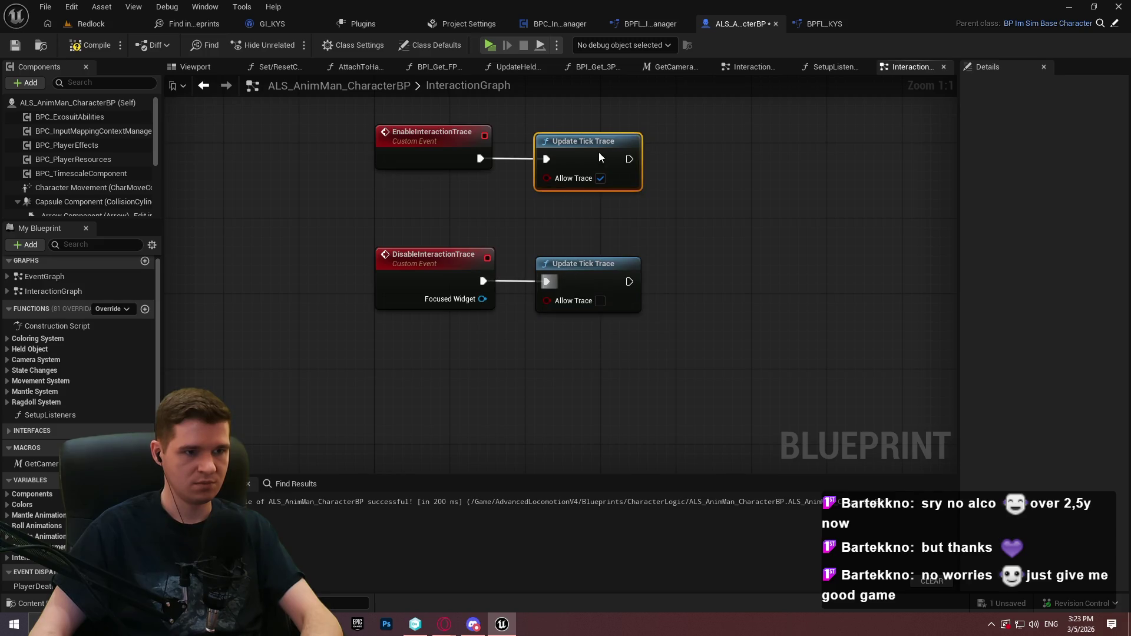
left_click(83, 45)
key("ctrl+s")
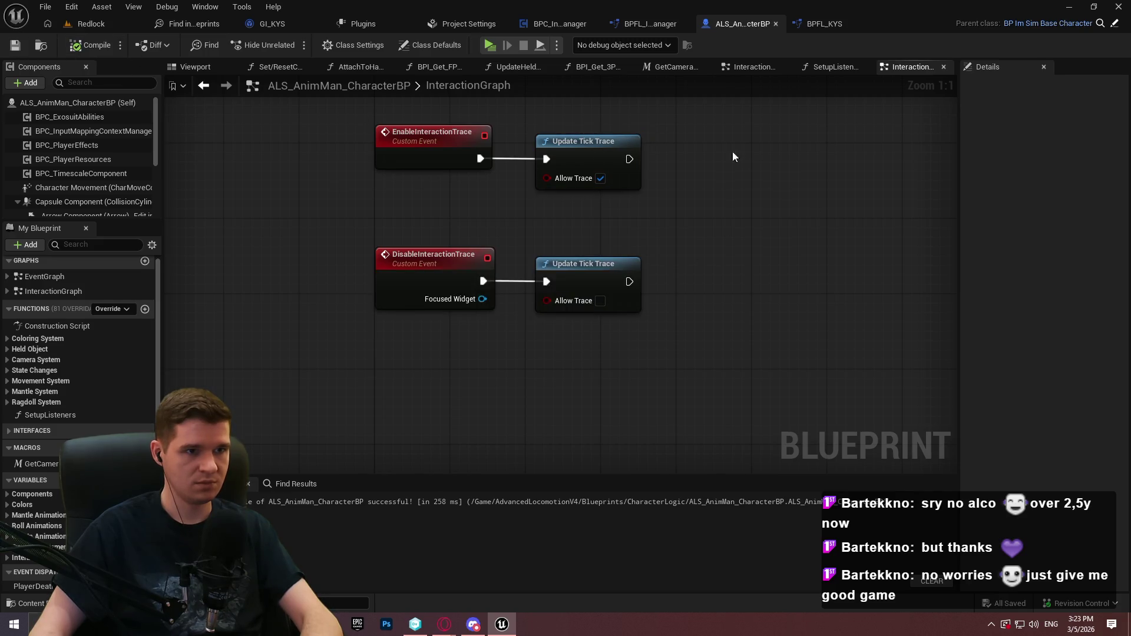
left_click(650, 24)
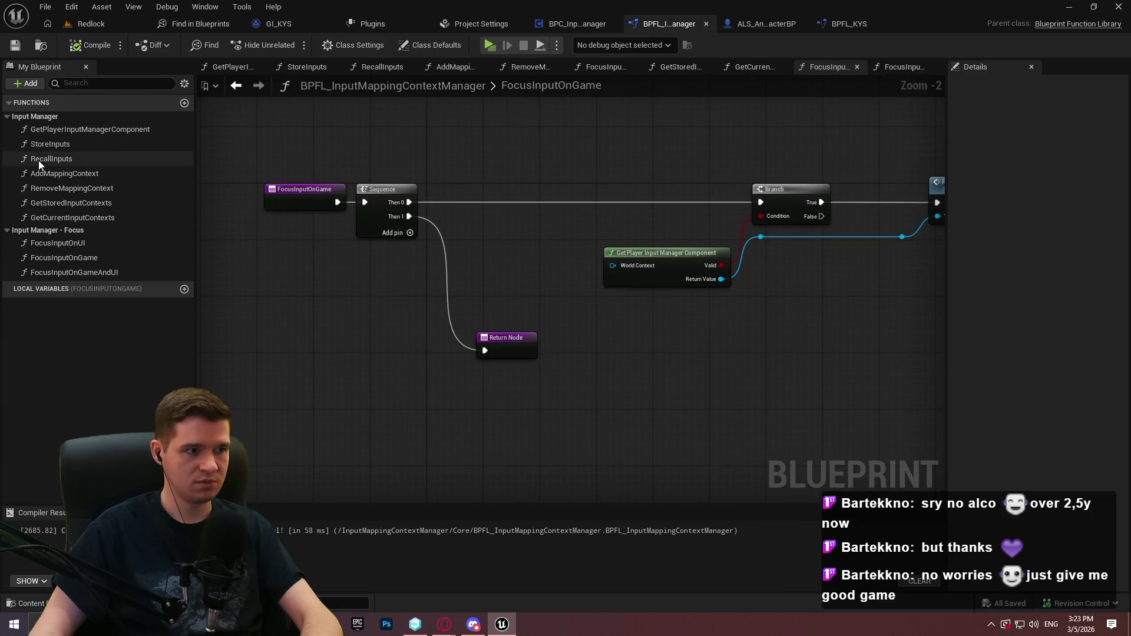
In BPFL_KYS's Tooltip category, find references to HideTooltip by name across all blueprints
left_click(341, 624)
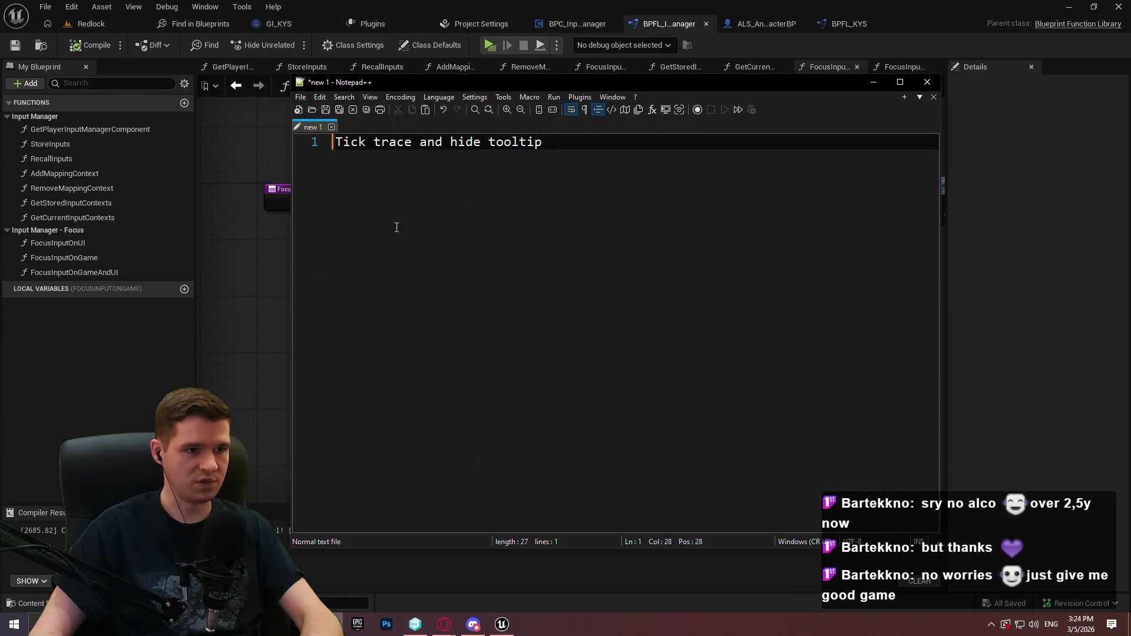
left_click(222, 312)
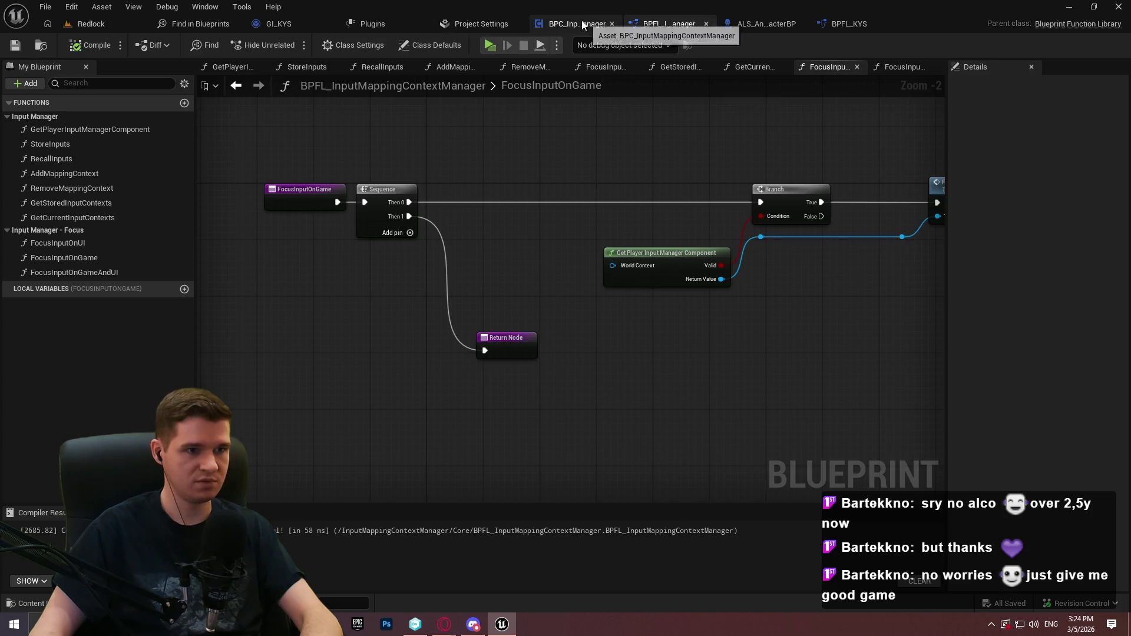
left_click(582, 23)
left_click(857, 27)
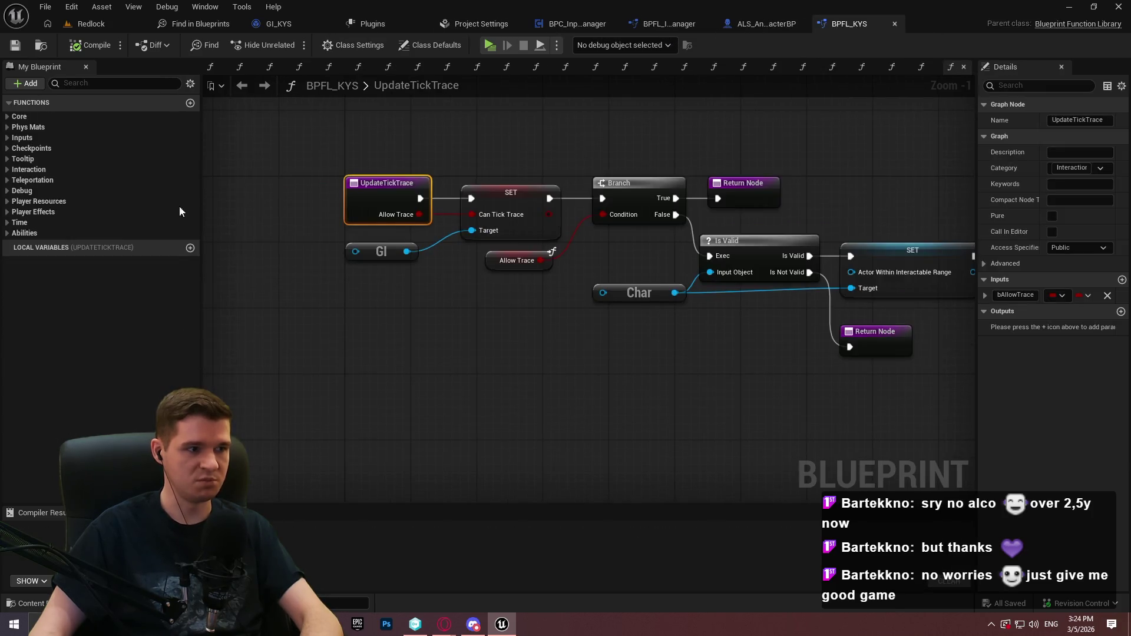
left_click(7, 159)
left_click(51, 186)
right_click(50, 186)
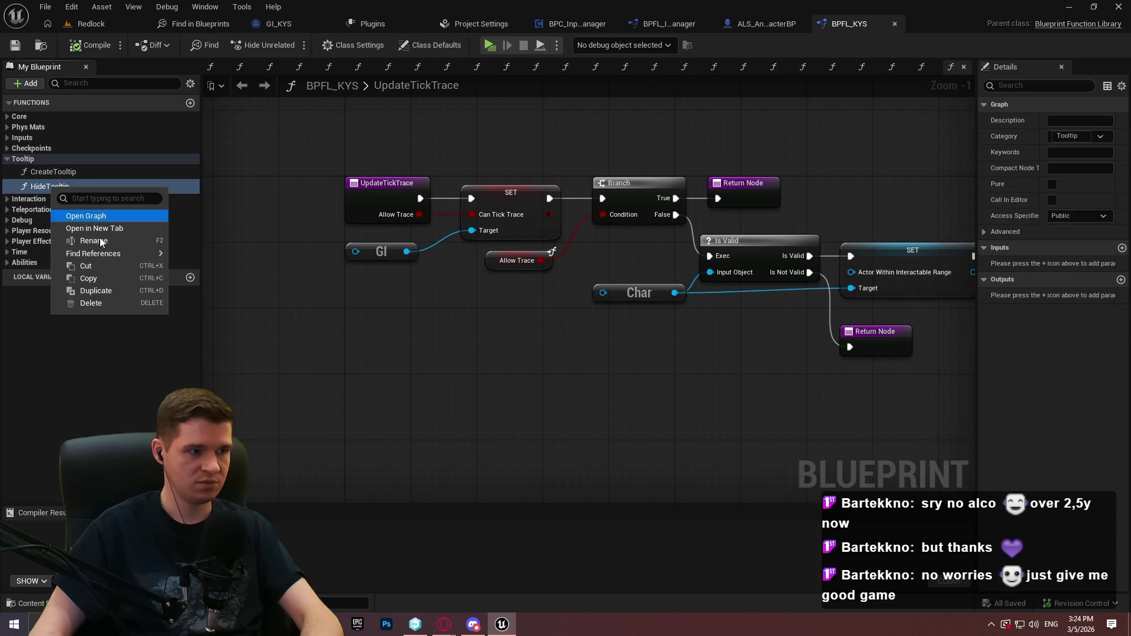
mouse_move(106, 253)
left_click(217, 268)
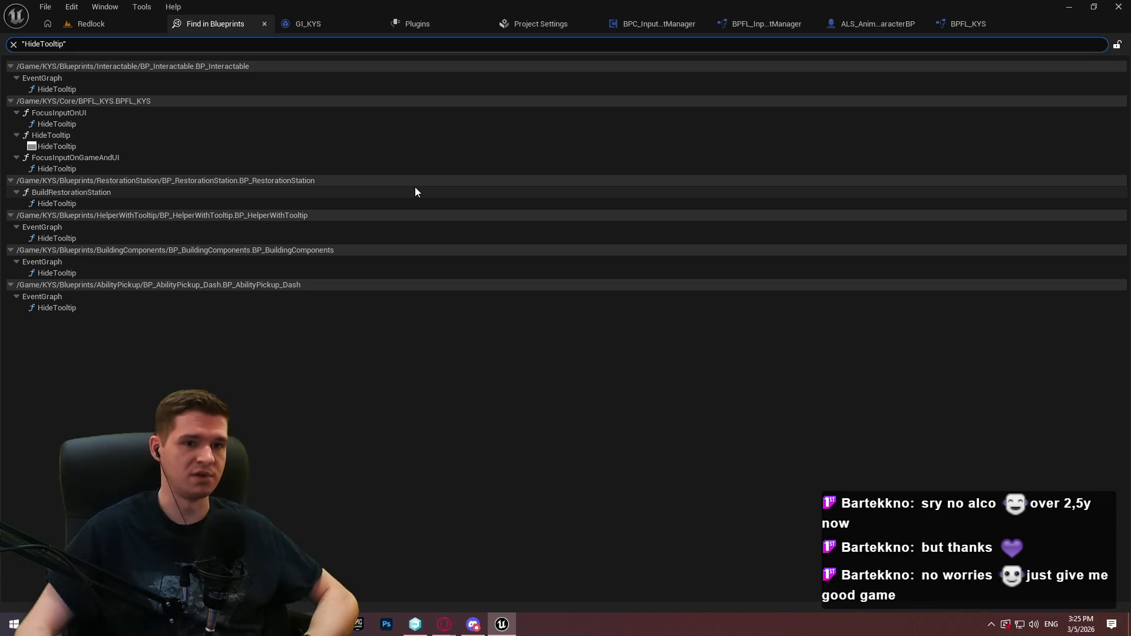
In InteractionGraph, add a Hide Tooltip node wired after the lower Update Tick Trace call
left_click(849, 27)
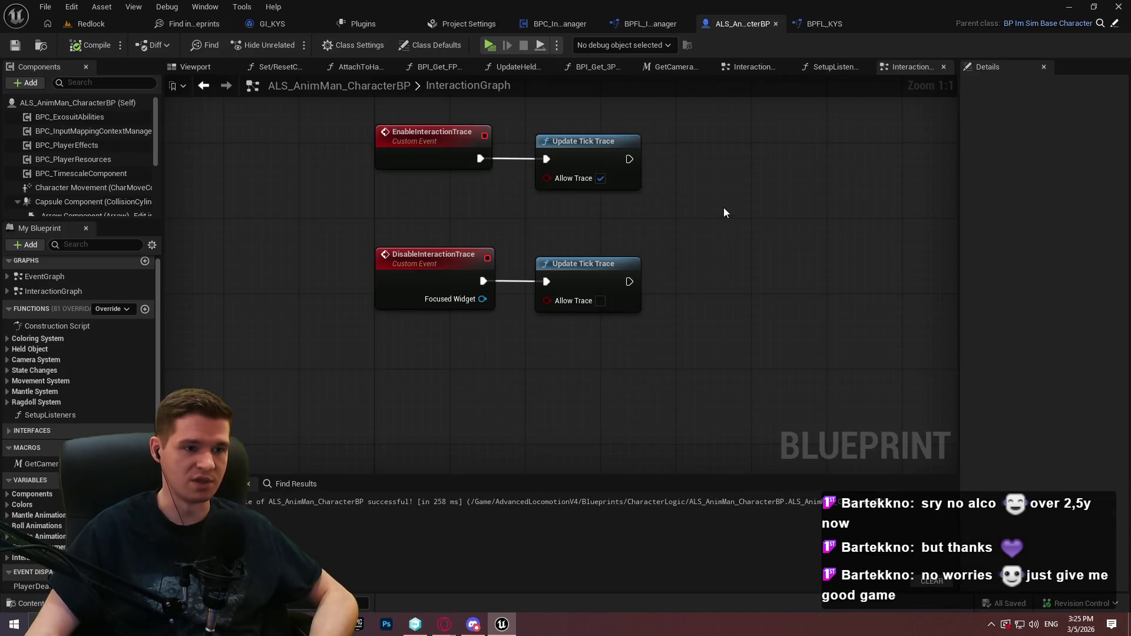
right_click(655, 234)
type("tooltip")
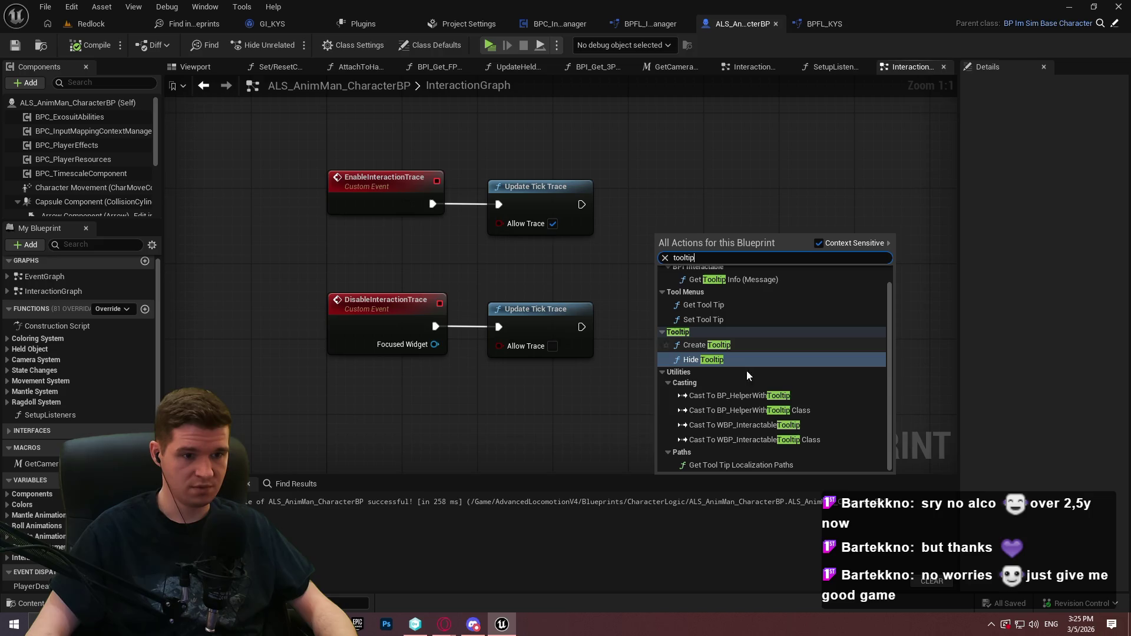
left_click(731, 358)
left_click_drag(632, 301, 581, 327)
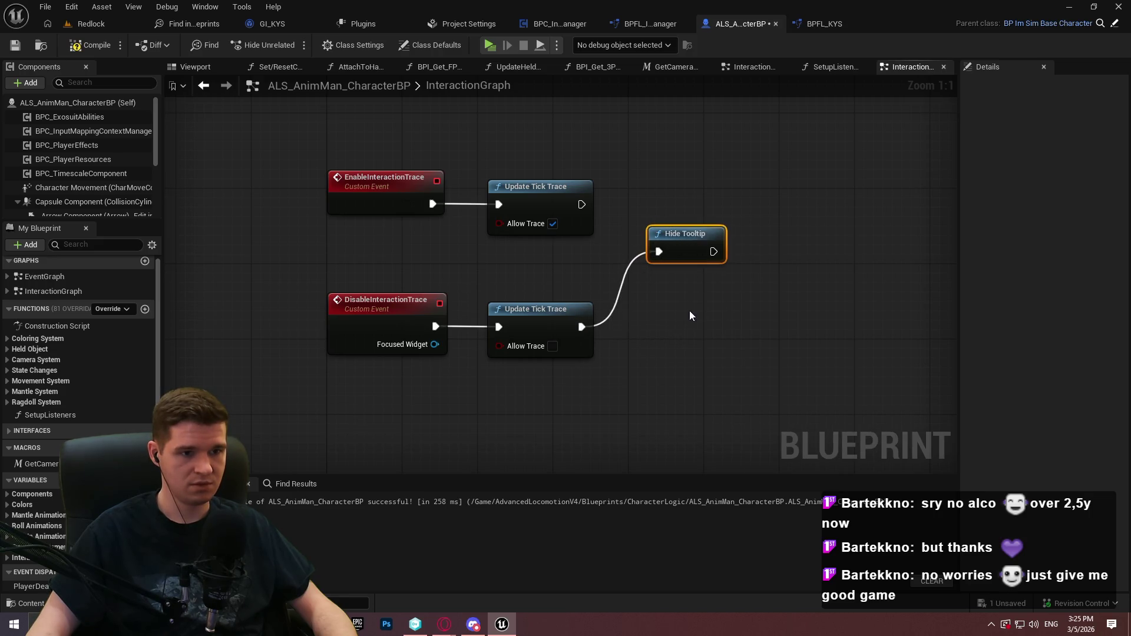
left_click_drag(697, 237, 669, 313)
Compile and save the character blueprint
left_click(701, 378)
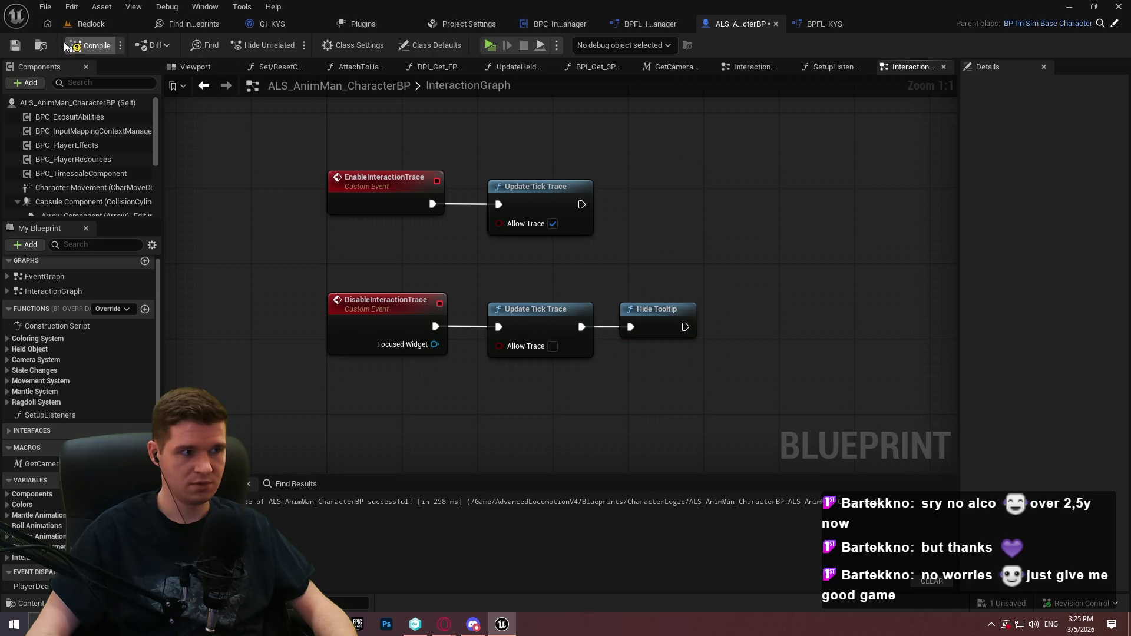
left_click(18, 47)
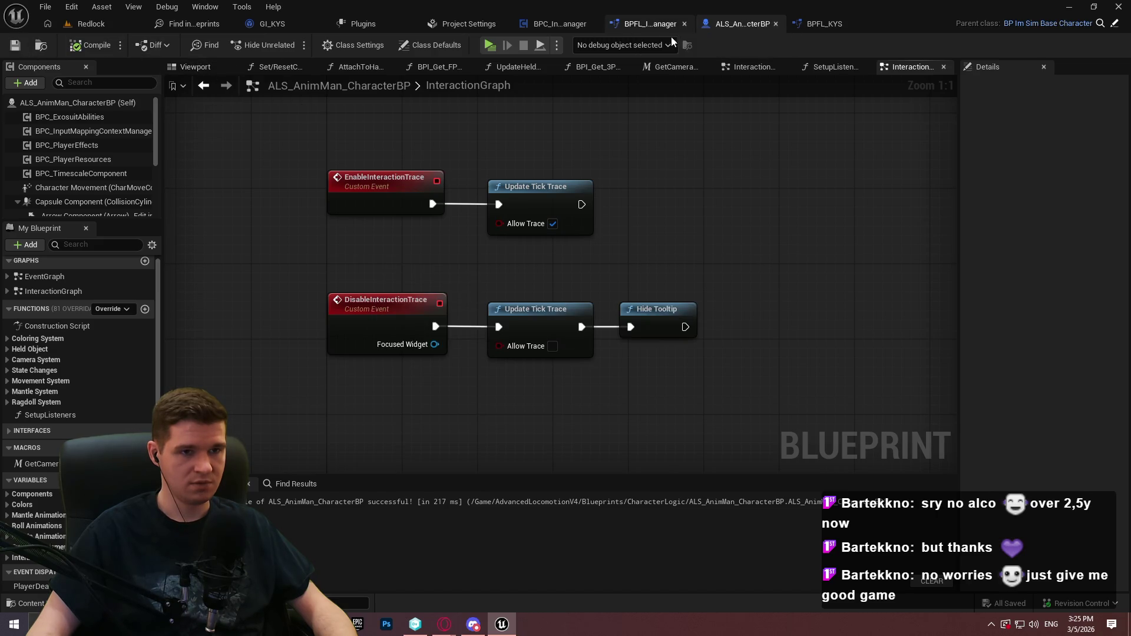
left_click(833, 25)
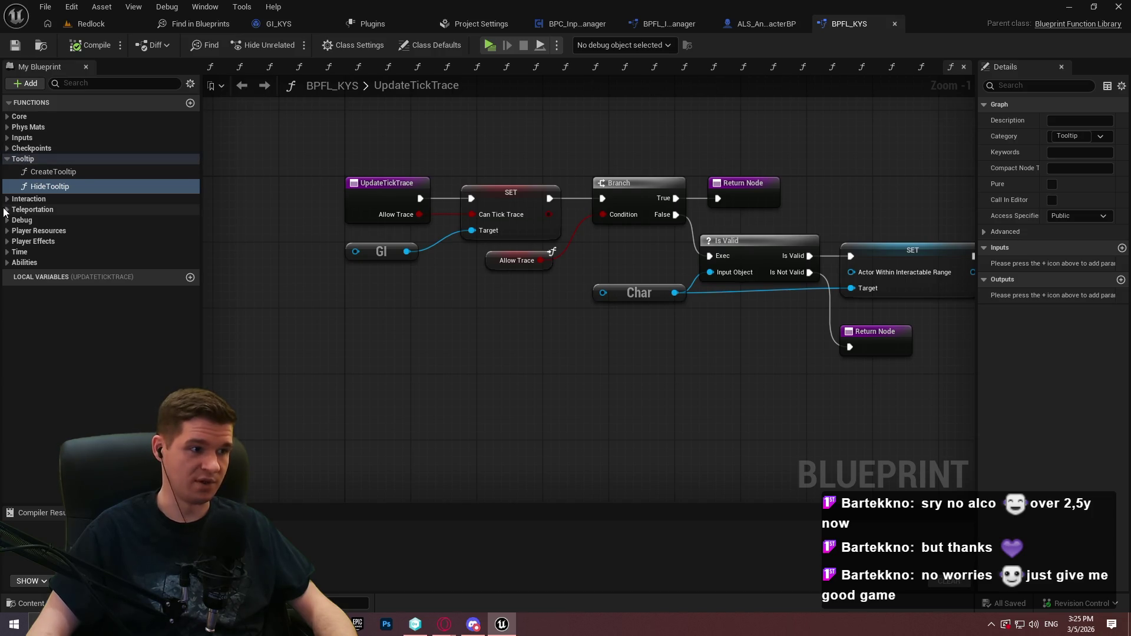
Find all blueprint references to StoreInputs in BPFL_KYS's Inputs category
left_click(6, 138)
left_click(65, 151)
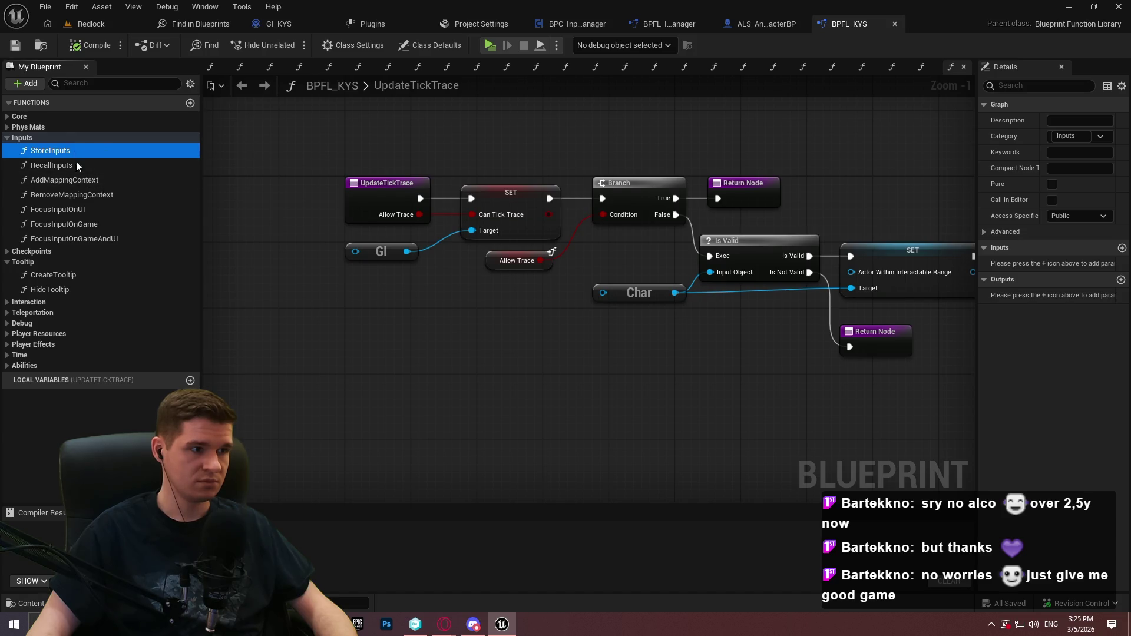
right_click(77, 148)
mouse_move(146, 215)
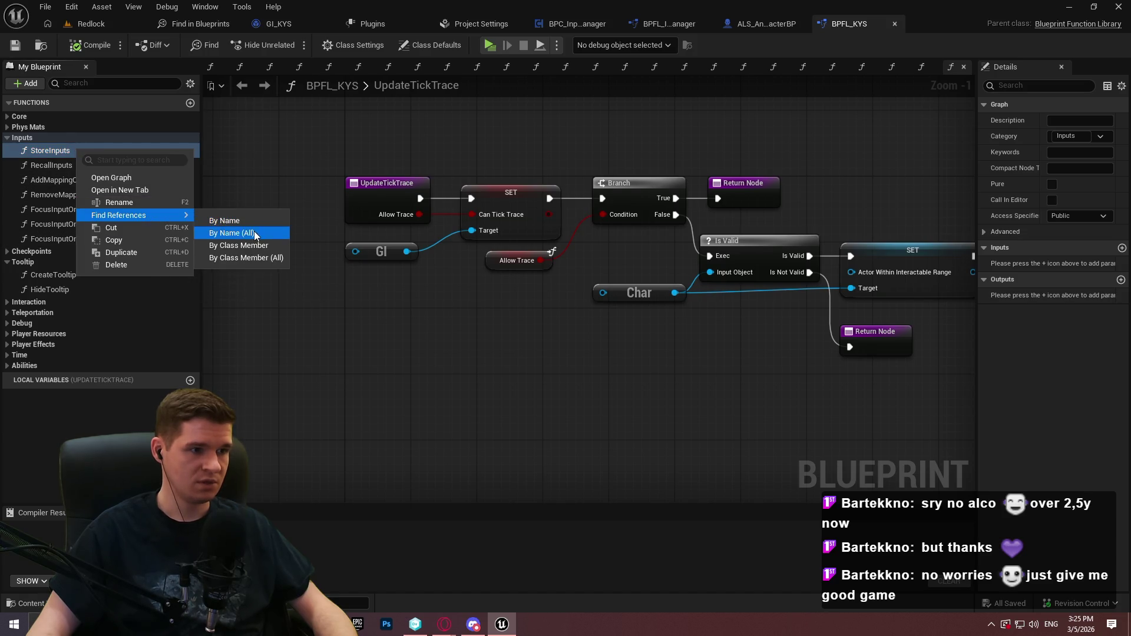
left_click(255, 234)
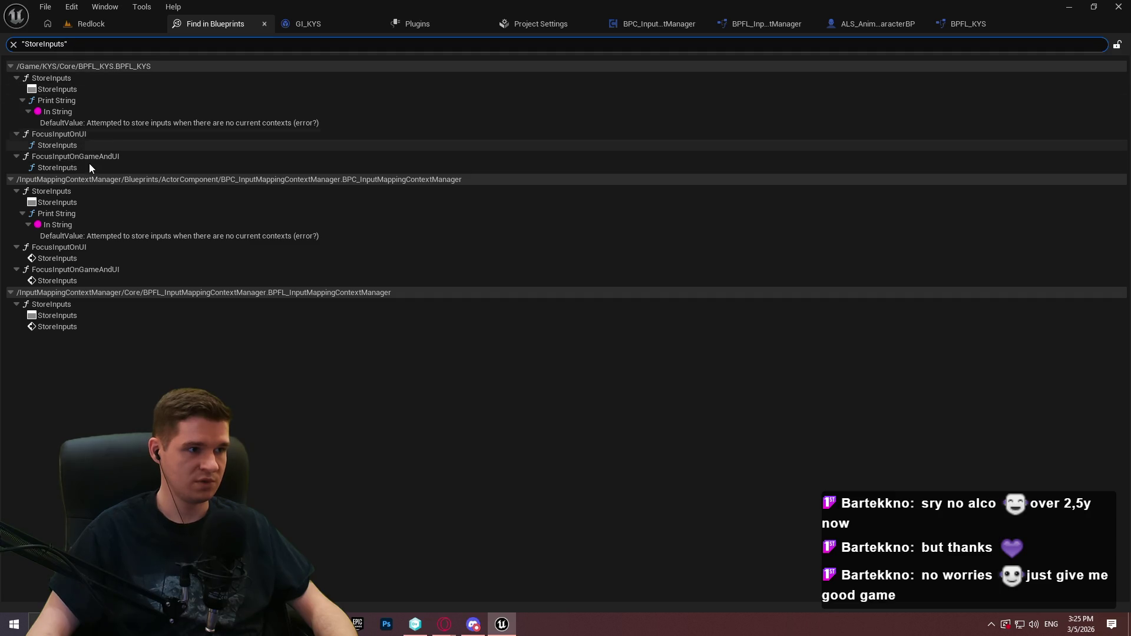
Find all blueprint references to RecallInputs
left_click(981, 27)
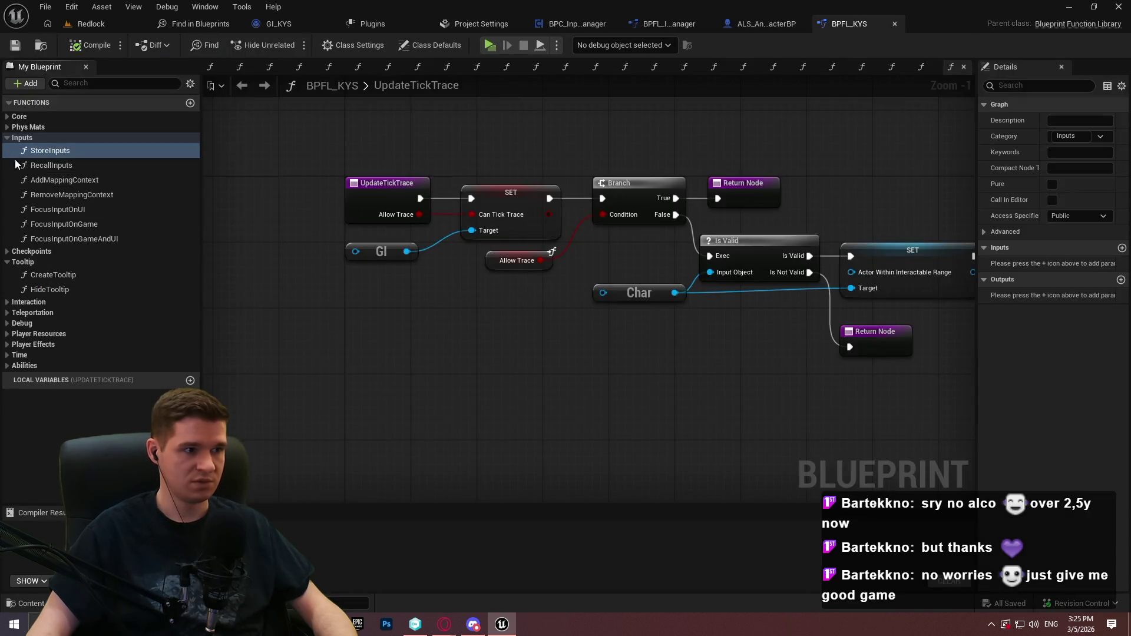
right_click(91, 171)
mouse_move(147, 233)
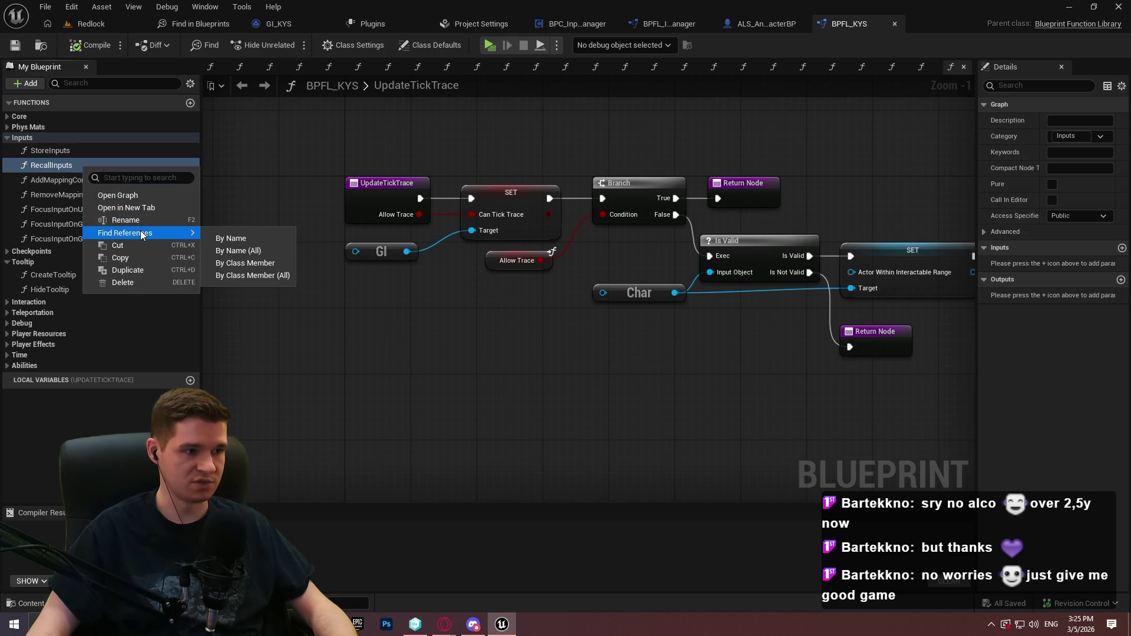
left_click(261, 251)
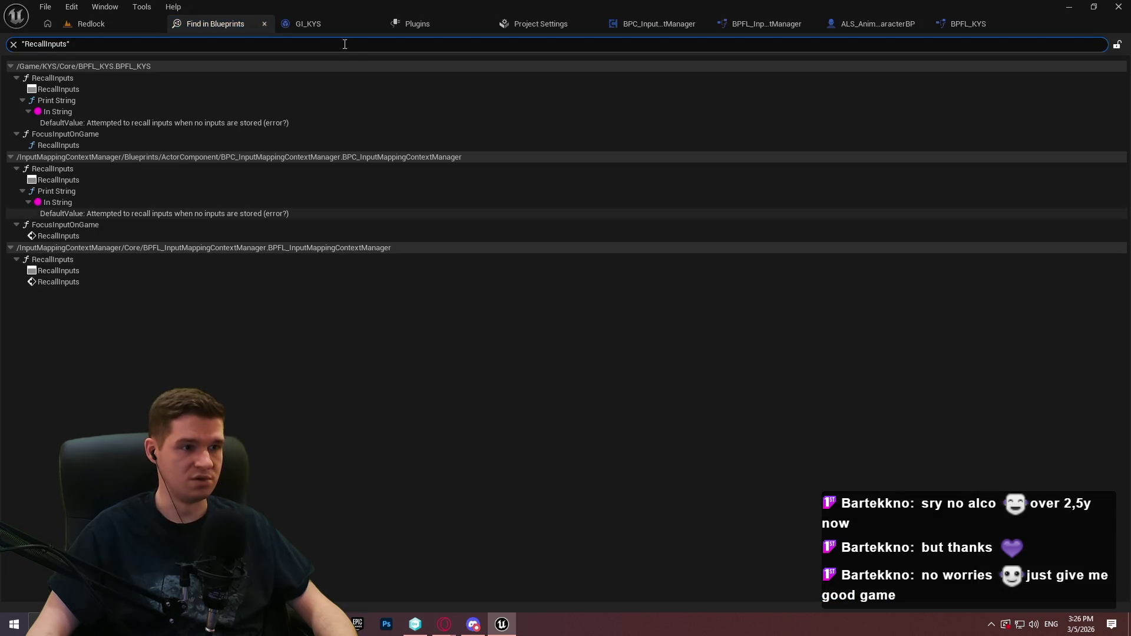
Find all references to AddMappingContext and open its first usage in PC_KYS
left_click(992, 27)
left_click(74, 179)
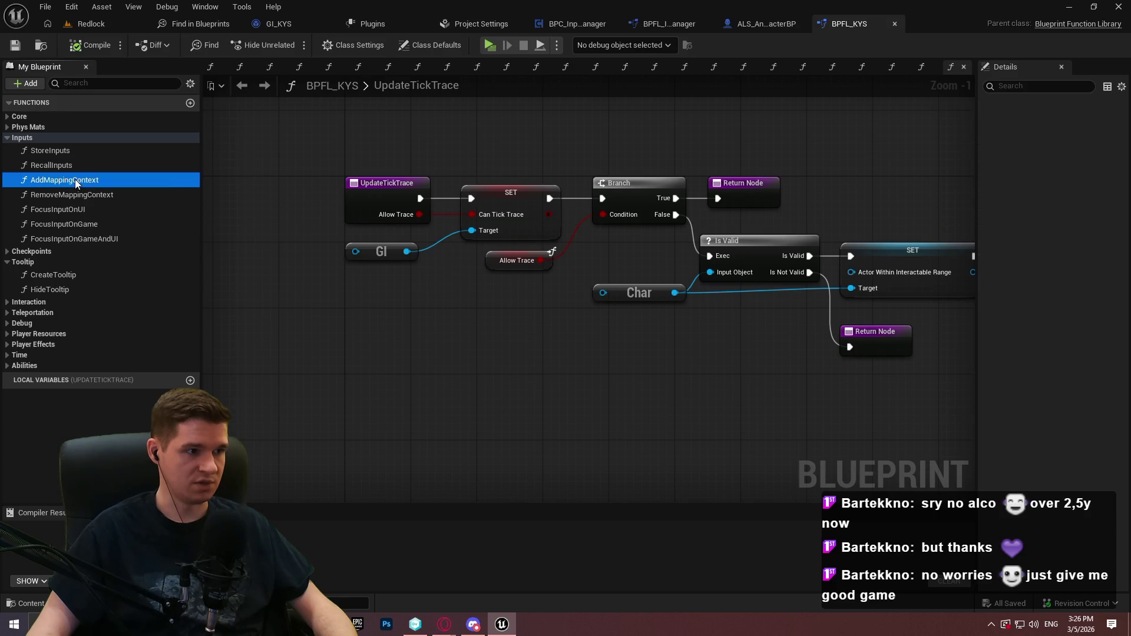
right_click(74, 179)
mouse_move(146, 245)
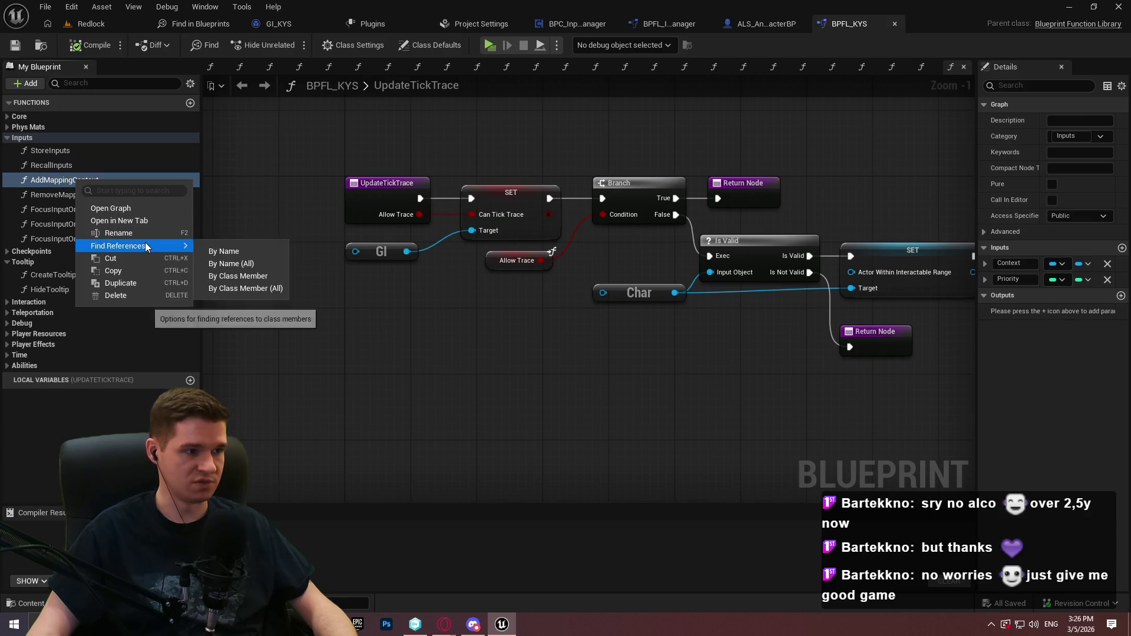
left_click(238, 264)
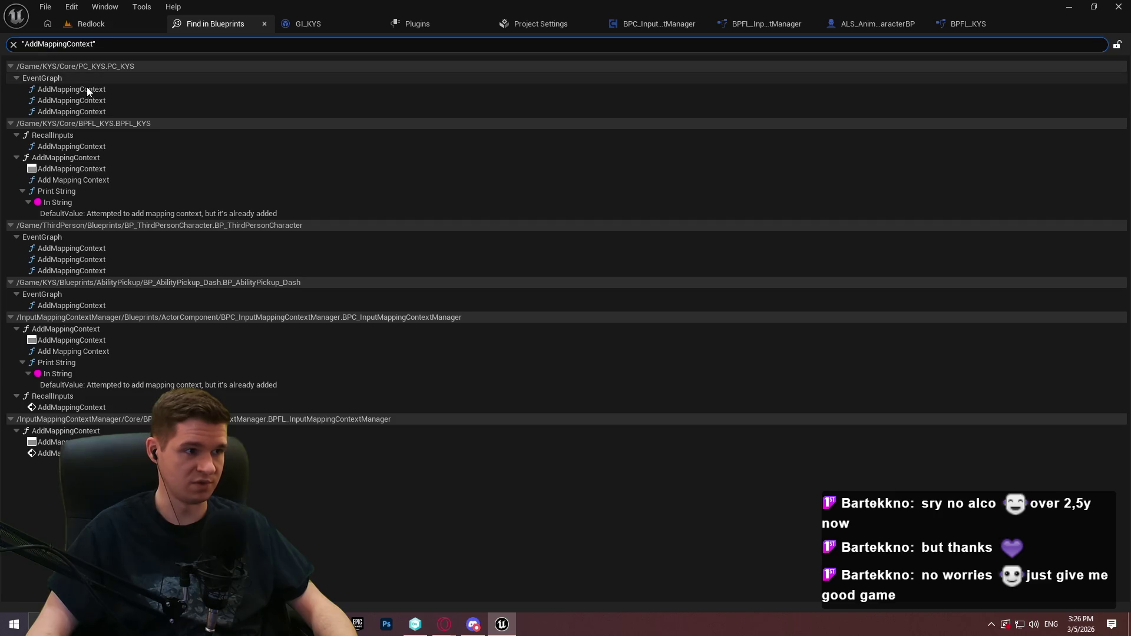
double_click(84, 89)
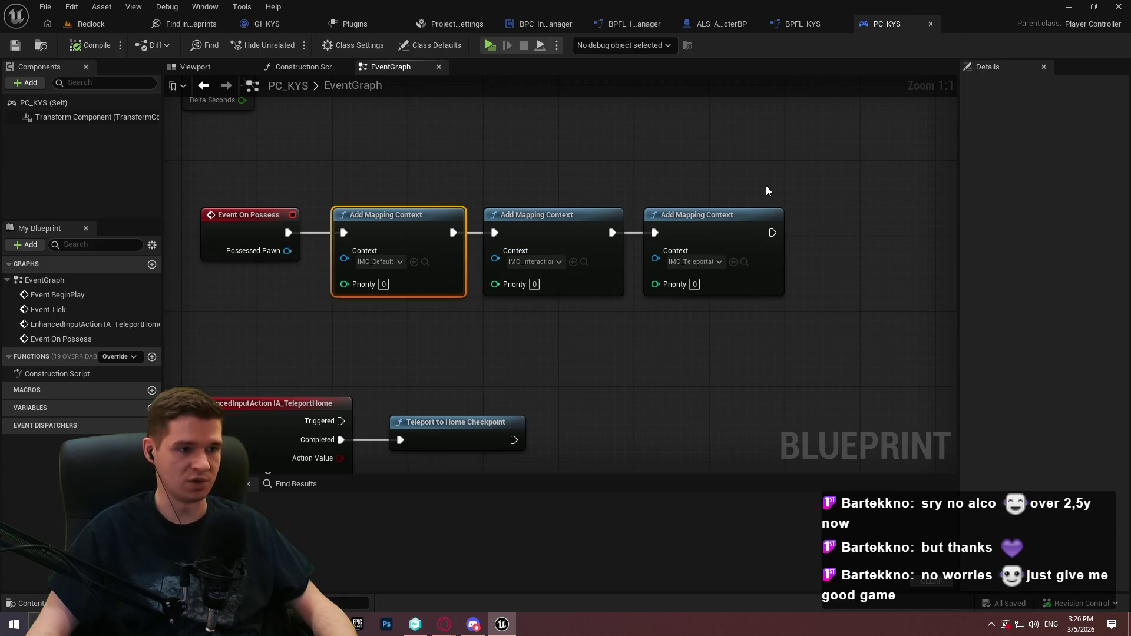
Add the plugin's Add Mapping Context node with context IMC_Default above the On Possess chain
right_click(768, 139)
type("add mapping")
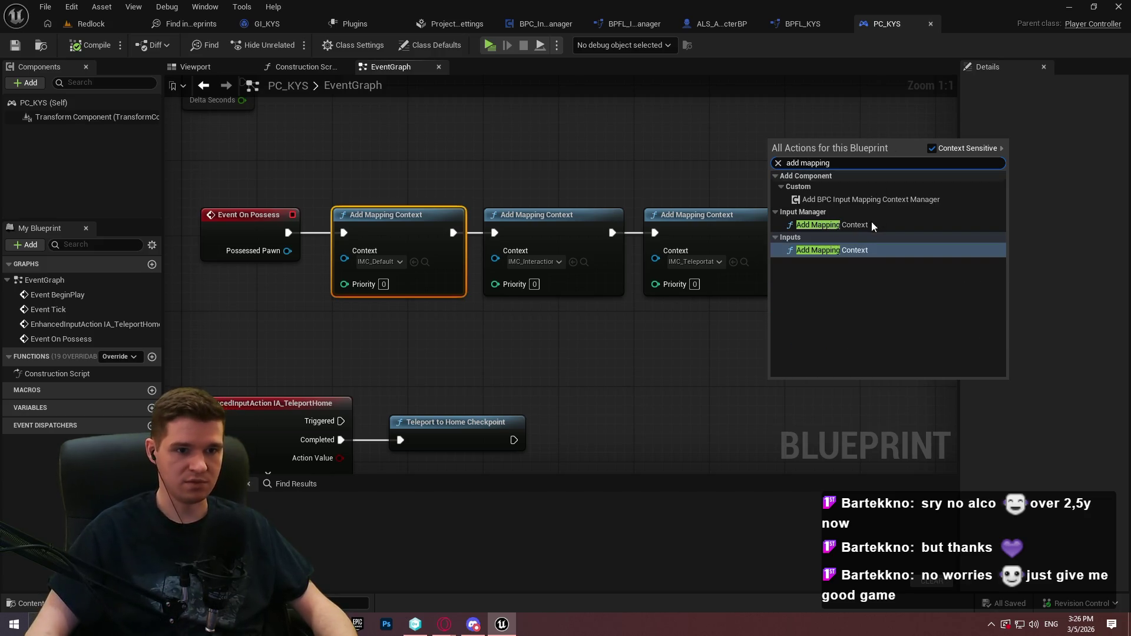
left_click(858, 225)
mouse_move(830, 141)
left_mouse_down()
mouse_move(633, 86)
mouse_move(416, 103)
left_mouse_up()
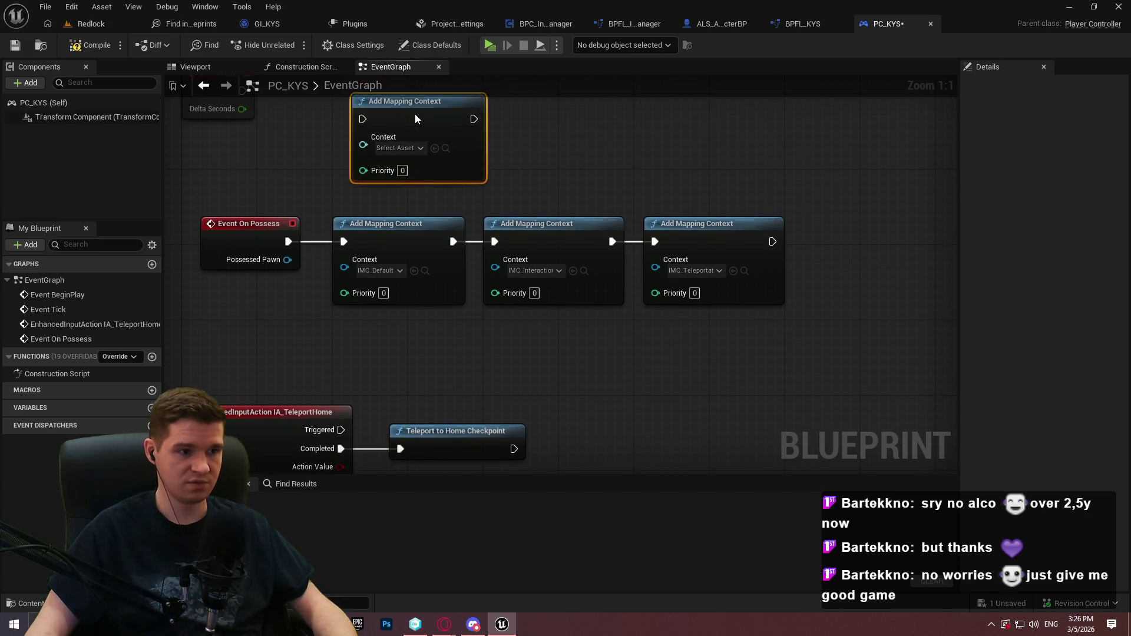
left_click(398, 148)
type("defa")
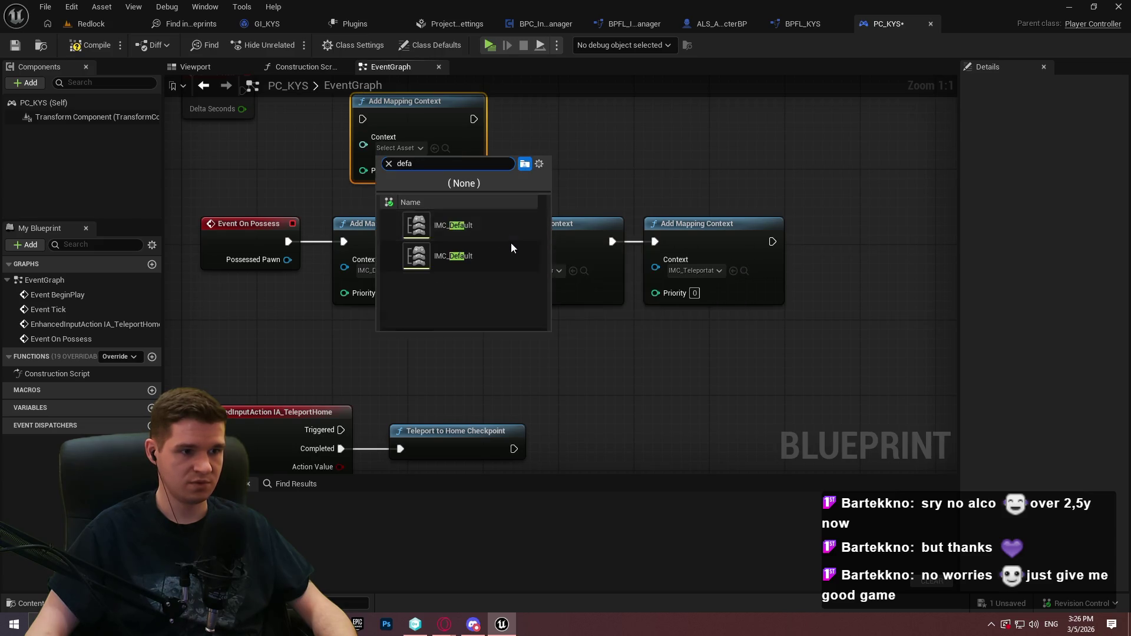
left_click(471, 226)
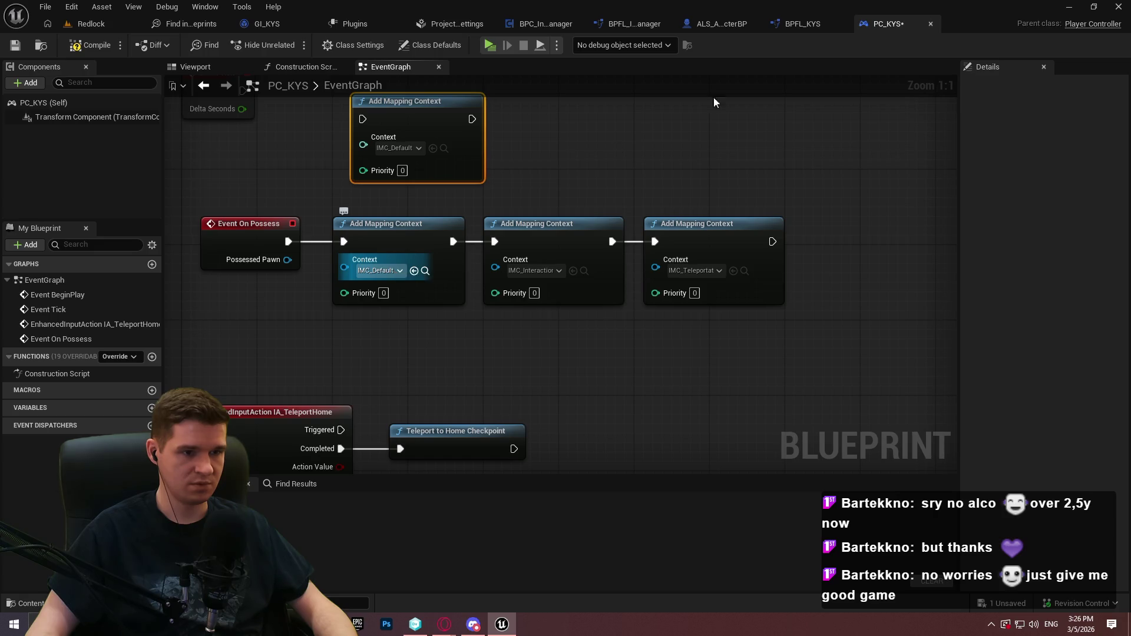
Duplicate the IMC_Default node and set the copy's context to IMC_Interaction
left_click_drag(535, 158, 388, 186)
key("ctrl+c")
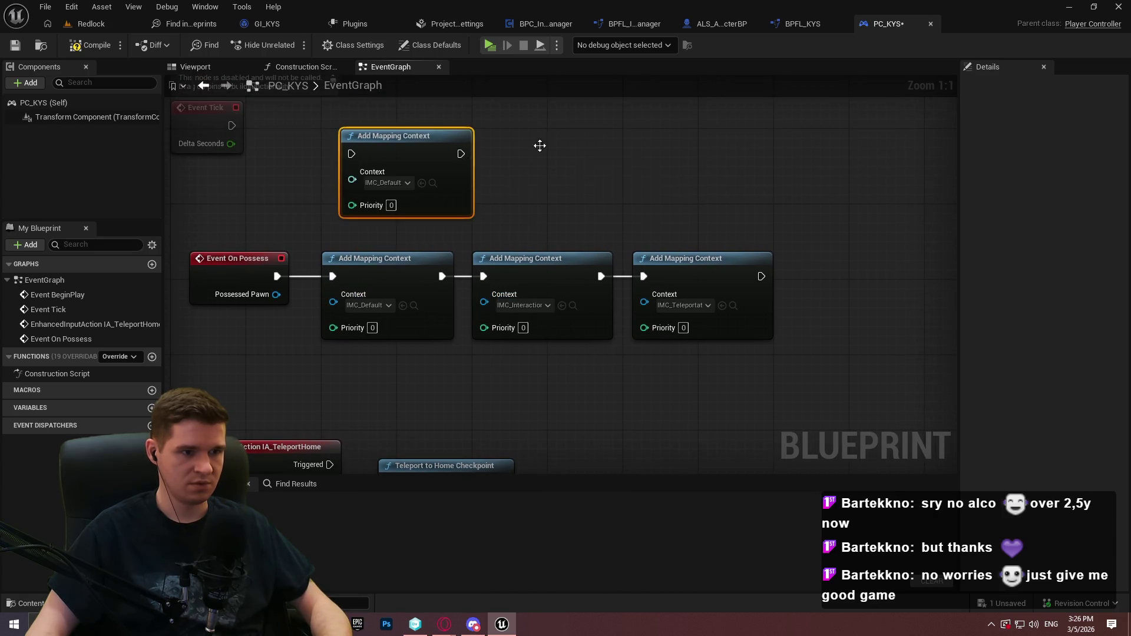
key("ctrl+v")
left_click(566, 192)
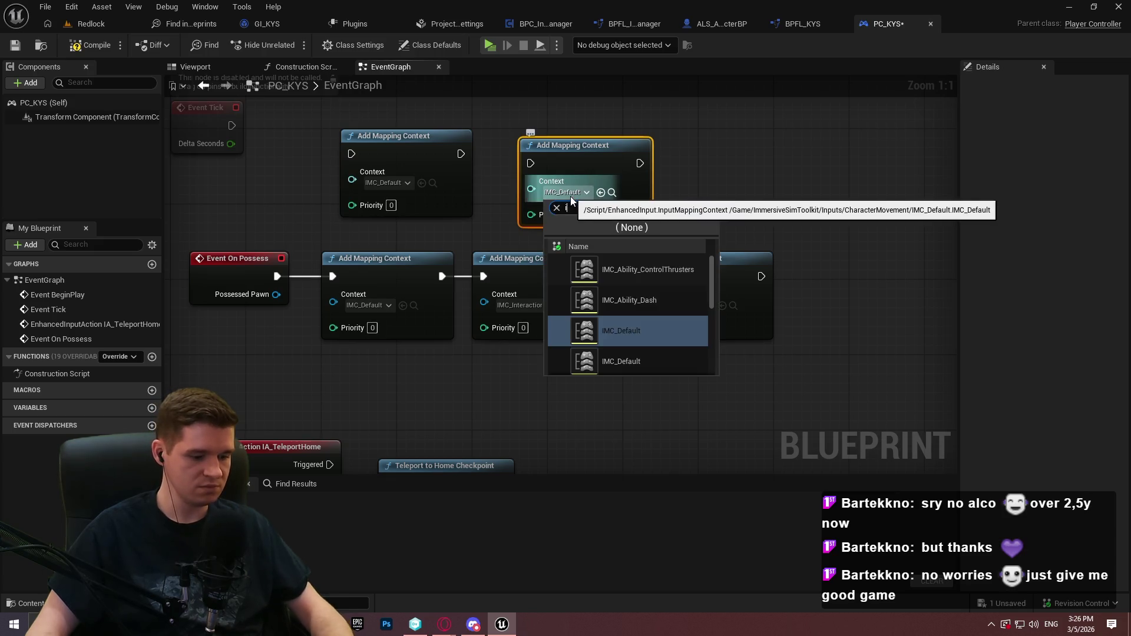
type("interac")
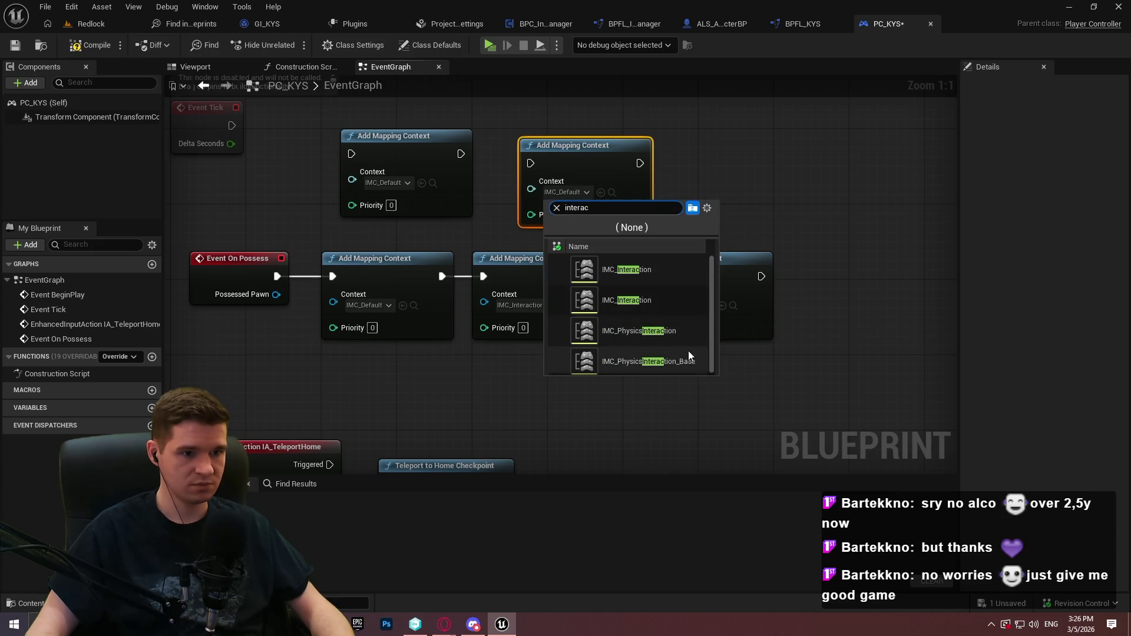
left_click(620, 302)
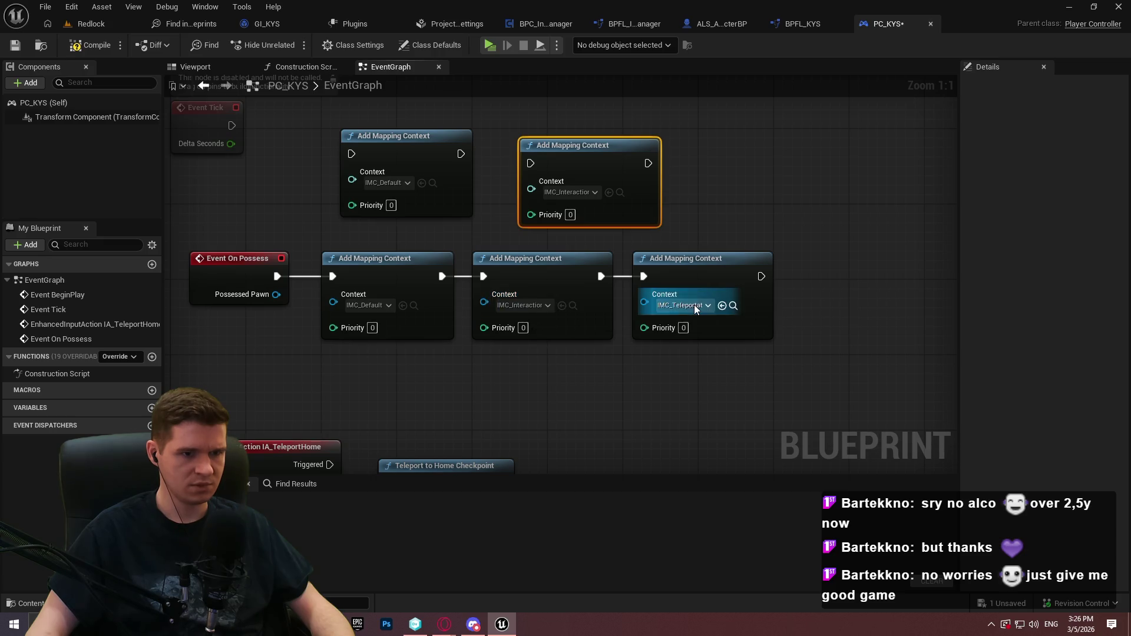
Duplicate the IMC_Interaction node and set the new copy's context to IMC_Teleportation
left_click(685, 186)
left_click(612, 199)
key("ctrl+c")
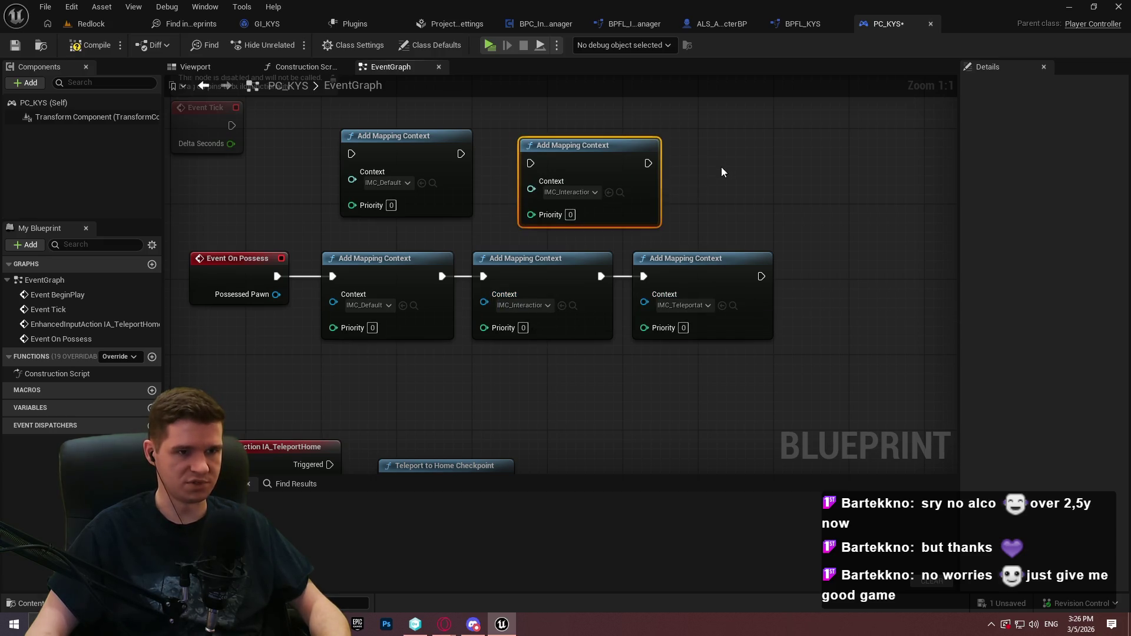
key("ctrl+v")
left_click(761, 222)
type("tele")
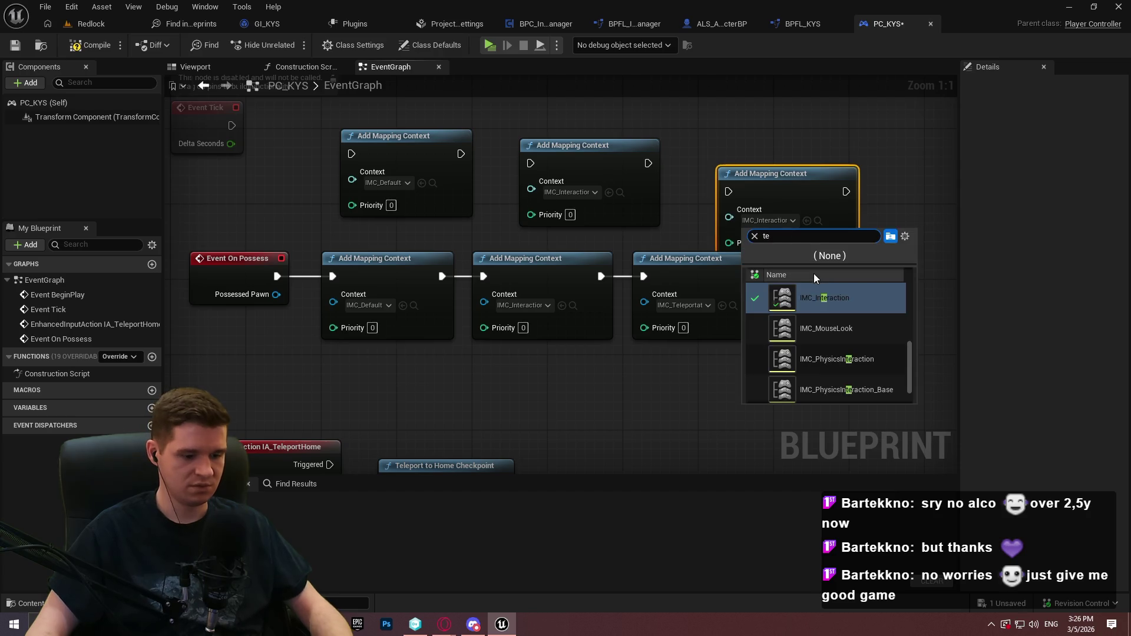
left_click(828, 297)
Chain Event On Possess through IMC_Default, IMC_Interaction and IMC_Teleportation, and delete the three old nodes
left_click_drag(729, 192, 646, 161)
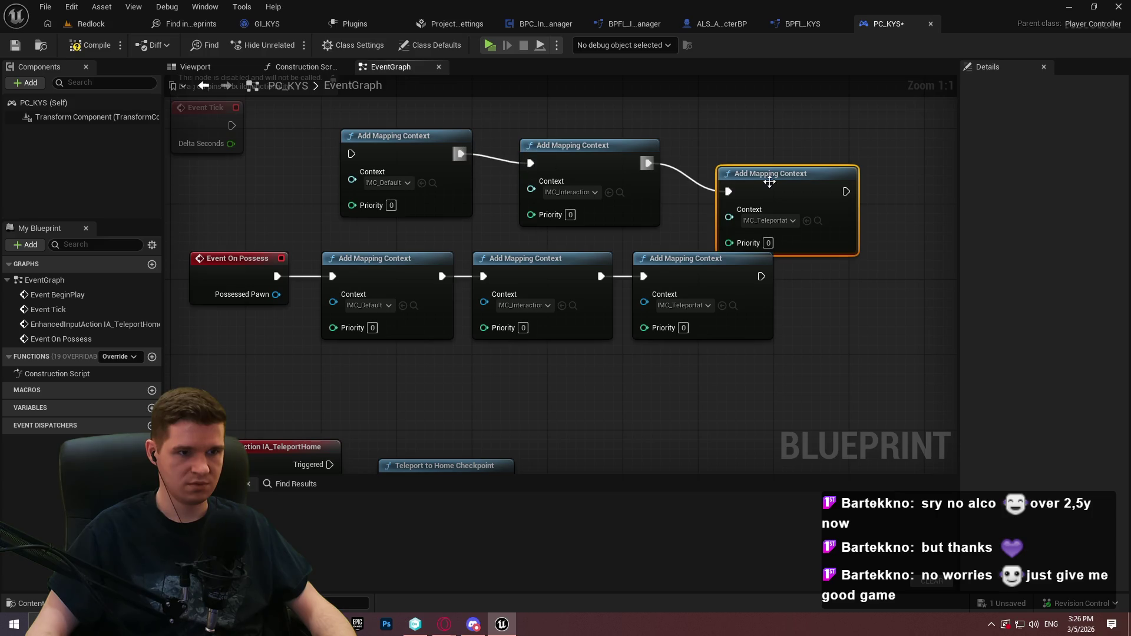
left_click_drag(771, 182, 736, 161)
left_click_drag(897, 205, 548, 147)
left_click_drag(280, 259, 351, 154)
mouse_move(353, 380)
left_mouse_down()
mouse_move(740, 280)
mouse_move(391, 152)
mouse_move(373, 268)
left_mouse_up()
key("Delete")
Compile PC_KYS, save it, and check out the asset
left_click(285, 160)
key("F7")
key("ctrl+s")
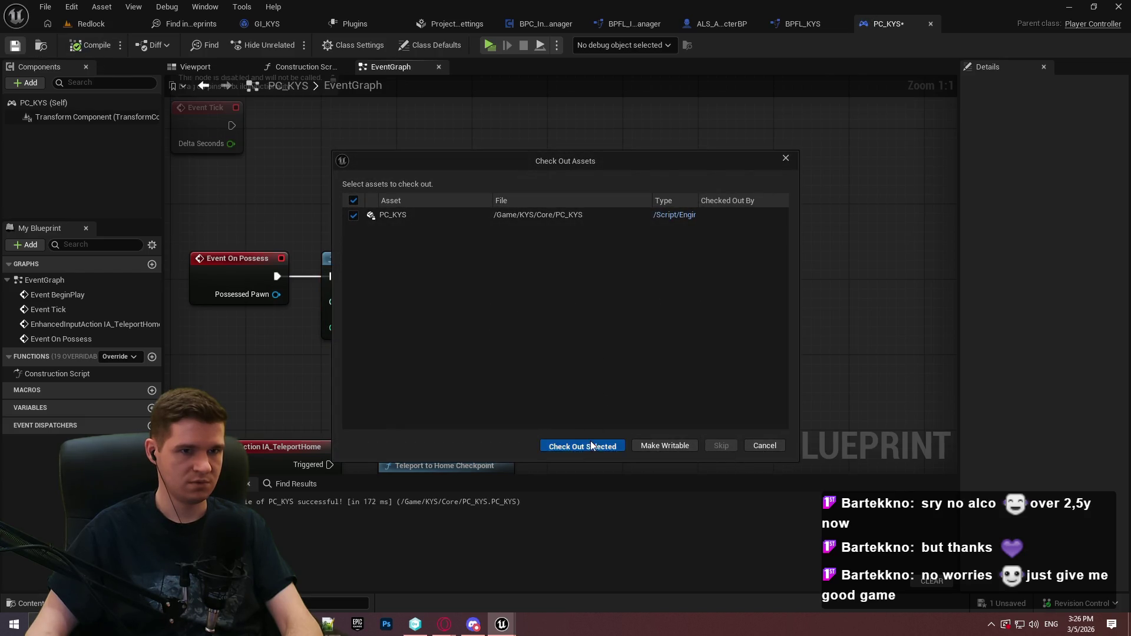
left_click(588, 445)
left_click(801, 24)
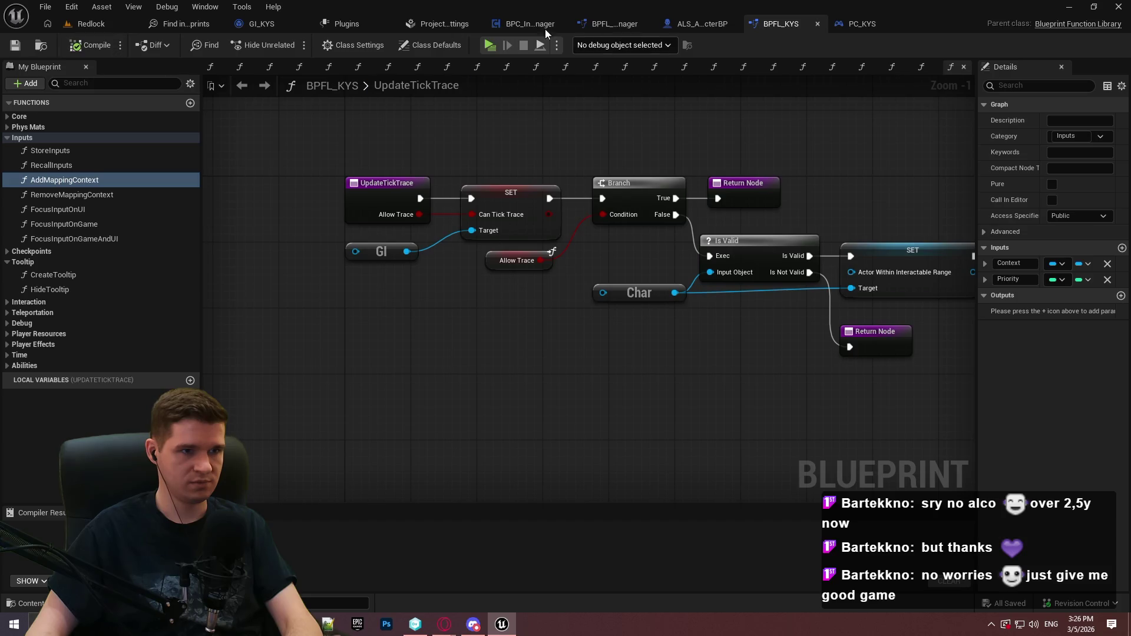
Show the AddMappingContext Find in Blueprints results and pick the first BP_ThirdPersonCharacter entry
left_click(195, 23)
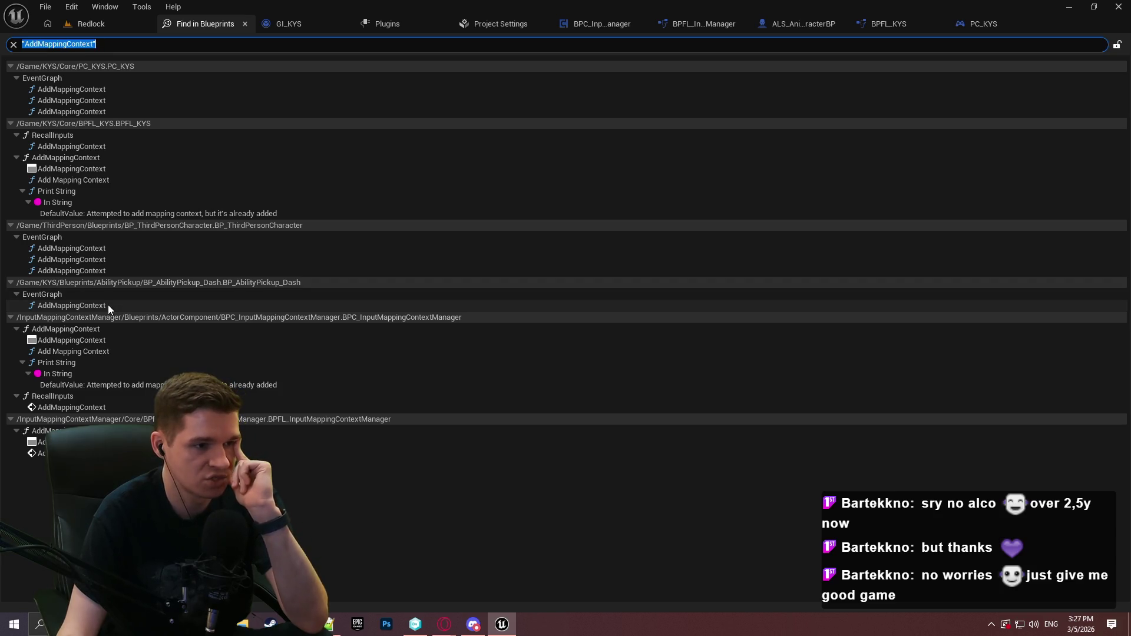
left_click(84, 250)
Delete BP_ThirdPersonCharacter's mouse-look Add Mapping Context node, save, and check out the file
double_click(83, 250)
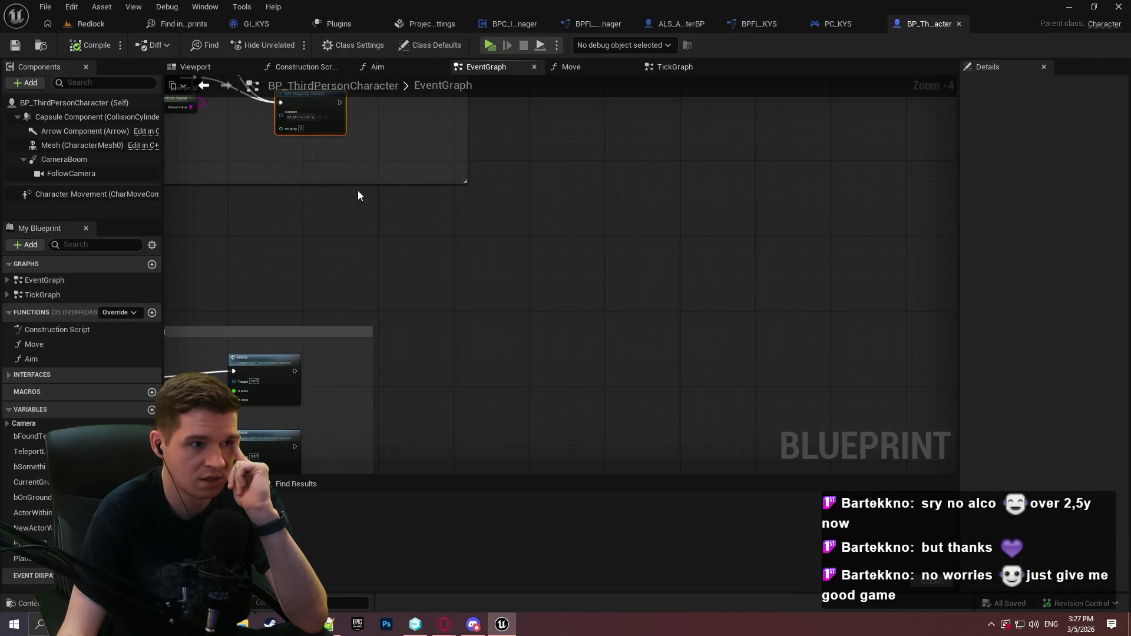
scroll(518, 265, "up", 3)
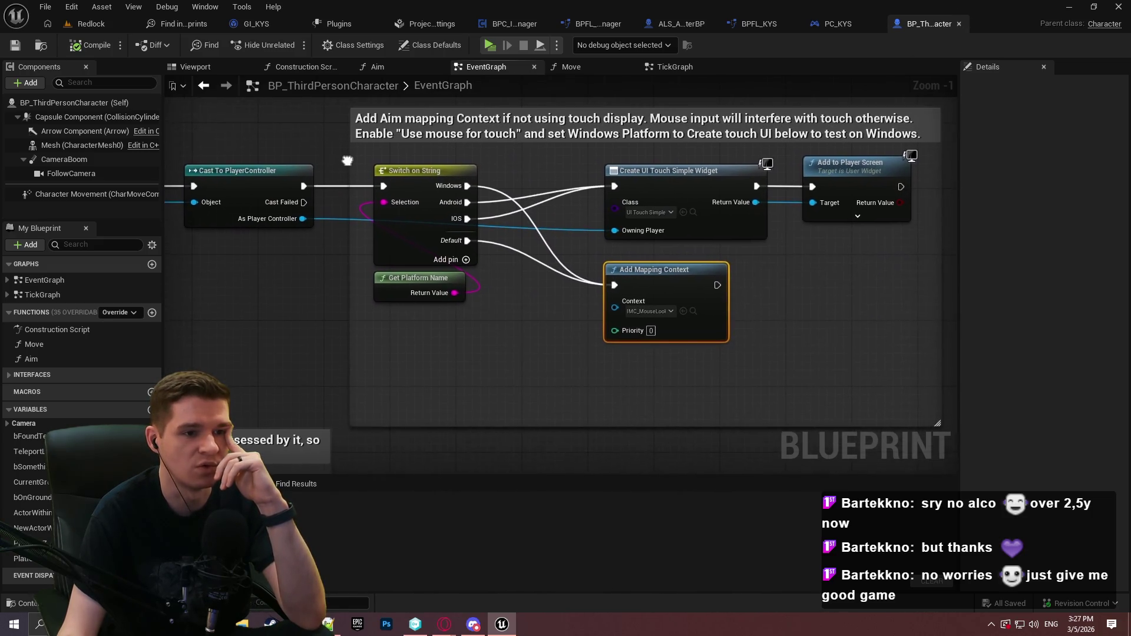
left_click_drag(344, 166, 343, 169)
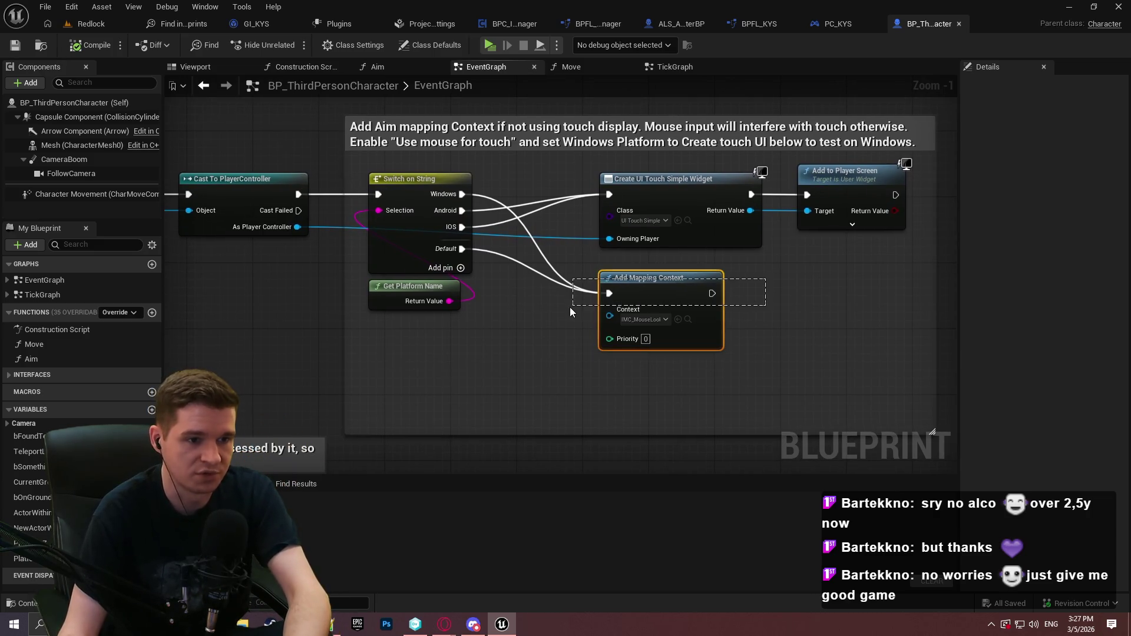
key("Delete")
left_click(16, 49)
left_click(582, 446)
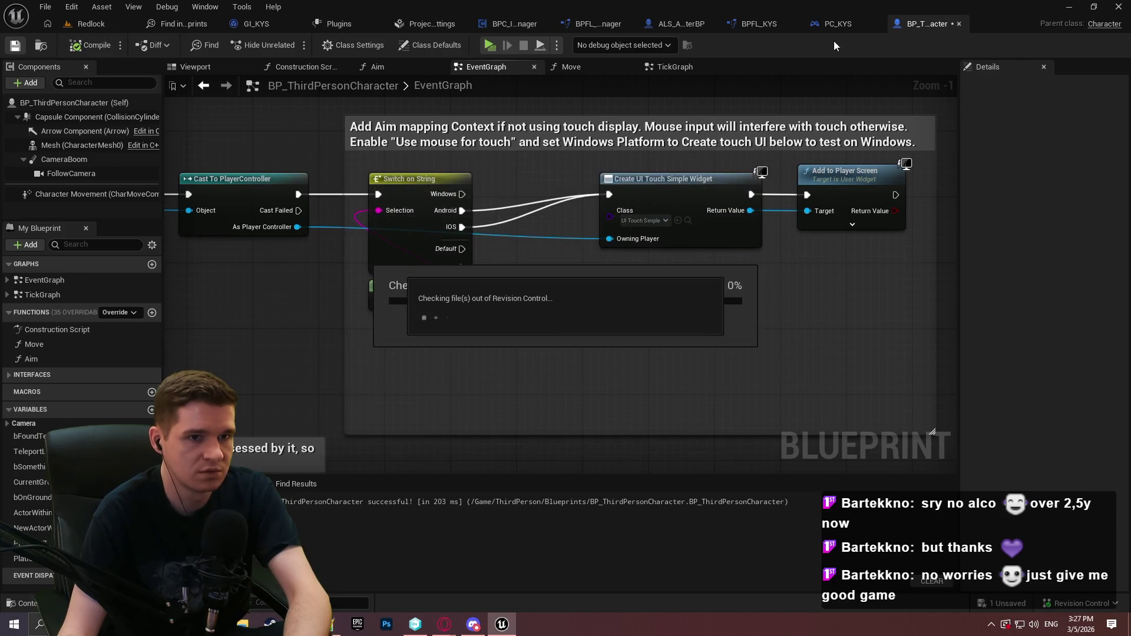
Open the next BP_ThirdPersonCharacter result, delete both remaining mapping-context nodes, and save
left_click(840, 25)
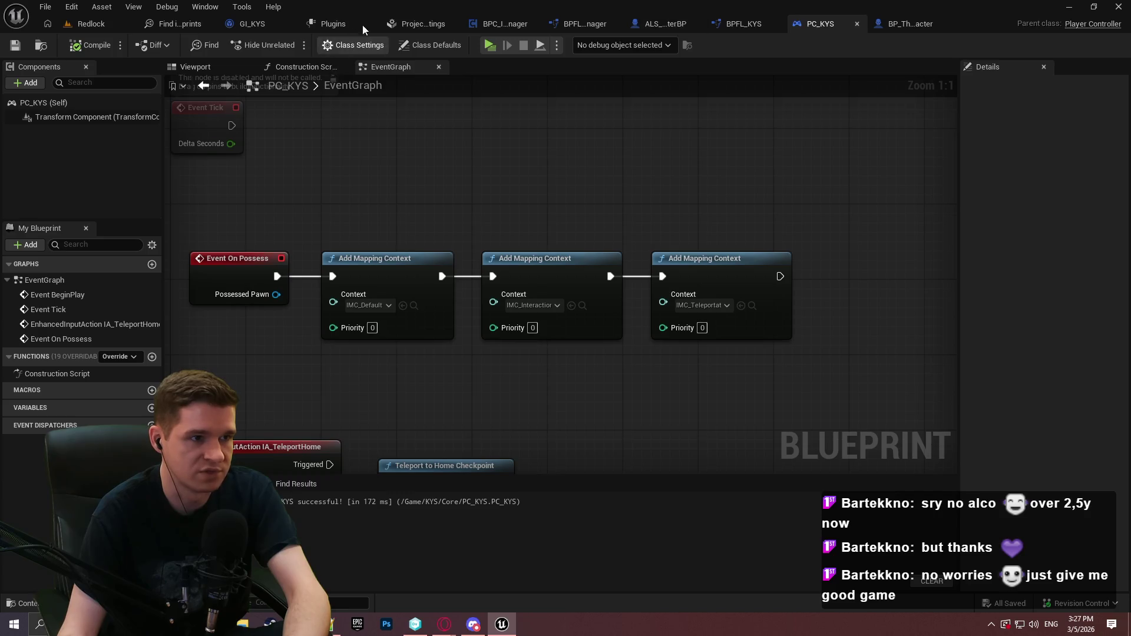
left_click(418, 23)
left_click(195, 27)
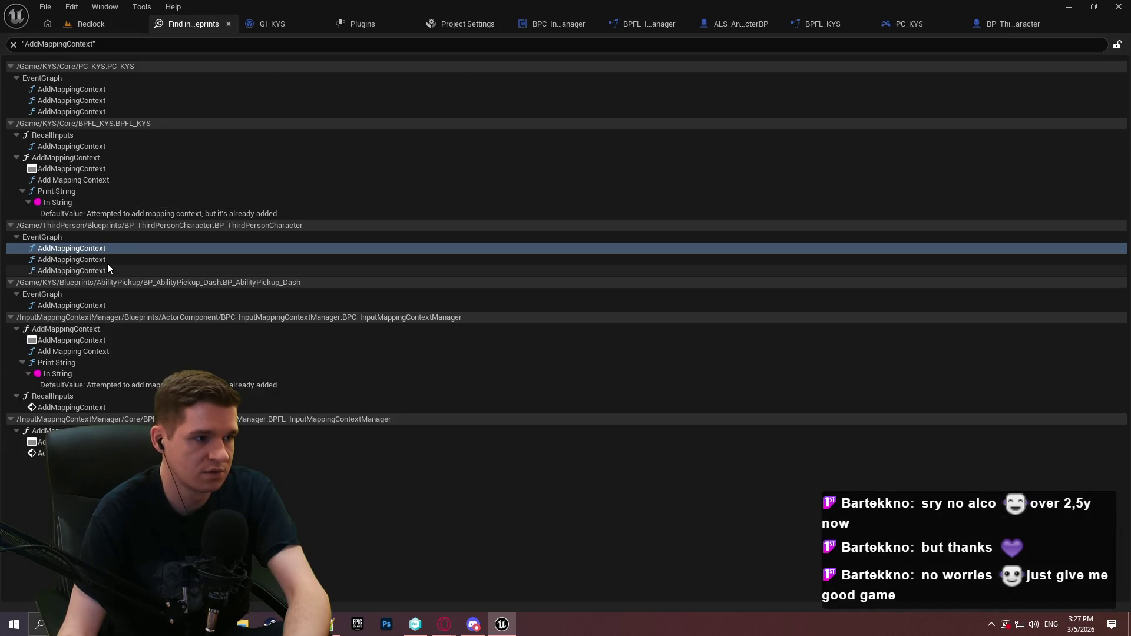
double_click(108, 263)
left_click_drag(760, 337, 563, 269)
key("Delete")
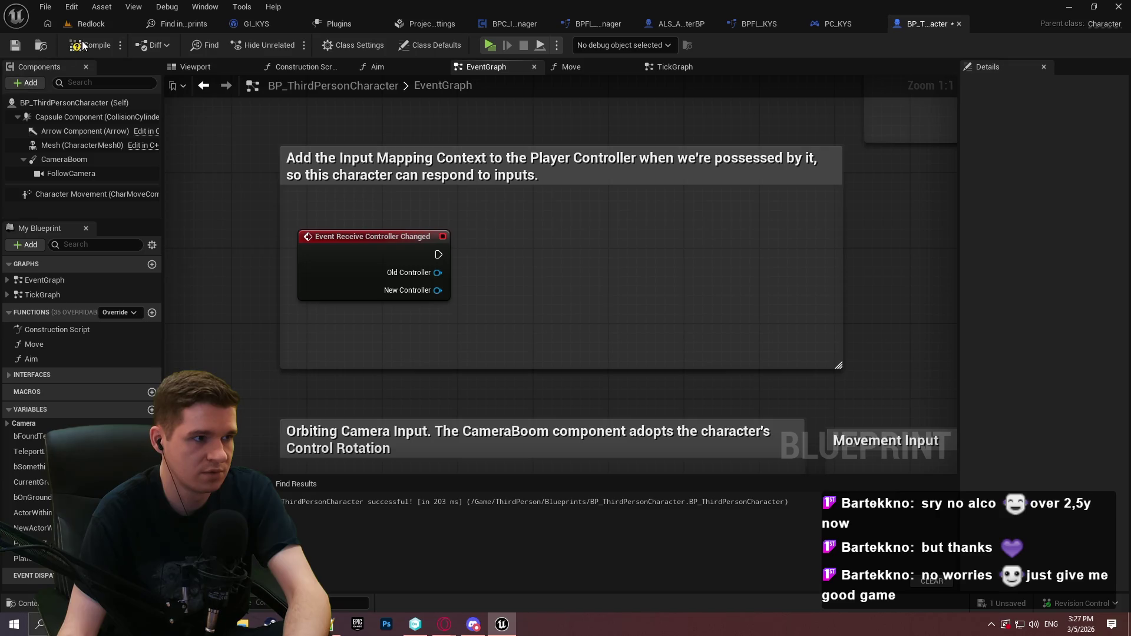
left_click(15, 47)
Open the BP_AbilityPickup_Dash result from the search list
scroll(535, 247, "down", 3)
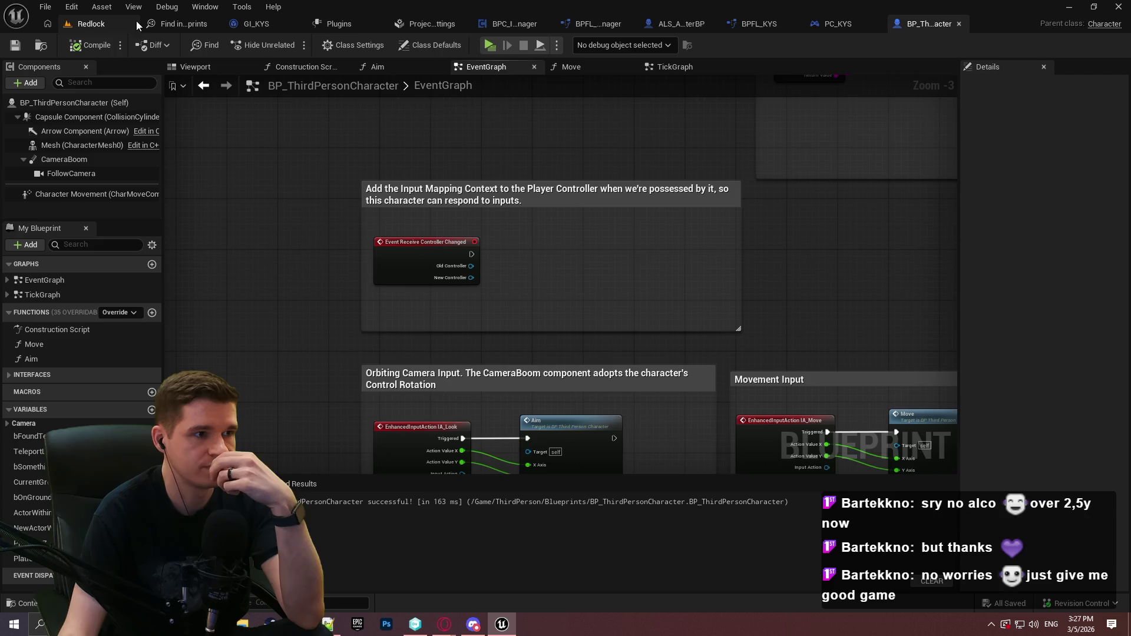
left_click(171, 24)
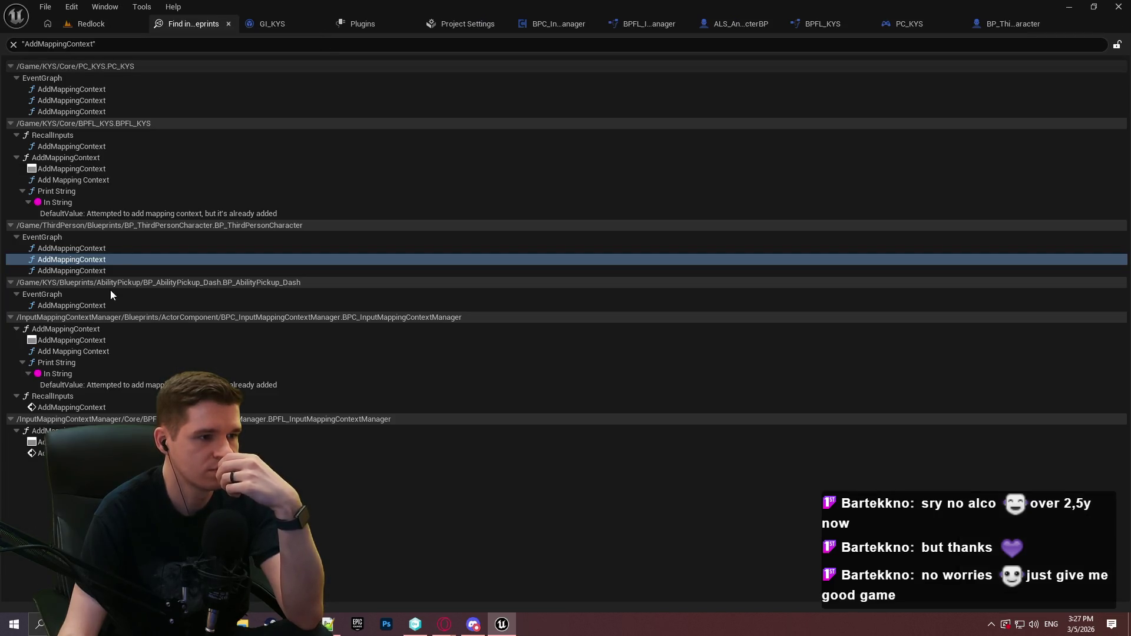
double_click(107, 305)
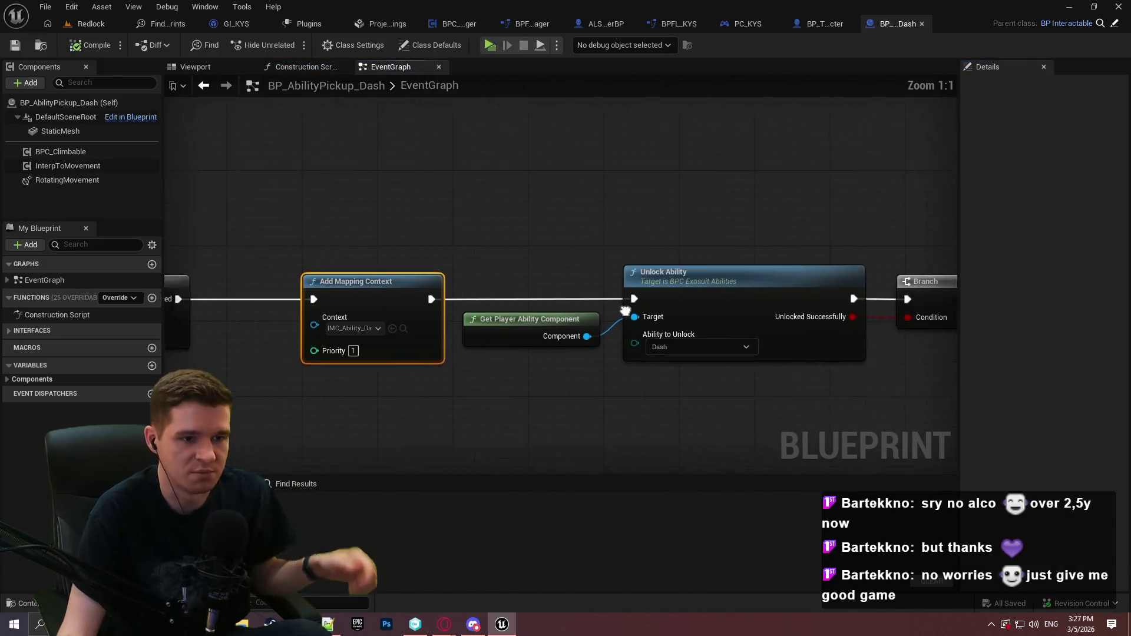
Add a new Add Mapping Context node with context IMC_Ability_Dash and Priority 1
right_click(475, 341)
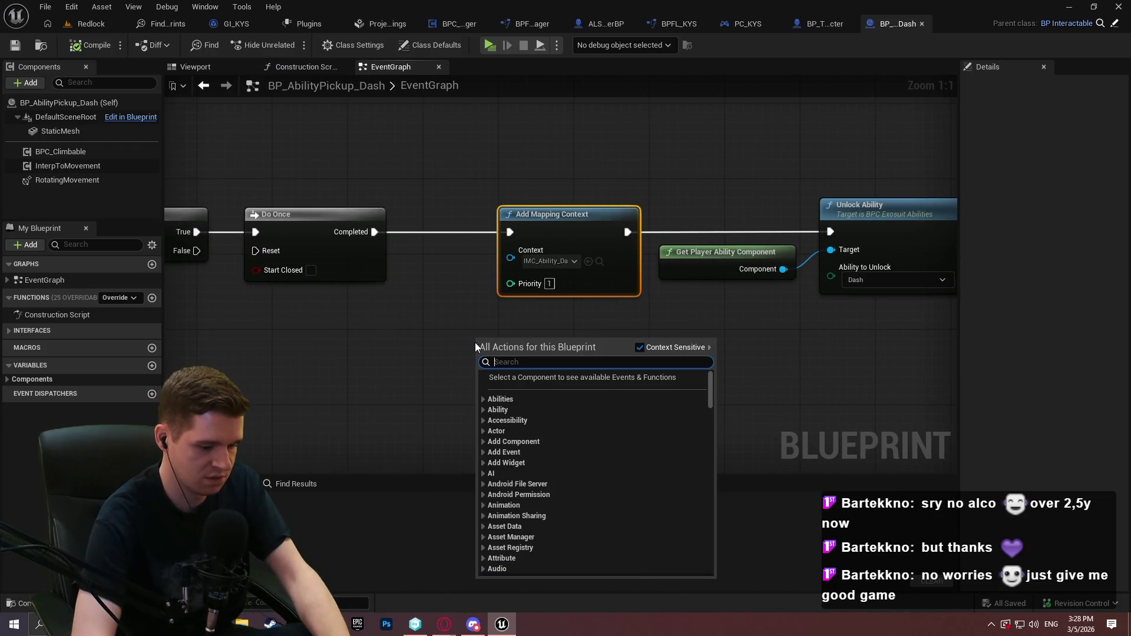
type("add mapp")
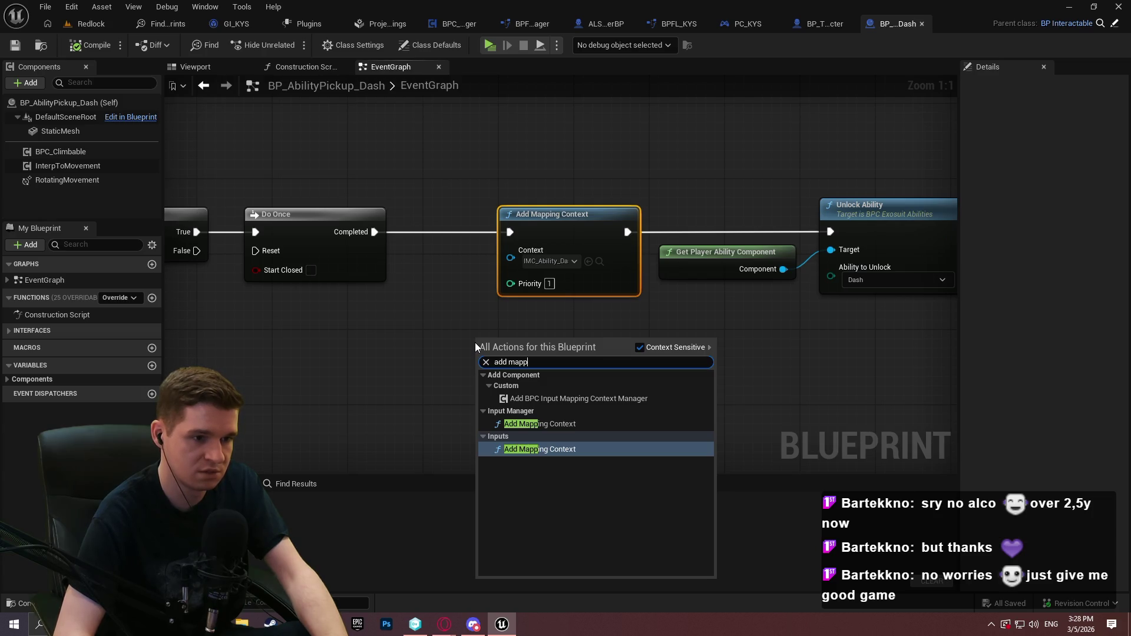
key("Return")
left_click(535, 383)
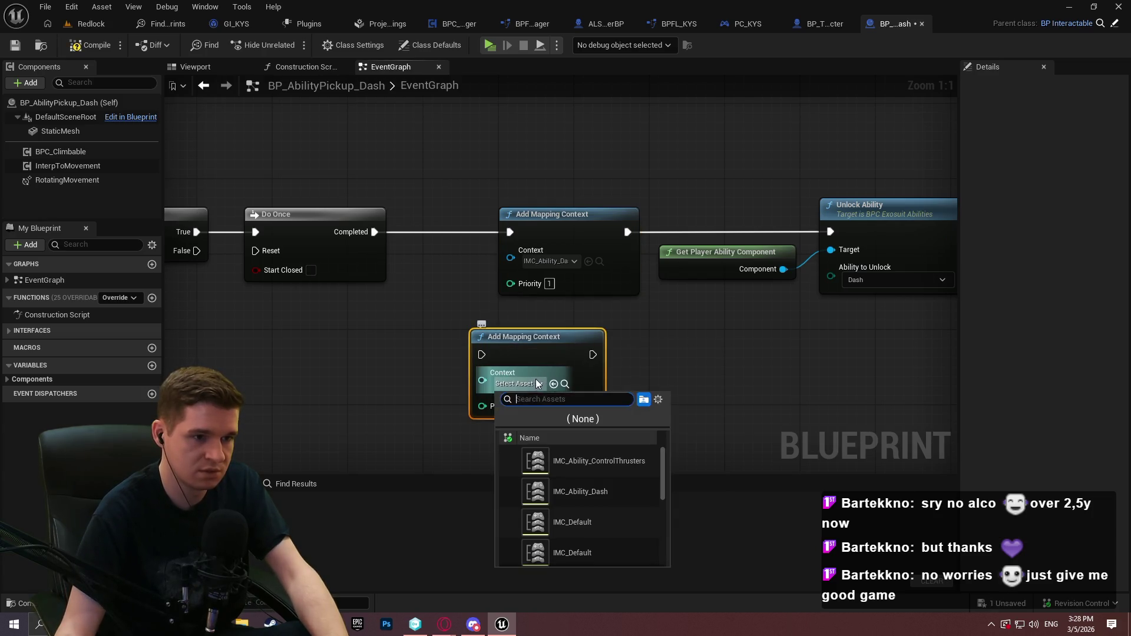
type("das")
left_click(597, 456)
left_click_drag(519, 407, 548, 406)
key("Escape")
type("1")
left_click(460, 413)
Wire the new node between Do Once and Unlock Ability and delete the old mapping-context node
mouse_move(481, 354)
left_mouse_down()
mouse_move(360, 227)
mouse_move(371, 232)
left_mouse_up()
left_click_drag(831, 232, 600, 354)
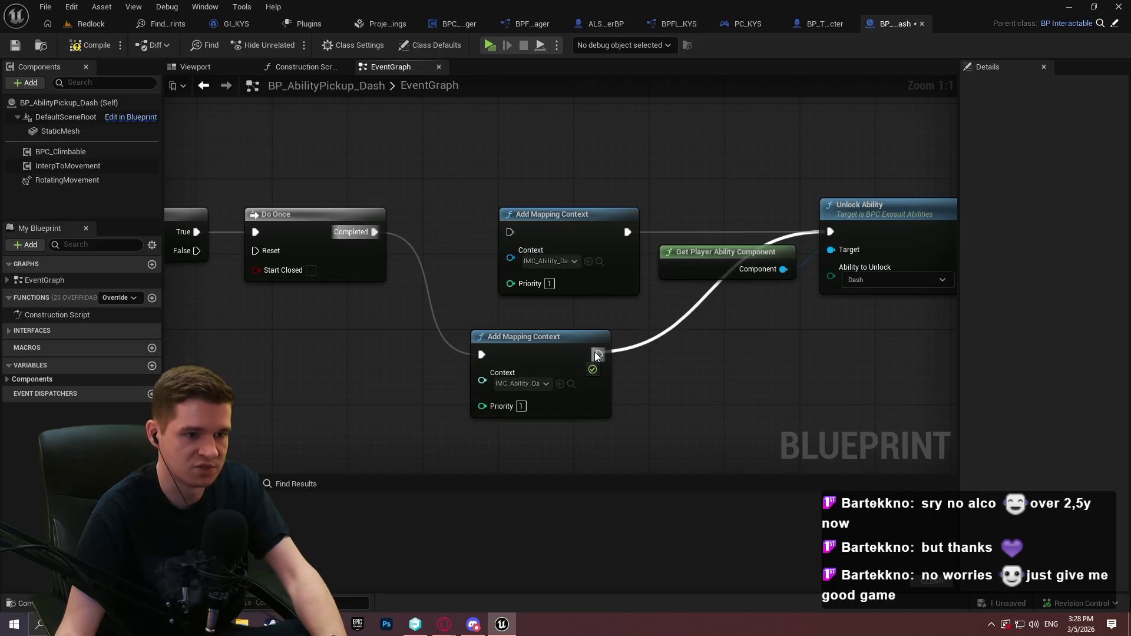
left_click(563, 233)
key("Delete")
mouse_move(531, 347)
left_mouse_down()
mouse_move(559, 214)
mouse_move(550, 225)
left_mouse_up()
left_click_drag(502, 283, 498, 293)
left_click(447, 295)
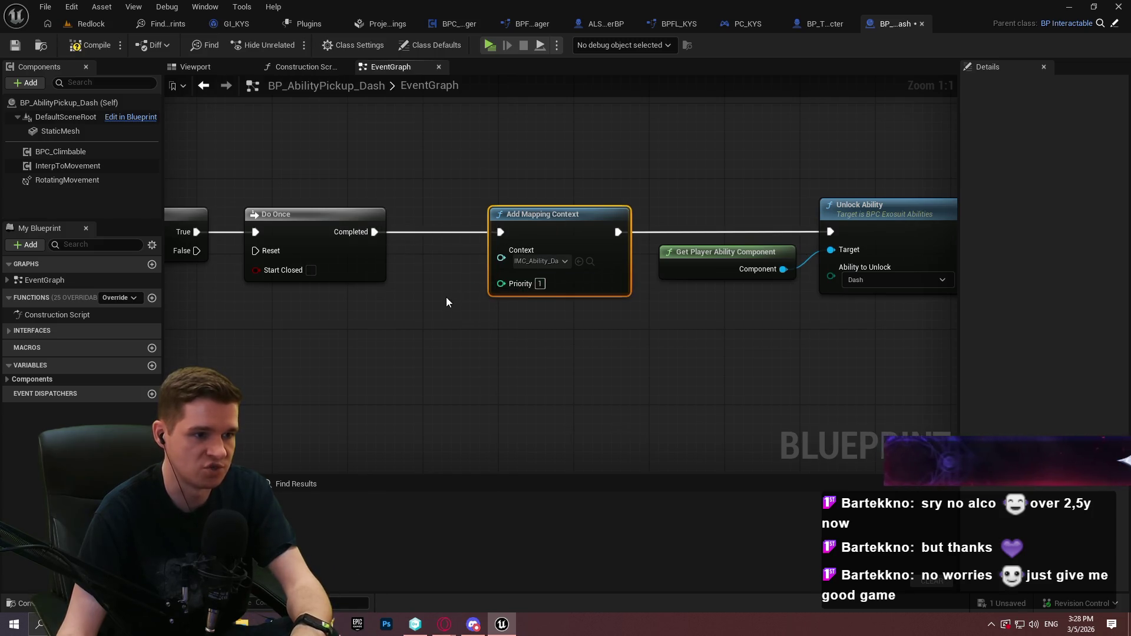
scroll(312, 140, "down", 5)
Compile and save BP_AbilityPickup_Dash, checking out the file
left_click(91, 45)
left_click(14, 44)
left_click(597, 445)
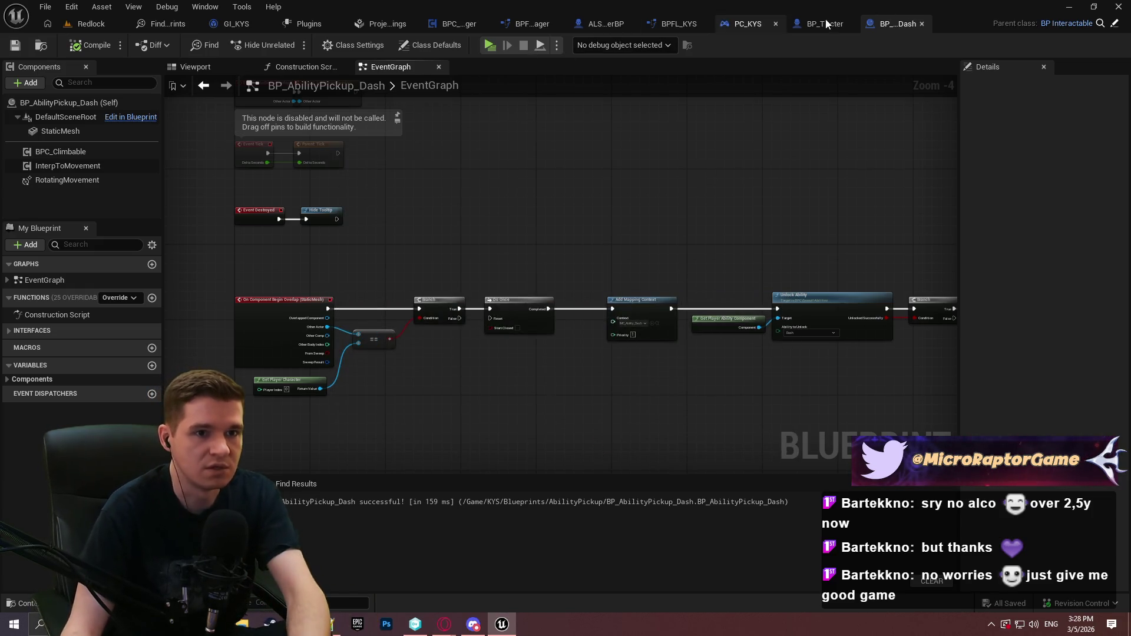
left_click(675, 19)
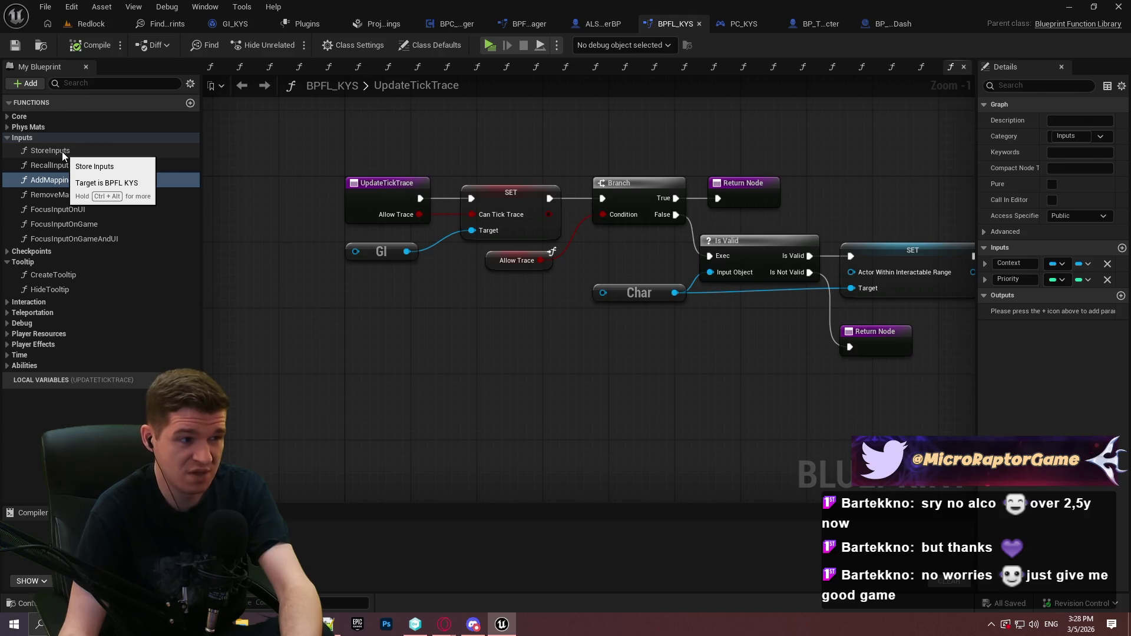
Keep the still-used StoreInputs function and delete FocusInputOnGameAndUI from BPFL_KYS
left_click(76, 150)
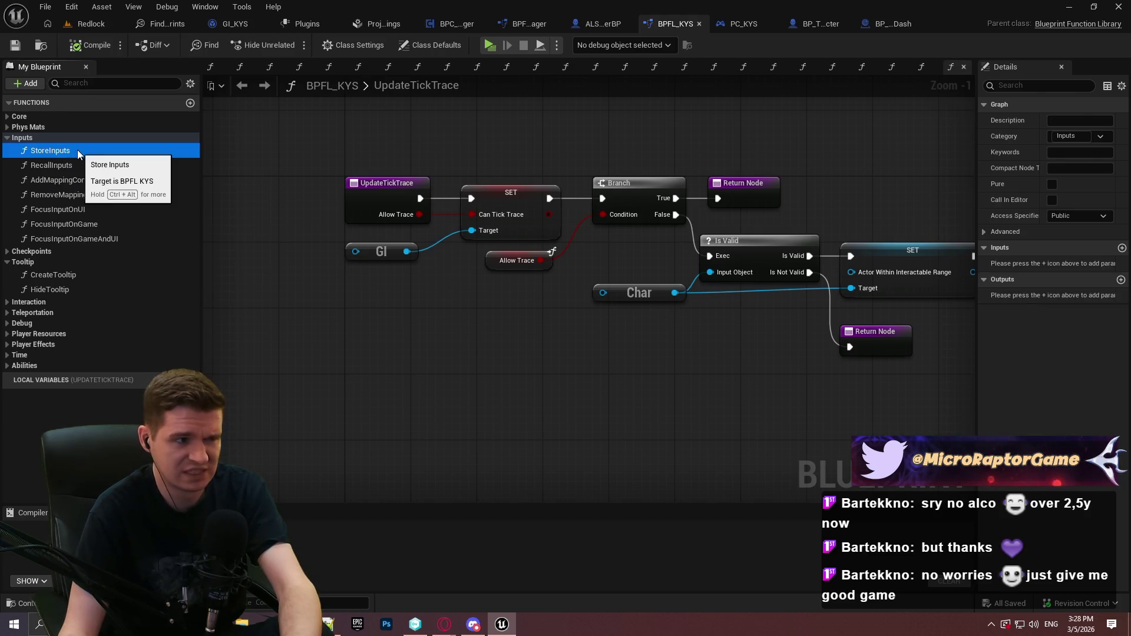
key("Delete")
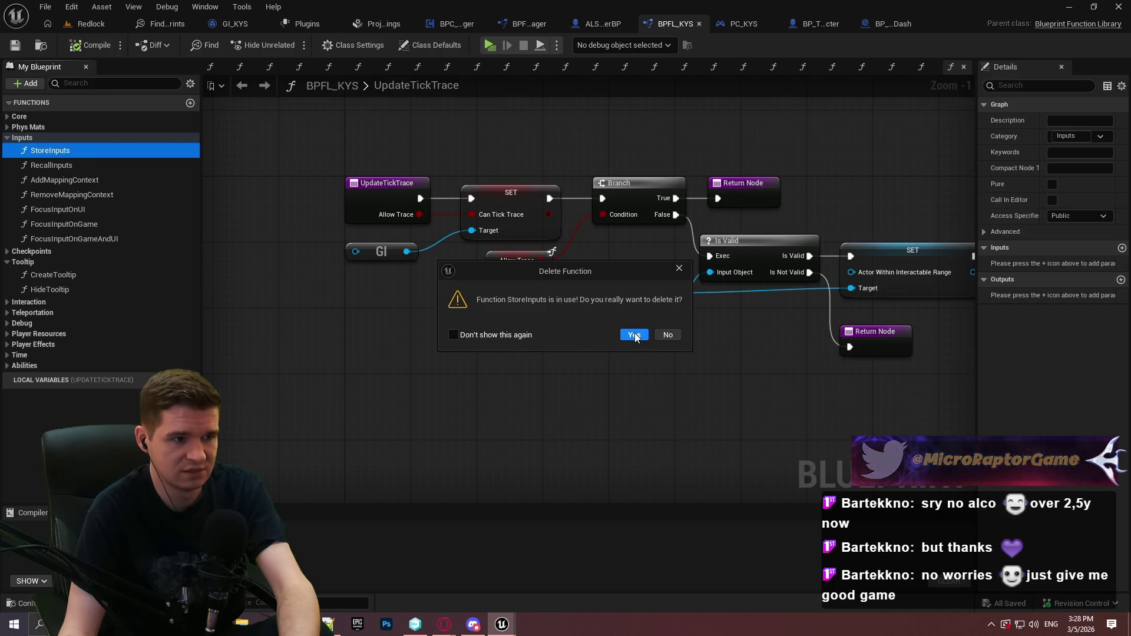
left_click(664, 336)
left_click(109, 239)
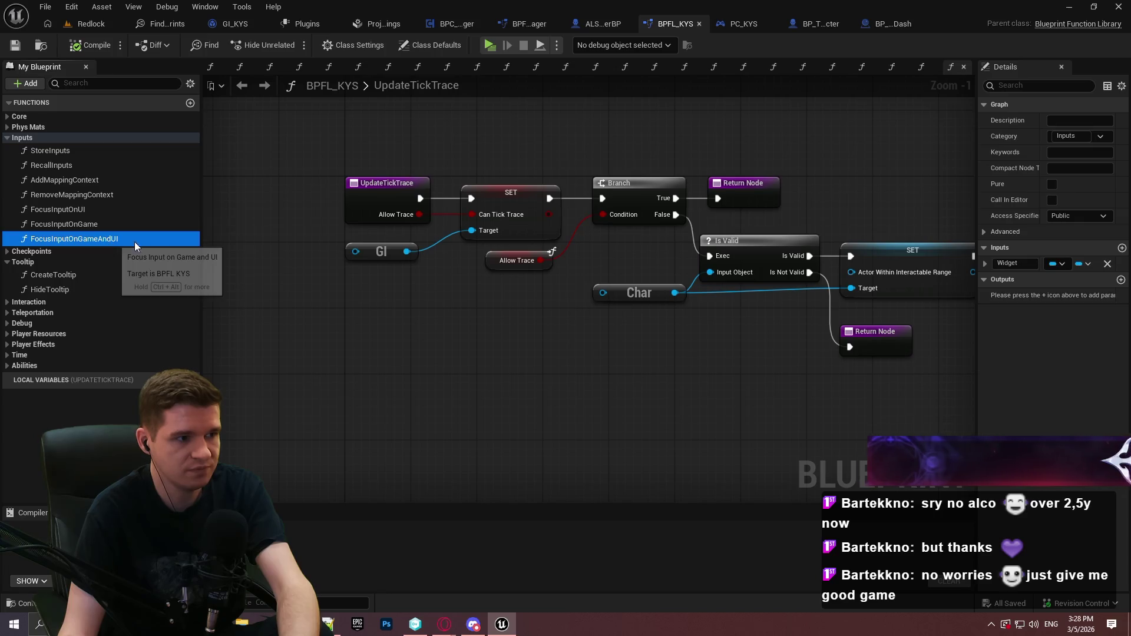
key("Delete")
Decline deleting FocusInputOnGame since it is still in use
left_click(65, 225)
key("Delete")
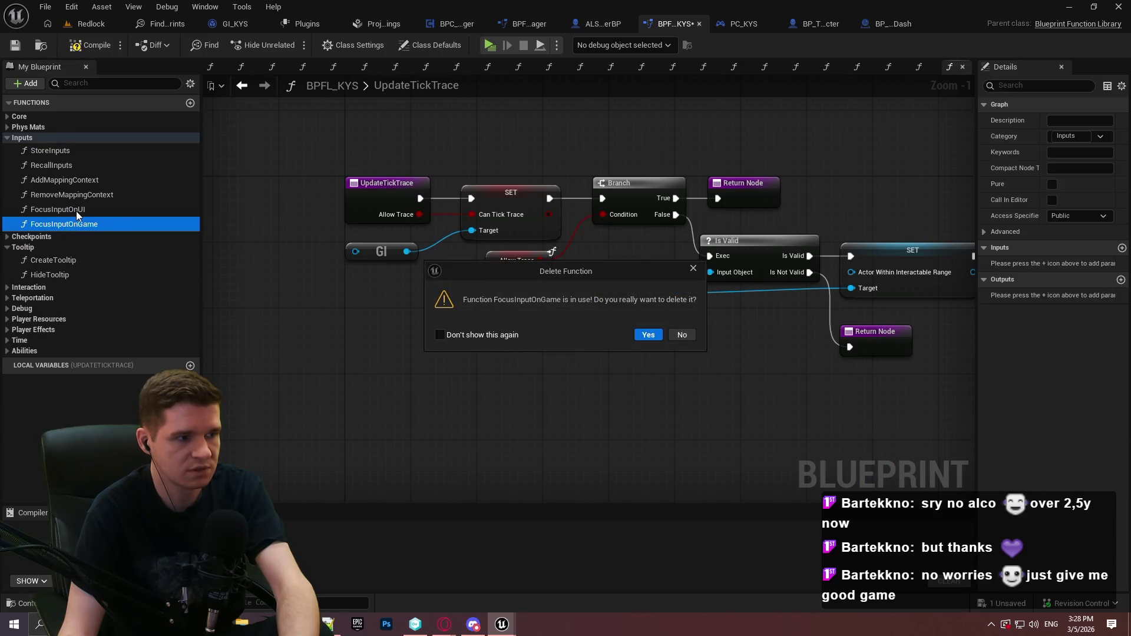
left_click(670, 341)
left_click(107, 210)
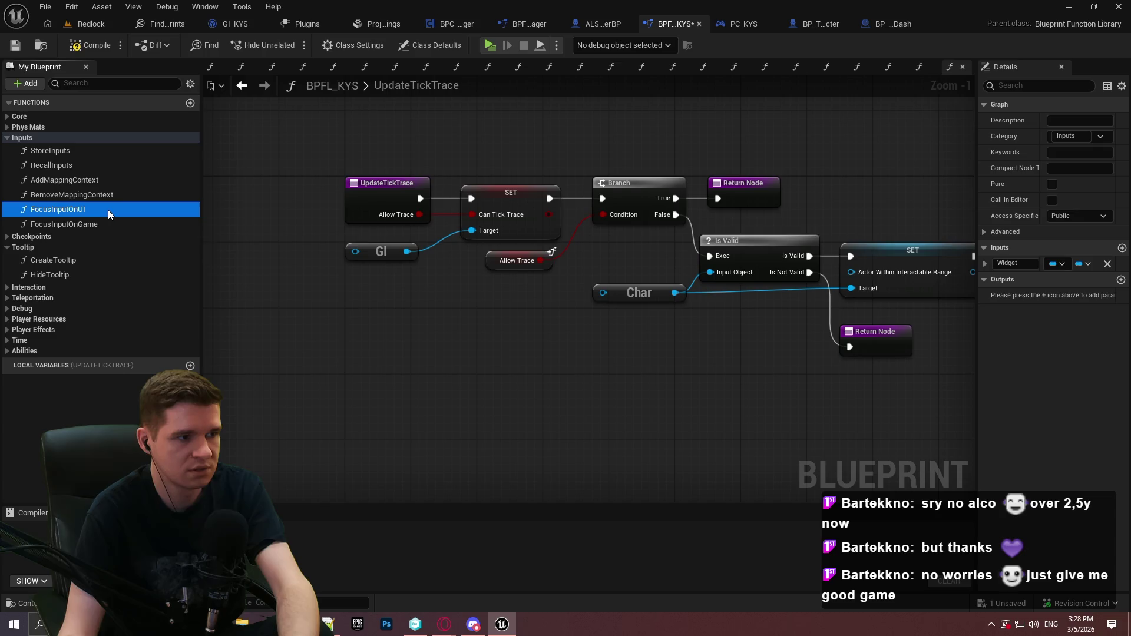
right_click(90, 227)
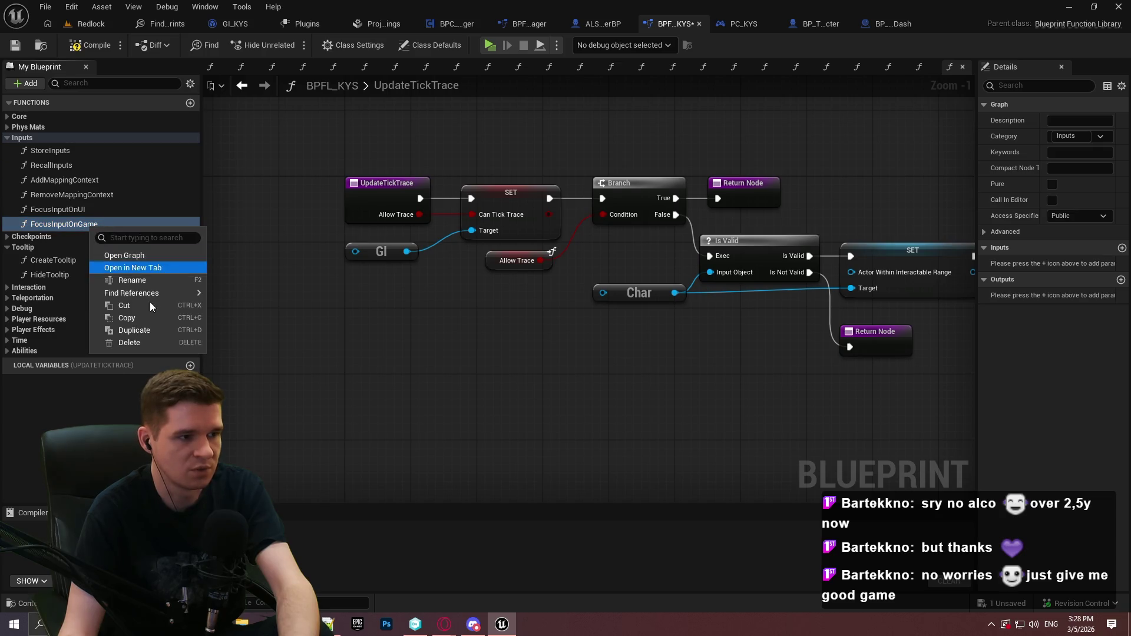
Open the CheckForActiveMenu reference and add the plugin's Focus Input on Game after Branch False
mouse_move(157, 291)
left_click(268, 310)
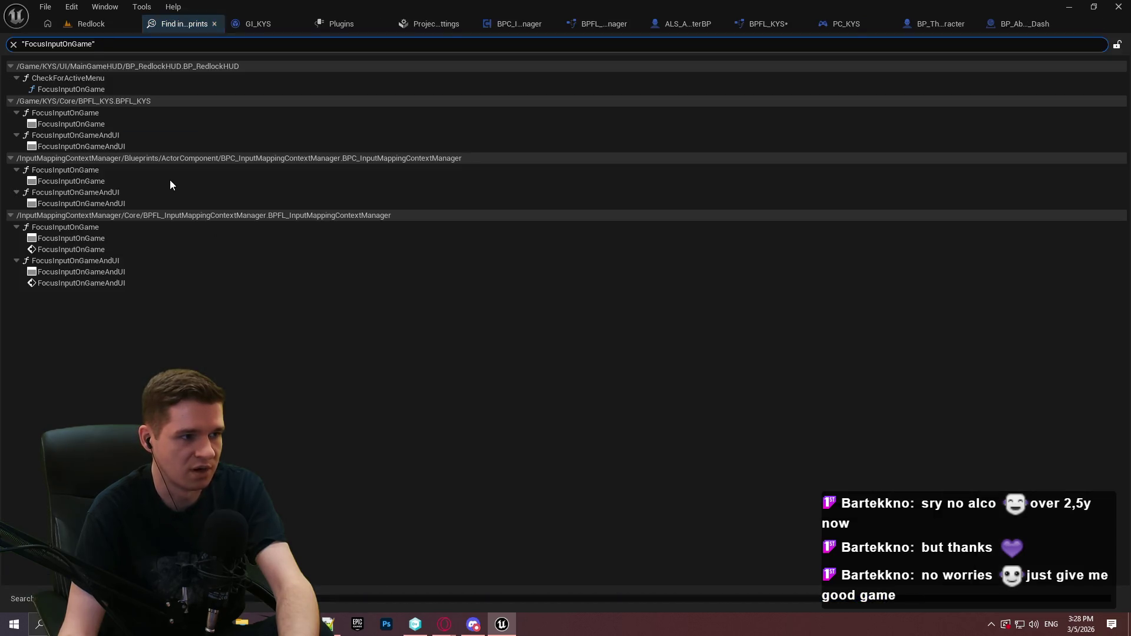
double_click(97, 90)
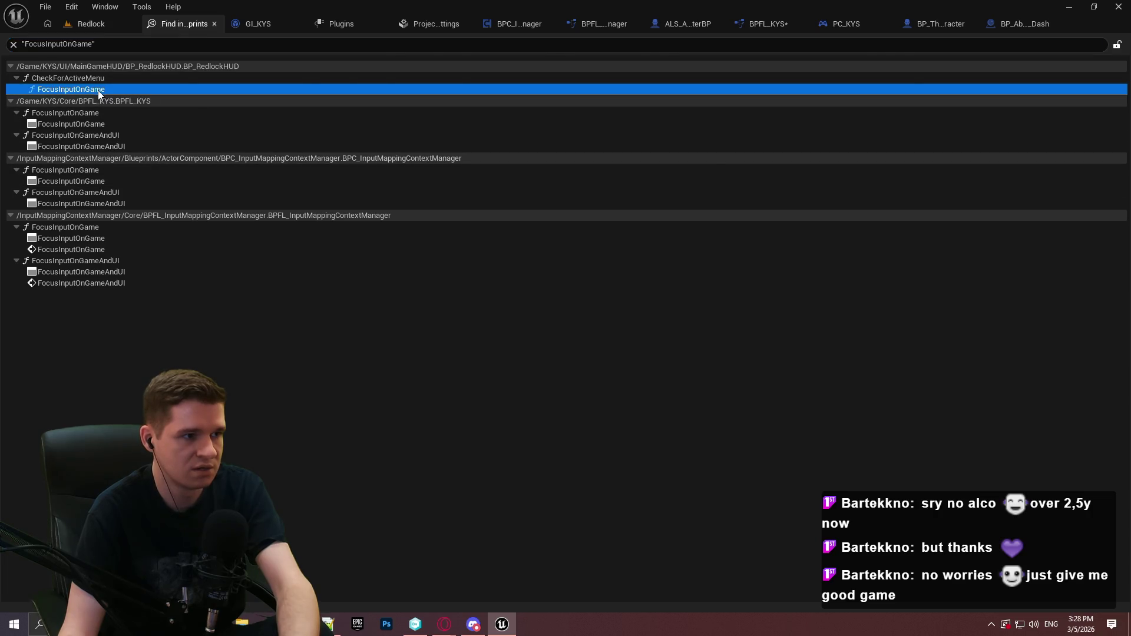
mouse_move(290, 201)
left_mouse_down()
mouse_move(389, 298)
mouse_move(422, 302)
left_mouse_up()
type("focus input")
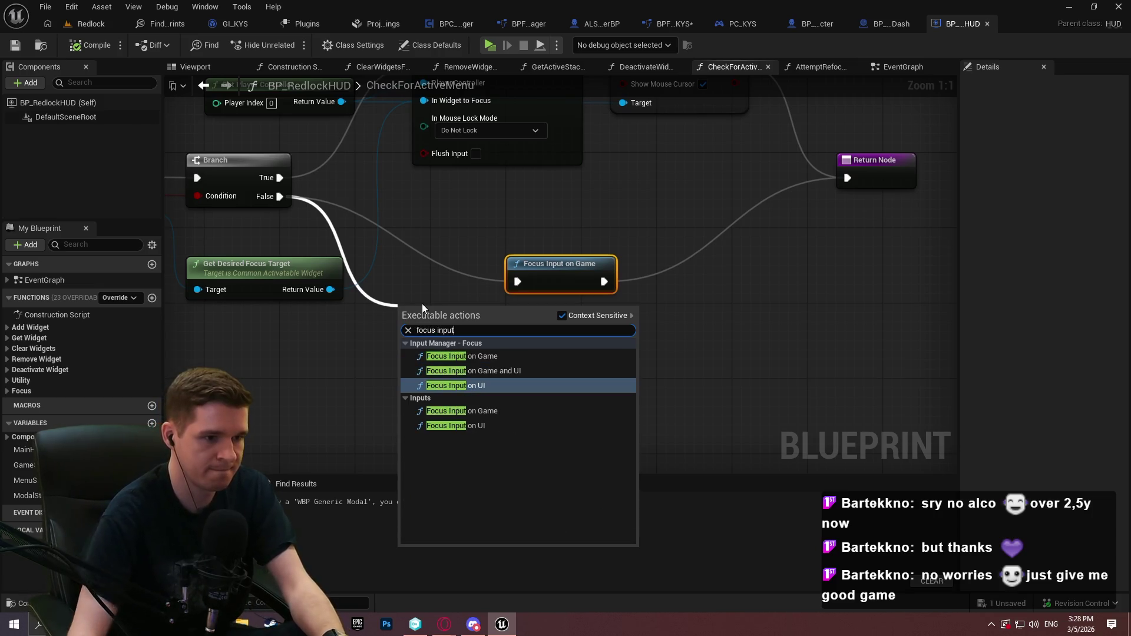
left_click(470, 356)
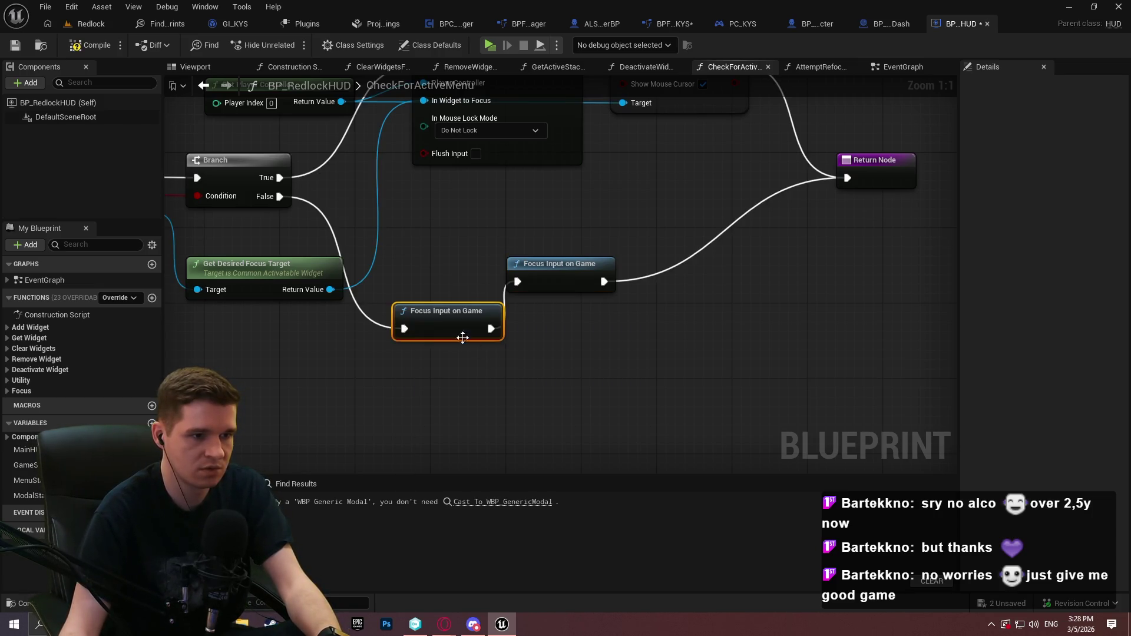
Delete the old Focus Input on Game node, move the new one into place, and save BP_RedlockHUD
left_click(525, 287)
key("Delete")
mouse_move(471, 329)
left_mouse_down()
mouse_move(537, 291)
mouse_move(847, 178)
left_mouse_up()
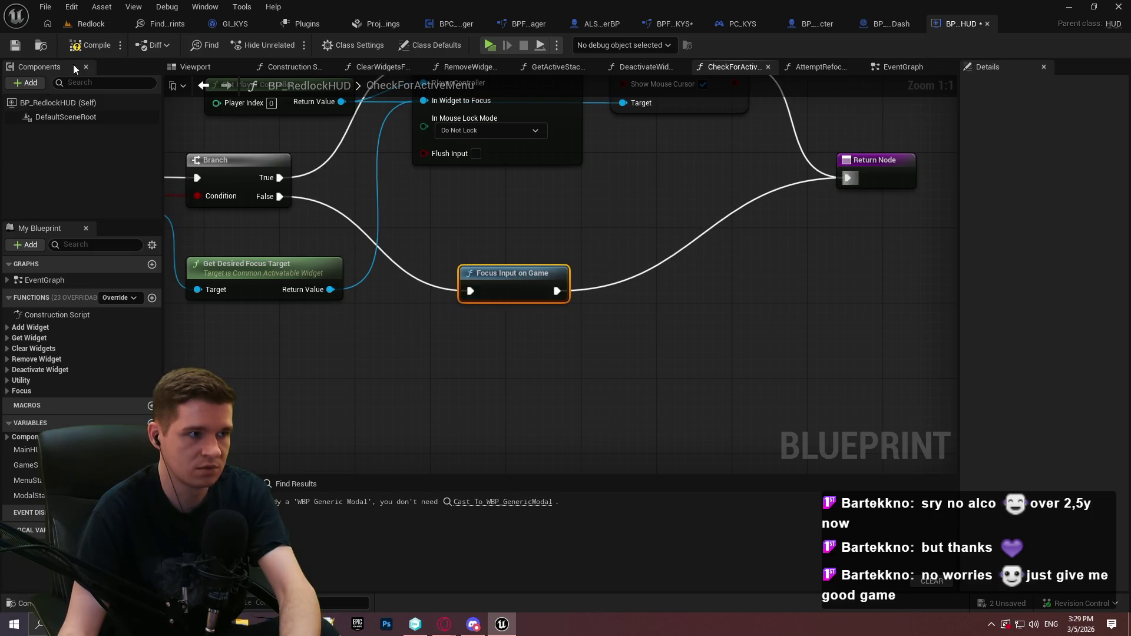
left_click(10, 47)
left_click(171, 24)
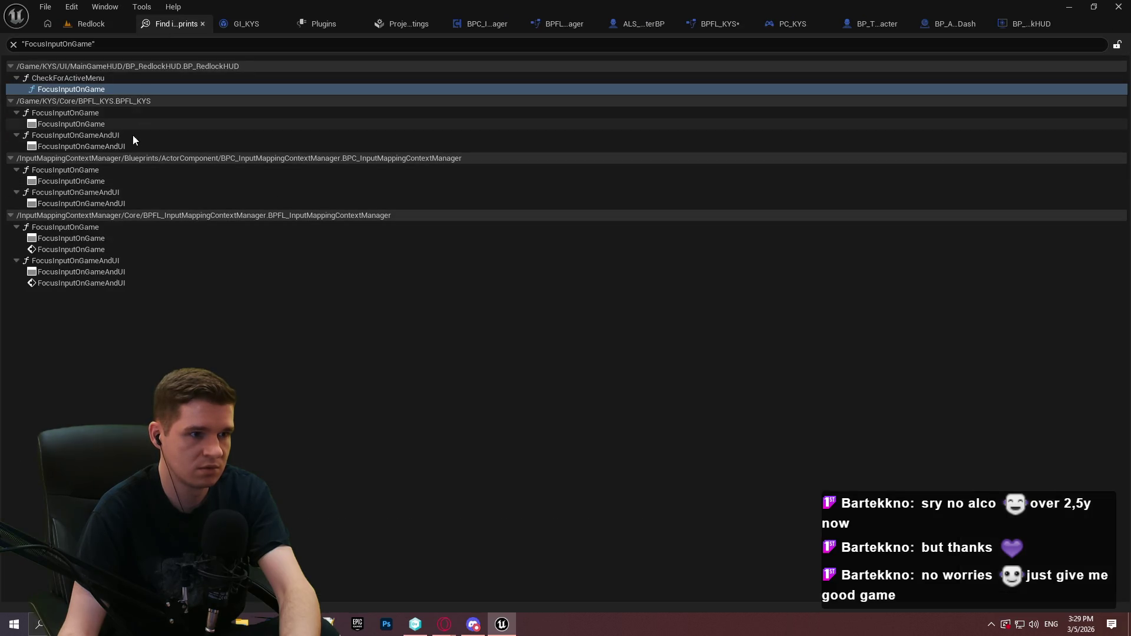
left_click(715, 23)
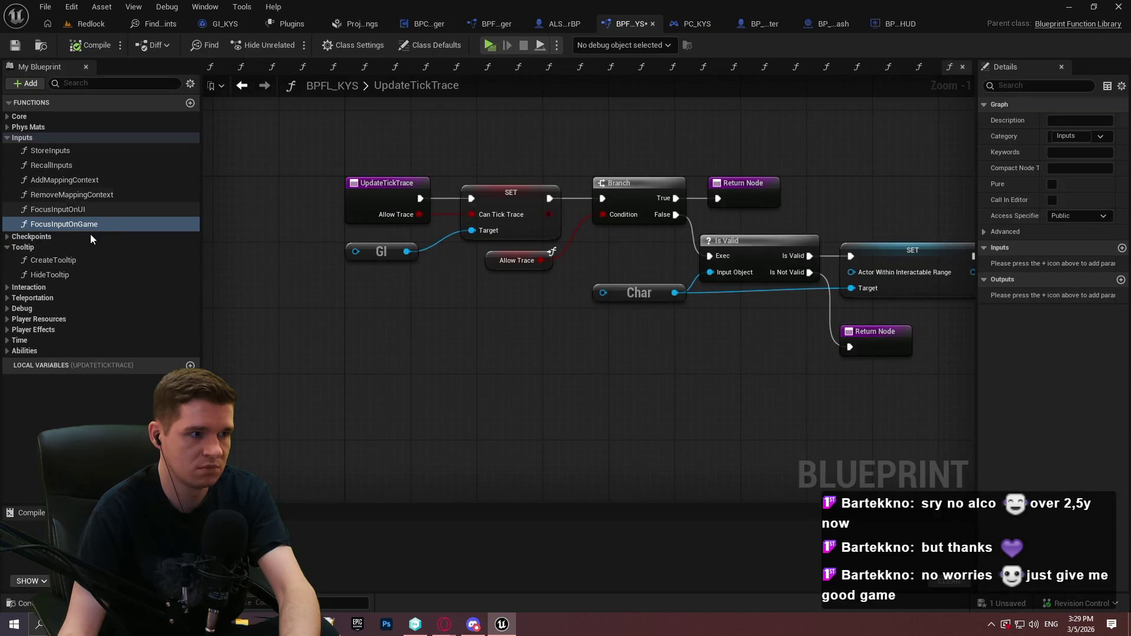
Find every blueprint that references the FocusInputOnUI function
left_click(100, 208)
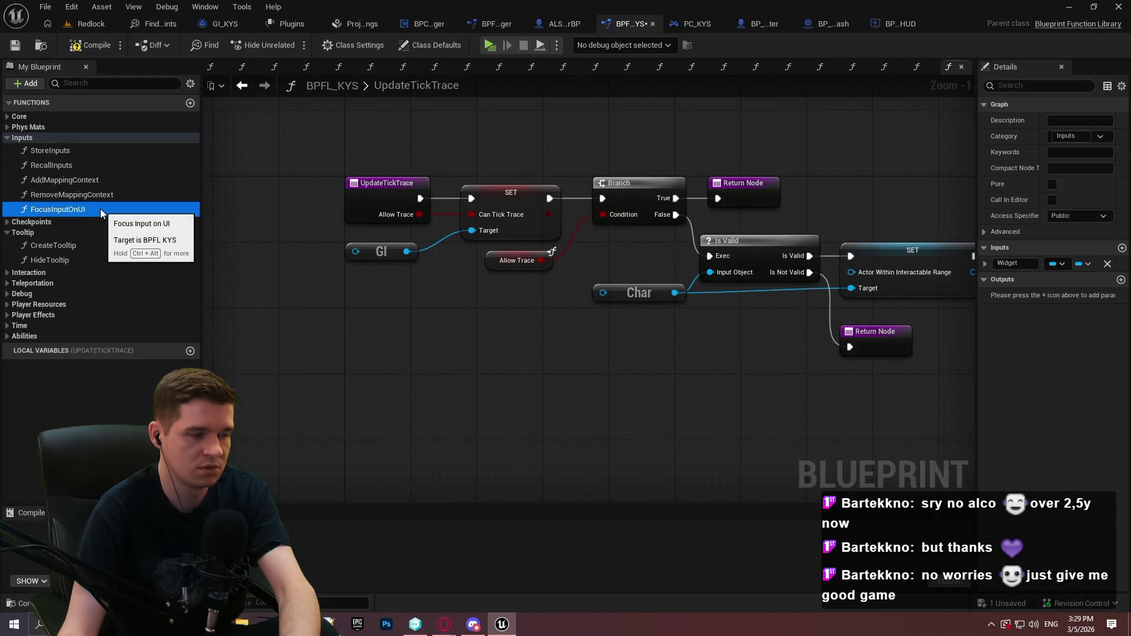
right_click(100, 208)
mouse_move(162, 278)
left_click(287, 292)
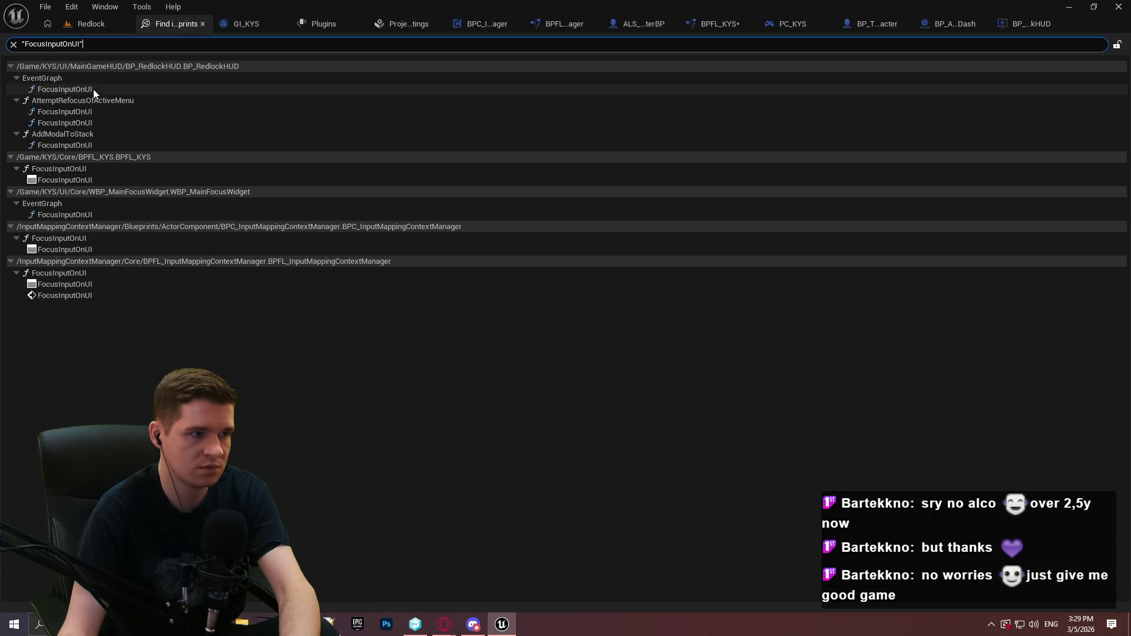
In BP_RedlockHUD's EventGraph, swap the old Focus Input on UI for the plugin node, rewiring Widget and Completed
double_click(93, 90)
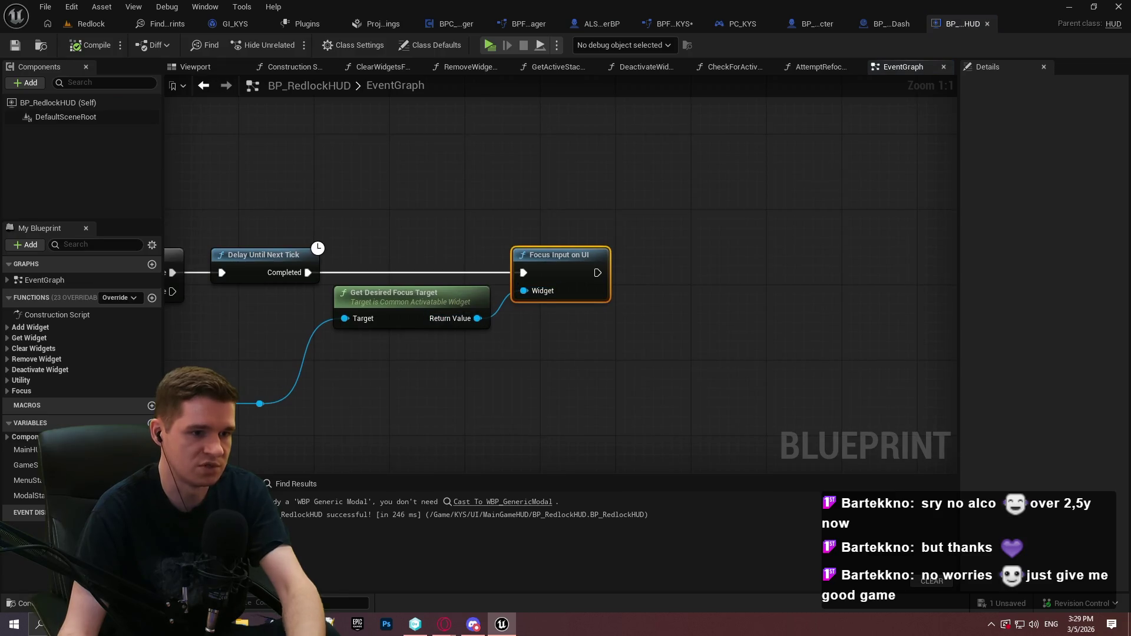
right_click(519, 336)
type("focus input o")
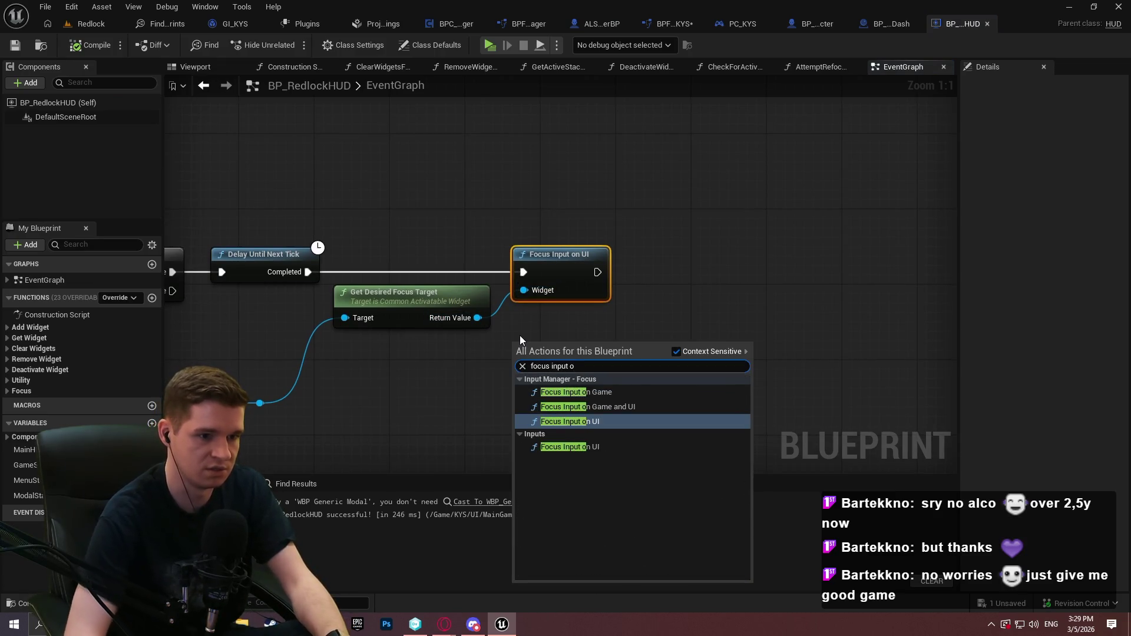
key("Return")
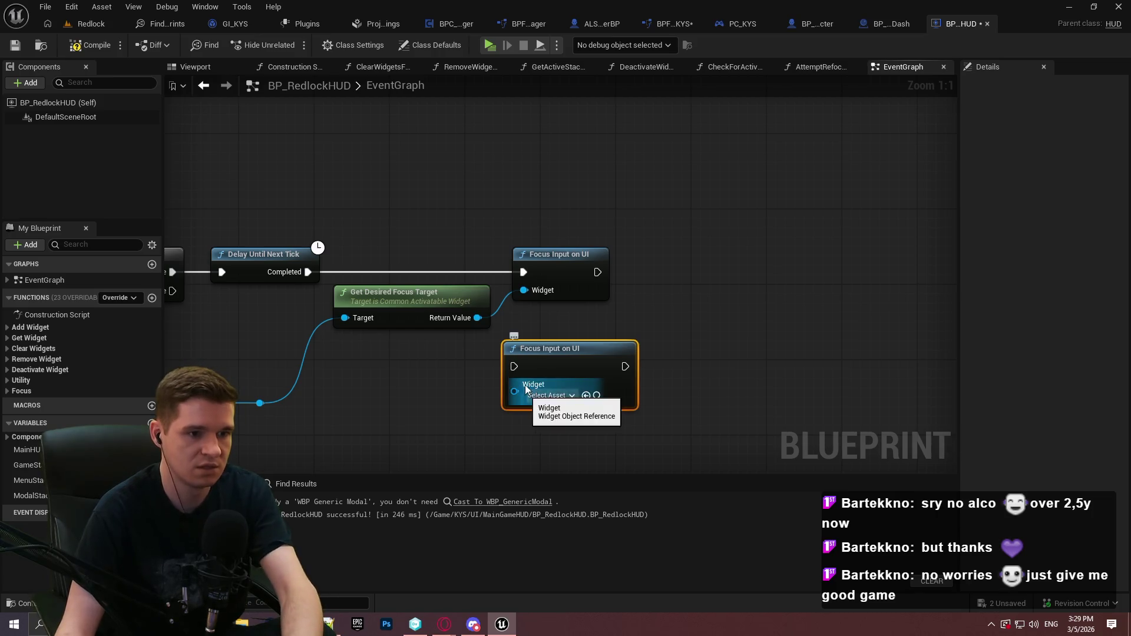
left_click_drag(515, 391, 475, 318)
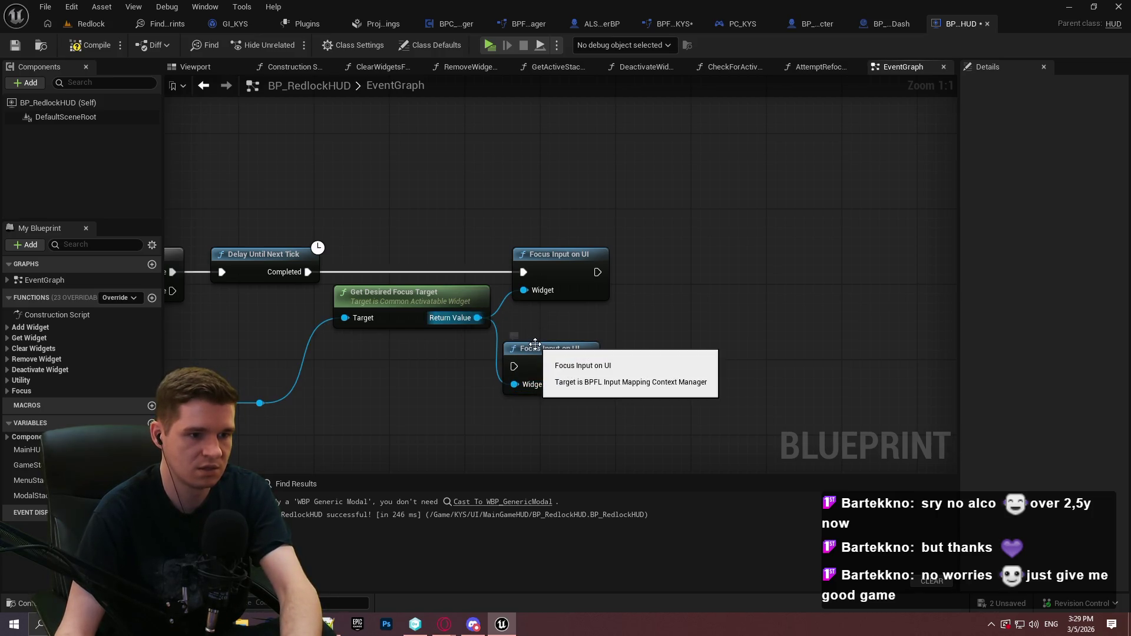
mouse_move(514, 366)
left_mouse_down()
mouse_move(327, 264)
mouse_move(307, 272)
left_mouse_up()
left_click(560, 254)
key("Delete")
mouse_move(533, 360)
left_mouse_down()
mouse_move(560, 246)
mouse_move(541, 267)
left_mouse_up()
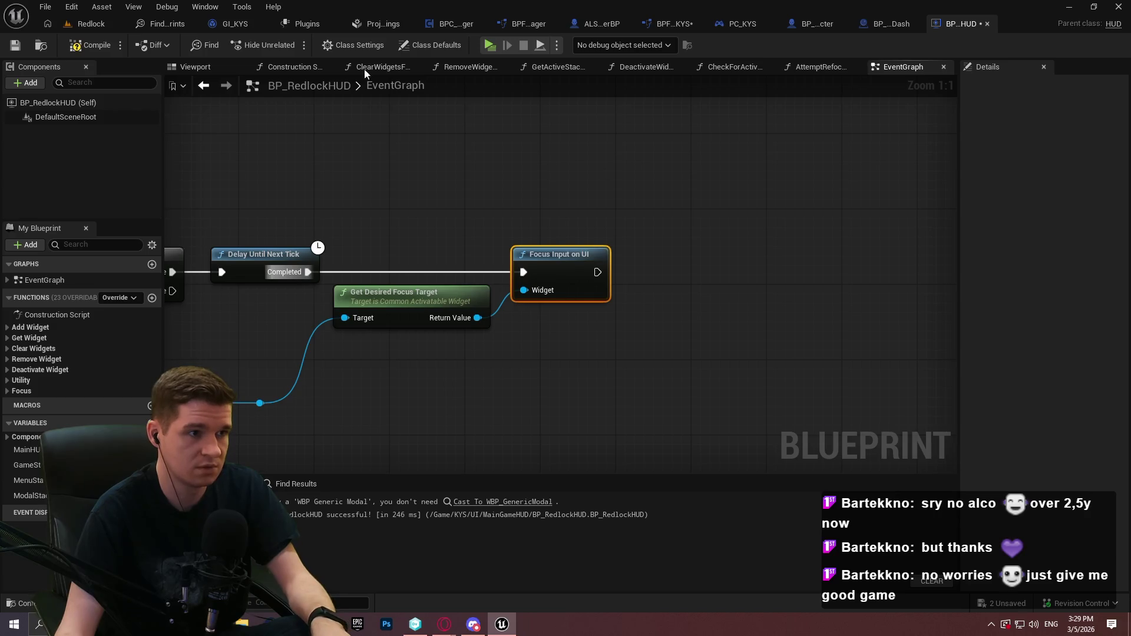
In AttemptRefocusOfActiveMenu, connect the focus node's output to the Return Node
left_click(150, 27)
double_click(90, 116)
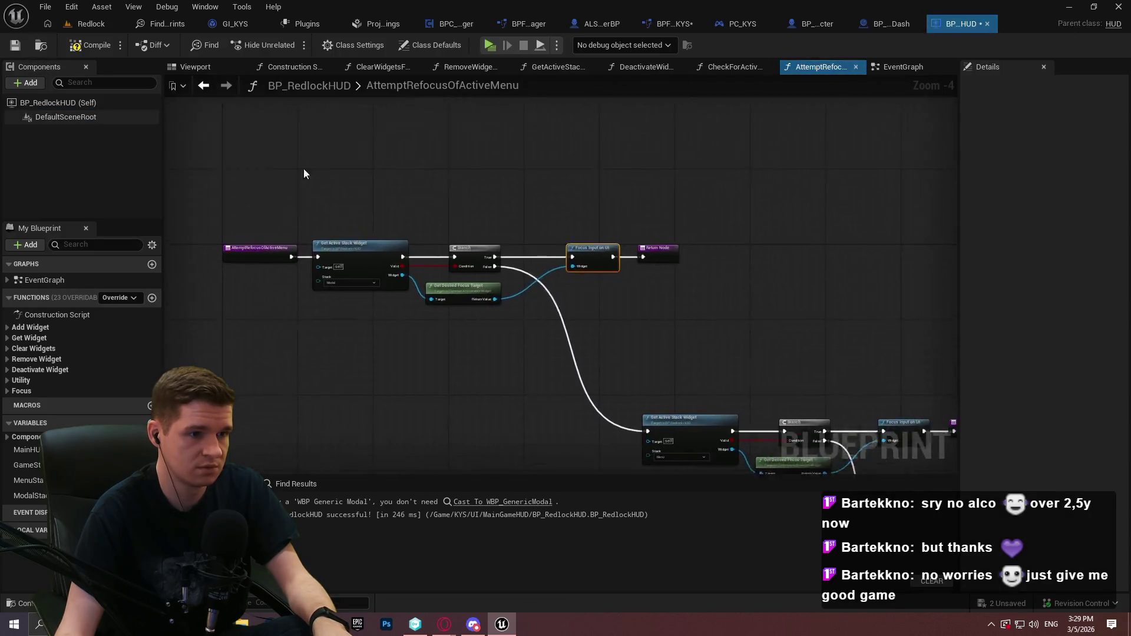
key("ctrl+w")
left_click_drag(501, 382, 370, 356)
left_click_drag(366, 272, 501, 357)
key("ctrl+z")
key("ctrl+z")
key("ctrl+z")
left_click_drag(593, 272, 663, 273)
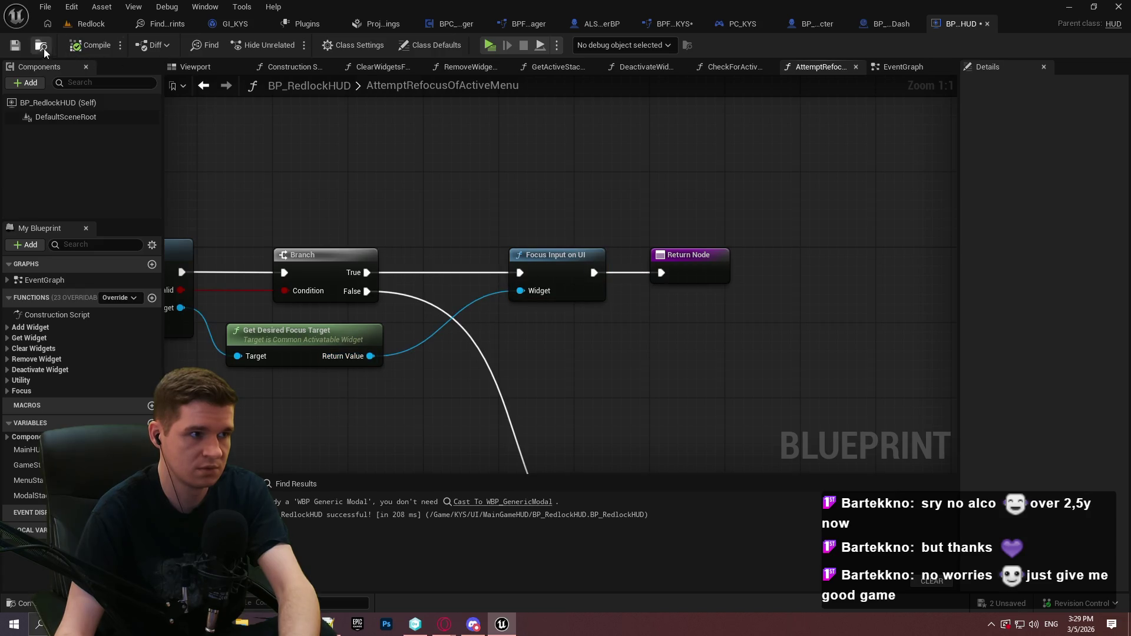
left_click(88, 23)
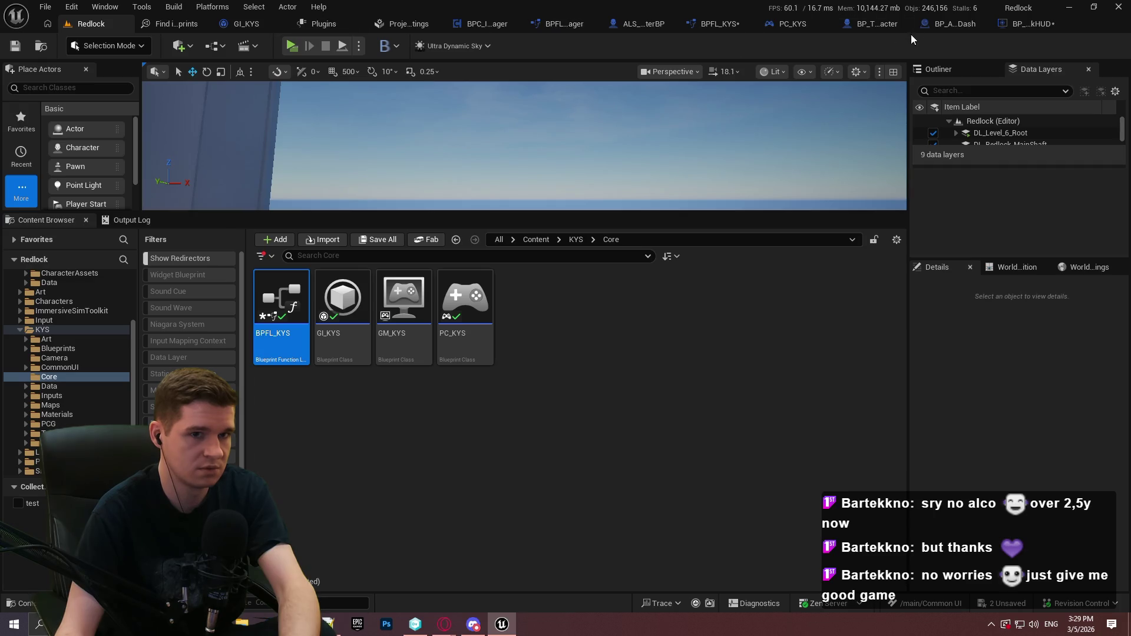
Route Branch True and the focus target into the lower plugin node, deleting the old upper node
left_click(172, 23)
left_click(76, 123)
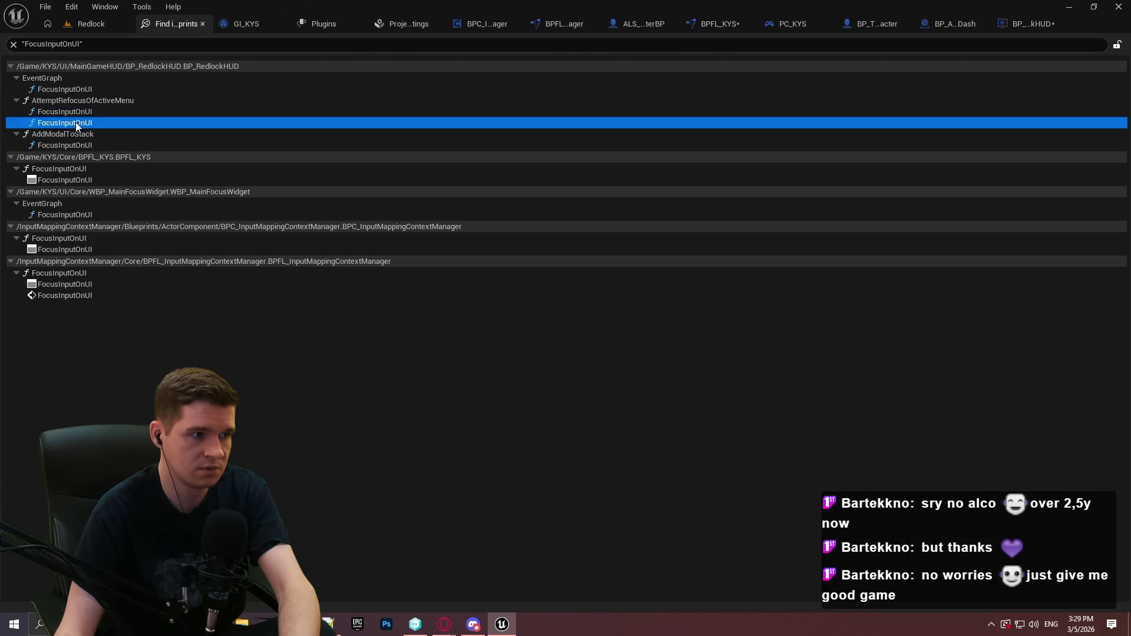
double_click(77, 123)
left_click_drag(529, 384, 411, 356)
mouse_move(408, 272)
left_mouse_down()
mouse_move(532, 357)
mouse_move(559, 275)
mouse_move(663, 271)
left_mouse_up()
left_click(561, 274)
key("Delete")
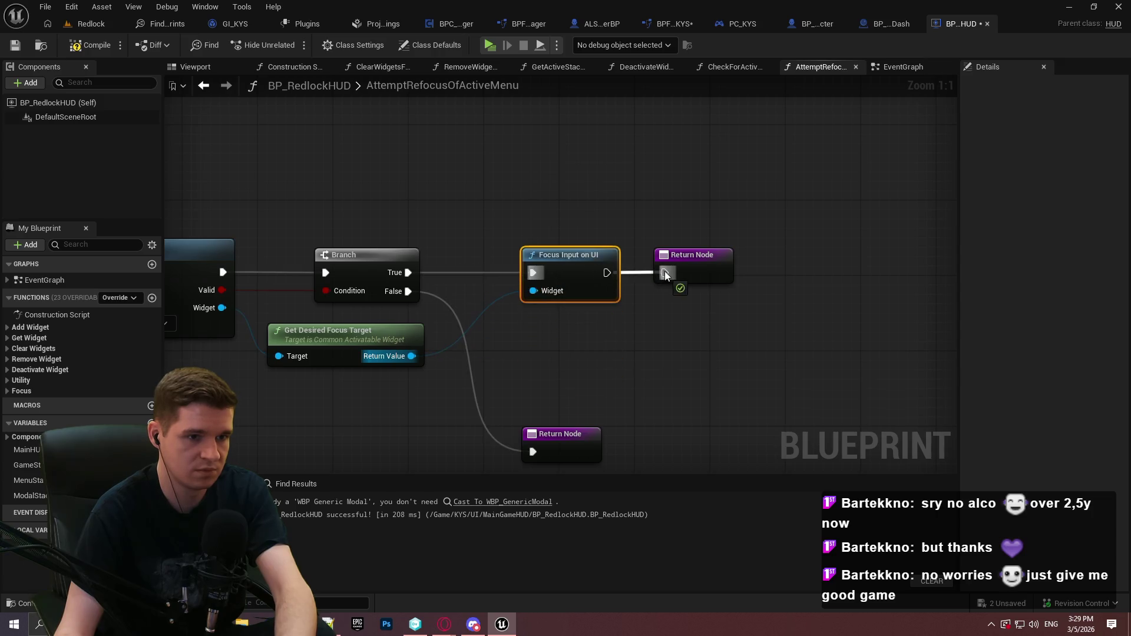
left_click(154, 24)
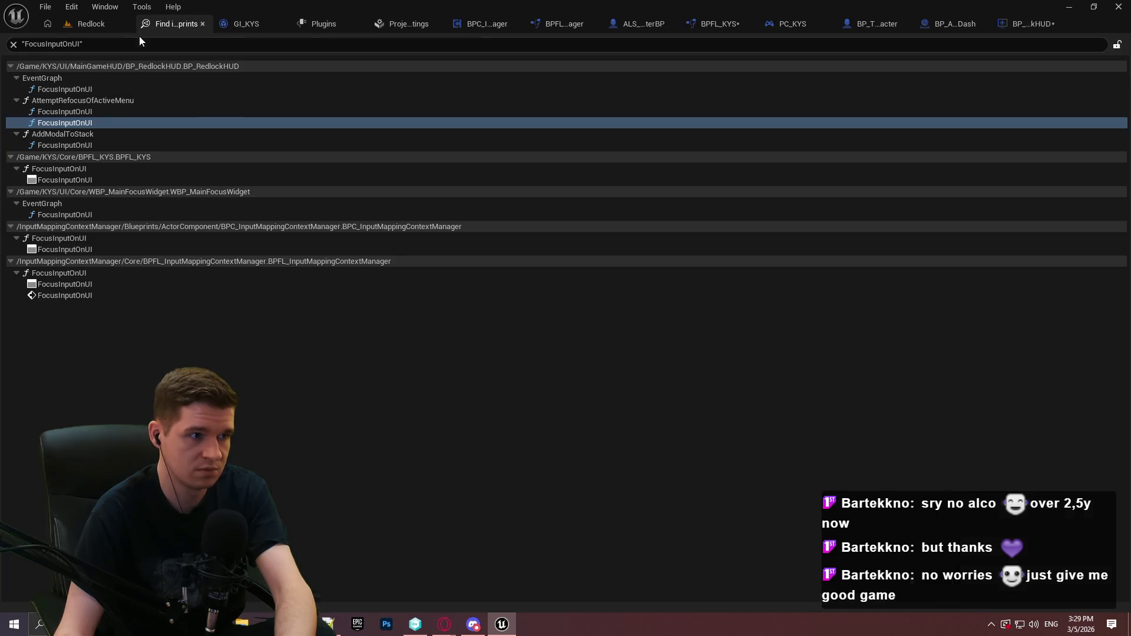
Replace AddModalToStack's Focus Input on UI with the plugin node and save BP_RedlockHUD
double_click(103, 145)
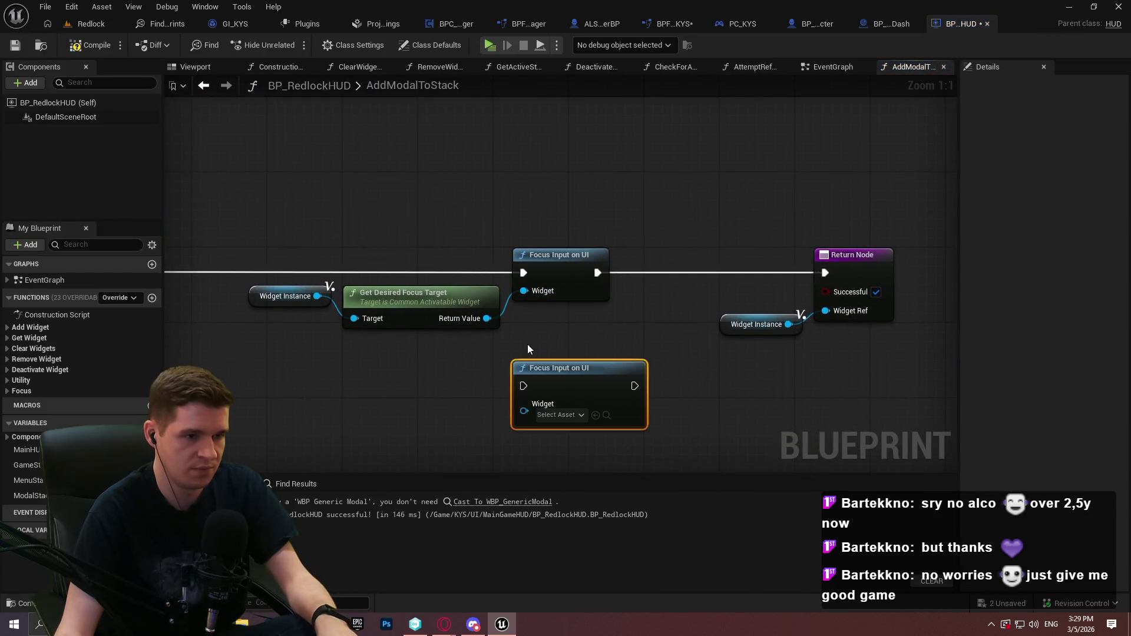
left_click_drag(523, 411, 488, 318)
key("Escape")
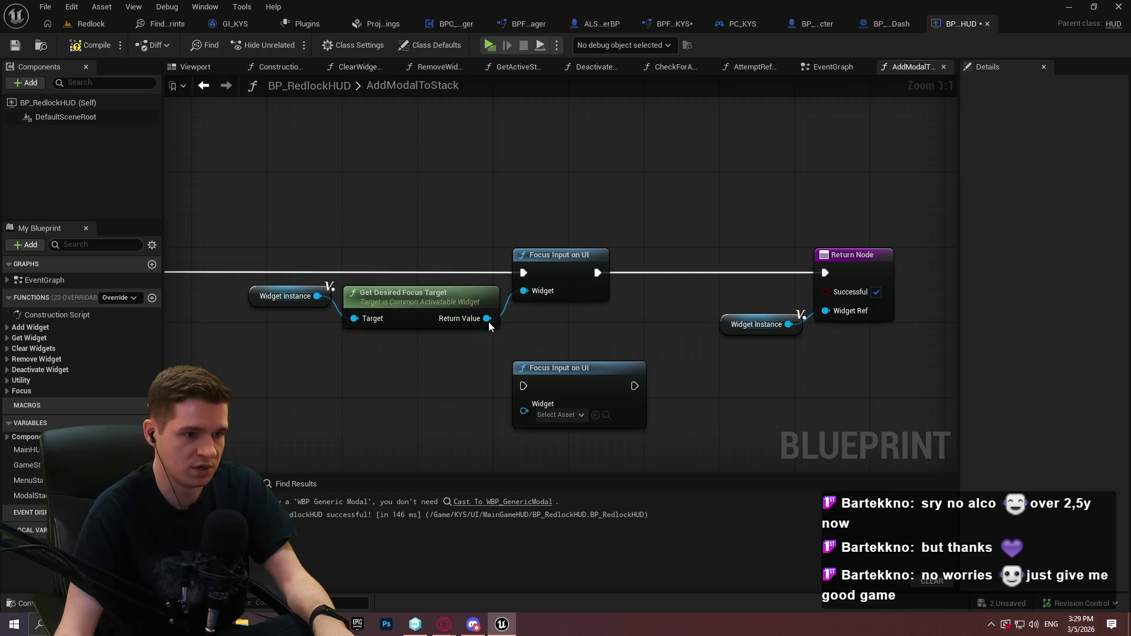
mouse_move(523, 385)
left_mouse_down()
mouse_move(316, 271)
mouse_move(428, 259)
mouse_move(564, 289)
mouse_move(663, 380)
mouse_move(889, 264)
left_mouse_up()
left_click(607, 259)
key("Delete")
mouse_move(593, 383)
left_mouse_down()
mouse_move(592, 253)
mouse_move(593, 267)
left_mouse_up()
left_click(16, 45)
Locate the WBP_MainFocusWidget asset in KYS/UI/Core, then cancel its deletion
left_click(168, 28)
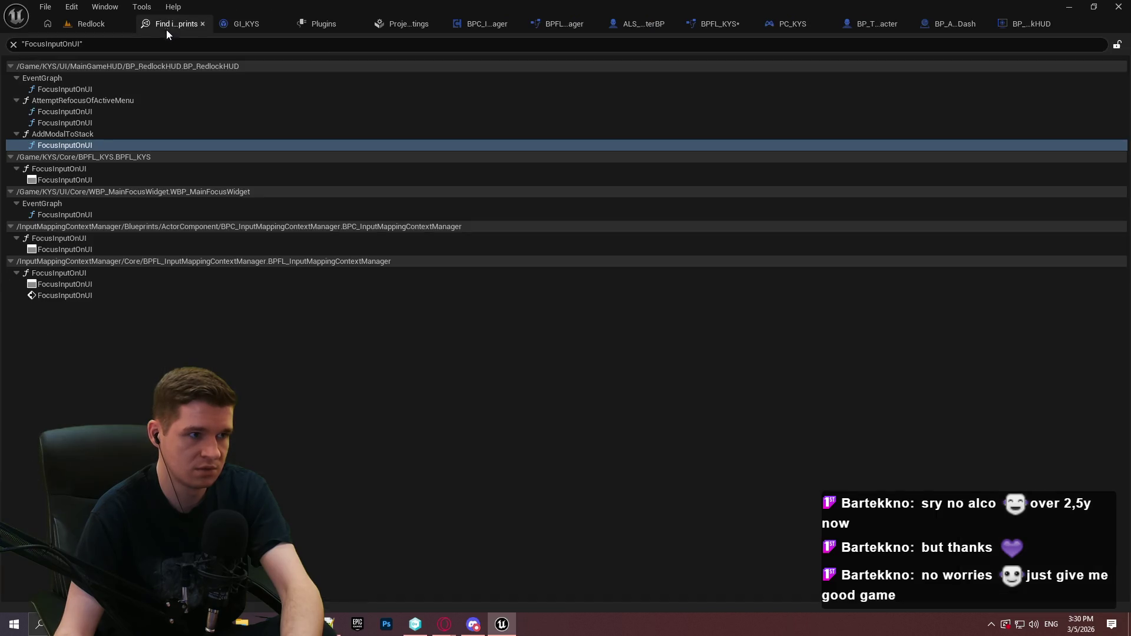
double_click(80, 216)
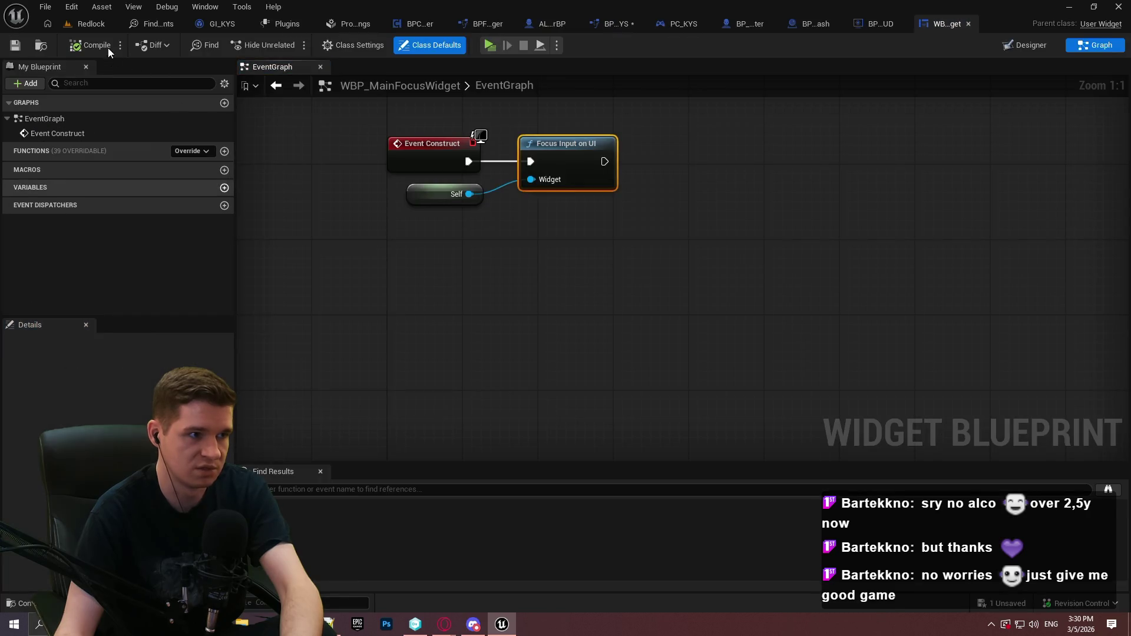
left_click(46, 46)
key("Delete")
left_click(507, 503)
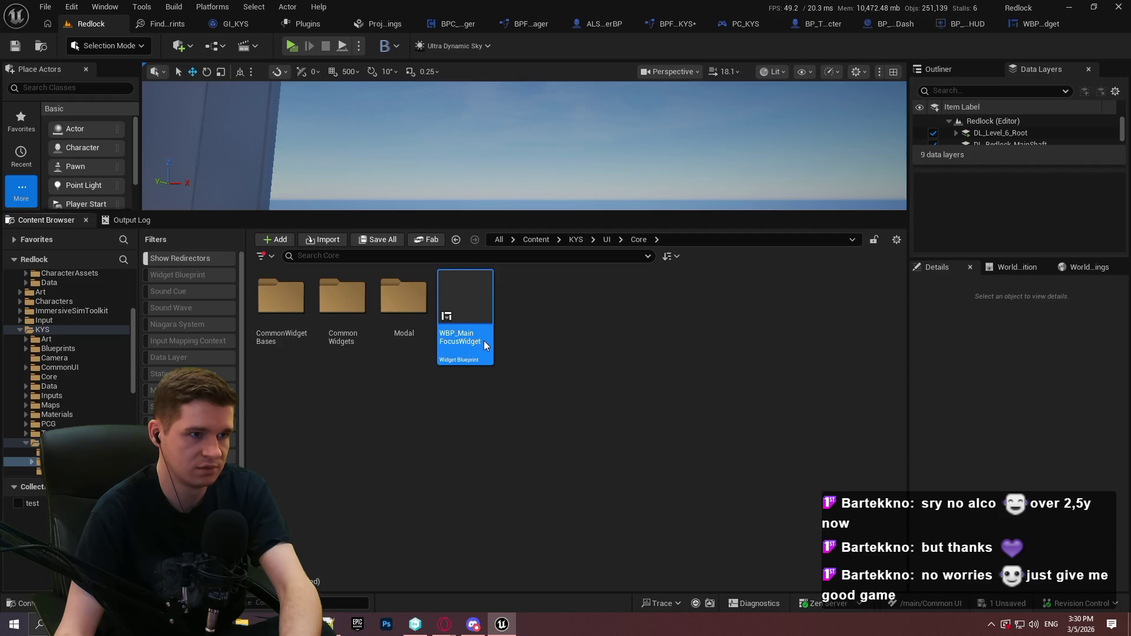
Delete the WBP_MainFocusWidget asset and open the BPFL_KYS function library in KYS/Core
key("Delete")
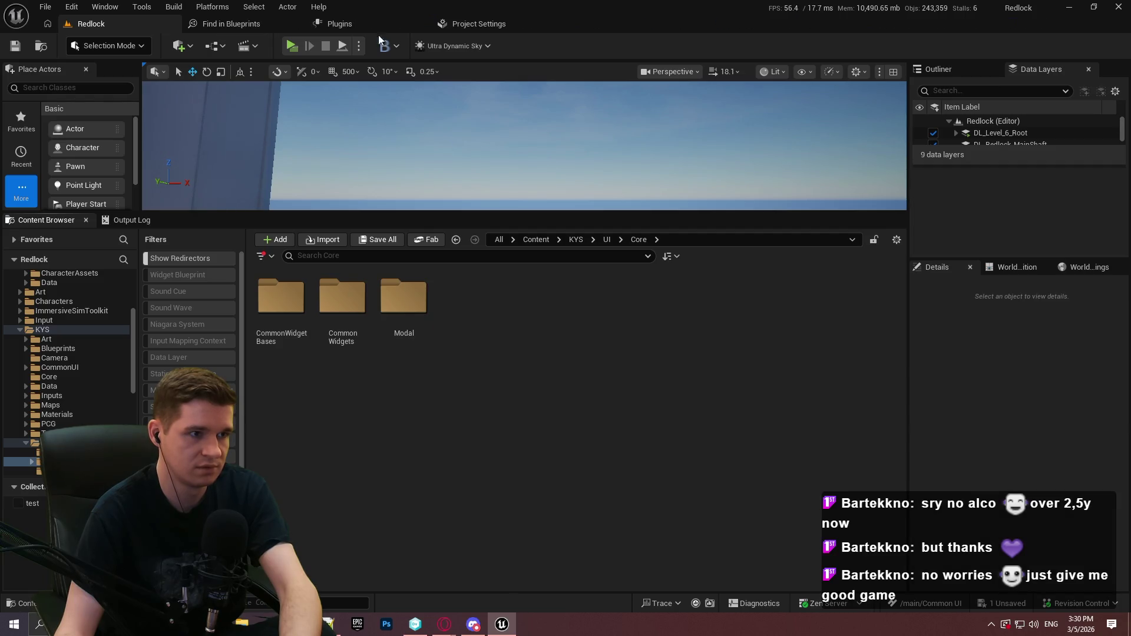
left_click(296, 24)
left_click(576, 239)
double_click(526, 309)
double_click(296, 342)
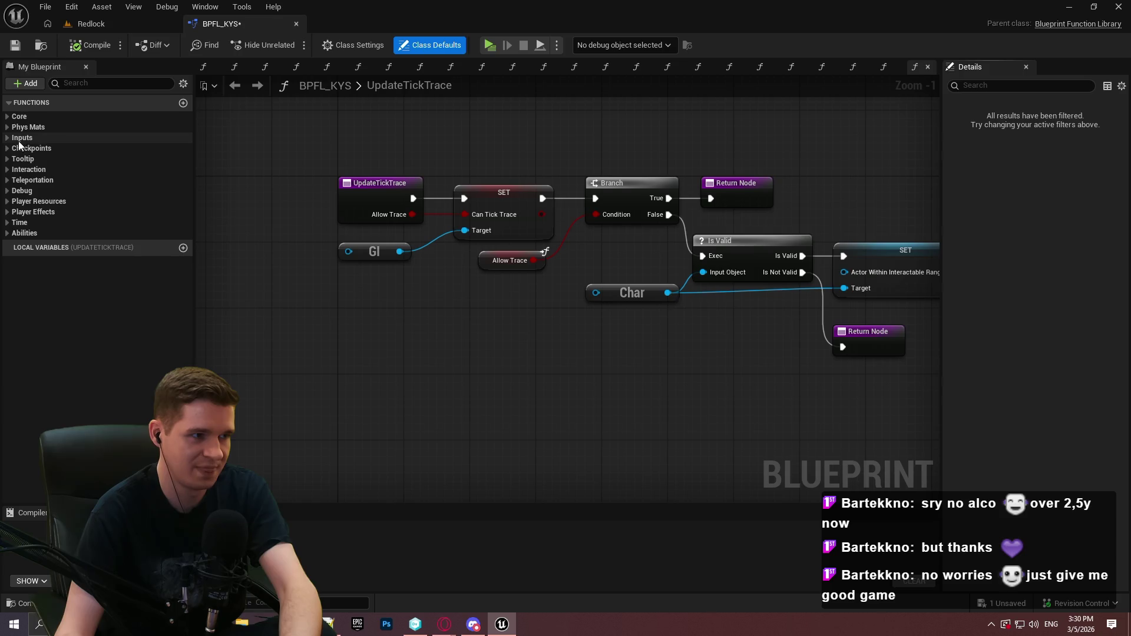
Delete StoreInputs, RecallInputs, AddMappingContext and RemoveMappingContext from BPFL_KYS's Inputs category
left_click(20, 139)
left_click(69, 195)
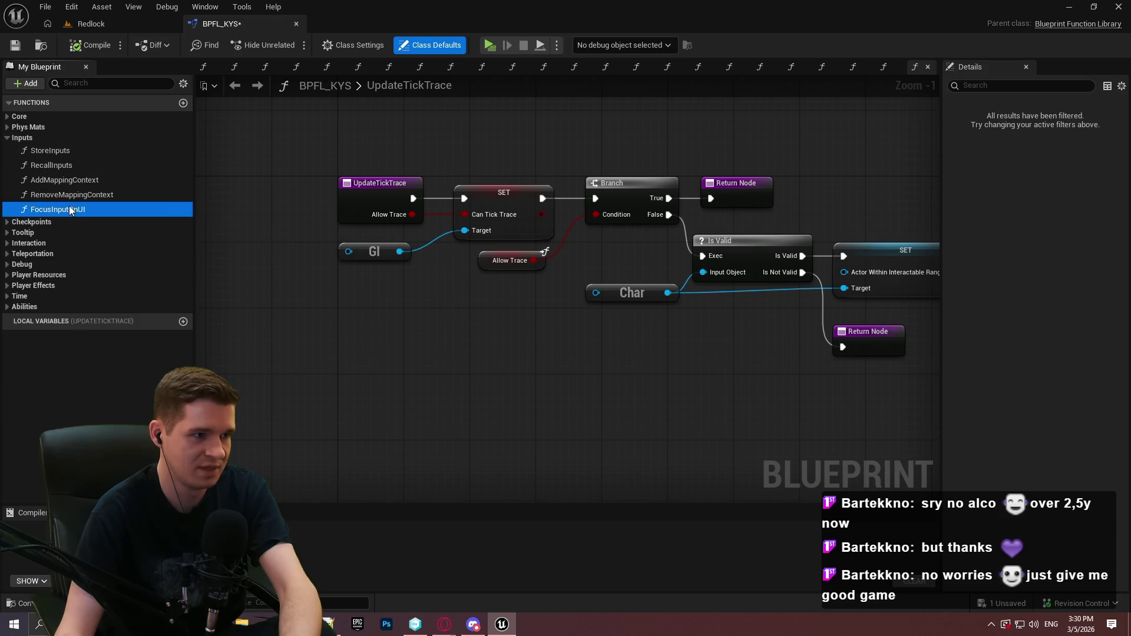
left_click(107, 198)
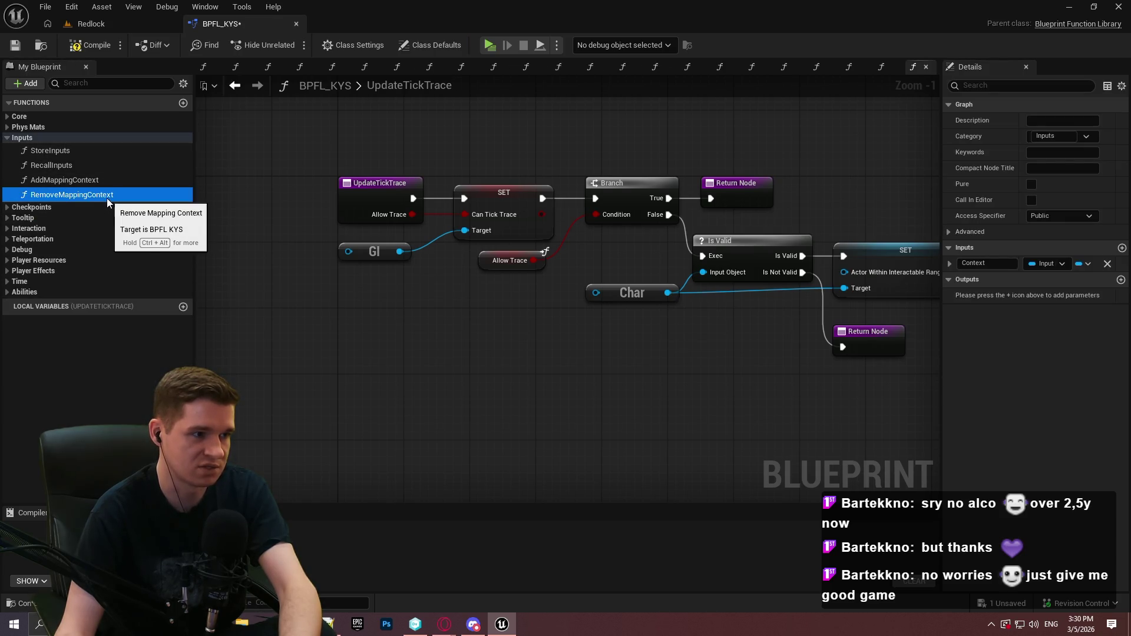
left_click(86, 152)
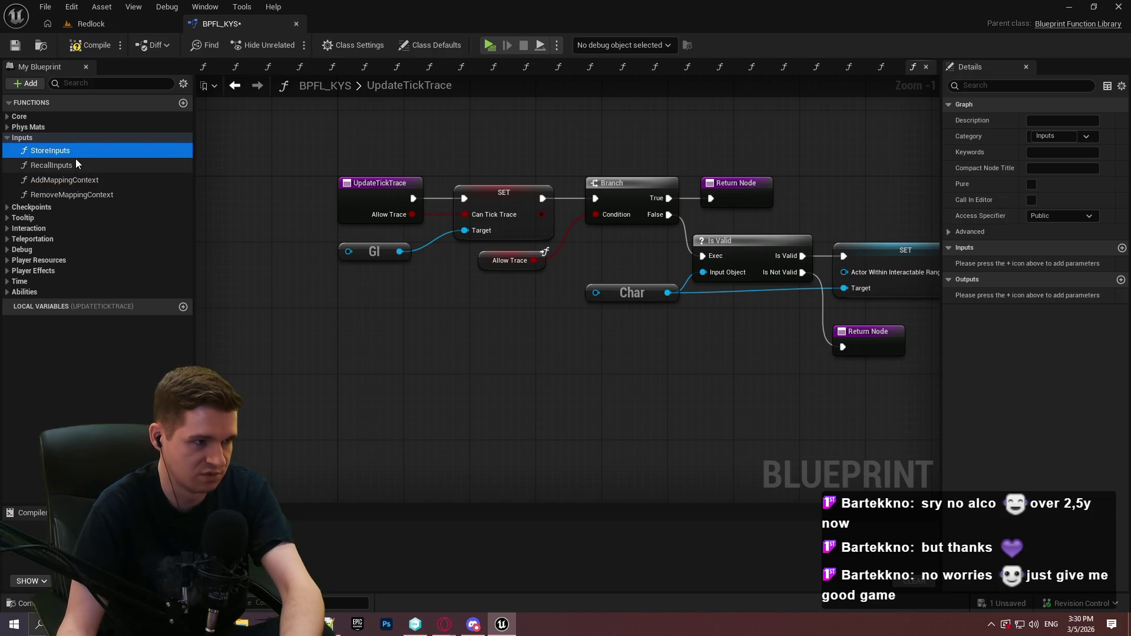
key("Delete")
left_click(73, 150)
key("Delete")
left_click(74, 152)
left_click(108, 164)
key("Delete")
left_click(101, 150)
key("Delete")
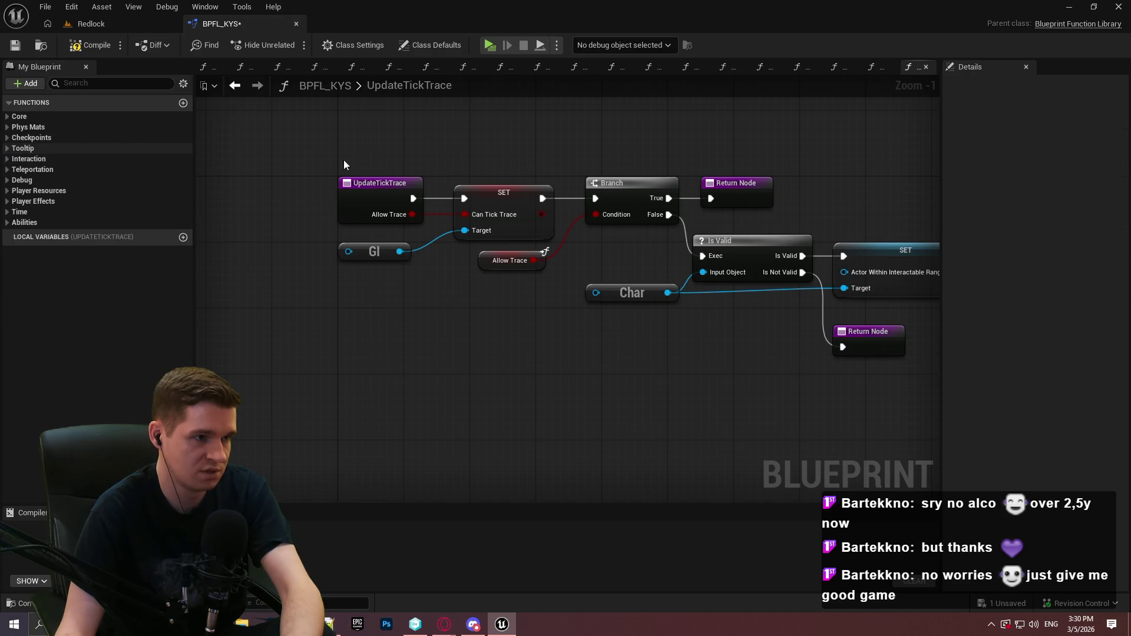
Compile and save BPFL_KYS, returning to the Redlock level editor
left_click(88, 45)
left_click(16, 46)
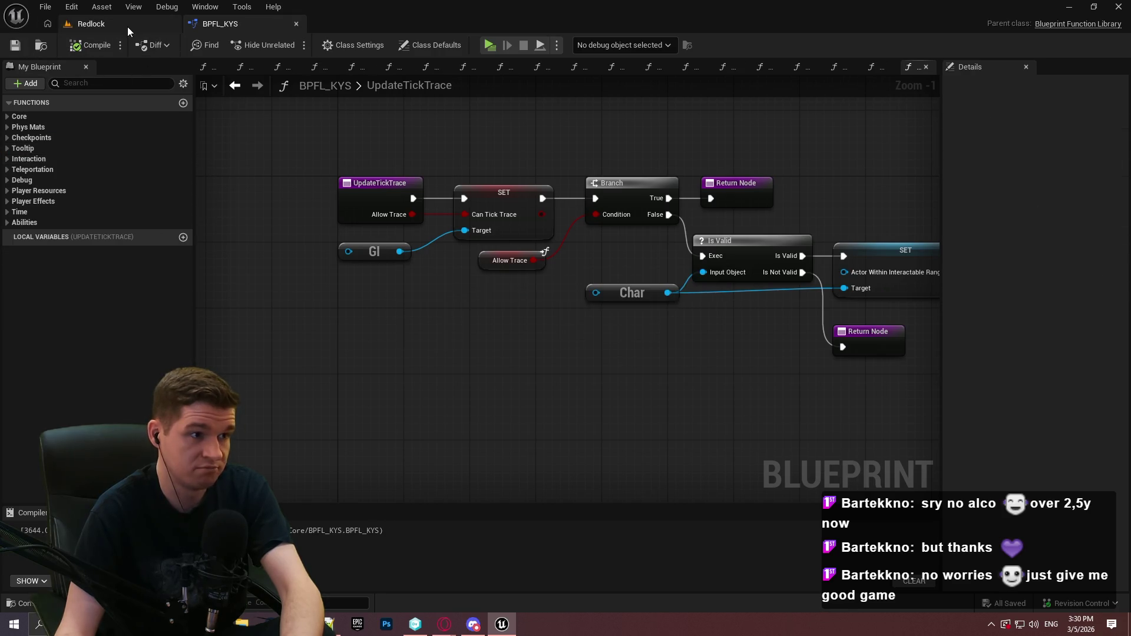
left_click(127, 24)
Start a play session, remove the BuildButton breakpoint and resume execution
key("alt+p")
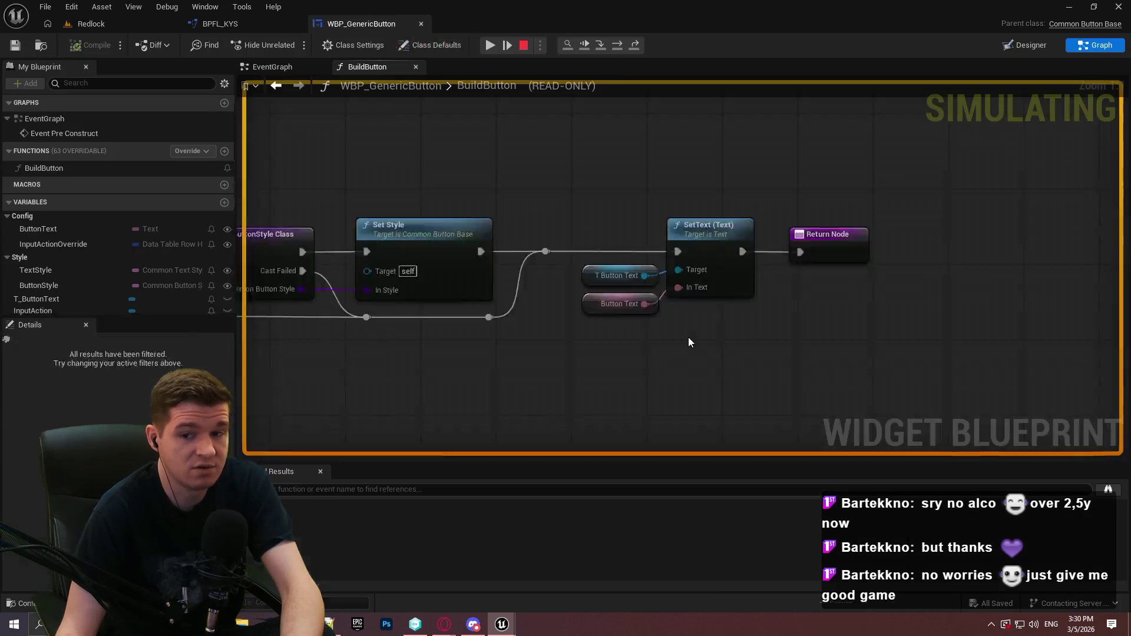
right_click(691, 284)
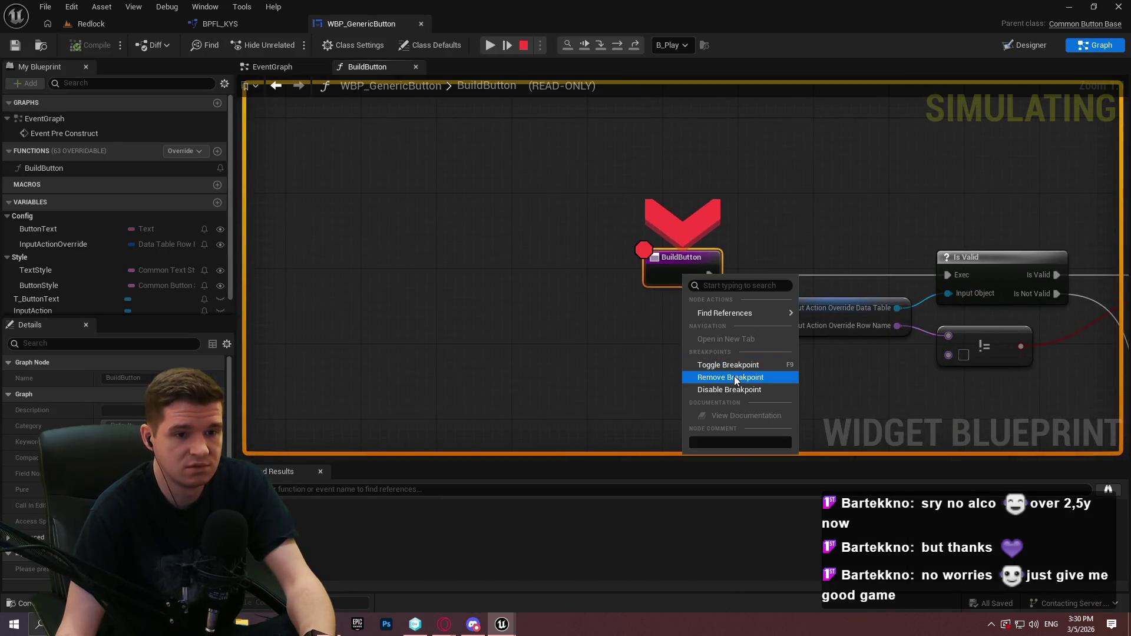
left_click(736, 378)
left_click(489, 45)
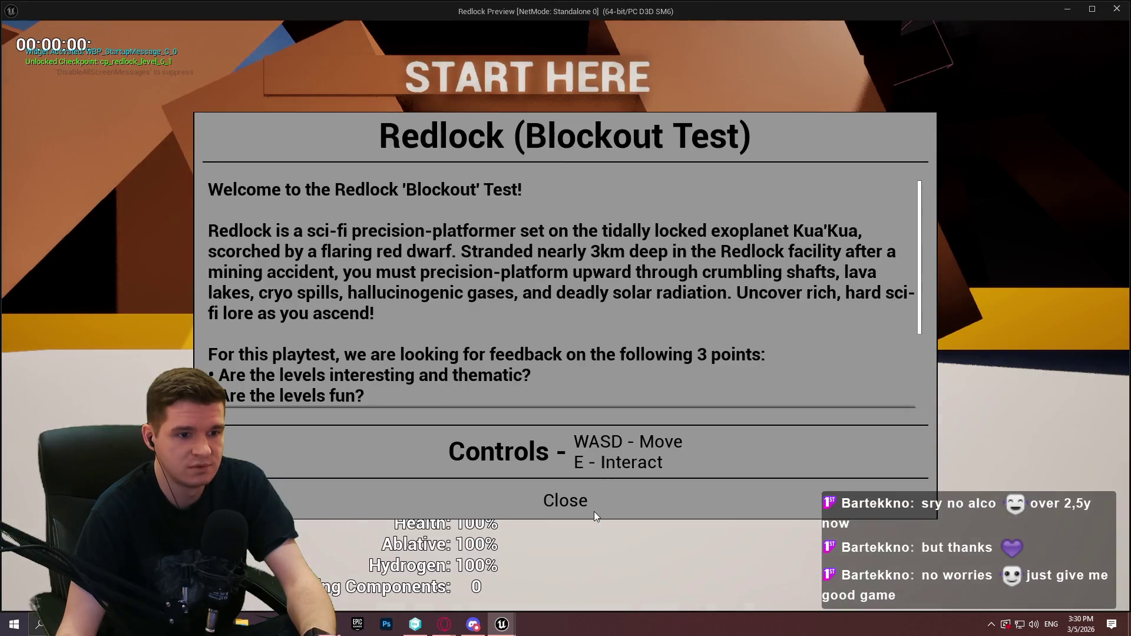
Close the startup message, teleport at the checkpoint, close its dialog, and end the session
left_click(575, 500)
key("w")
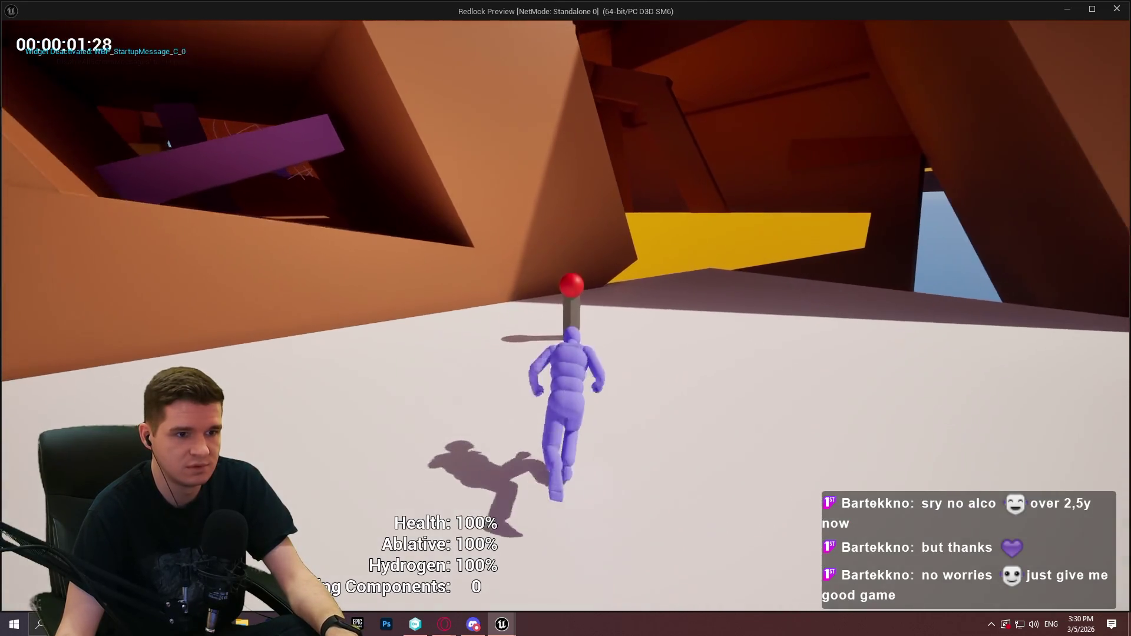
key("e")
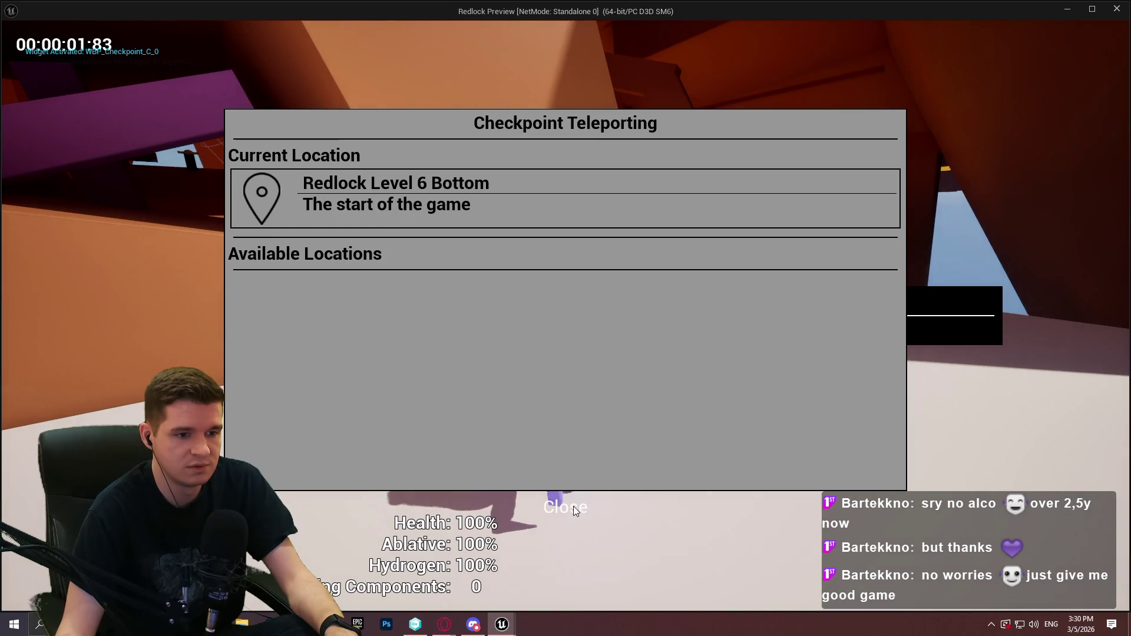
left_click(572, 506)
key("w")
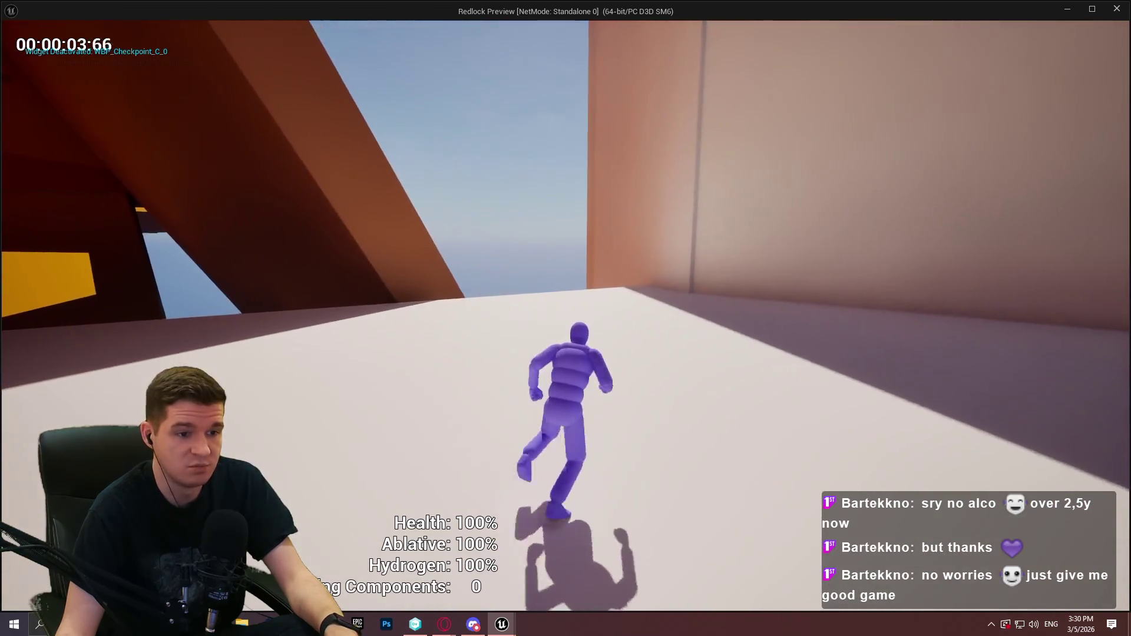
key("w")
key("Escape")
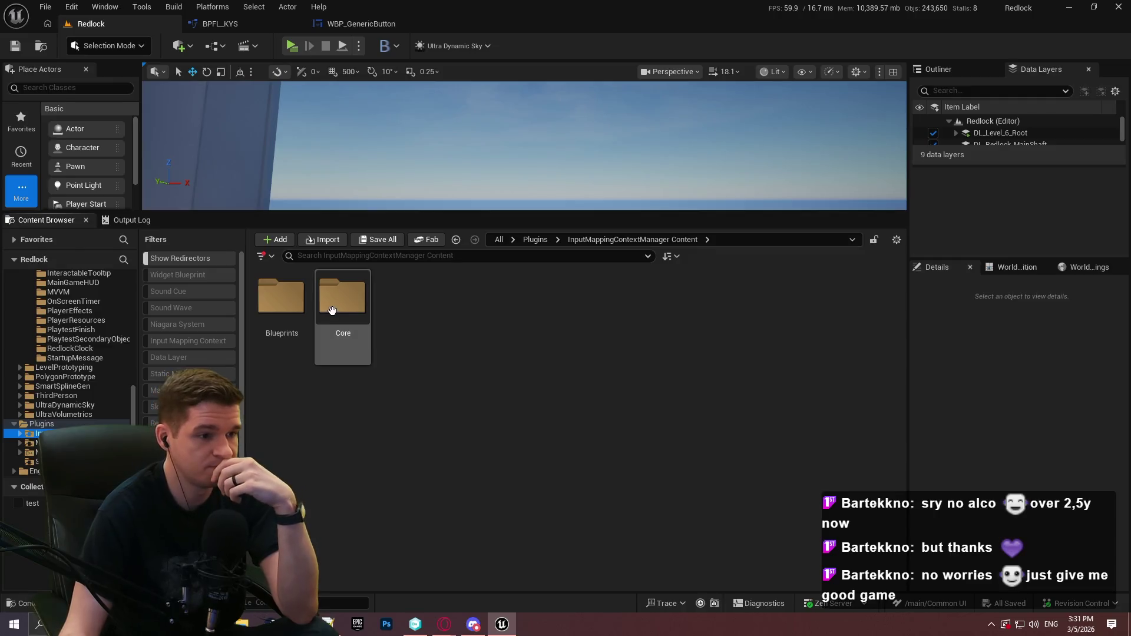
Browse the InputMappingContextManager Content folders and open BPC_InputMappingContextManager from Blueprints
double_click(340, 298)
left_click(660, 241)
double_click(281, 298)
left_click(276, 318)
double_click(275, 318)
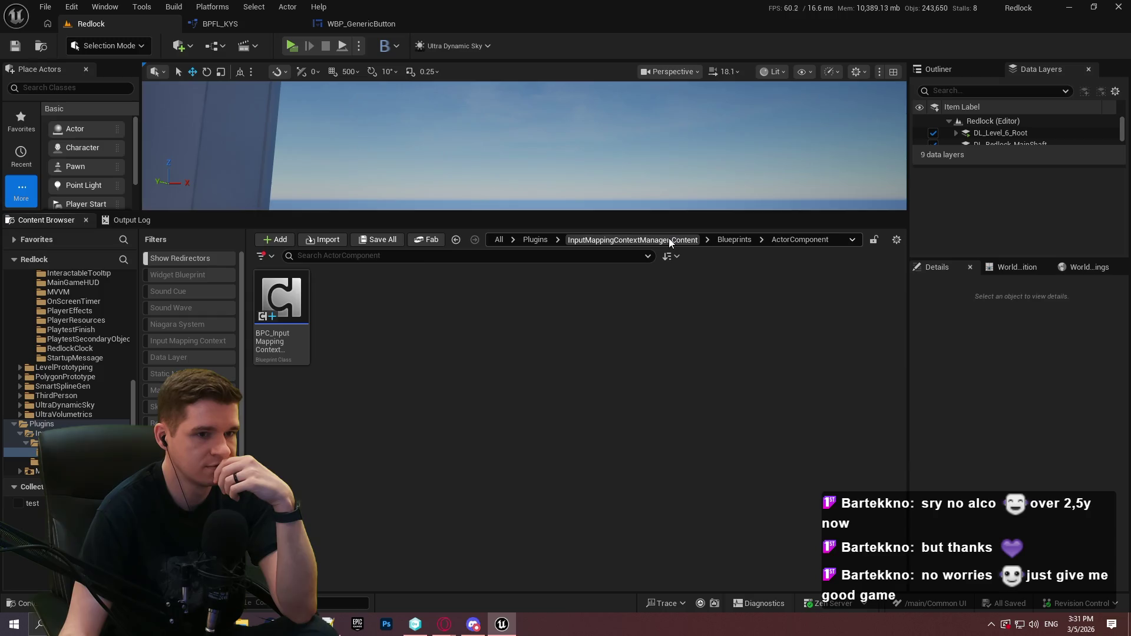
left_click(671, 241)
left_click(545, 245)
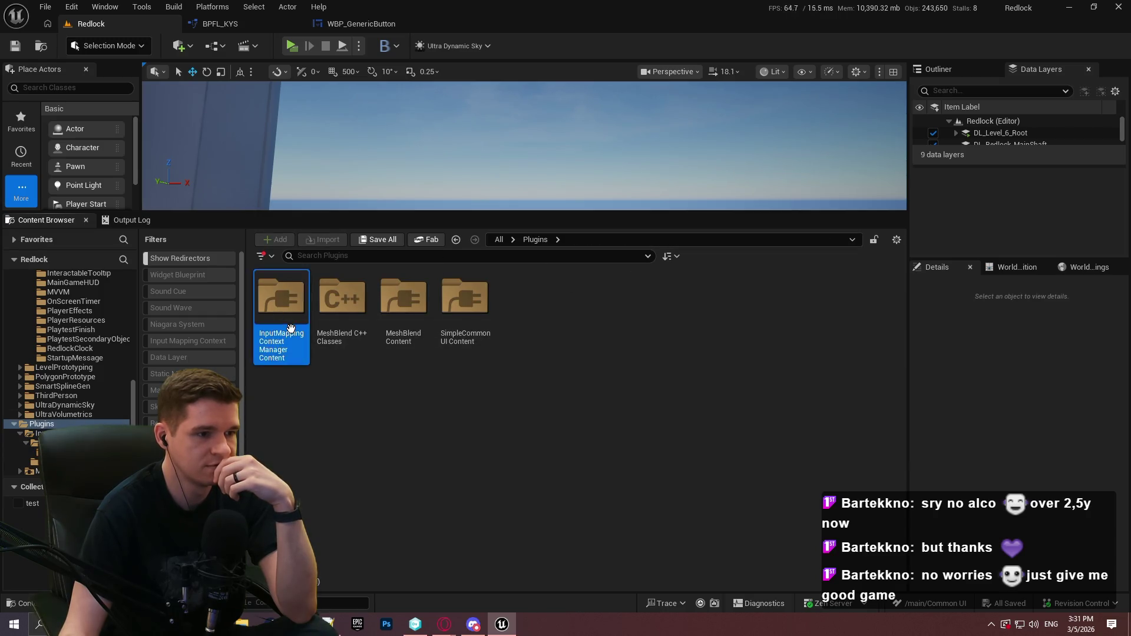
double_click(294, 328)
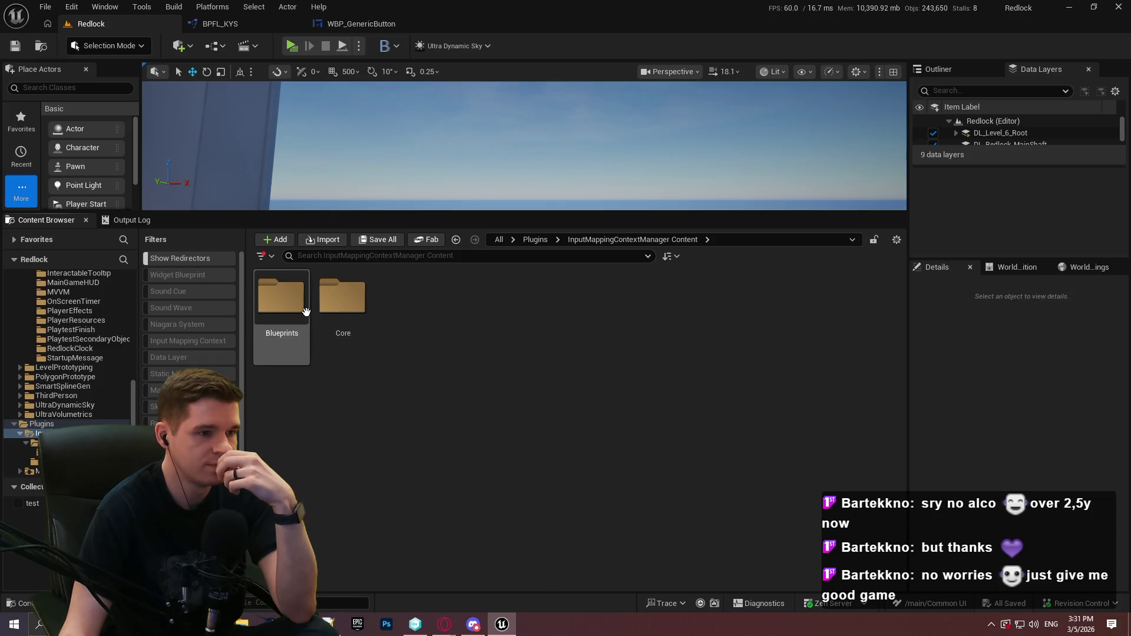
double_click(281, 297)
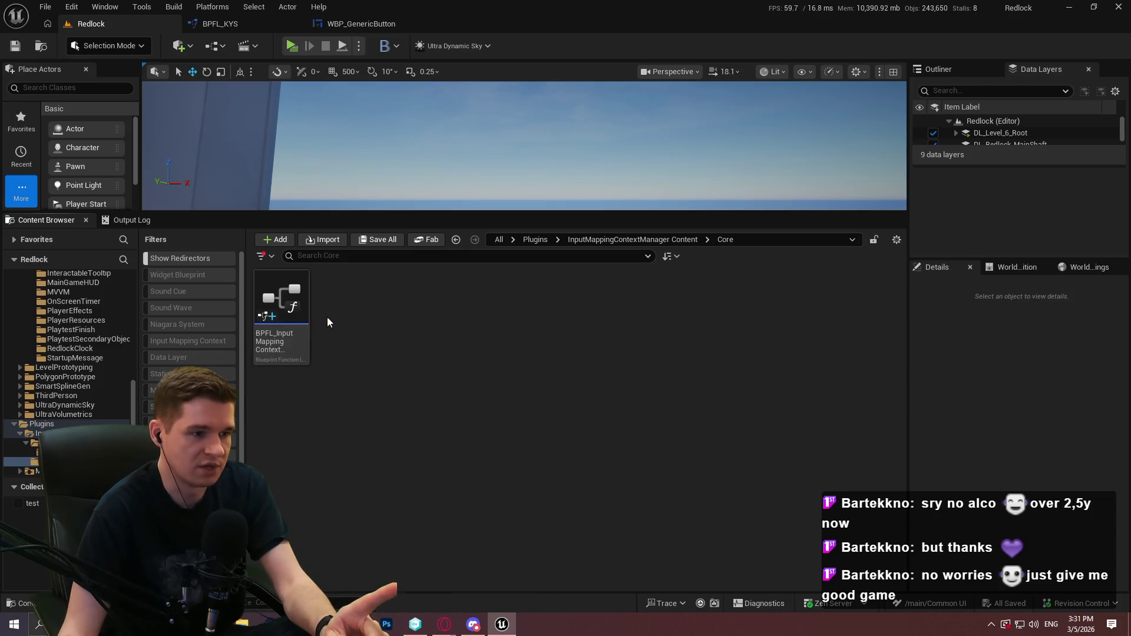
left_click(632, 239)
double_click(307, 314)
double_click(297, 346)
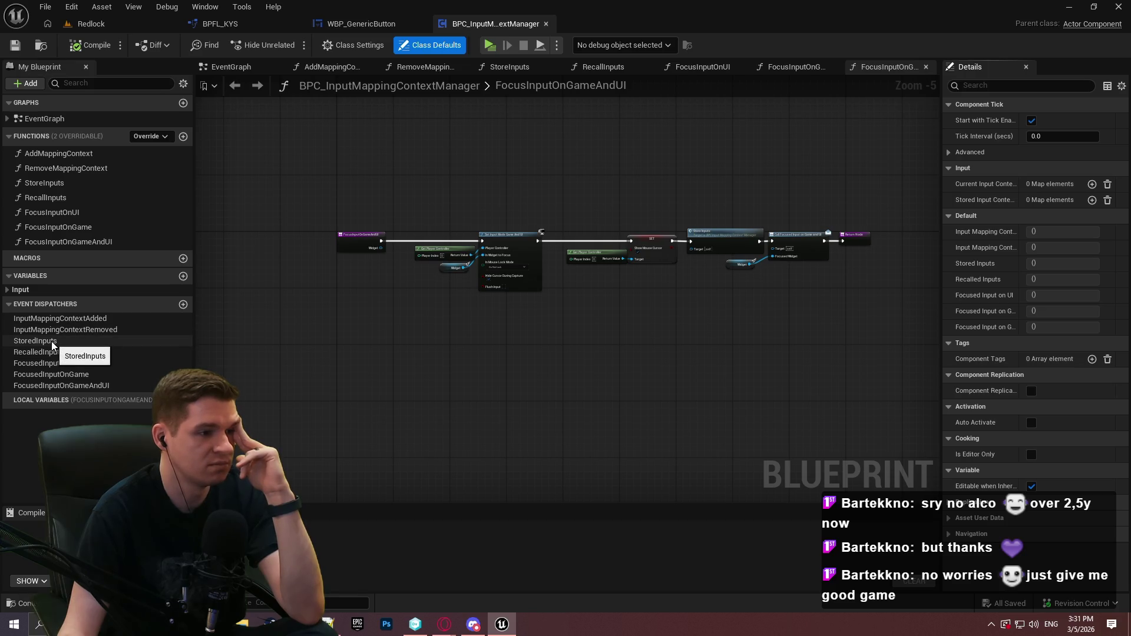
Put FocusInputOnUI, FocusInputOnGame and FocusInputOnGameAndUI in a new Focus category
left_click(8, 290)
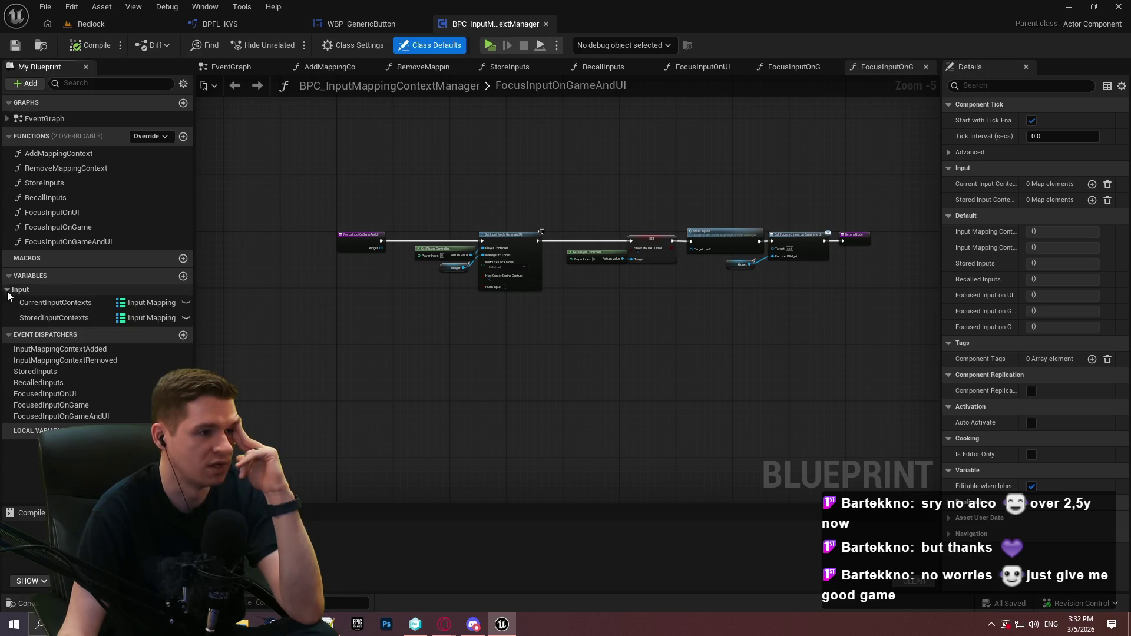
left_click(8, 290)
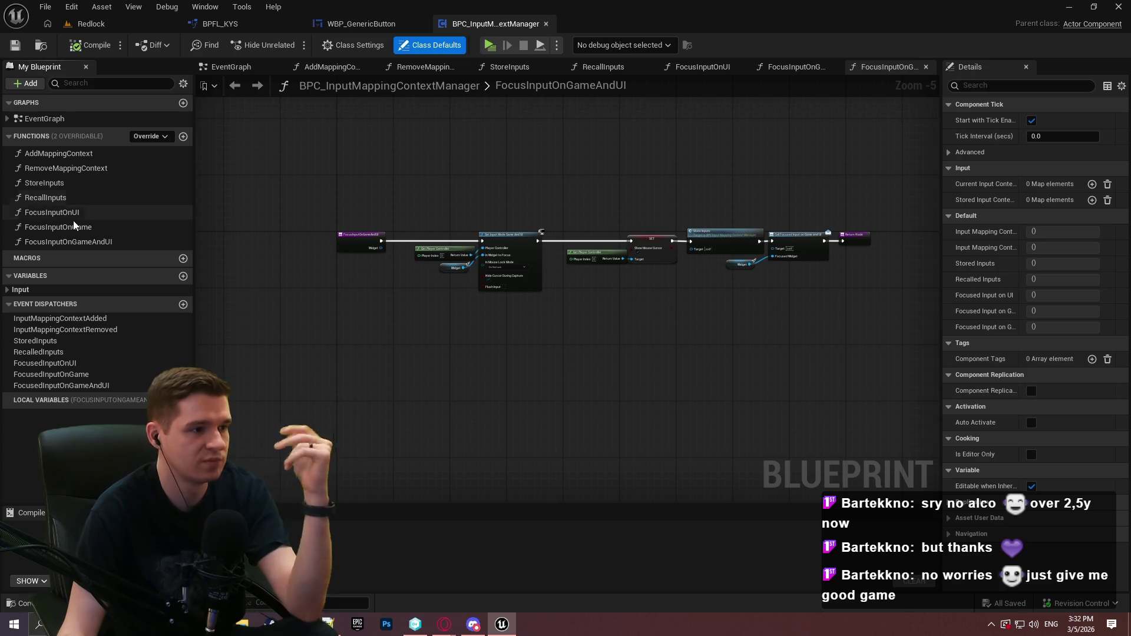
left_click(55, 212)
left_click(1054, 136)
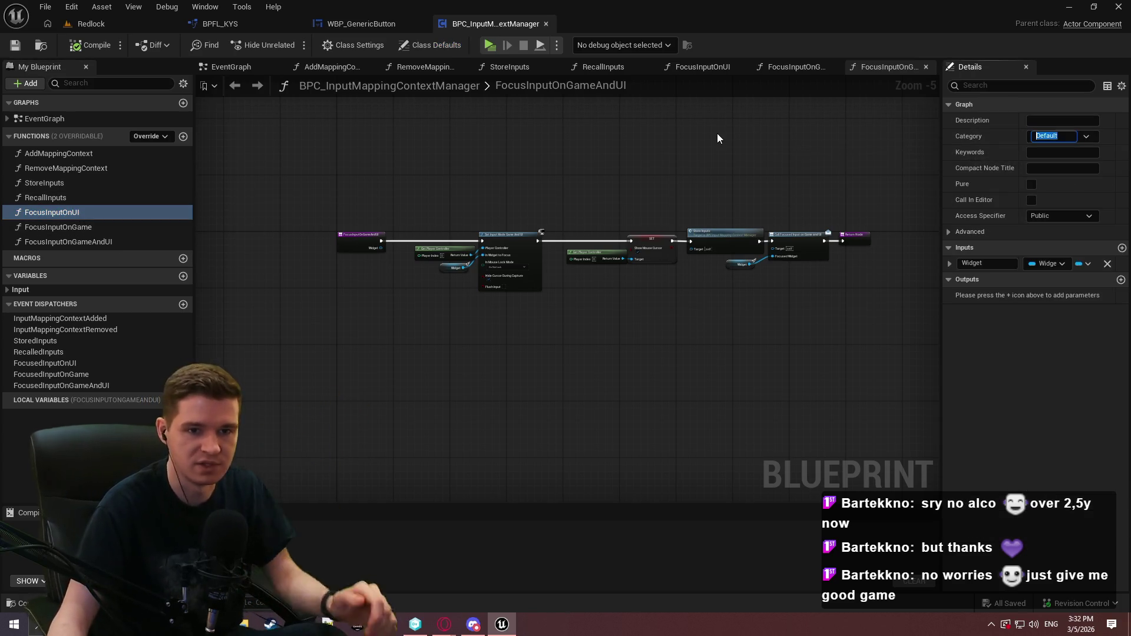
type("Focus")
key("Return")
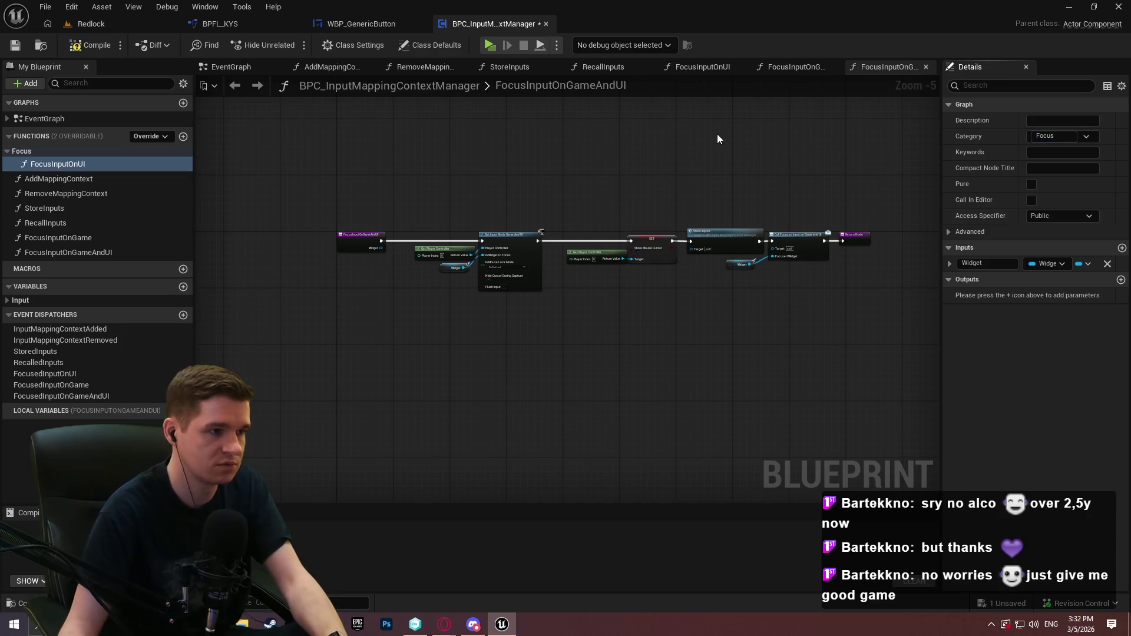
left_click_drag(53, 238, 22, 154)
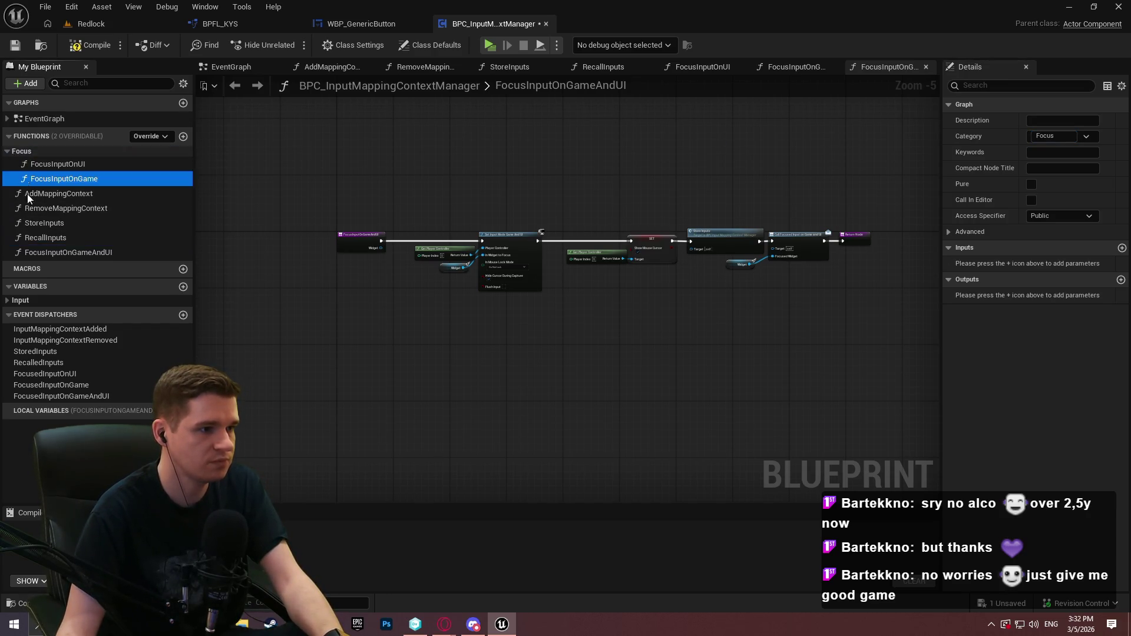
left_click_drag(44, 246, 25, 151)
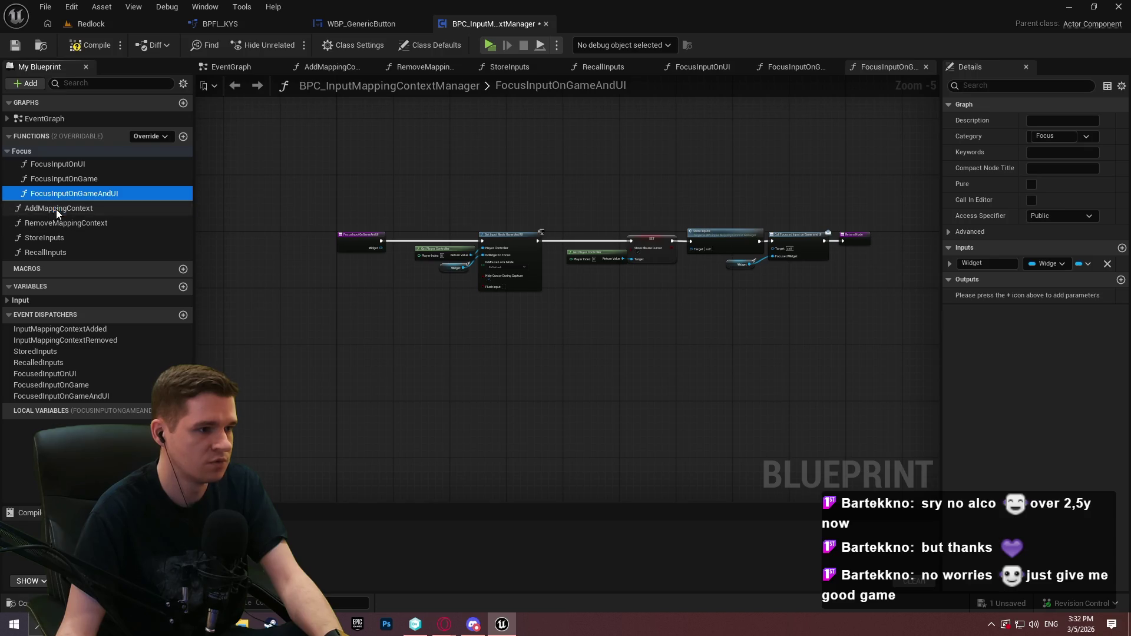
Group AddMappingContext, RemoveMappingContext, StoreInputs and RecallInputs under Input, then compile and save
left_click(54, 209)
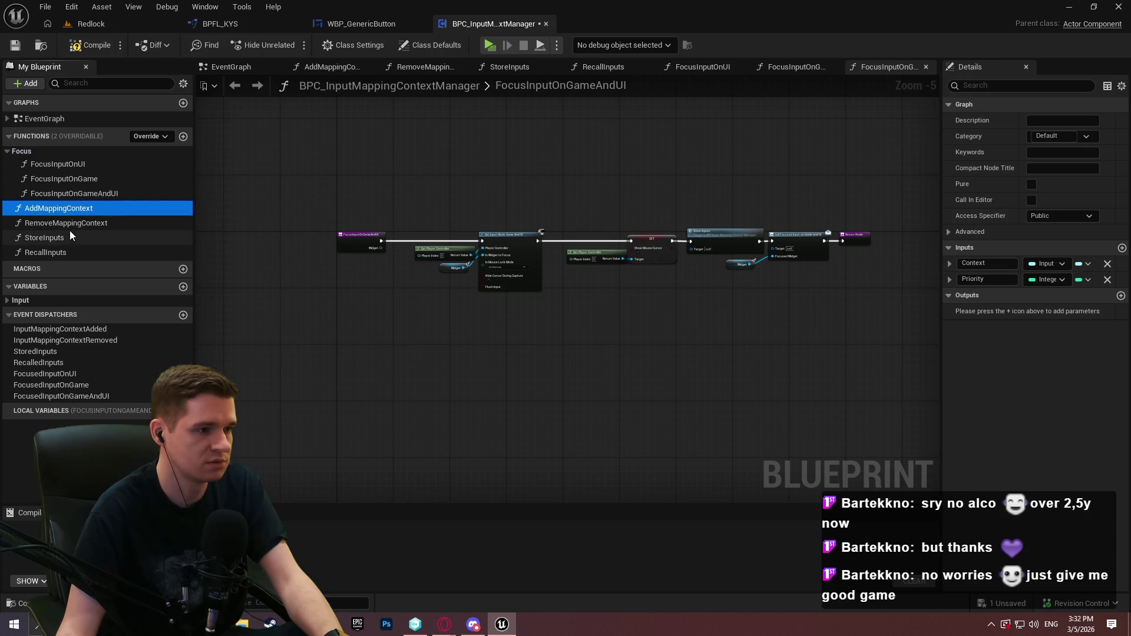
left_click(1052, 136)
type("Input")
key("Return")
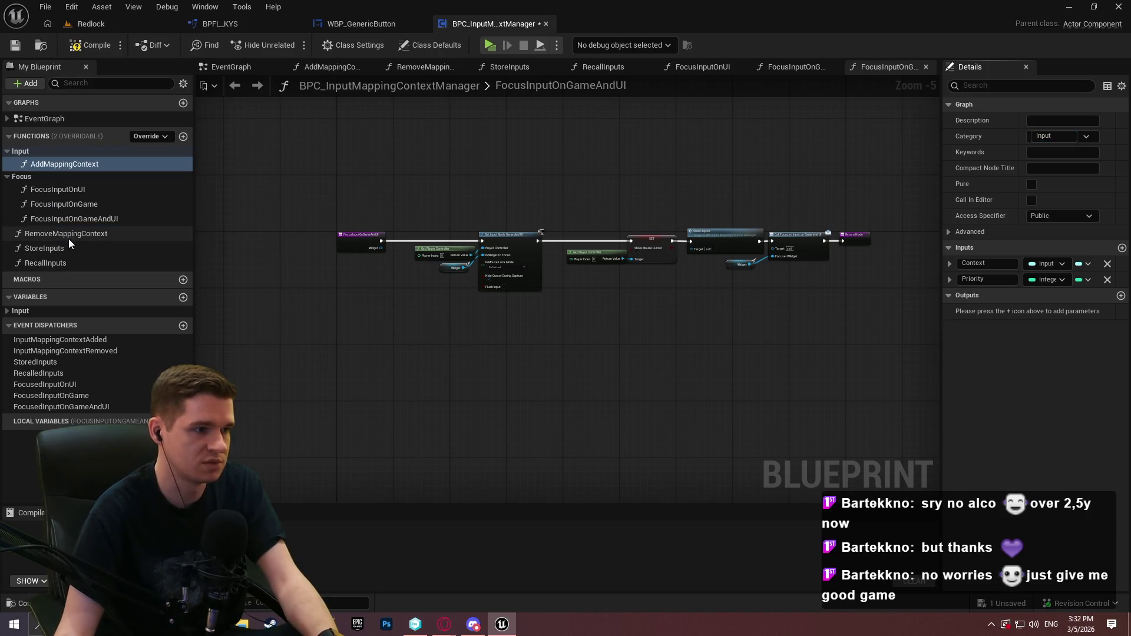
left_click_drag(51, 236, 21, 160)
left_click_drag(23, 153, 22, 154)
mouse_move(54, 245)
left_mouse_down()
mouse_move(14, 136)
mouse_move(23, 154)
left_mouse_up()
left_click_drag(38, 266, 16, 153)
left_click(97, 44)
left_click(16, 47)
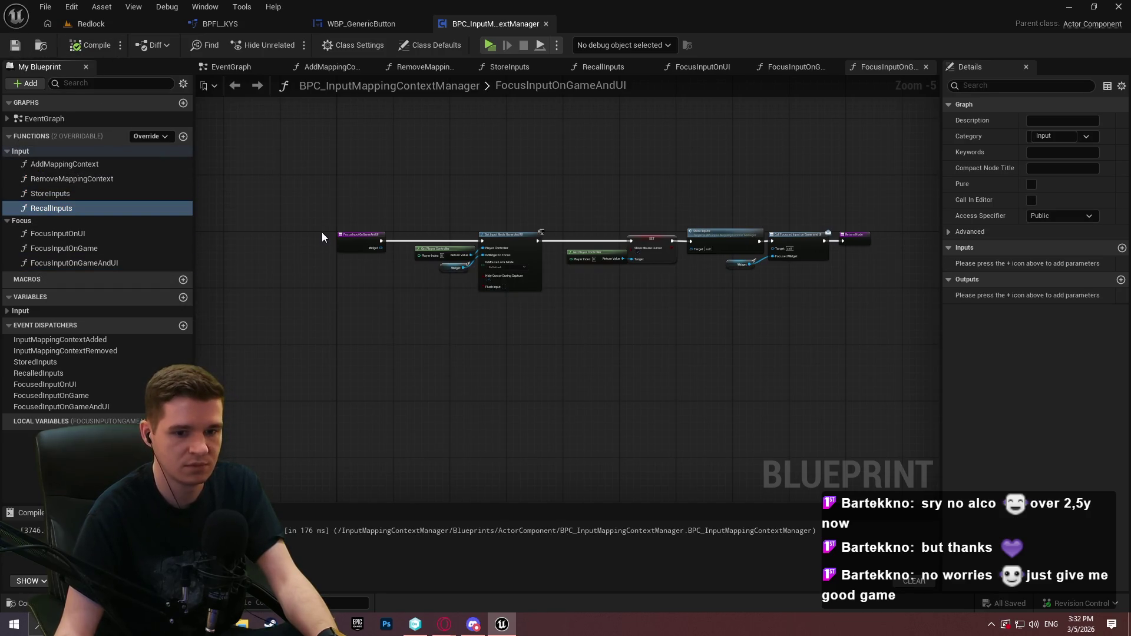
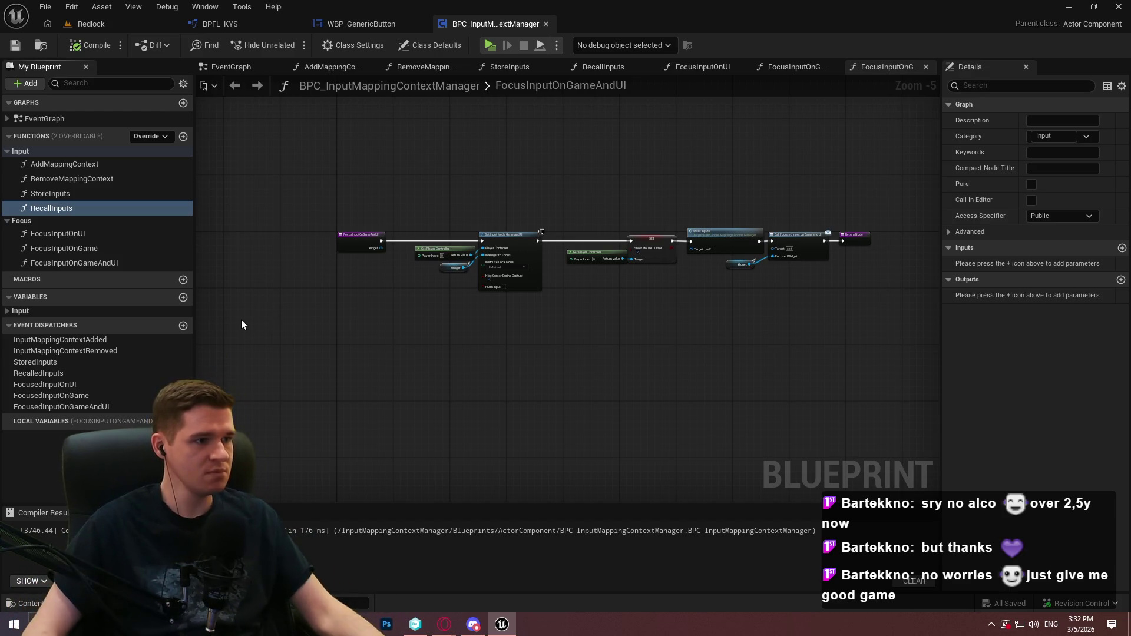
Close the BPFL_KYS and WBP_GenericButton blueprint tabs and return to the Redlock level editor
left_click(50, 164)
mouse_move(941, 113)
left_mouse_down()
mouse_move(758, 118)
mouse_move(803, 111)
mouse_move(835, 138)
left_mouse_up()
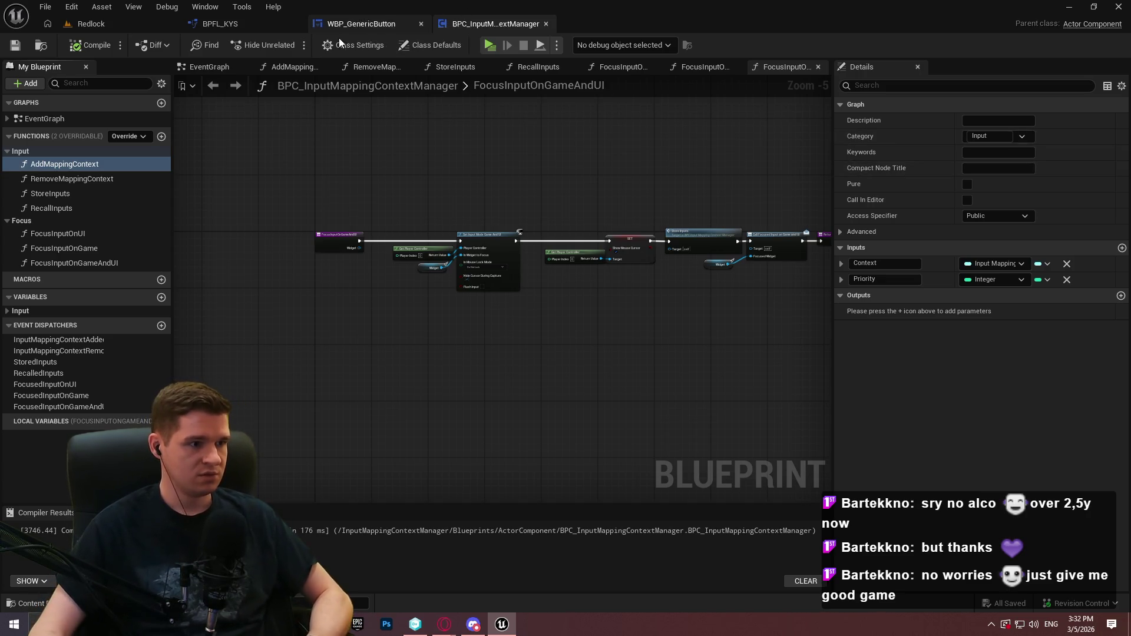
left_click(297, 24)
left_click(295, 26)
left_click(82, 29)
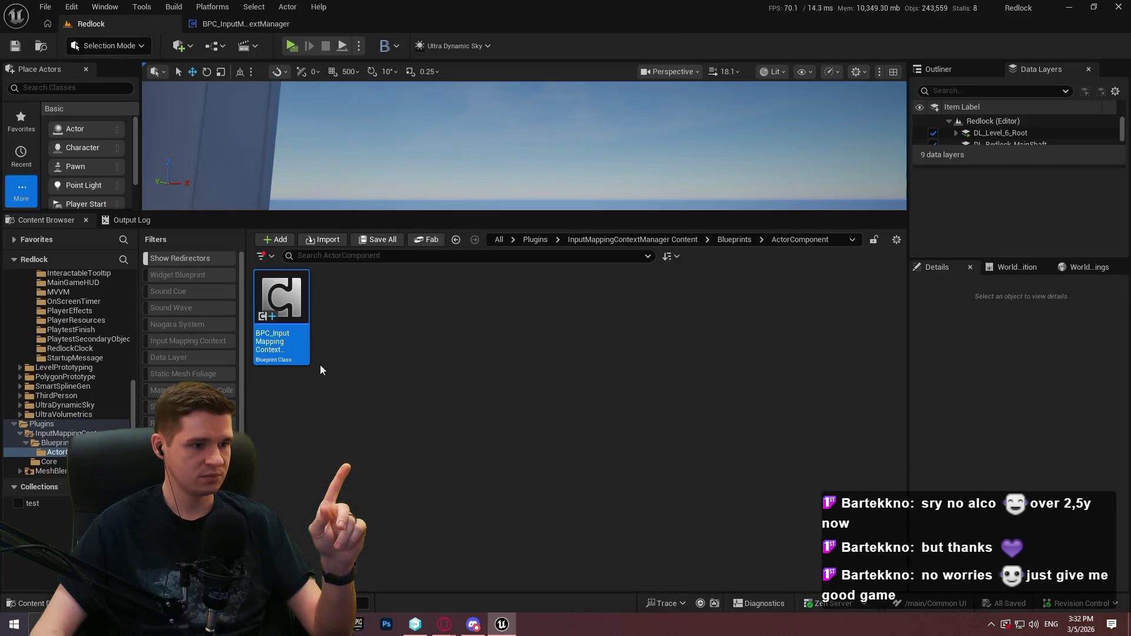
Open the BPFL_InputMappingContextManager function library from the Content Browser
left_click(734, 239)
left_click(633, 239)
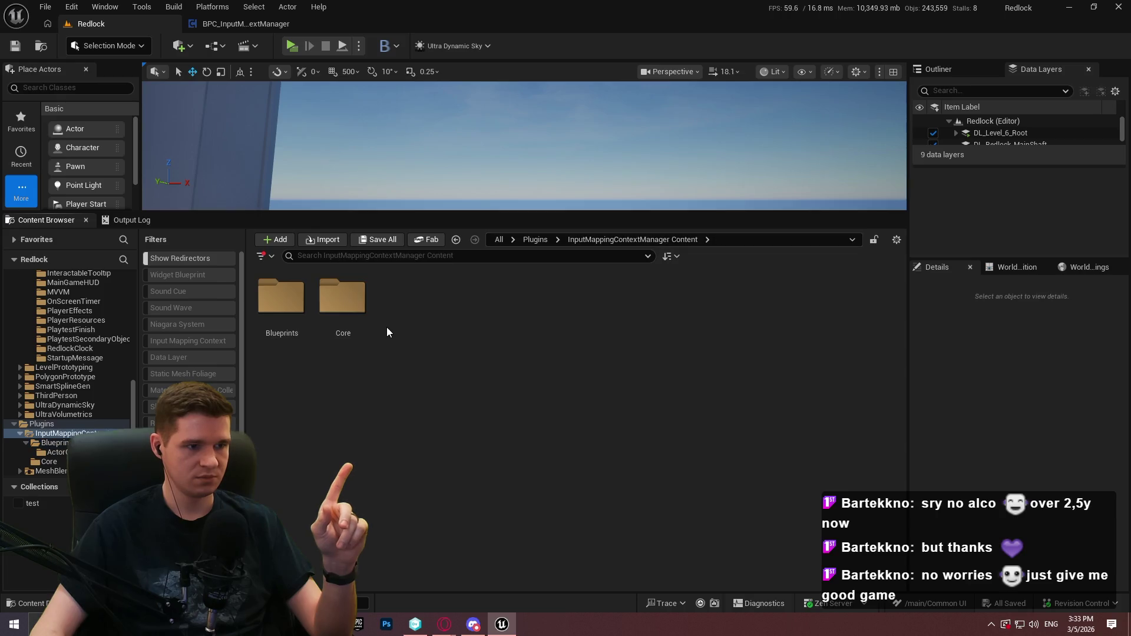
double_click(281, 296)
double_click(281, 301)
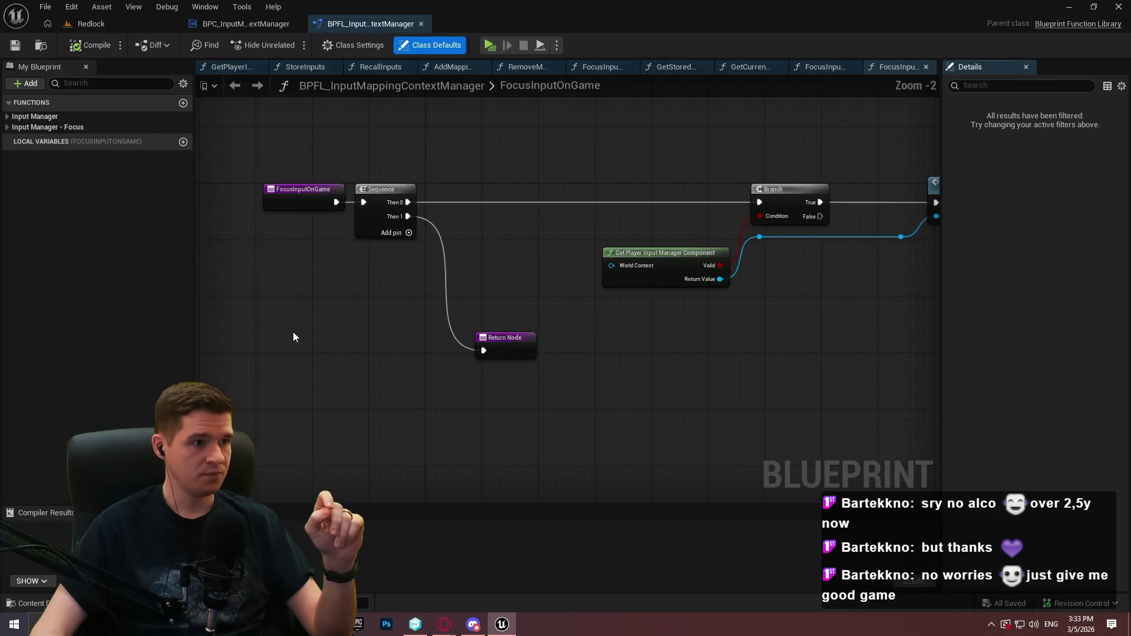
Mark GetCurrentInputContexts as a Pure function and save the library
left_click(9, 128)
left_click(8, 116)
left_click(80, 204)
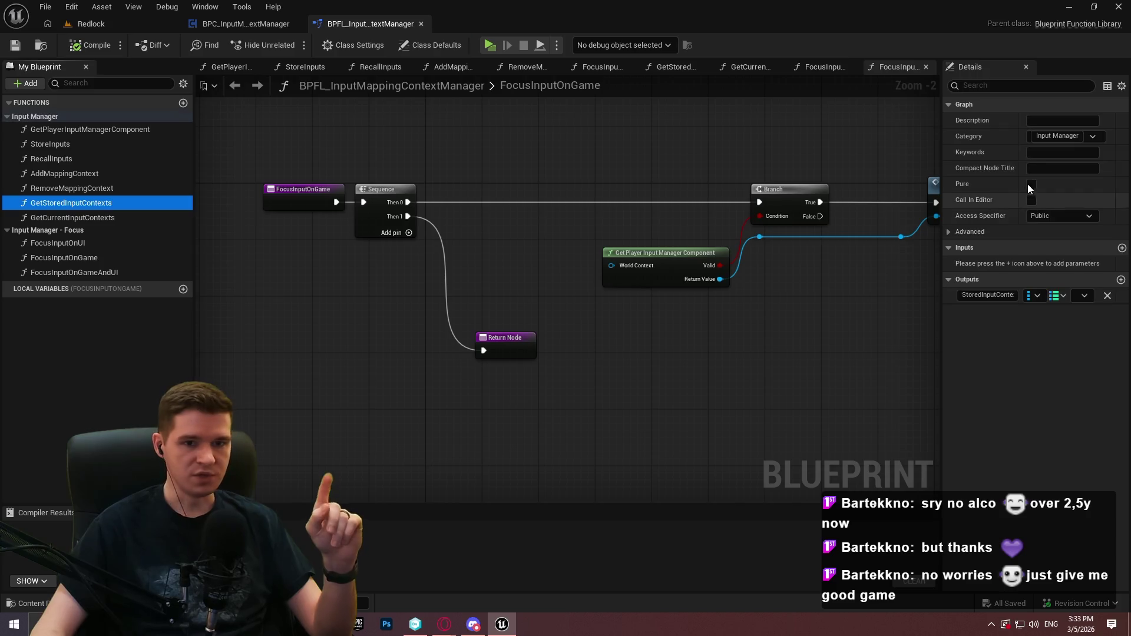
left_click(72, 217)
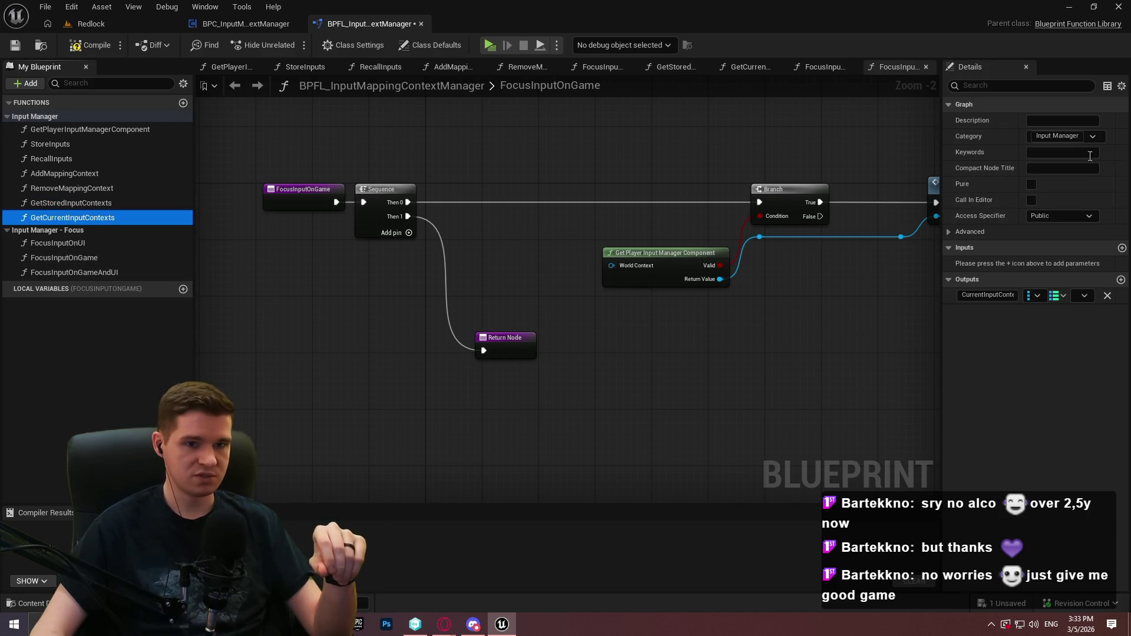
left_click(1031, 184)
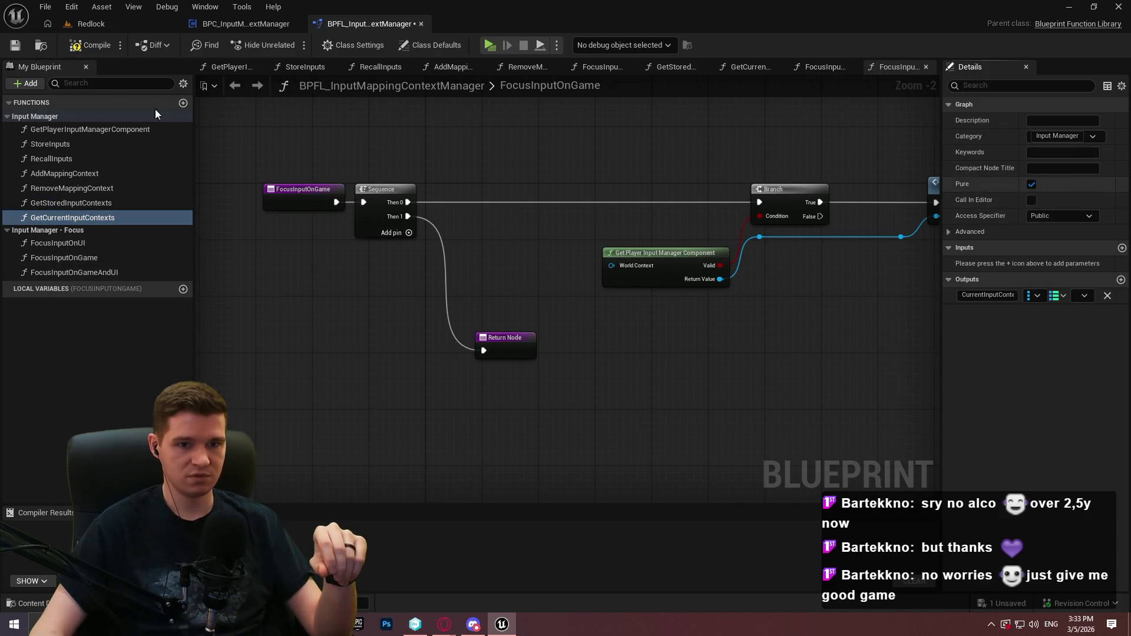
left_click(14, 46)
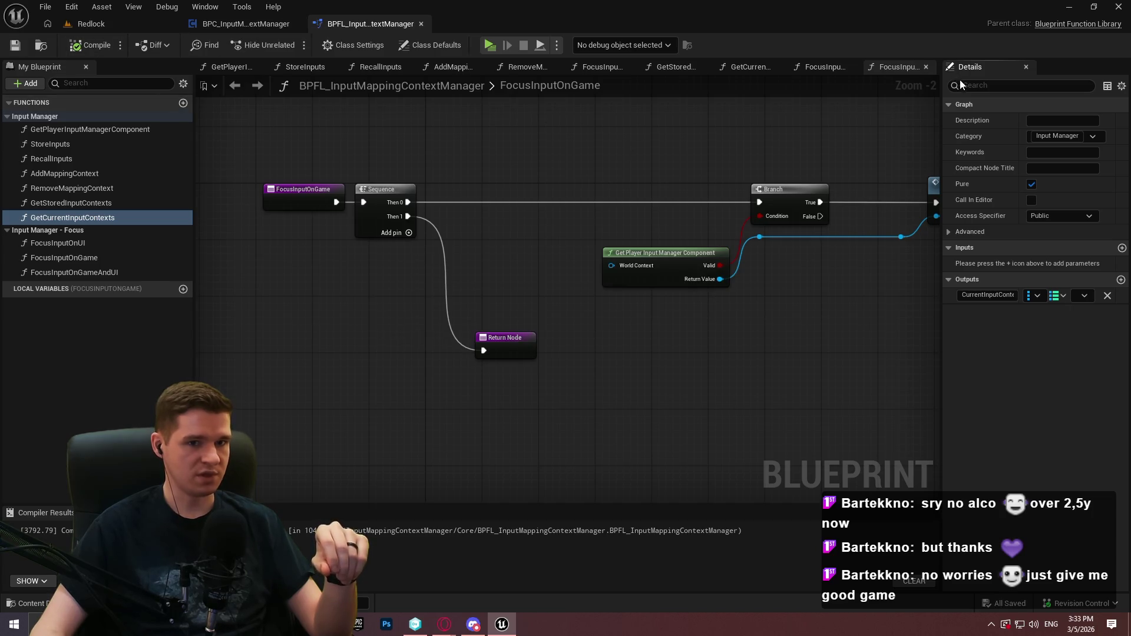
mouse_move(943, 97)
left_mouse_down()
mouse_move(740, 98)
mouse_move(779, 98)
left_mouse_up()
left_click(44, 145)
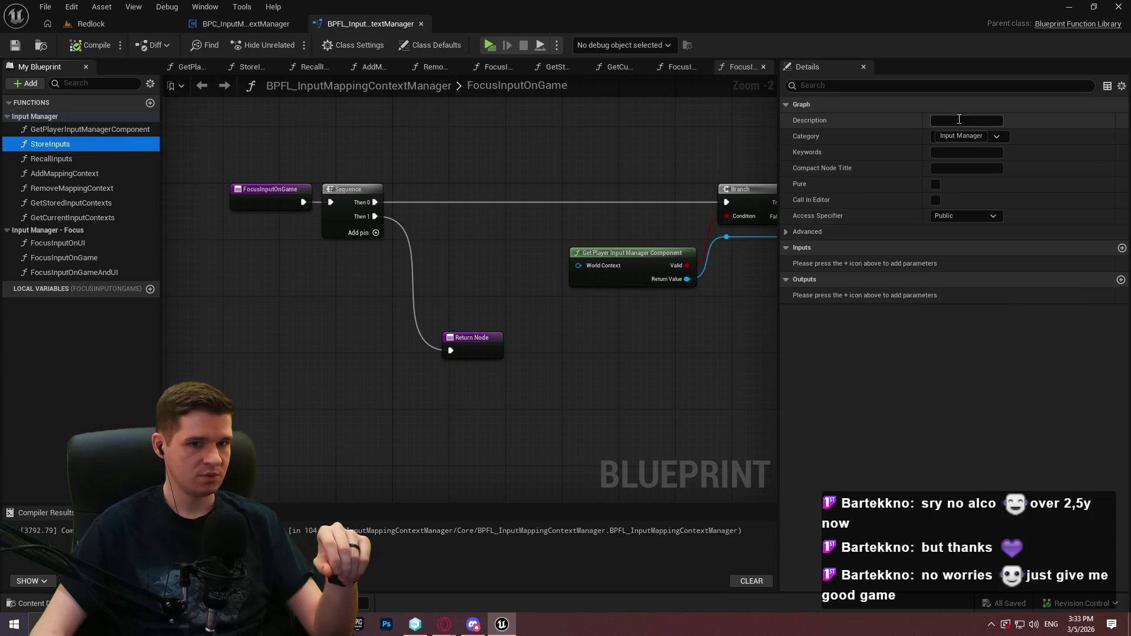
Give StoreInputs a description: stores the current player's input mapping contexts and removes them from the player
left_click(967, 121)
type("Wrapper")
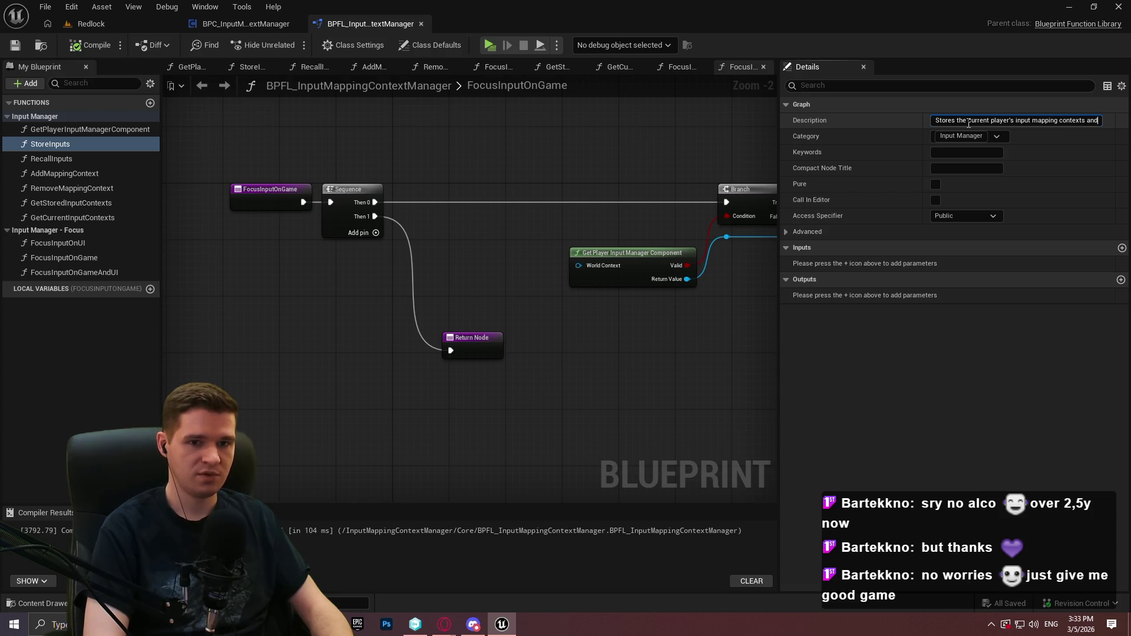
type("removes them from the playe")
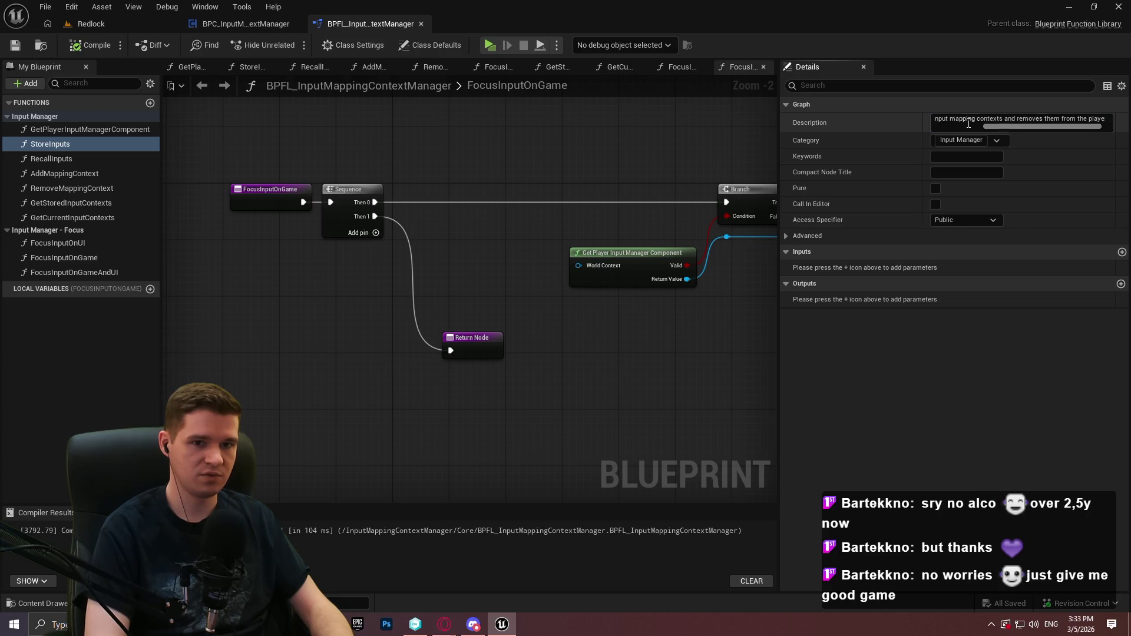
key("Return")
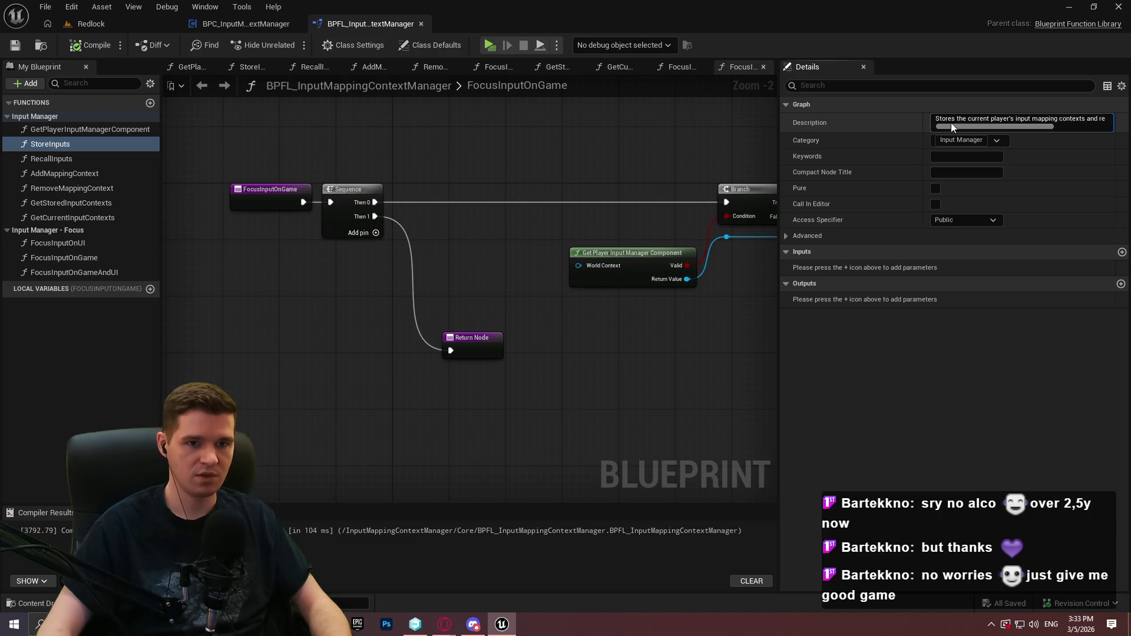
Paste the StoreInputs description into BPC_InputMappingContextManager's StoreInputs, then compile and save it
left_click(237, 23)
left_click(54, 195)
left_click(1001, 120)
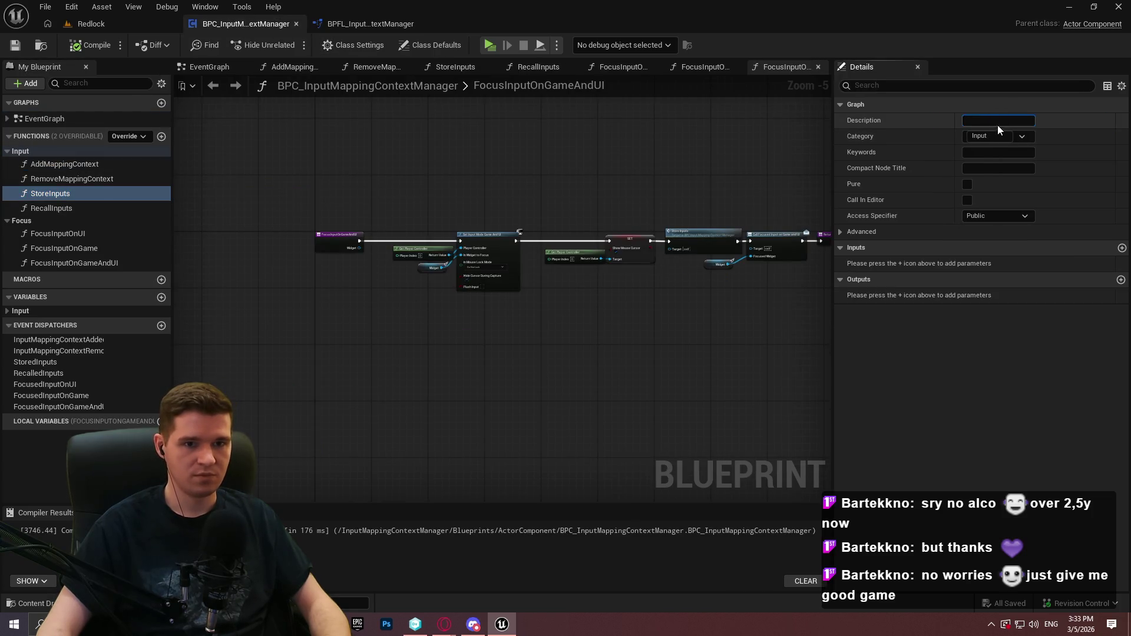
key("ctrl+v")
left_click(89, 45)
left_click(14, 44)
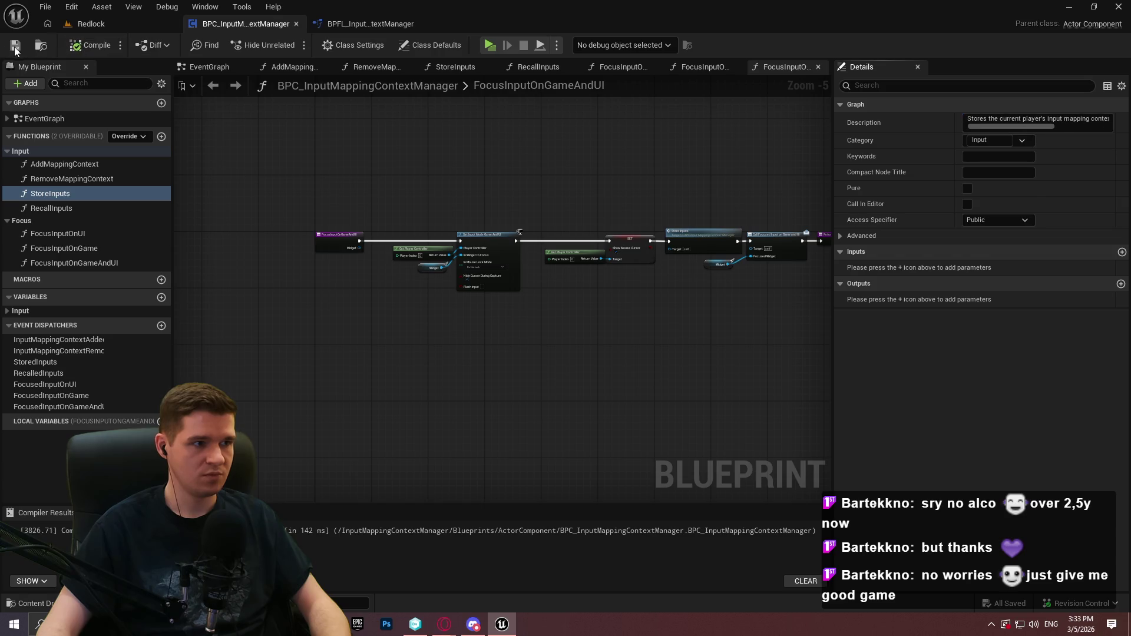
Adapt the library's RecallInputs description to 'Recalls the input mapping contexts that were stored and returns them'
left_click(389, 24)
left_click(989, 119)
key("ctrl+v")
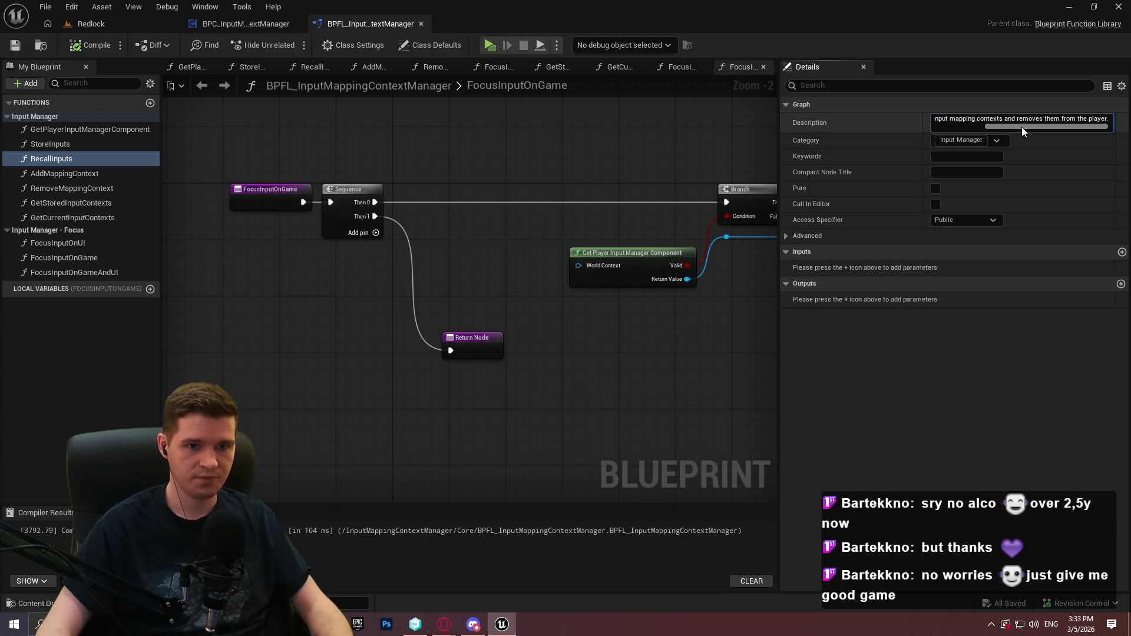
key("ctrl+a")
left_click(954, 120)
type("Recalls")
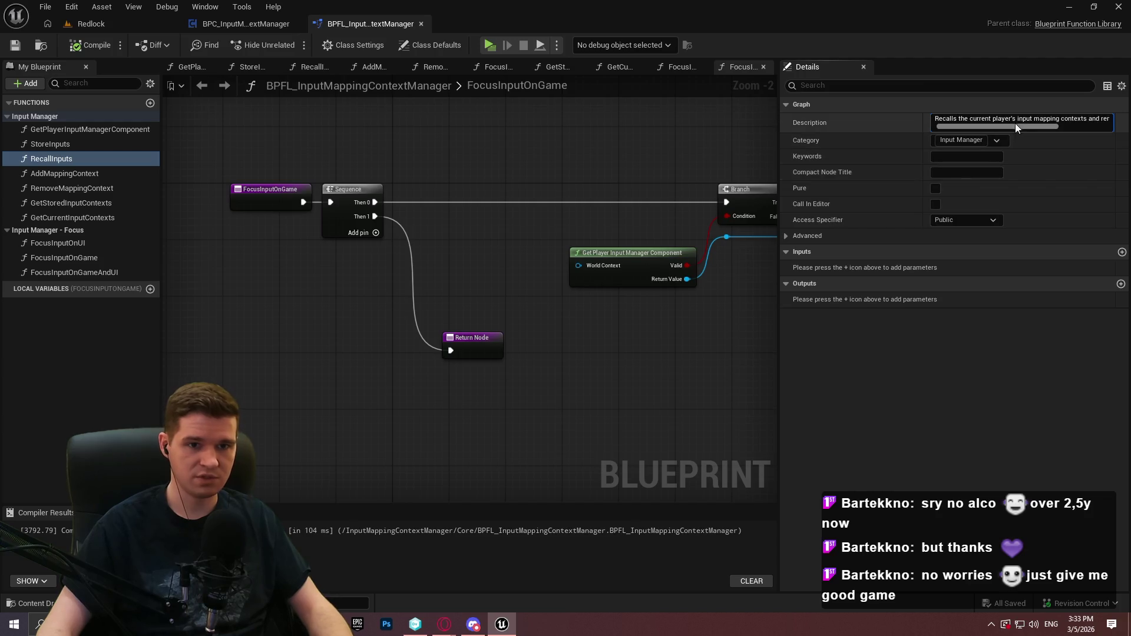
left_click_drag(1014, 125, 1047, 123)
left_click(1030, 120)
type("that were st ")
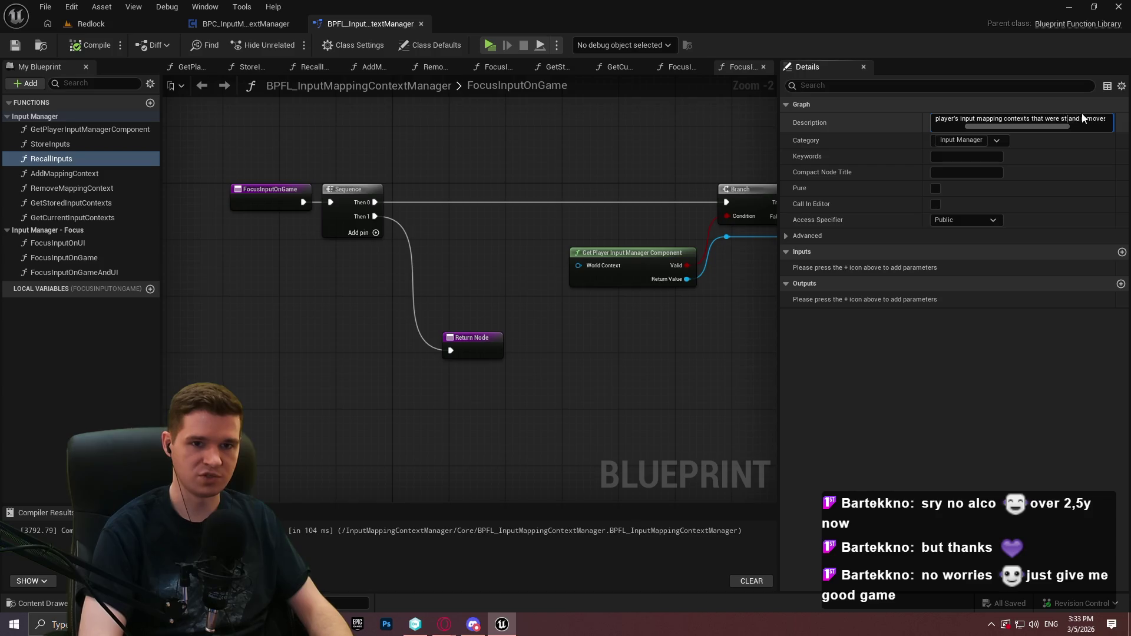
type("ored")
left_click_drag(1040, 125, 1098, 125)
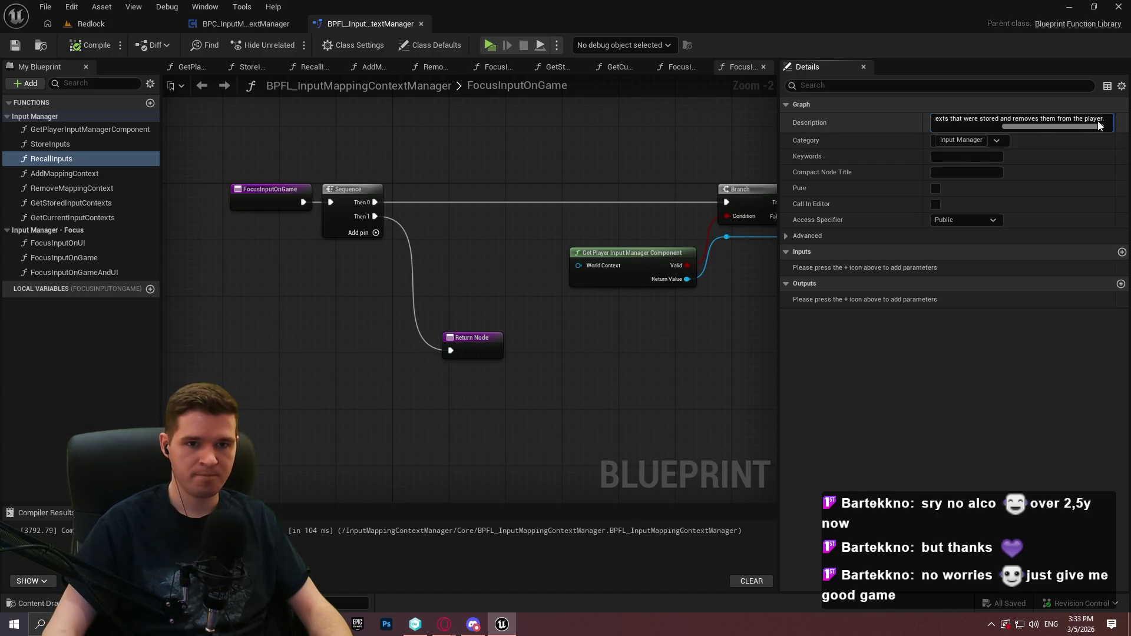
type("returns")
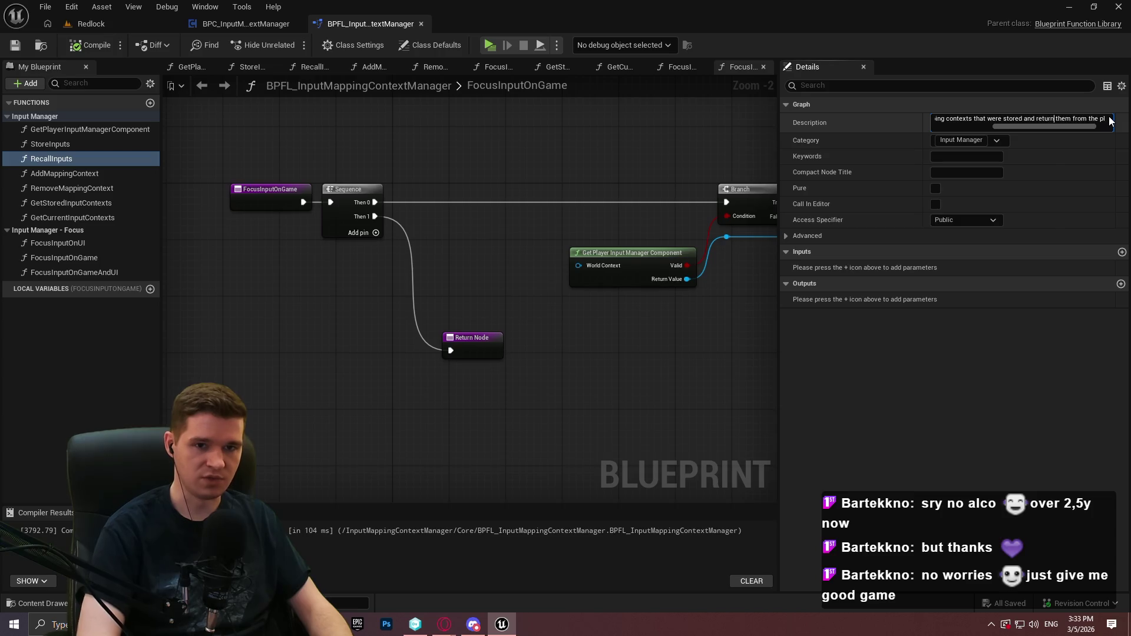
key("Return")
Change 'from' to 'to' in the RecallInputs description, then compile and save the library
left_click(1066, 119)
double_click(1064, 118)
type("t")
key("Return")
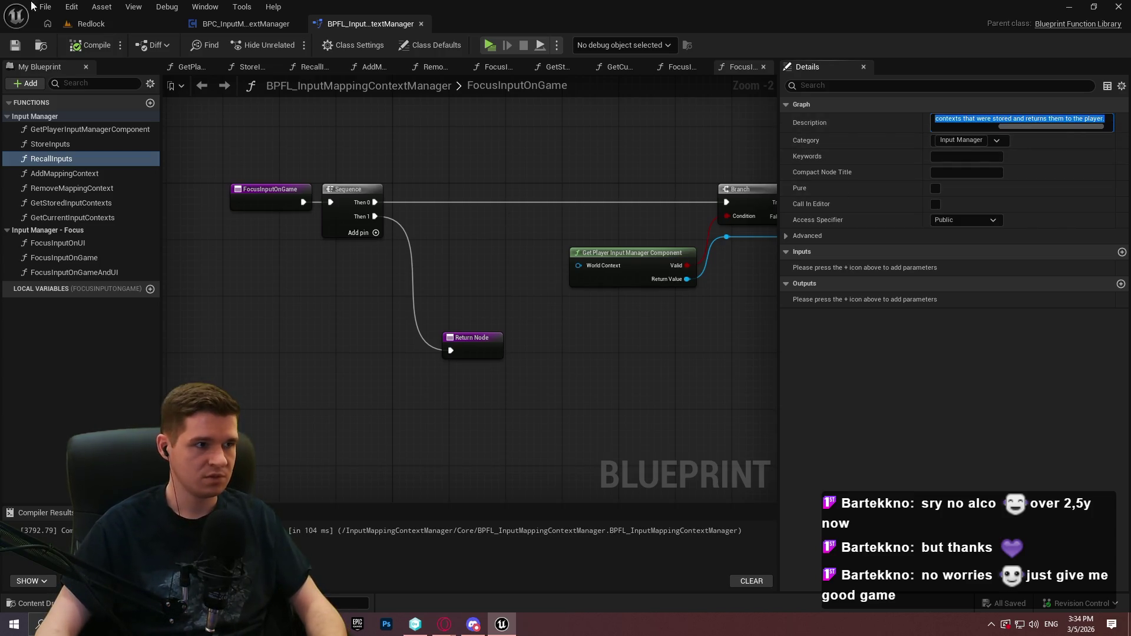
left_click(90, 46)
left_click(14, 46)
Apply the same RecallInputs description to the component blueprint's RecallInputs function
left_click(253, 23)
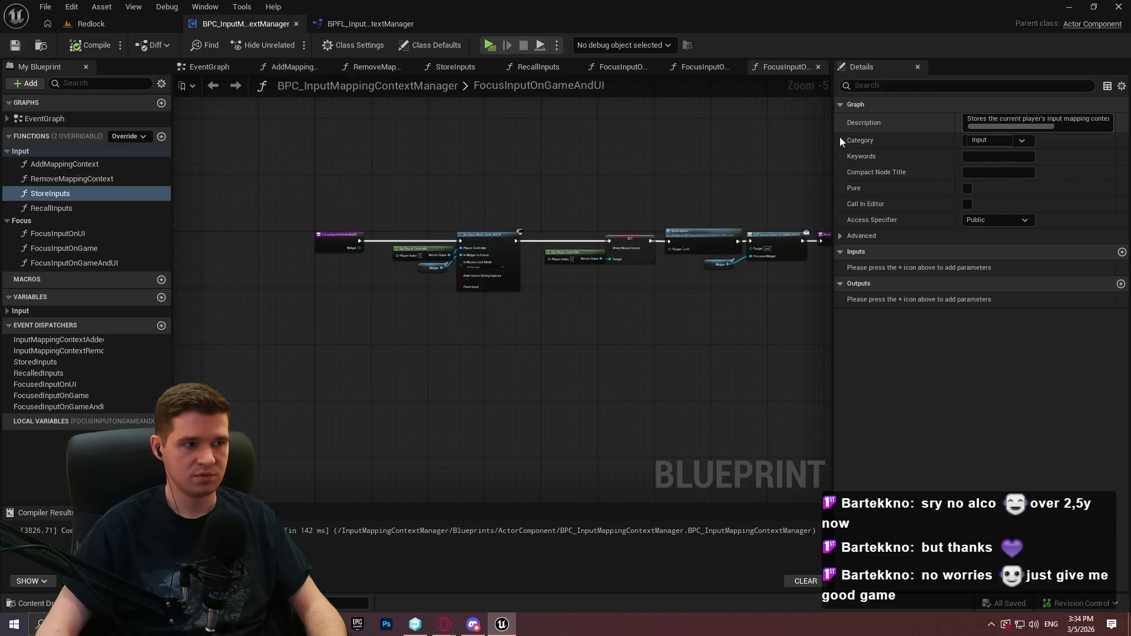
left_click(52, 208)
left_click(1092, 126)
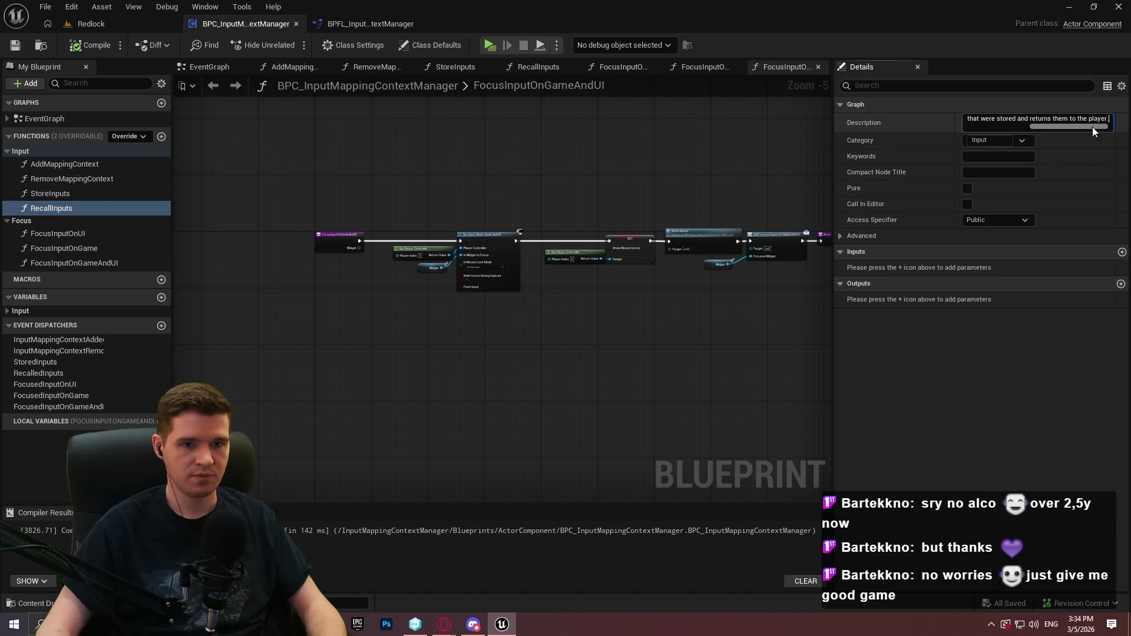
key("Return")
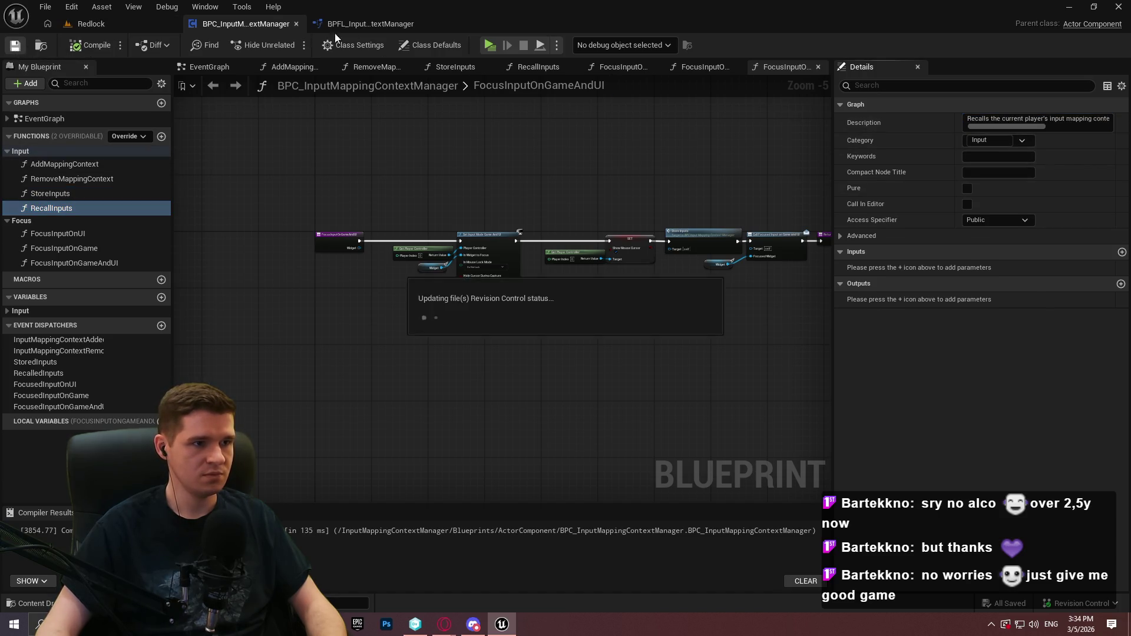
left_click(357, 27)
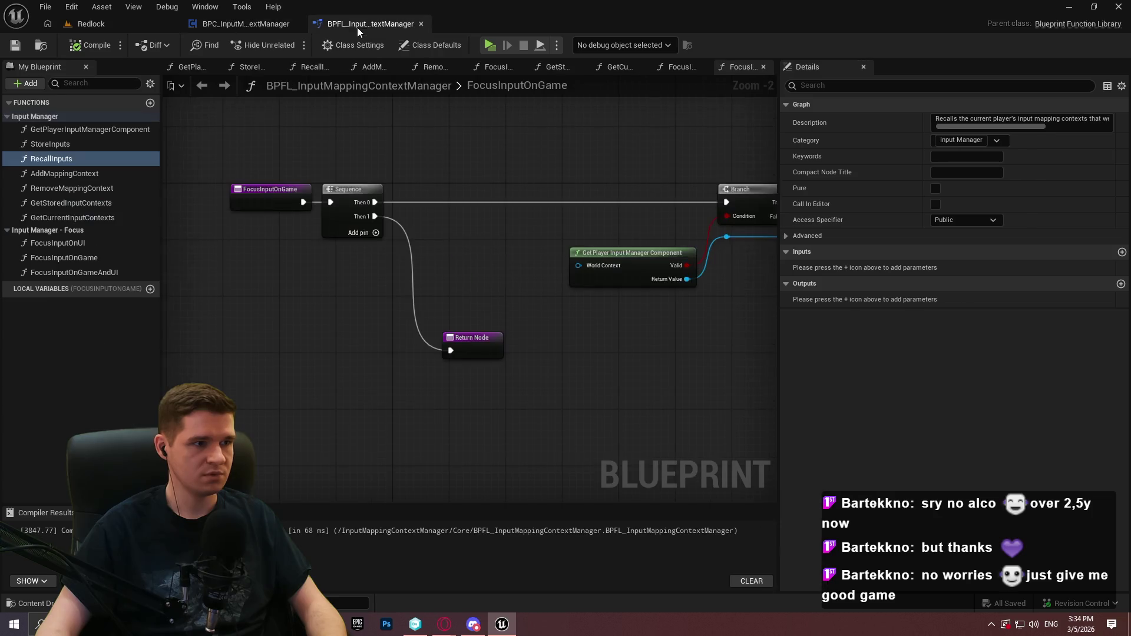
Describe GetPlayerInputManagerComponent as getting the player's manager component, erroring if not found or invalid, and compile
left_click(66, 129)
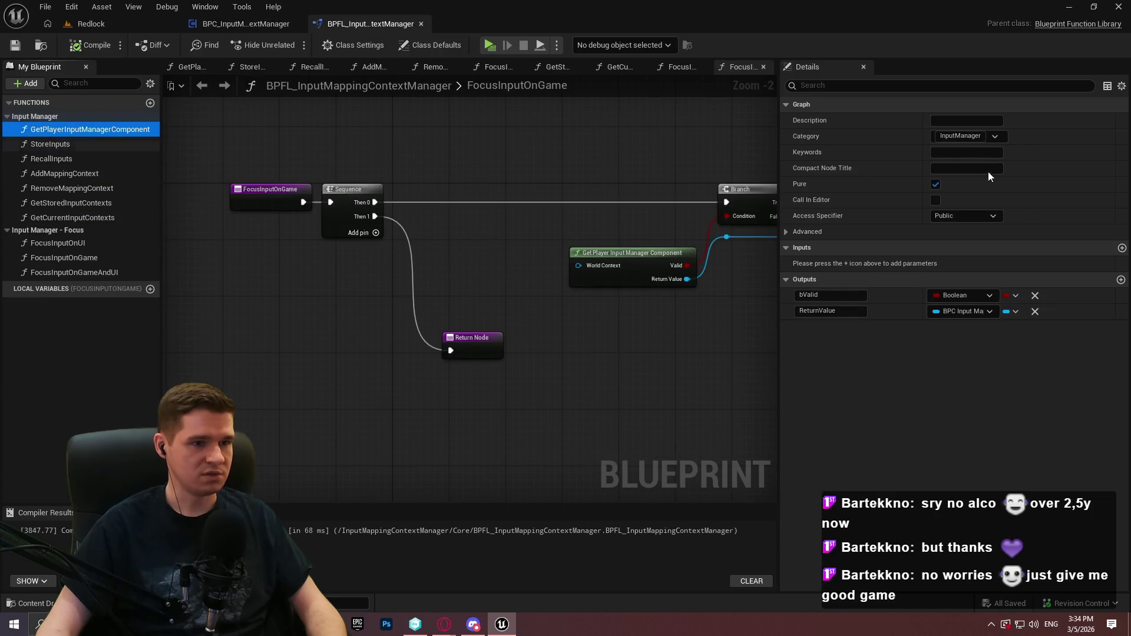
left_click(960, 121)
type("G")
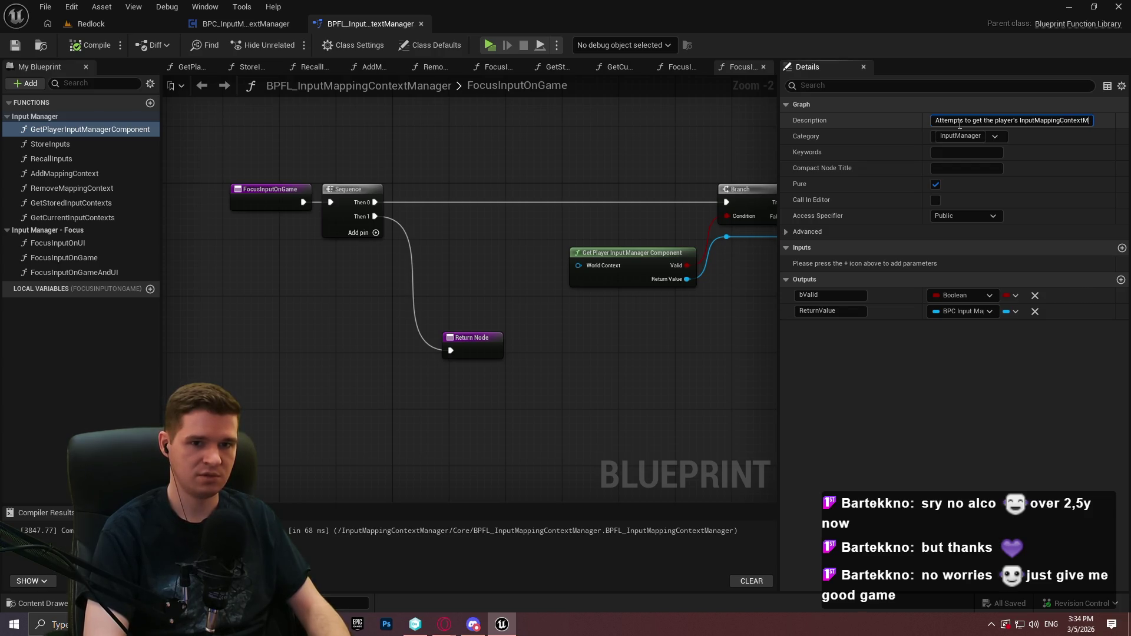
type("r compo")
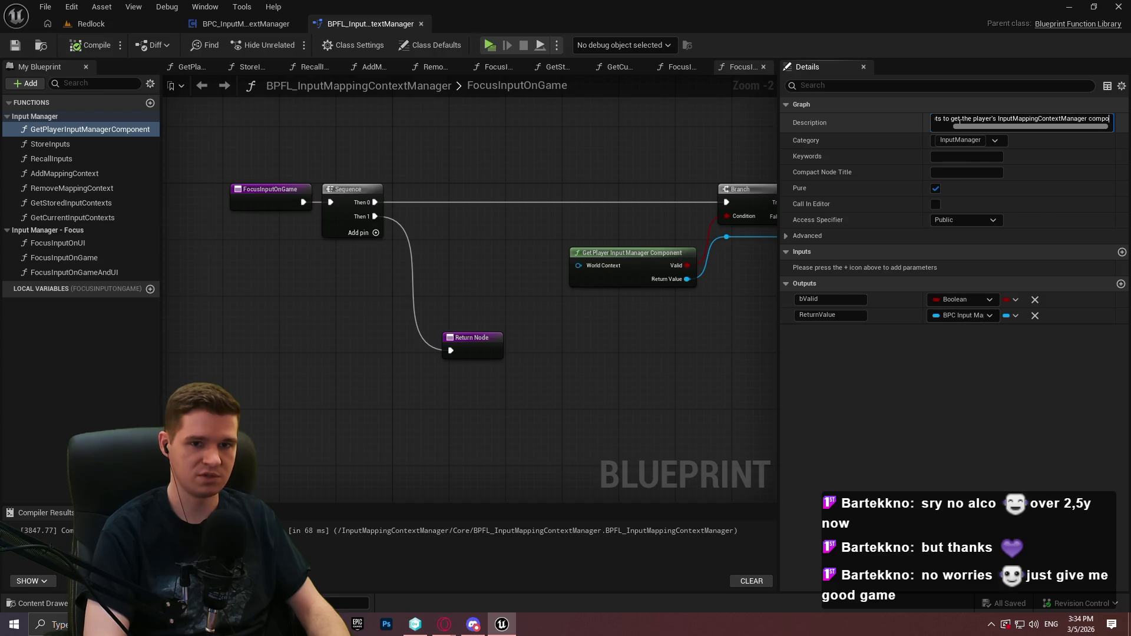
type("nent, erro")
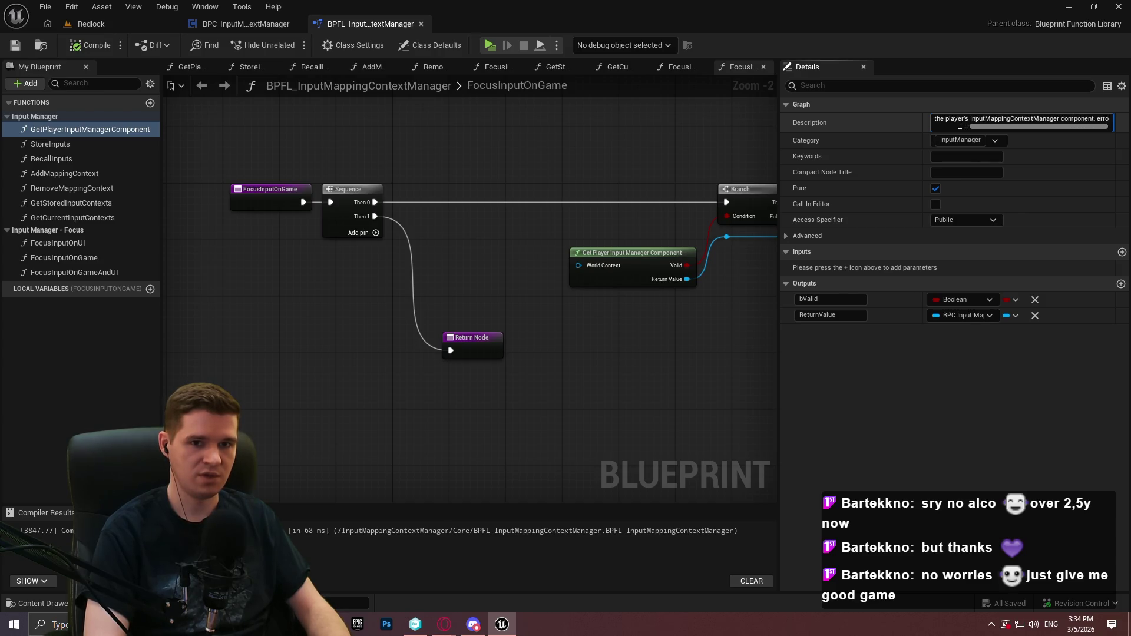
type("ring if not found/inva")
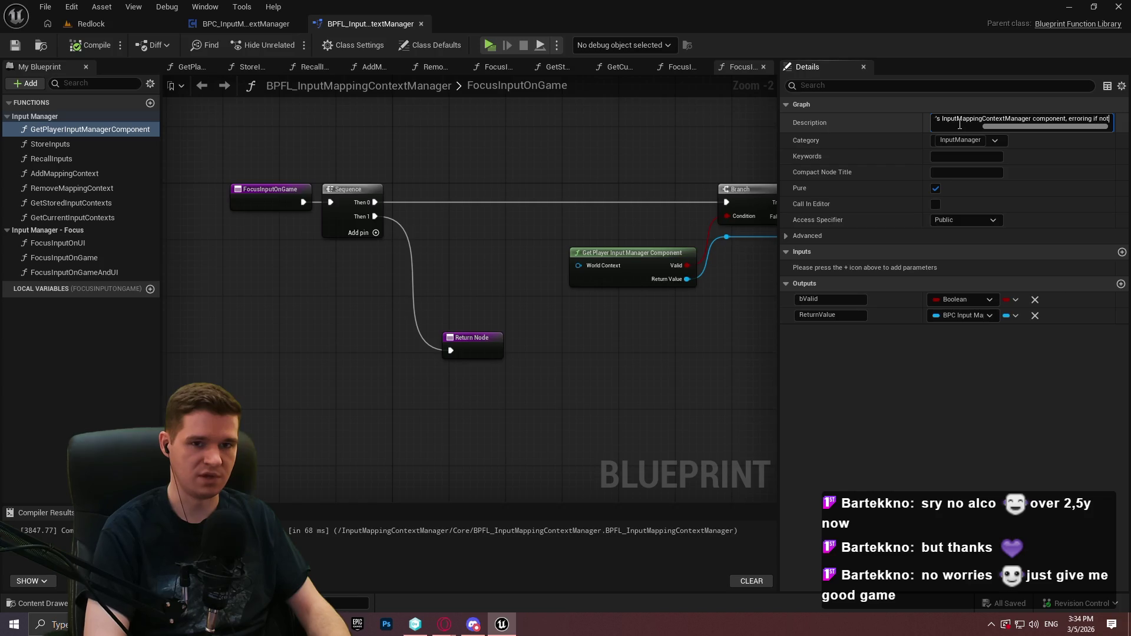
key("BackSpace")
key("BackSpace")
key("BackSpace")
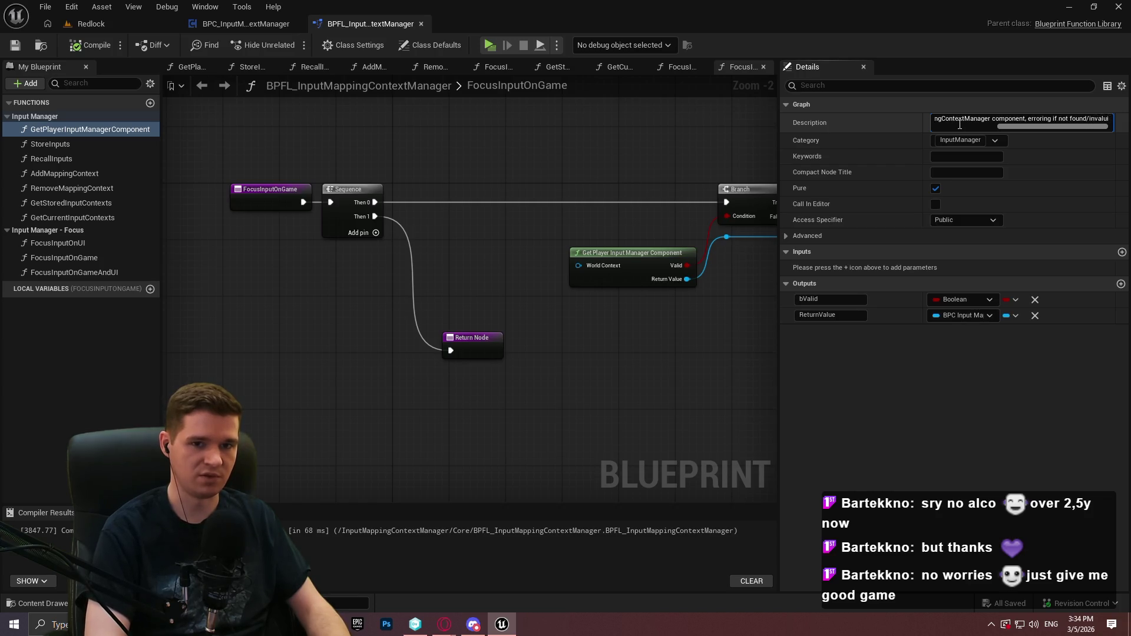
type("or v")
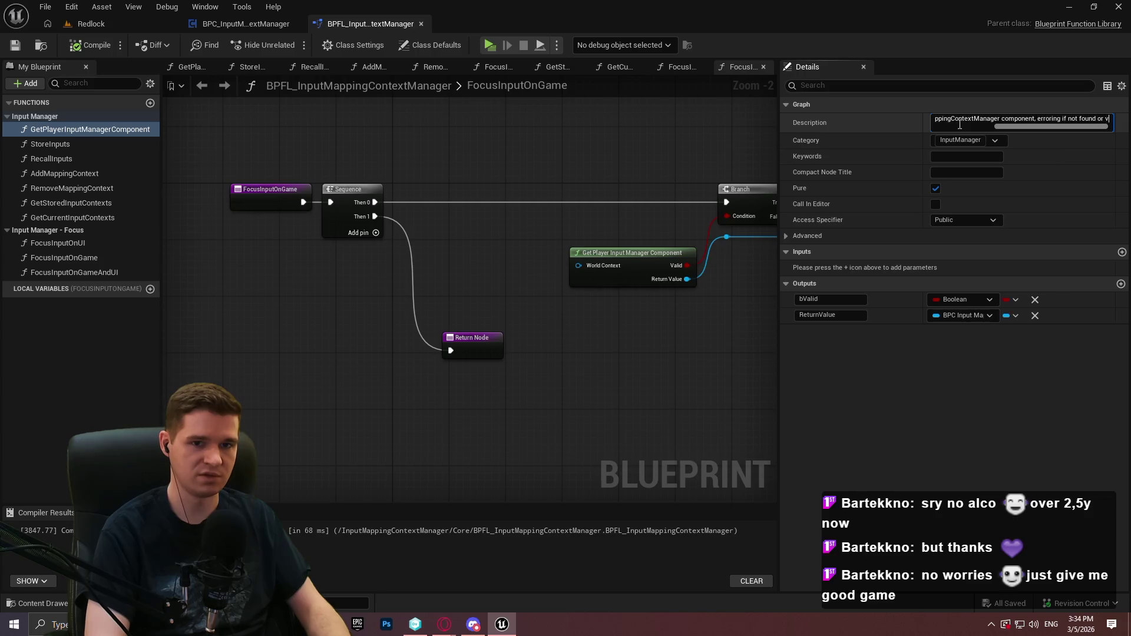
type(" invalid.")
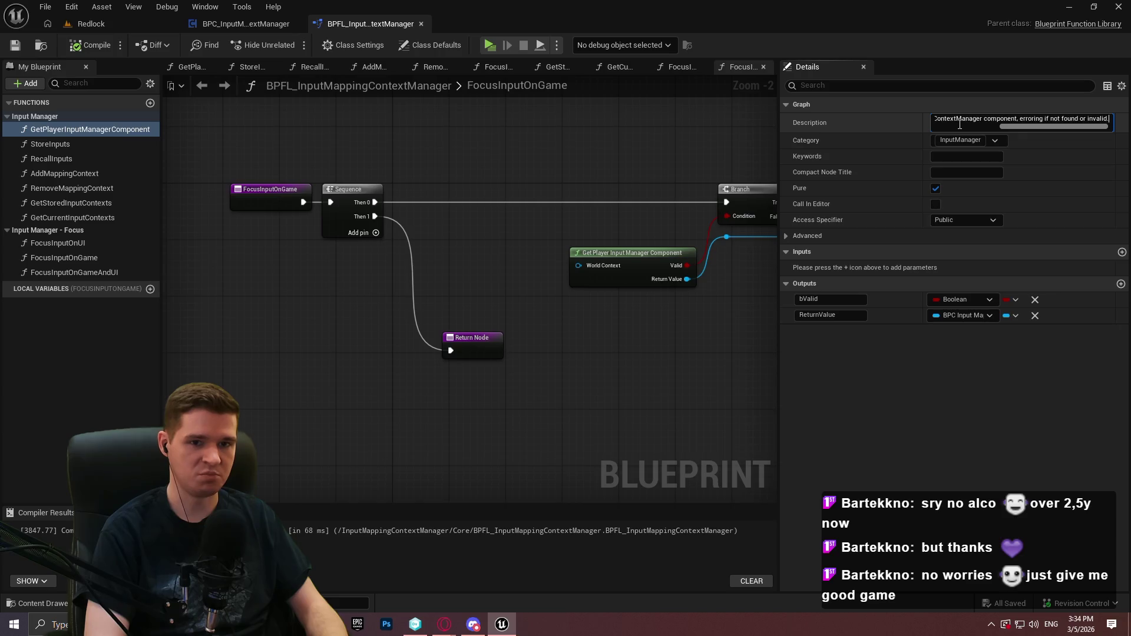
key("ctrl+a")
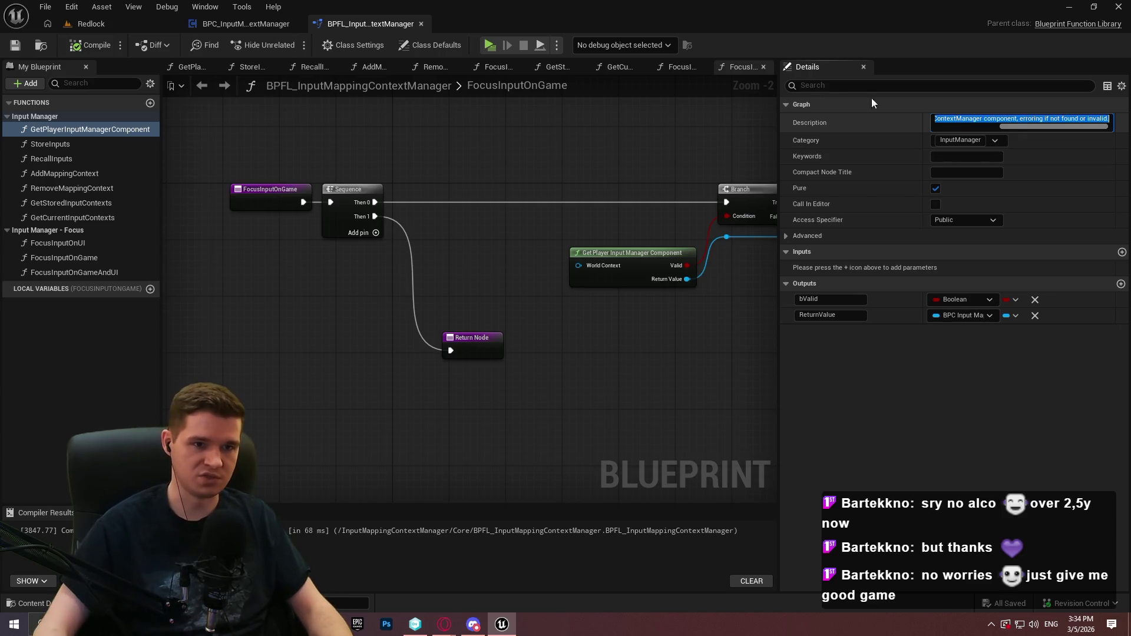
left_click(832, 123)
left_click(85, 45)
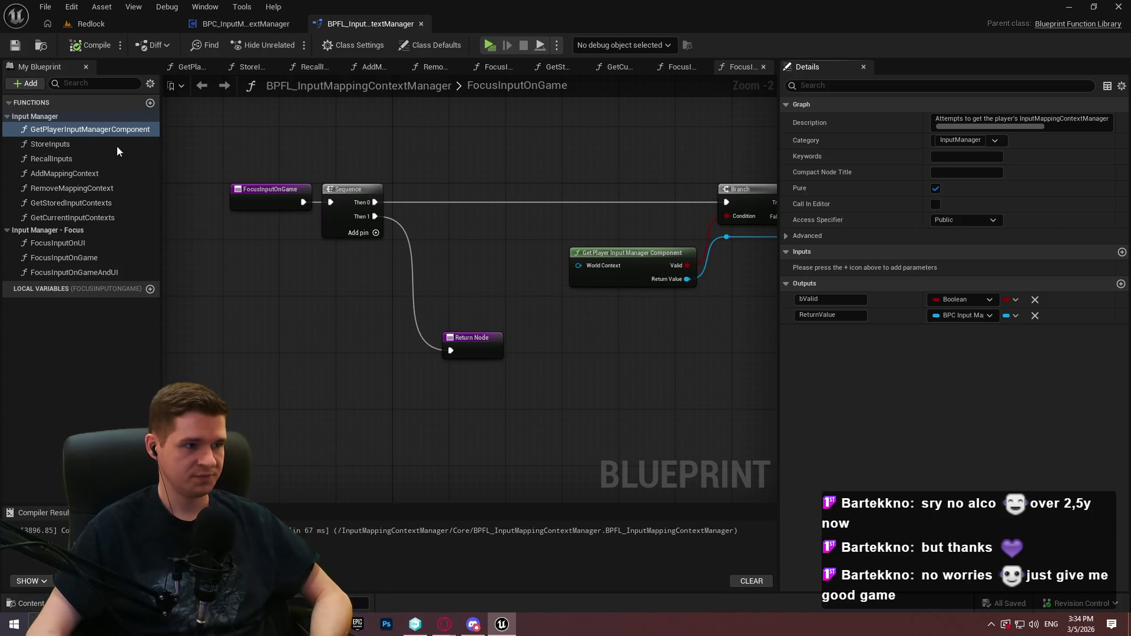
Describe the library's AddMappingContext as registering a mapping context with the enhanced input subsystem and the manager
left_click(68, 171)
left_click(956, 122)
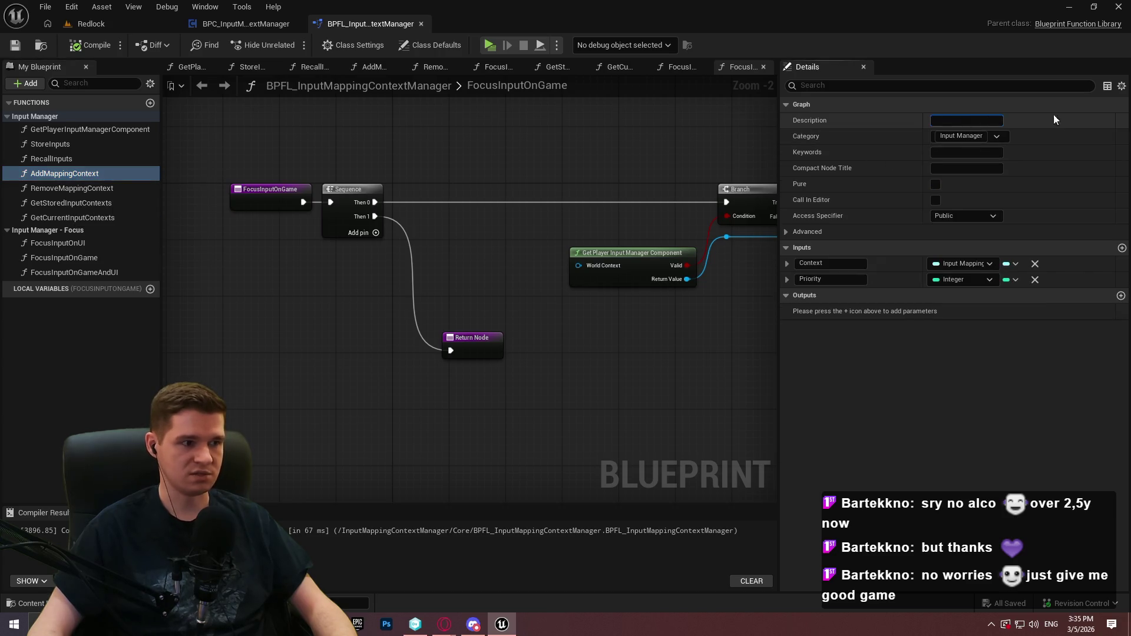
type("Ad")
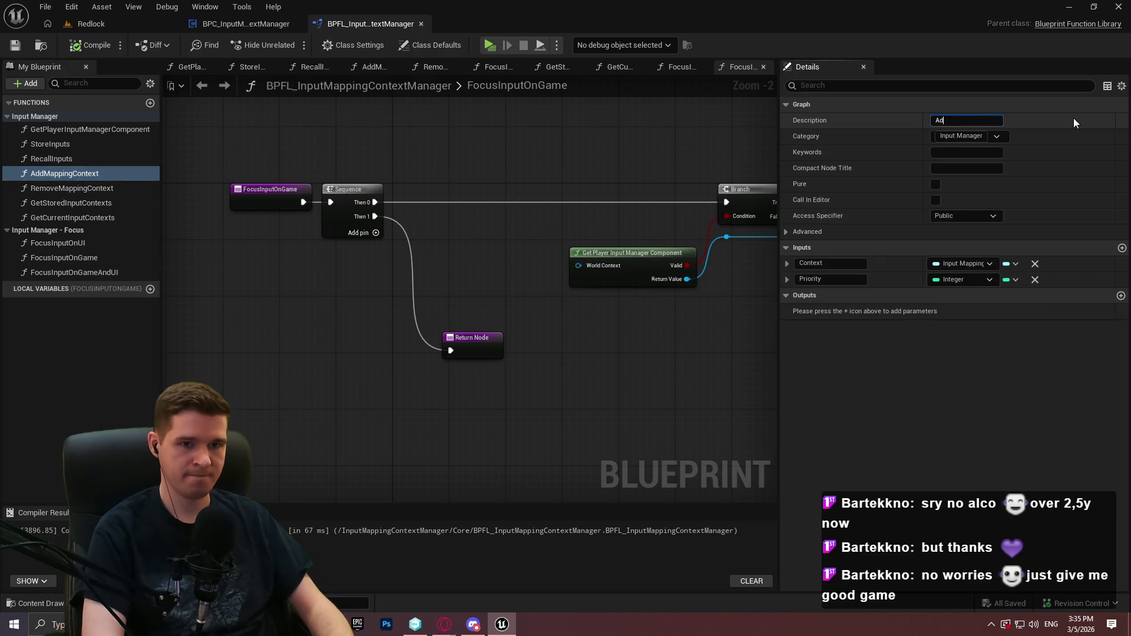
type("ds a mapping context tot he")
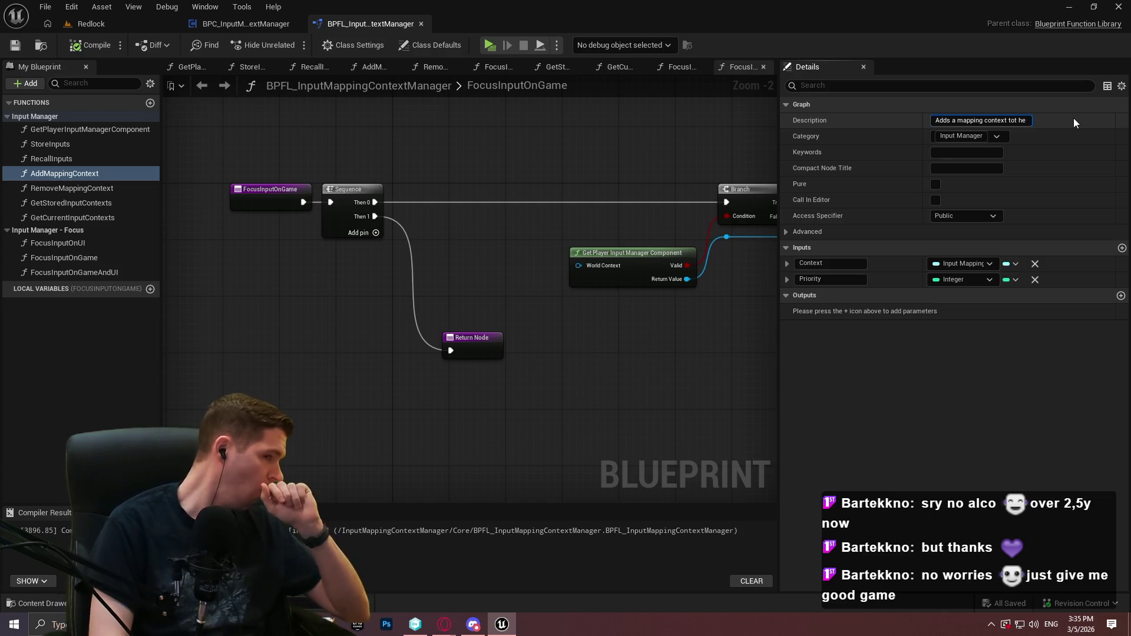
key("BackSpace")
key("BackSpace")
key("BackSpace")
key("BackSpace")
type(" manager")
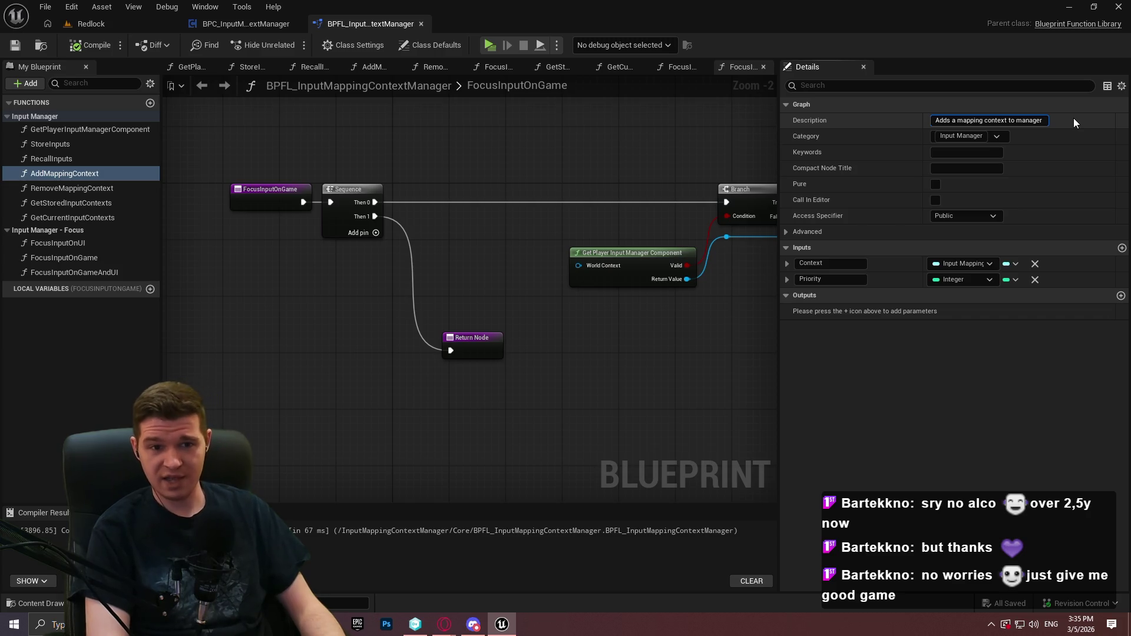
key("BackSpace")
key("BackSpace")
key("BackSpace")
type("the m")
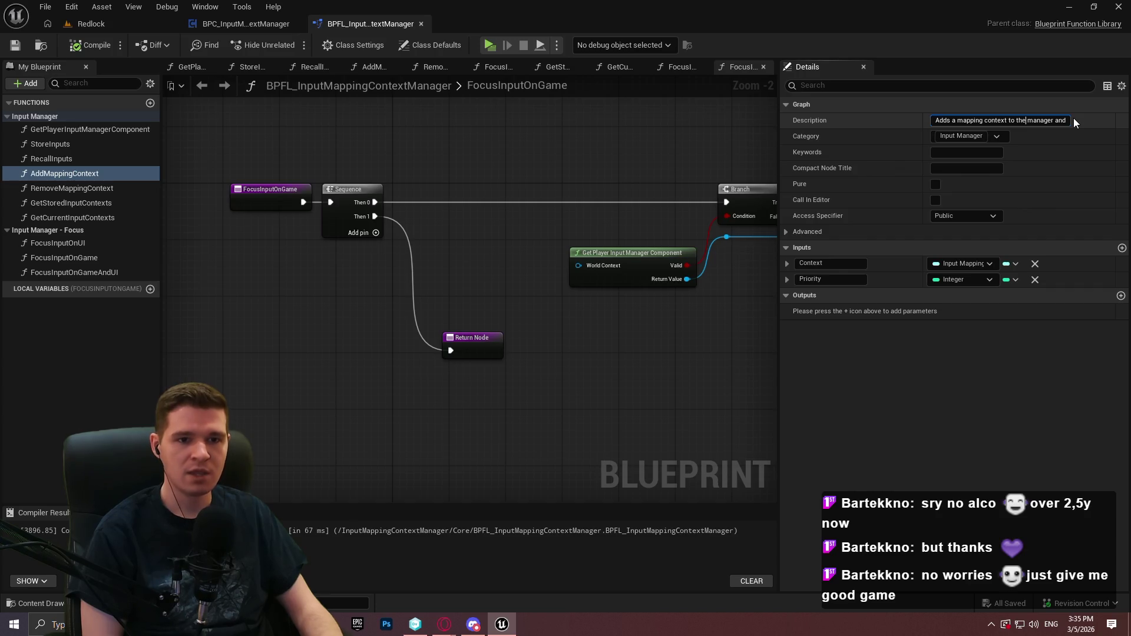
key("ctrl+a")
type("Registers a mappi")
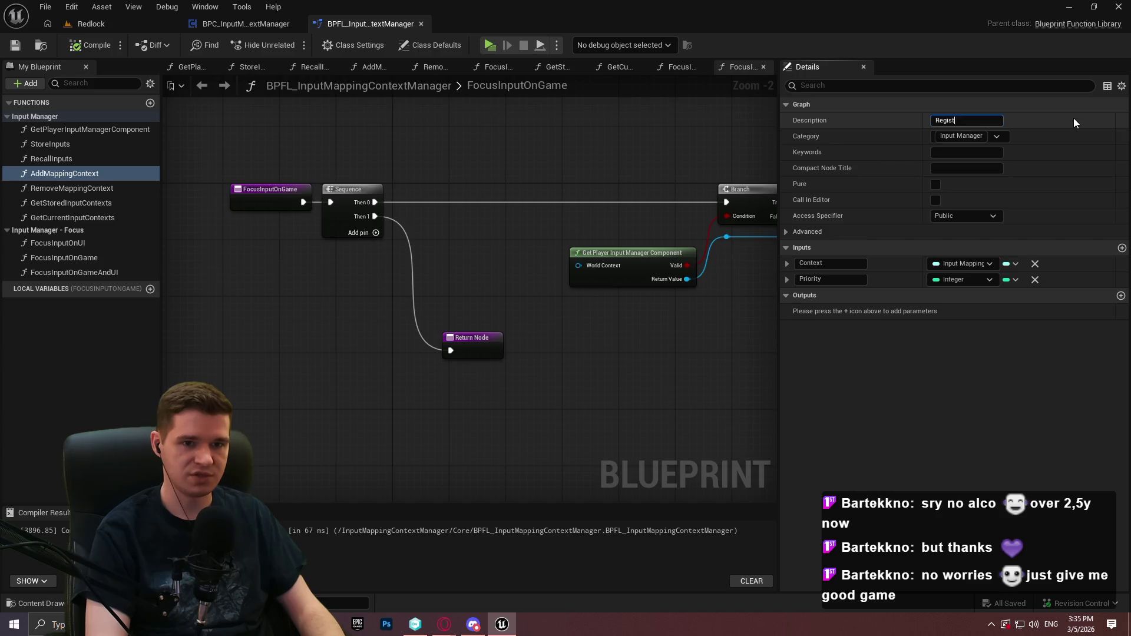
type("ng context with both the enhanced in")
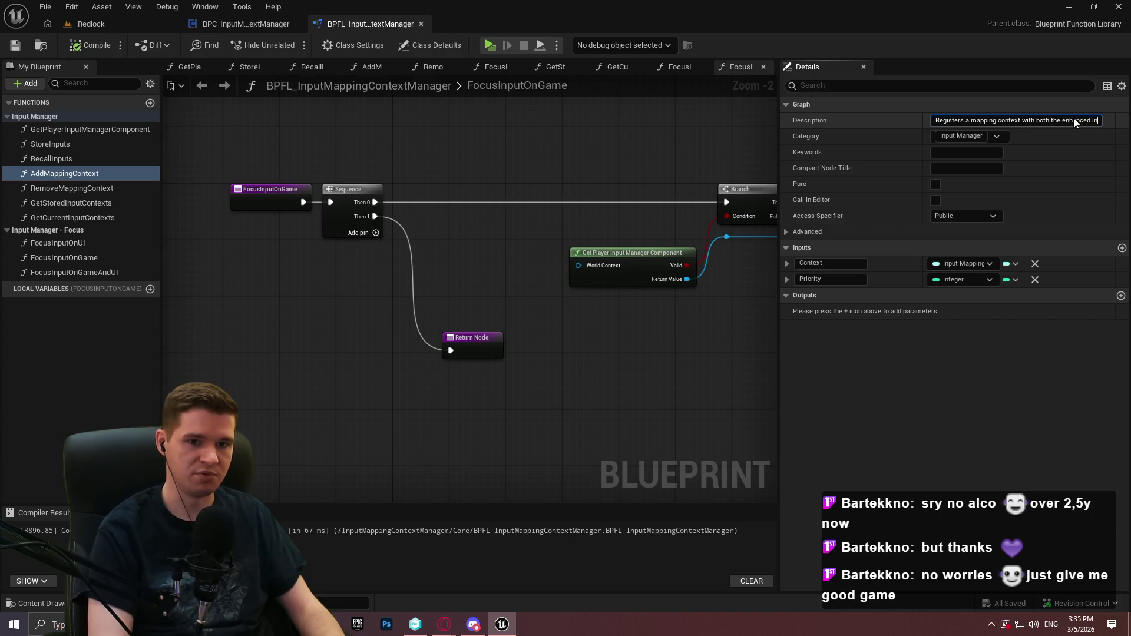
type("put subsys")
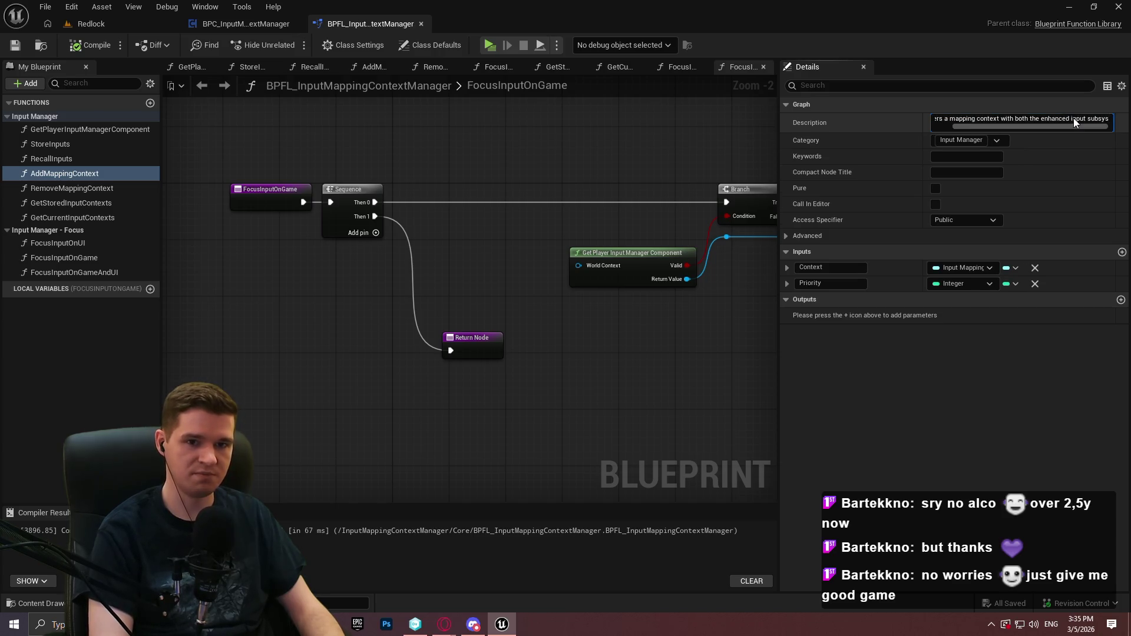
type("tem and wi")
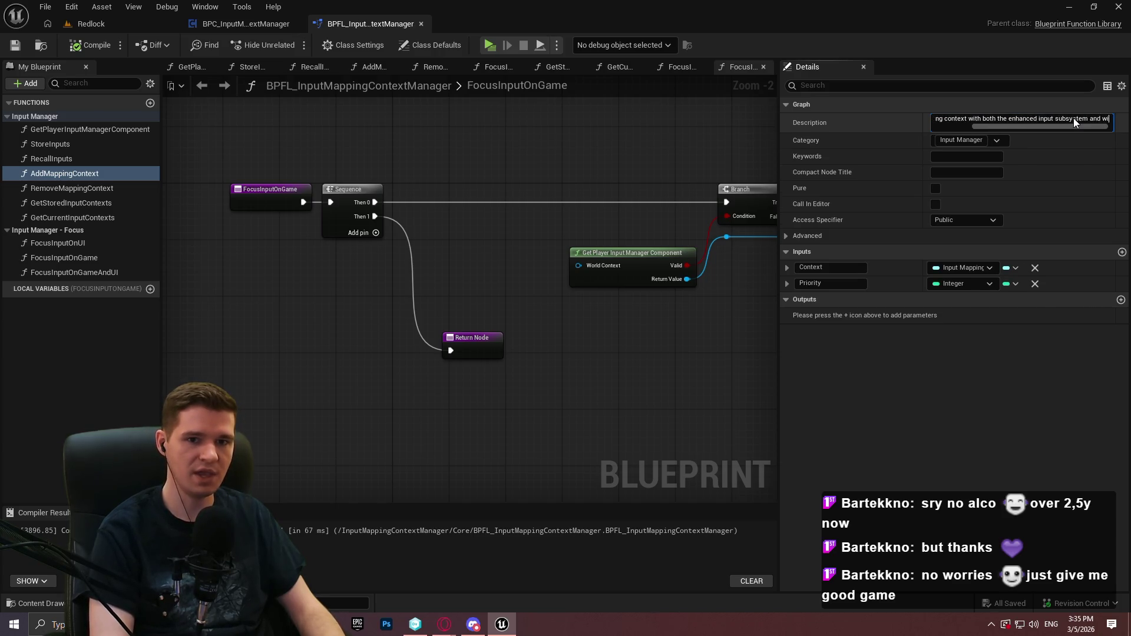
type("th the ")
type("manager.")
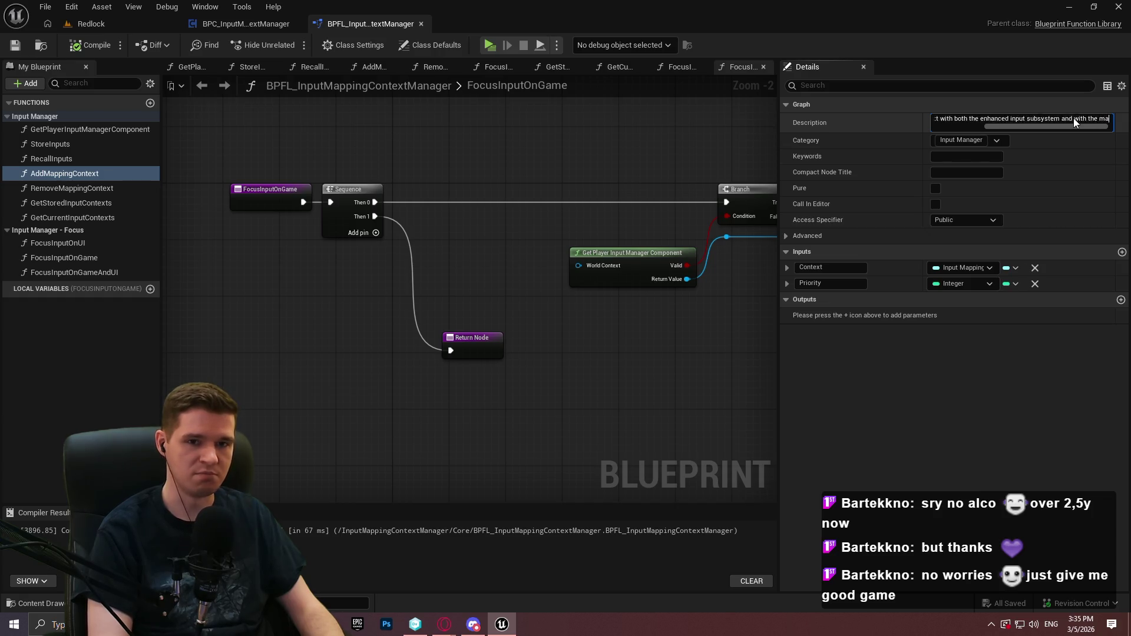
key("Return")
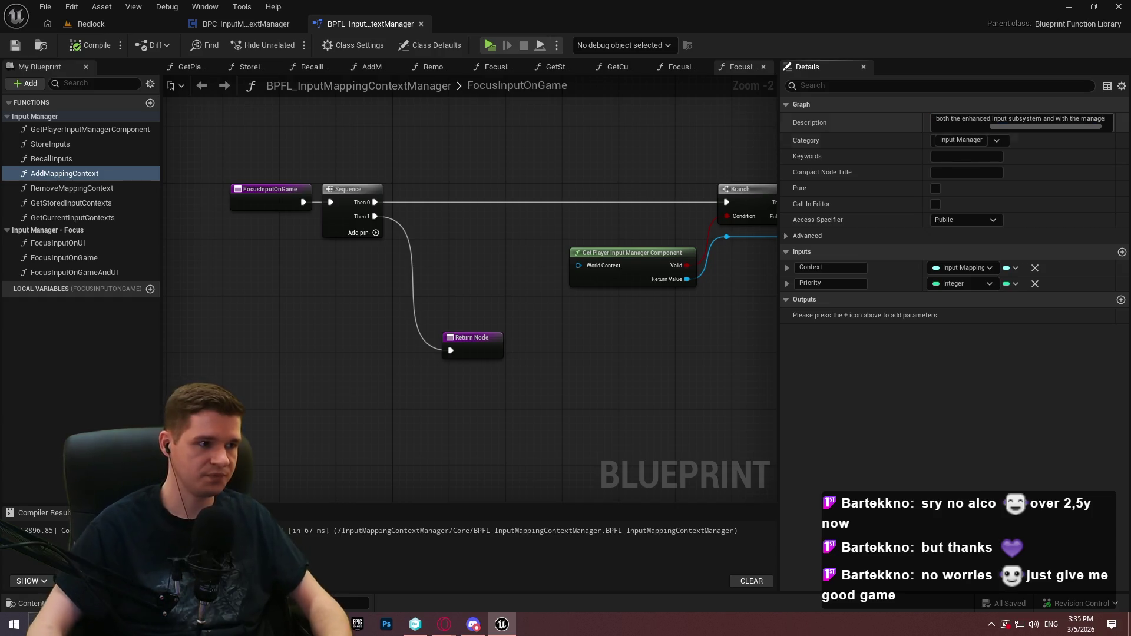
key("ctrl+s")
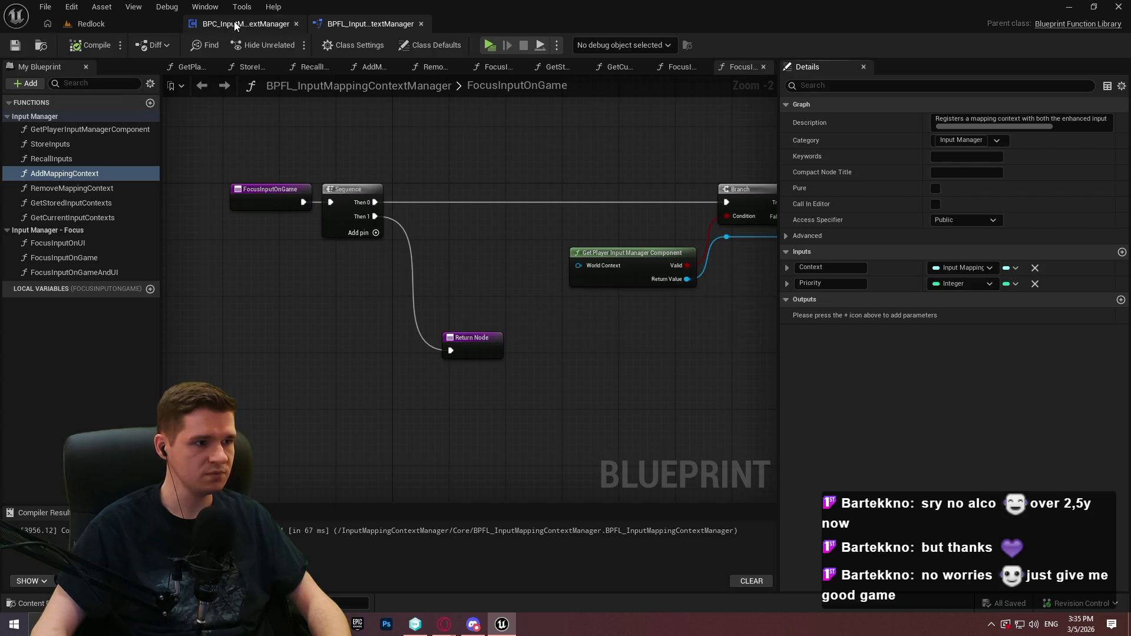
Paste the same registration description into the component's AddMappingContext and compile
left_click(235, 23)
left_click(64, 165)
left_click(1002, 120)
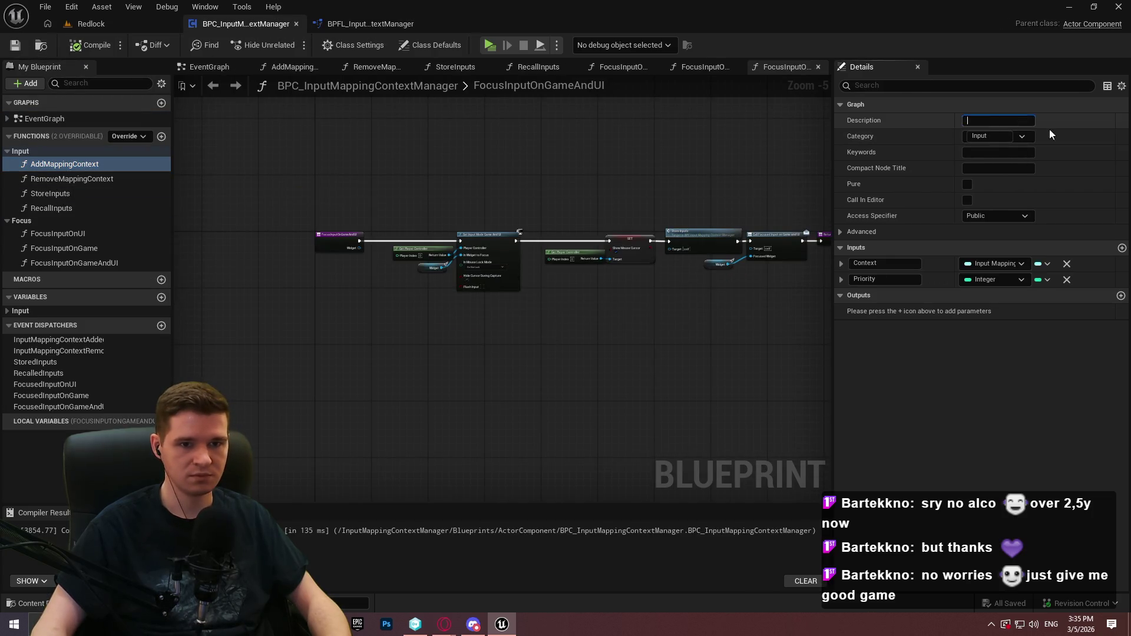
type("Registers a mapping context with both the enhanced input subsystem and with the manager.")
left_click(96, 45)
key("ctrl+s")
Give the component's RemoveMappingContext the same description reworded to 'Unregisters', and compile
left_click(125, 177)
left_click(984, 121)
type("Registers a mapping context with both the enhanced input subsystem and with the manager.")
key("ctrl+a")
left_click(966, 119)
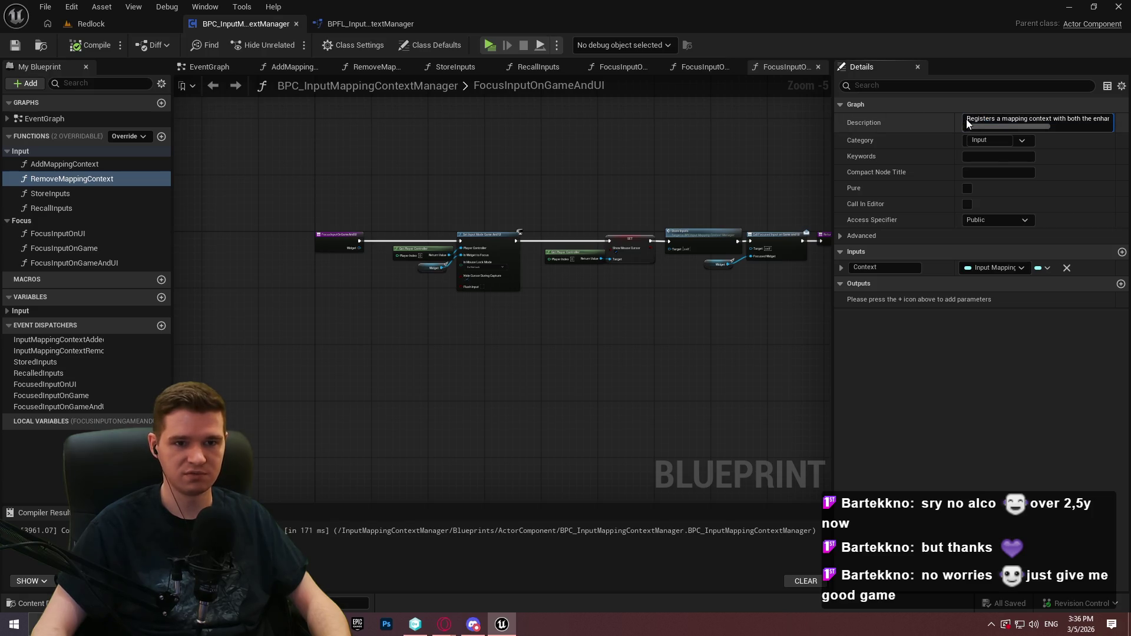
key("End")
key("ctrl+a")
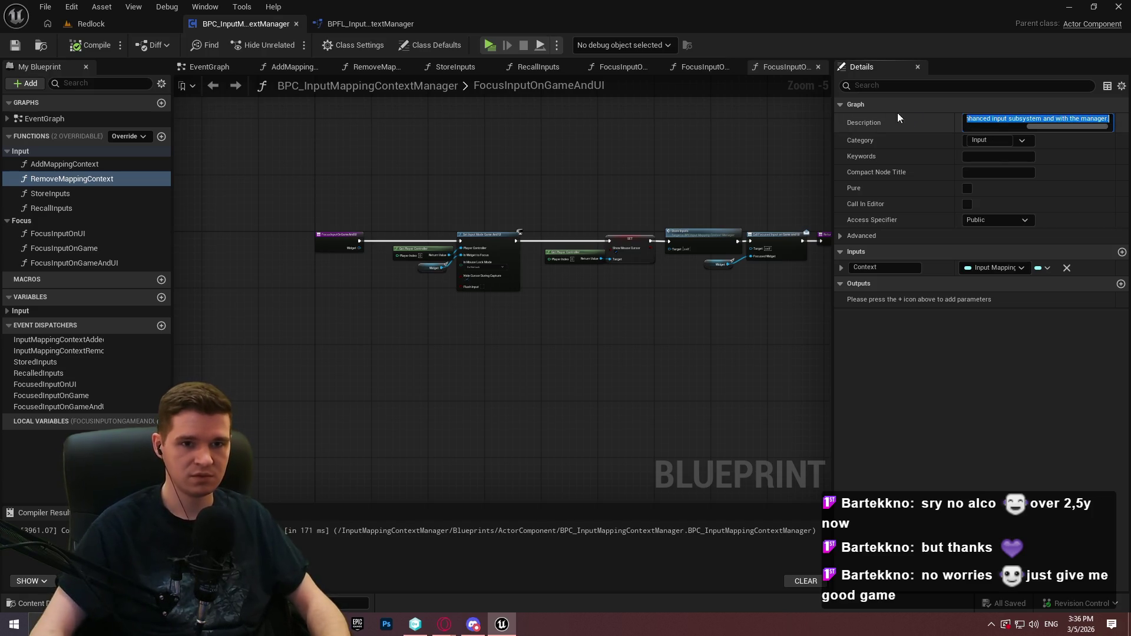
left_click(94, 45)
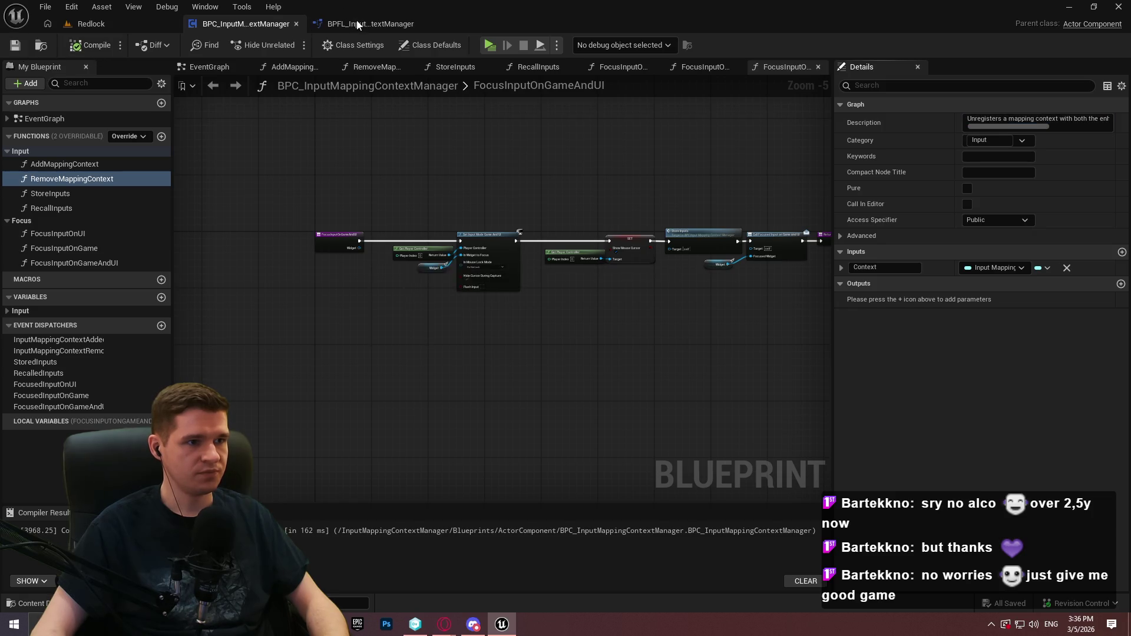
Apply the Unregisters description to the library's RemoveMappingContext and save the library
left_click(360, 24)
left_click(65, 188)
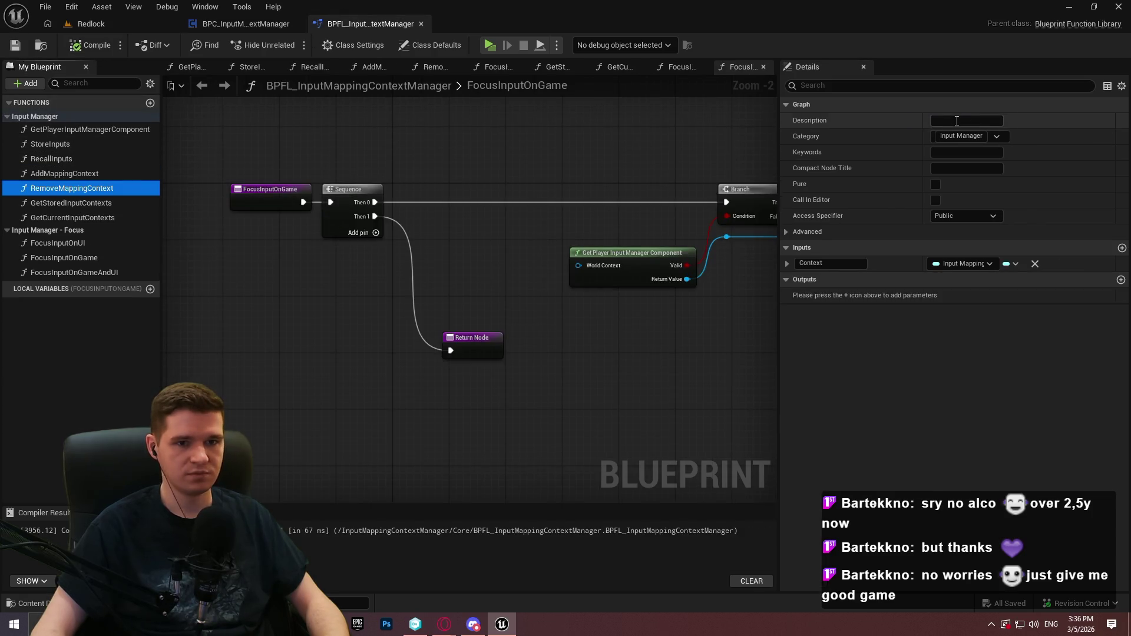
left_click(15, 46)
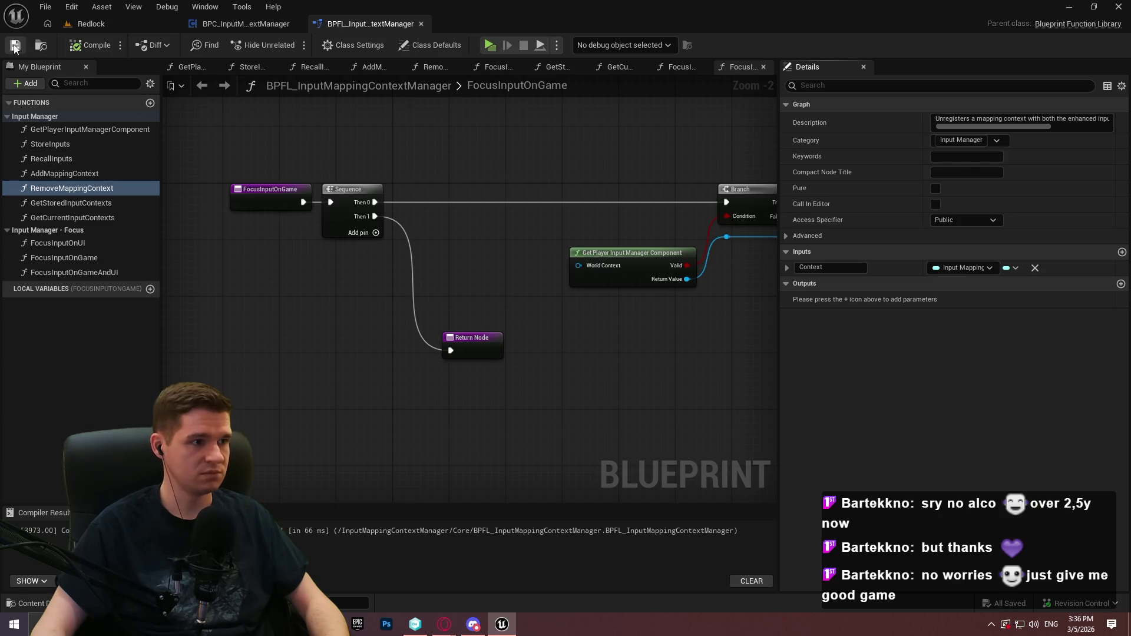
left_click(48, 207)
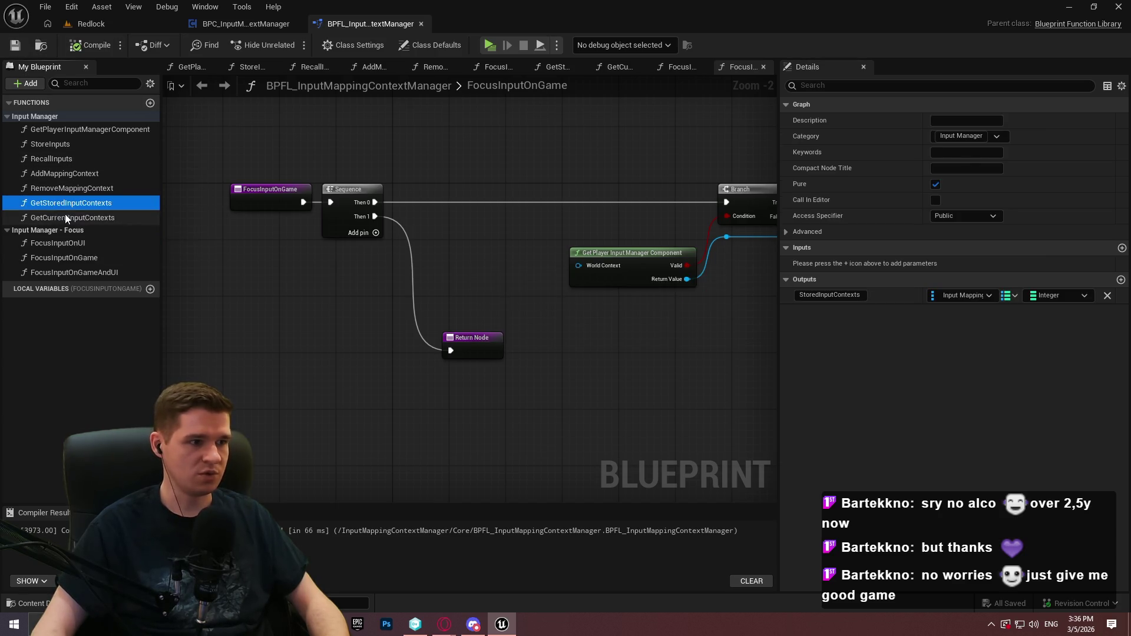
Describe GetStoredInputContexts as a getter for the stored mapping contexts and their intended priority, then compile
left_click(969, 121)
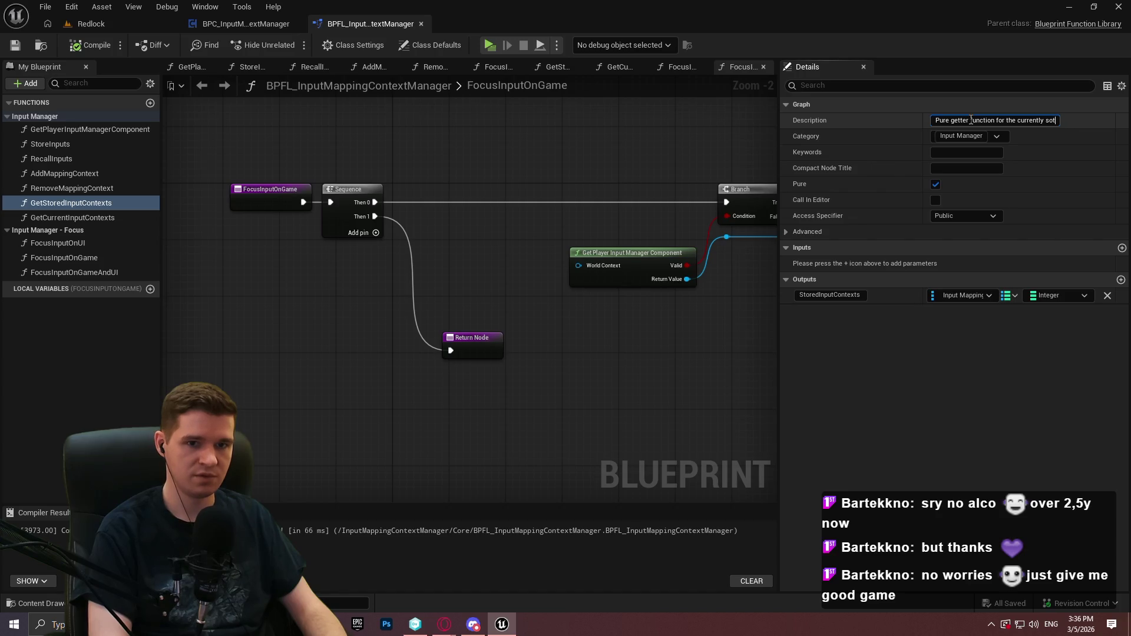
type("ping contexts and their intended priority.")
key("Return")
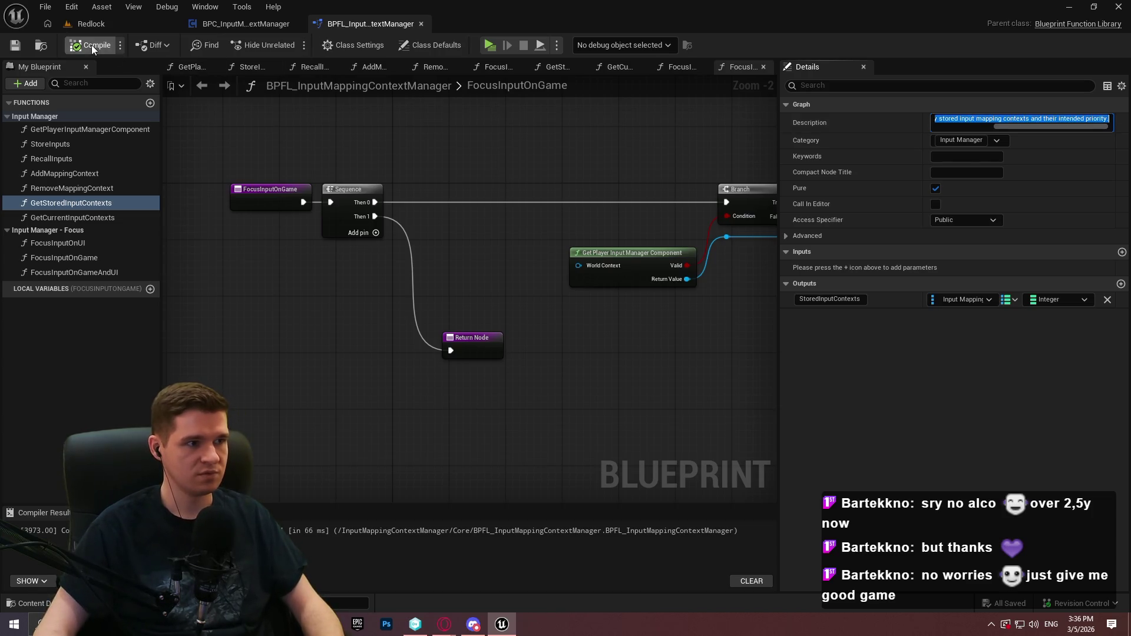
left_click(92, 47)
Paste that description into GetCurrentInputContexts, changing 'stored' to 'enabled' and deleting 'intended'
left_click(93, 217)
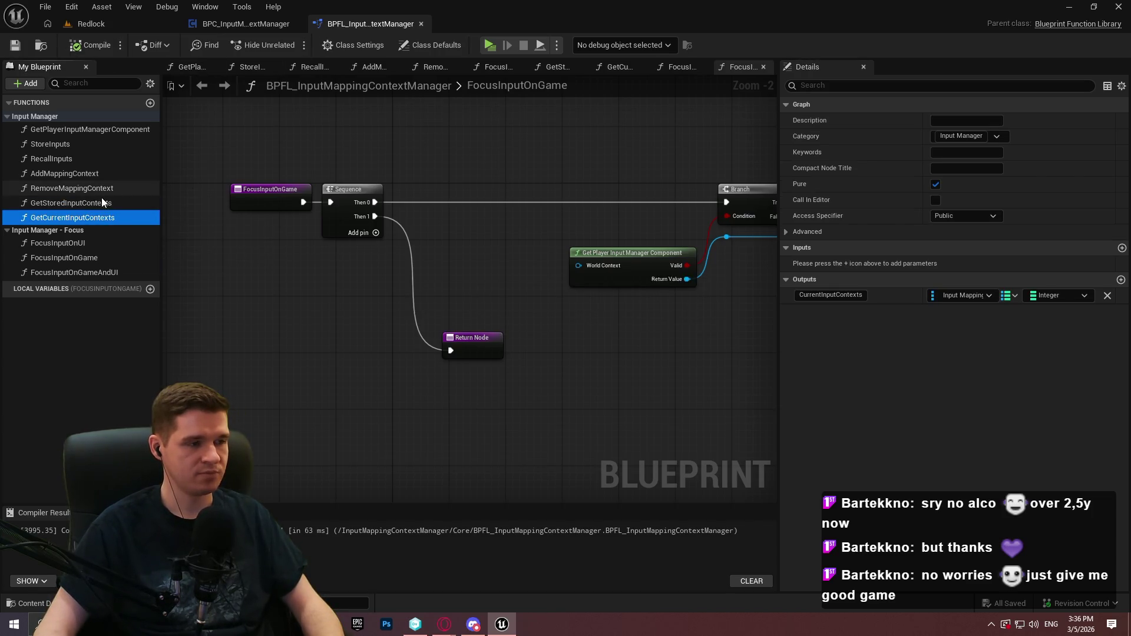
left_click(247, 24)
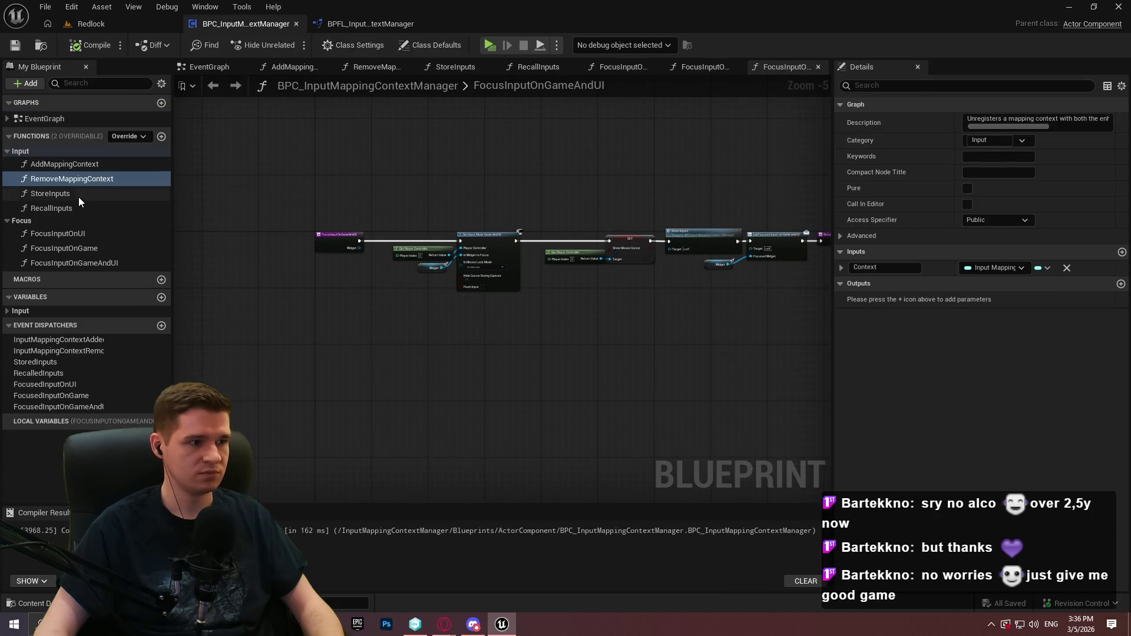
left_click(391, 24)
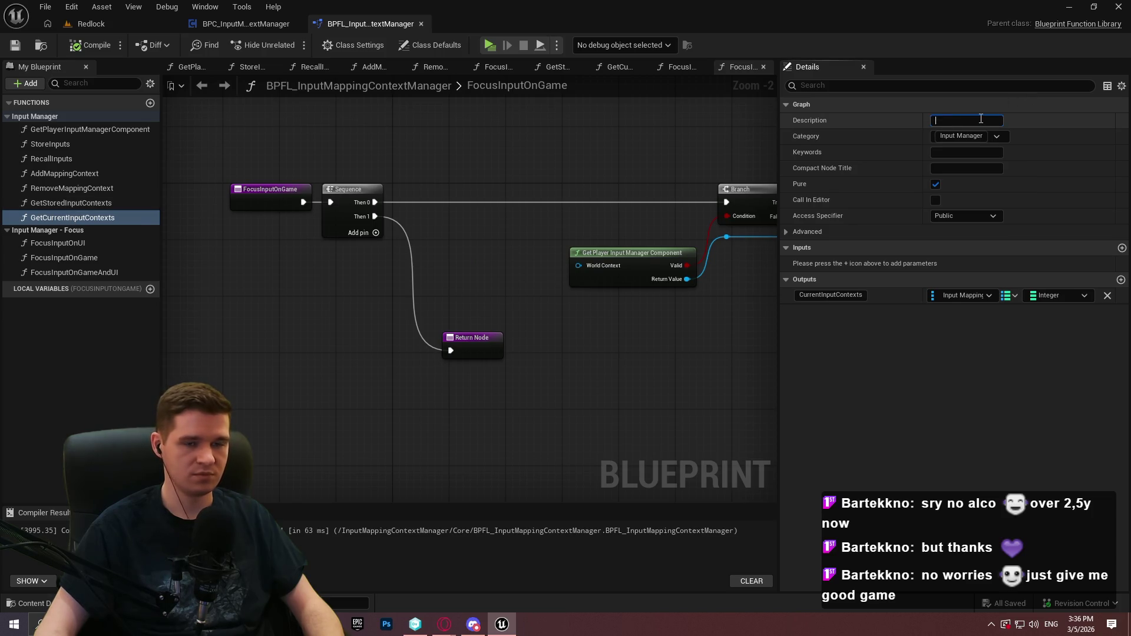
type("Pure getter function for the currently stored input mapping contexts and their intended priority.")
left_click_drag(1064, 119, 1007, 119)
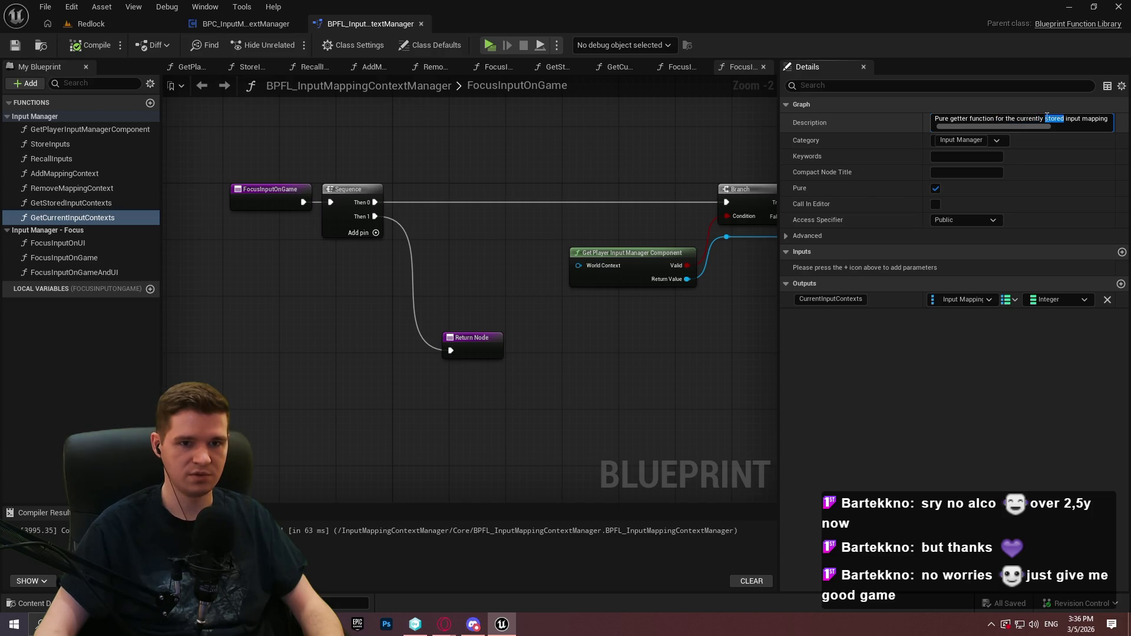
type("enabled")
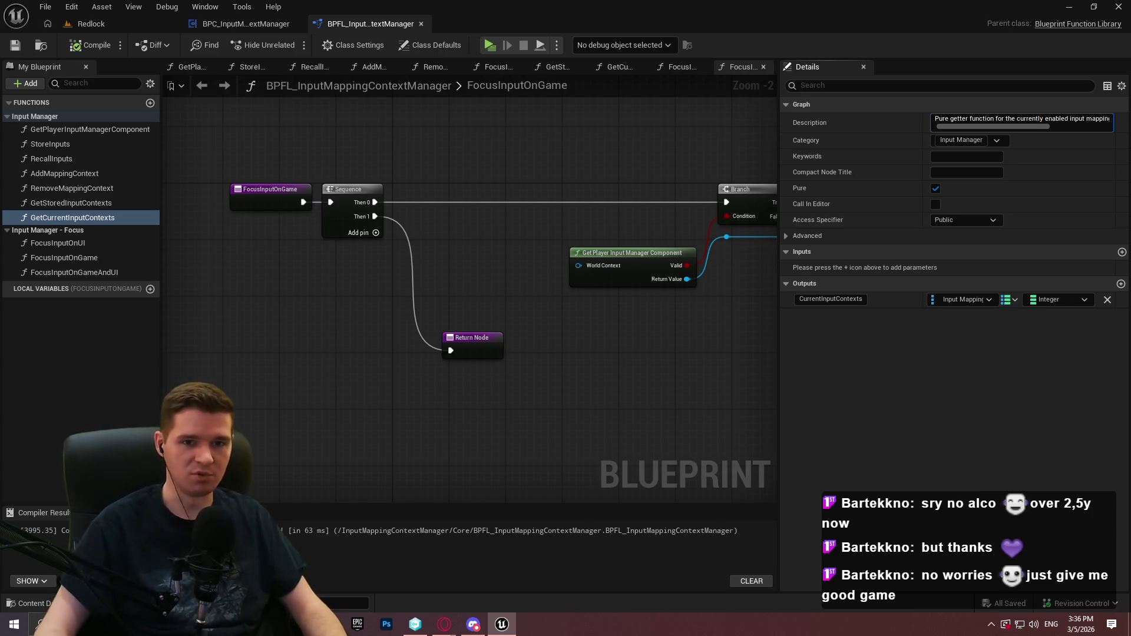
left_click_drag(990, 126, 1083, 137)
double_click(1073, 119)
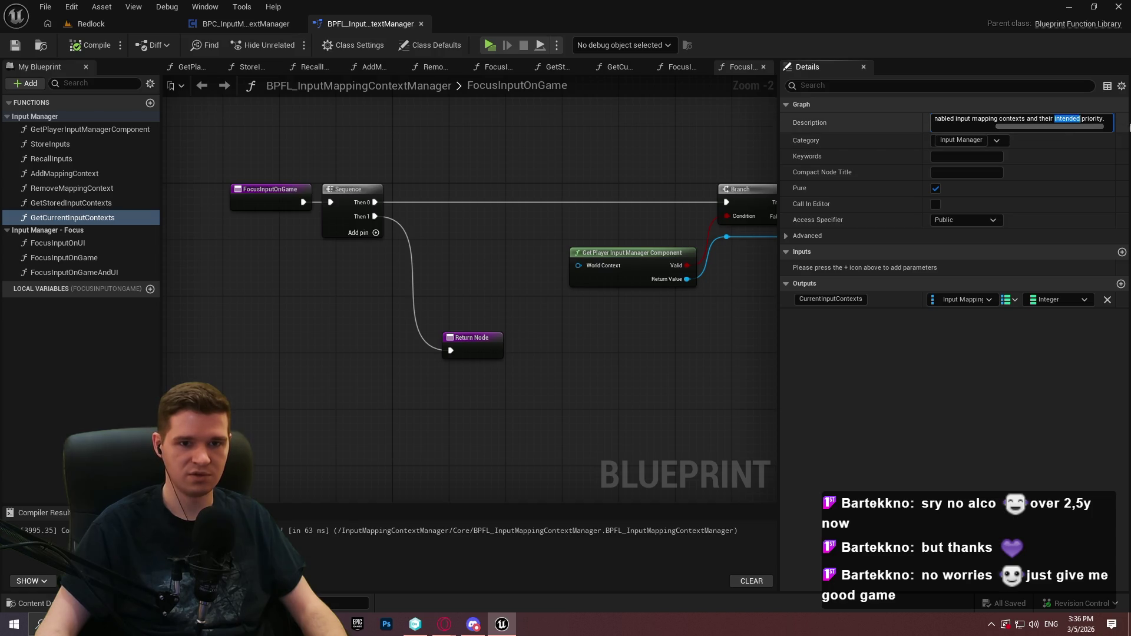
key("BackSpace")
key("Return")
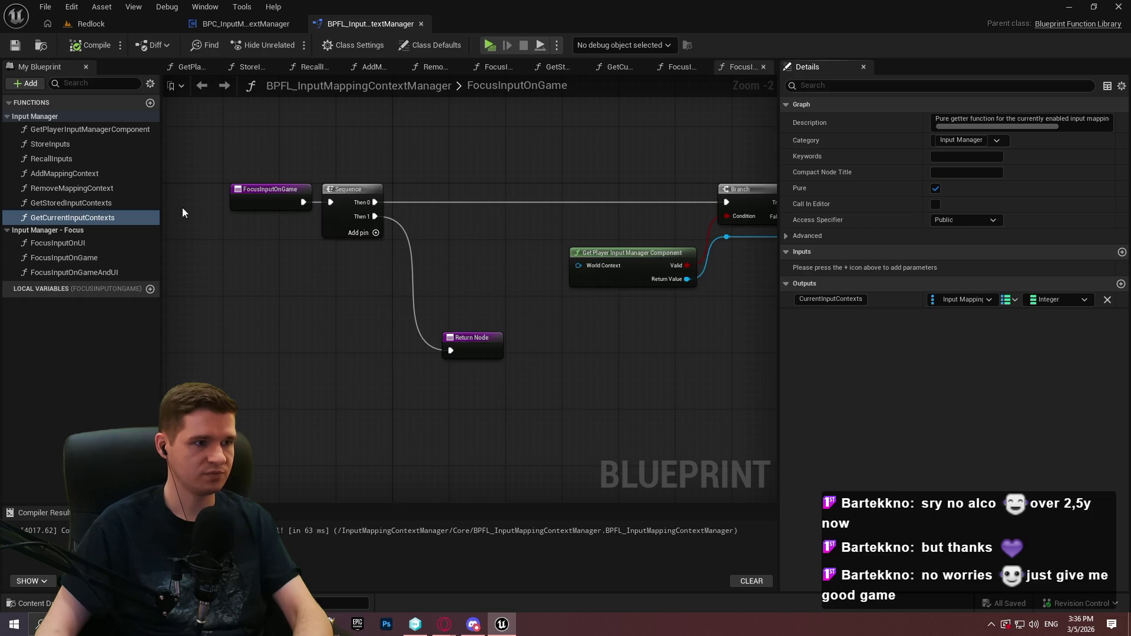
left_click(47, 245)
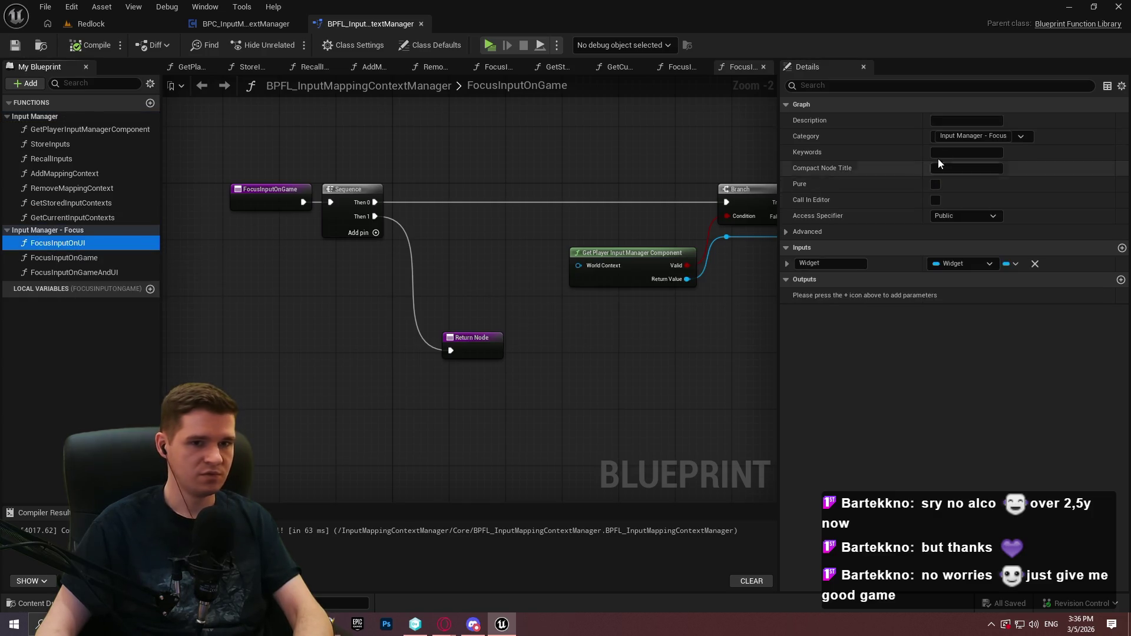
Describe FocusInputOnUI as 'Focuses the player's input exclusively on a widget.'
left_click(967, 120)
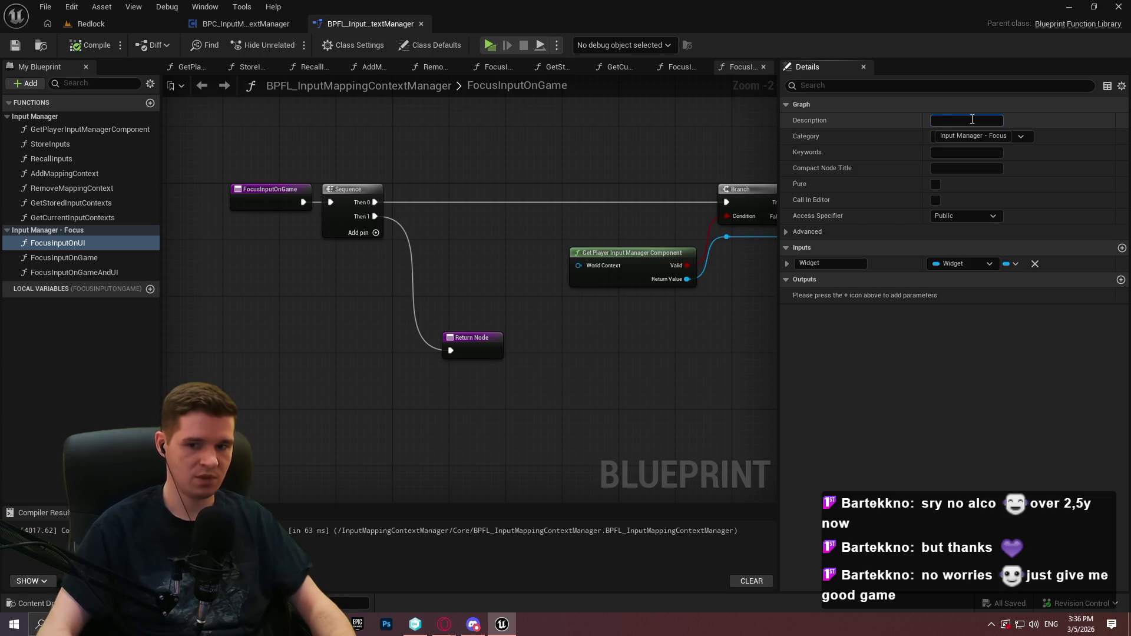
type("Focuses")
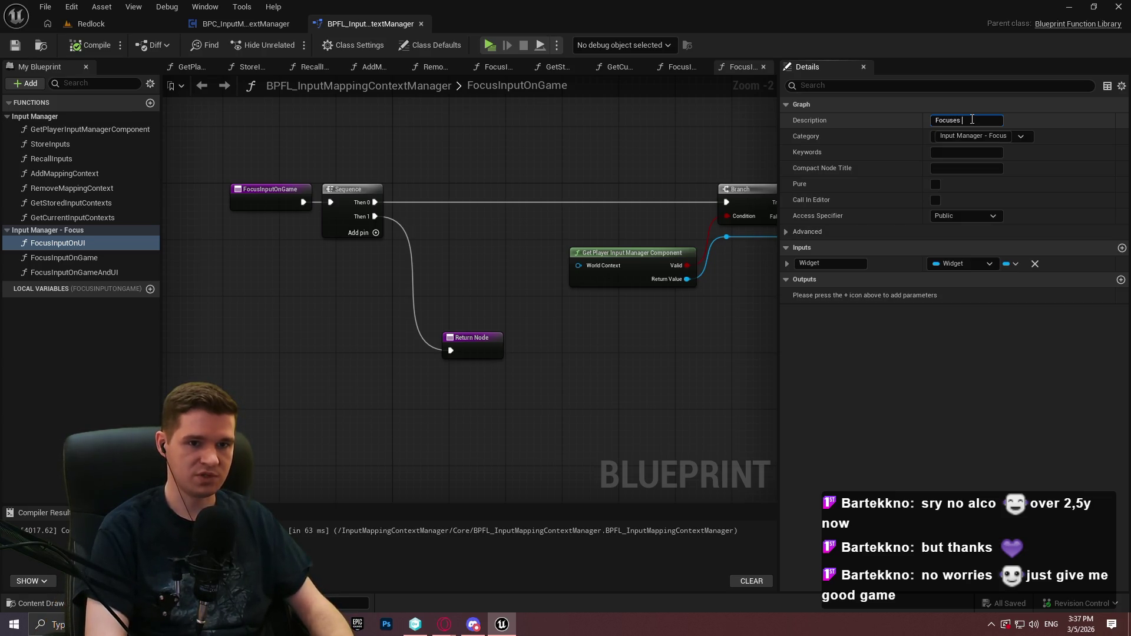
type(" player's input on a widget")
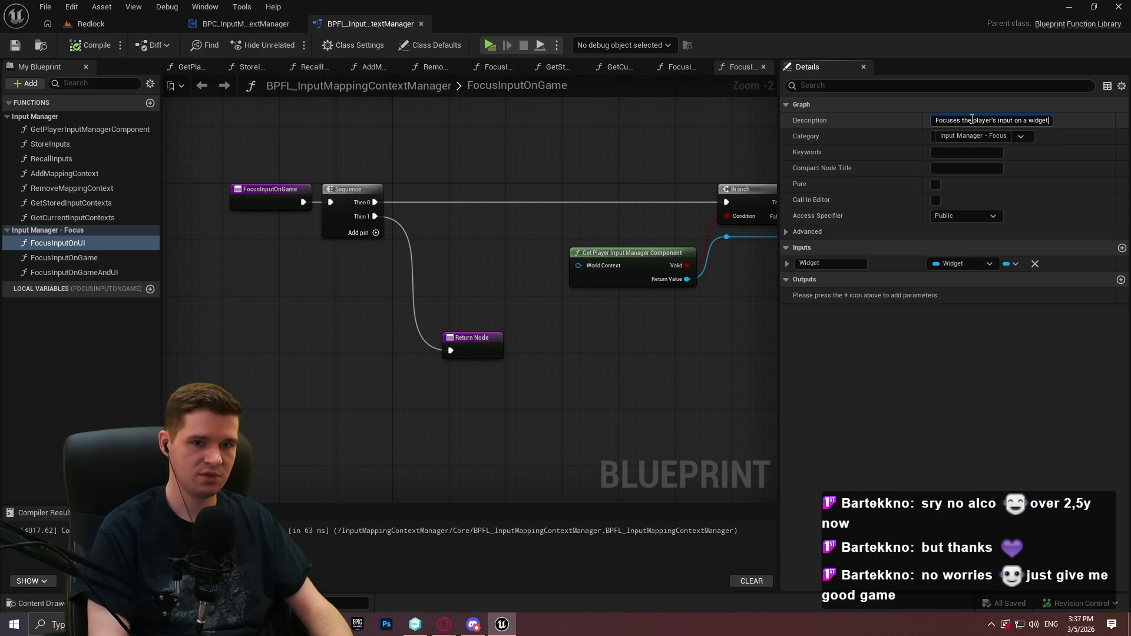
left_click(1015, 120)
type("exclusively on a widget")
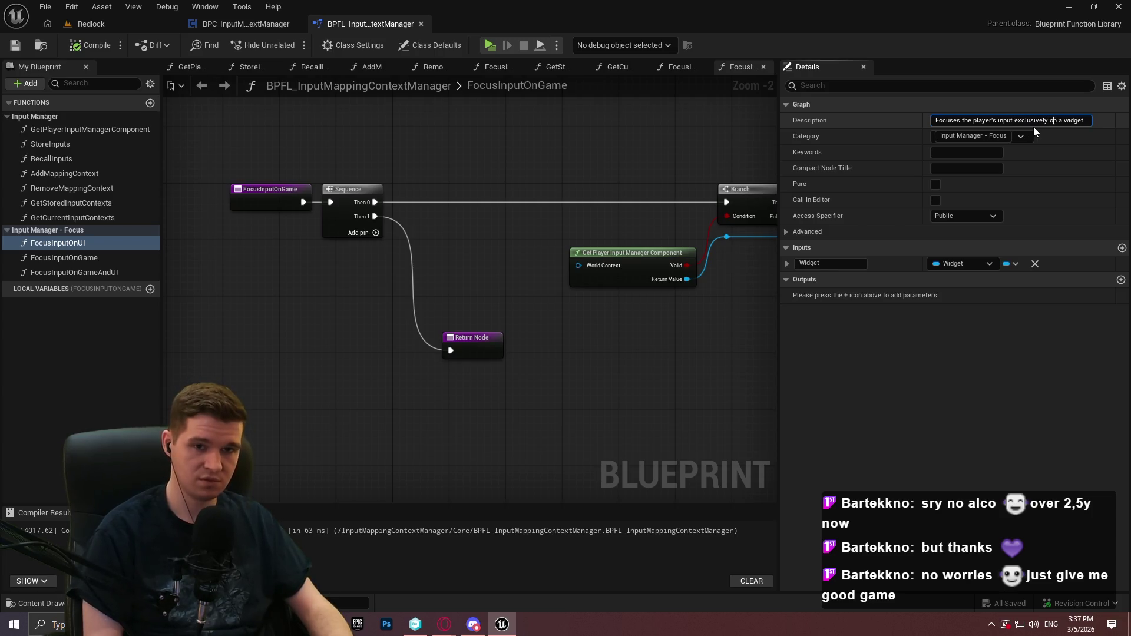
type(".")
key("Return")
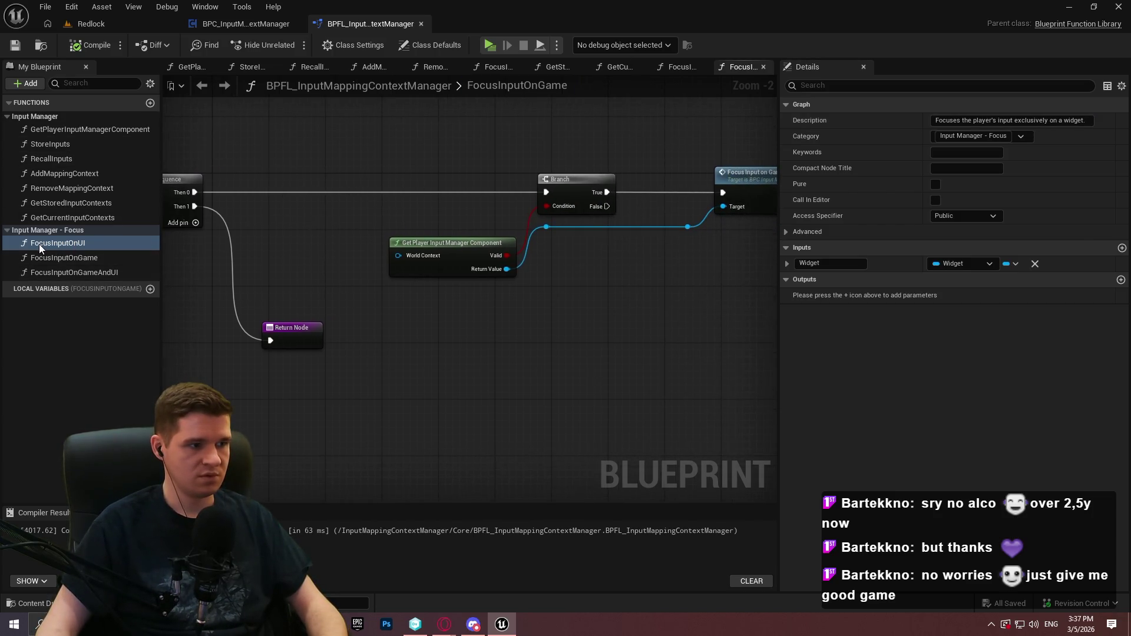
Give FocusInputOnGame the description 'Focuses the player's input exclusively on the game.'
double_click(59, 243)
scroll(210, 258, "up", 2)
scroll(230, 263, "up", 1)
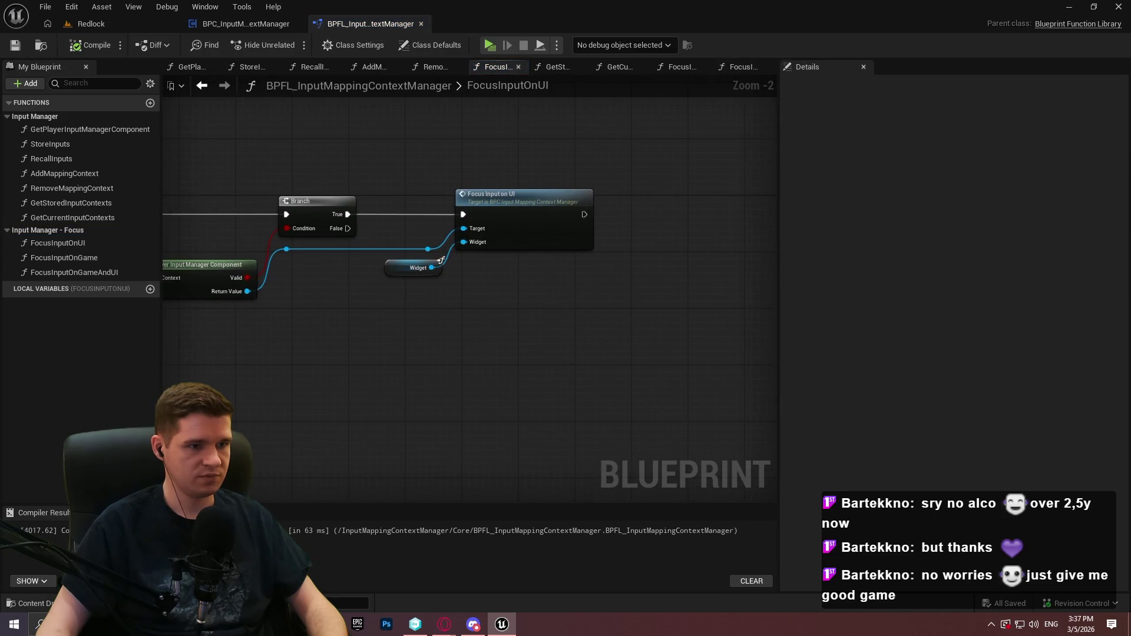
scroll(231, 263, "down", 1)
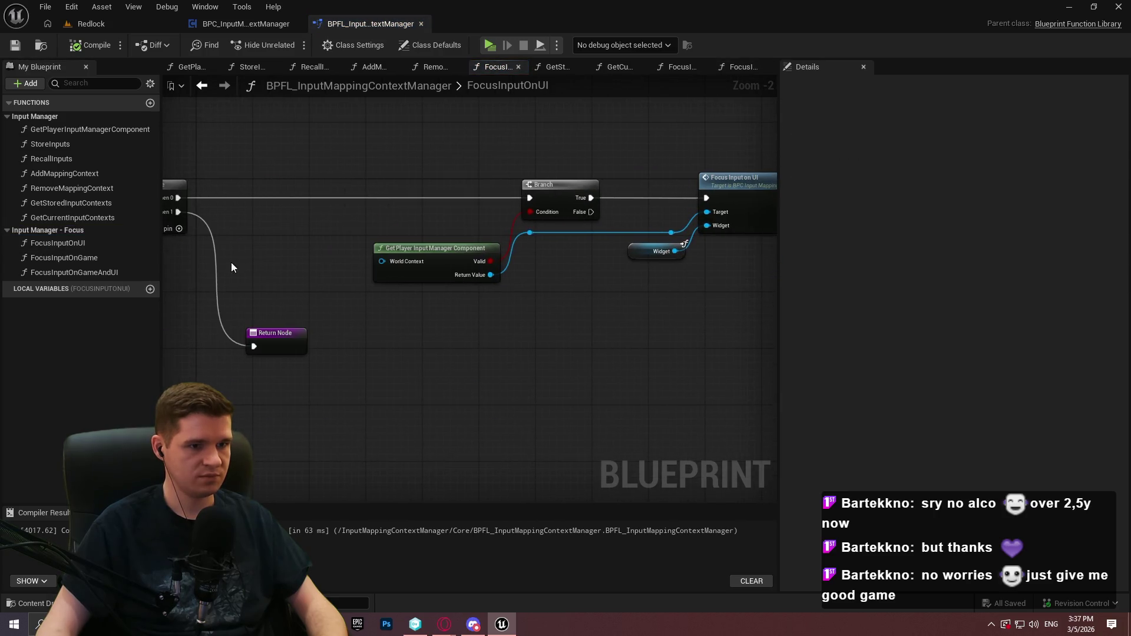
double_click(76, 262)
left_click(73, 255)
left_click(996, 120)
type("Focuses the player's input exclusively on a widget.")
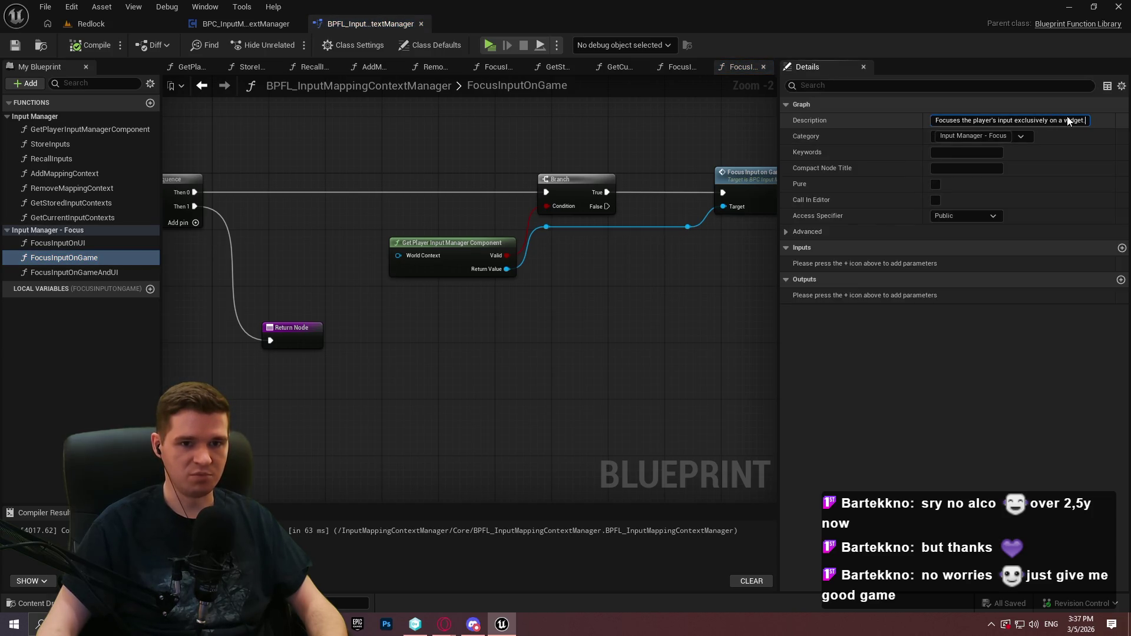
type("the game")
key("Return")
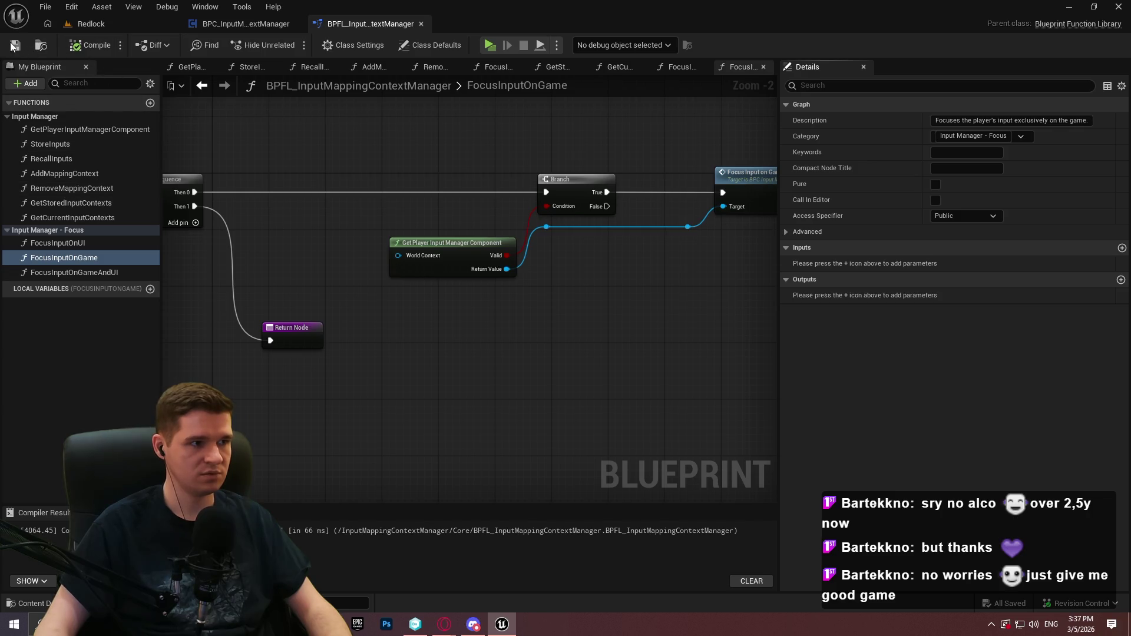
left_click(243, 23)
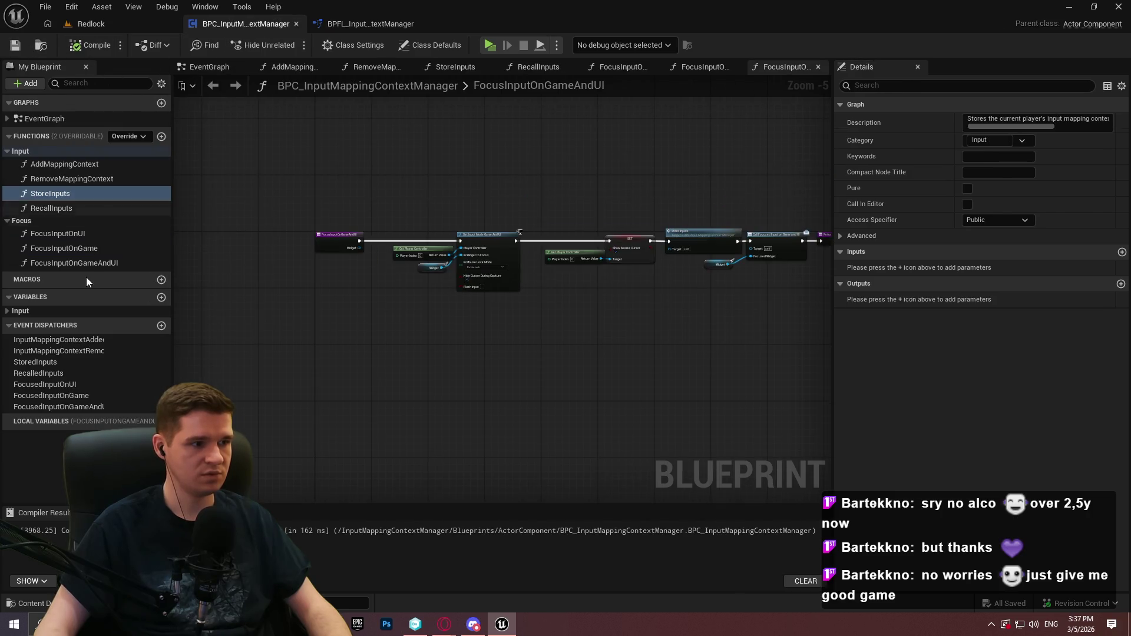
Paste the widget-focus description into the component's FocusInputOnUI function
left_click(76, 234)
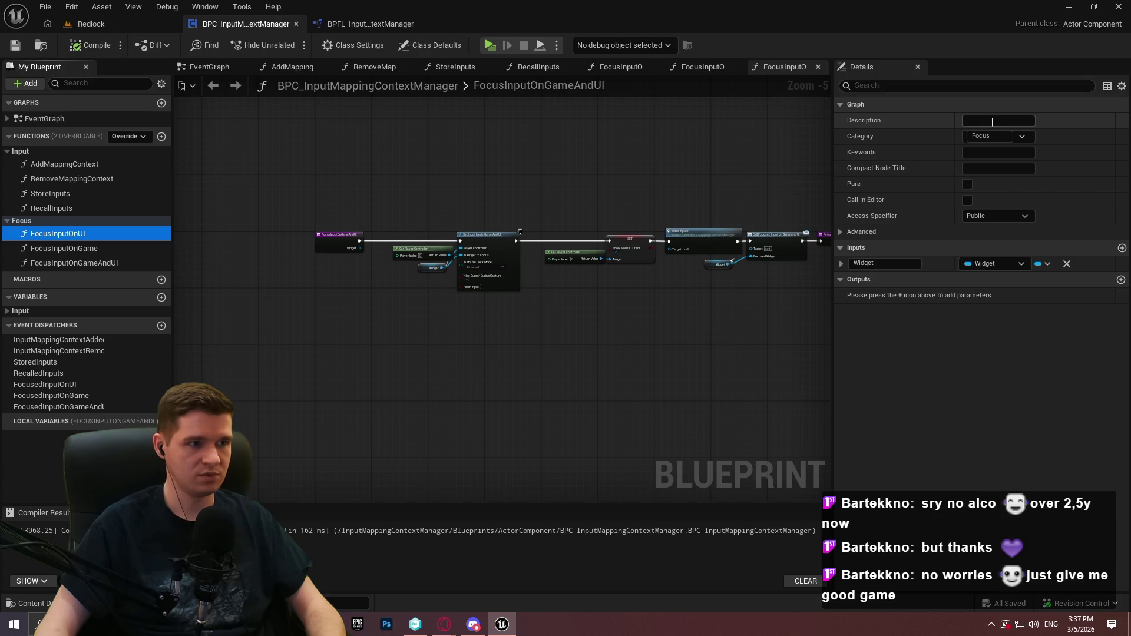
left_click(992, 123)
key("ctrl+v")
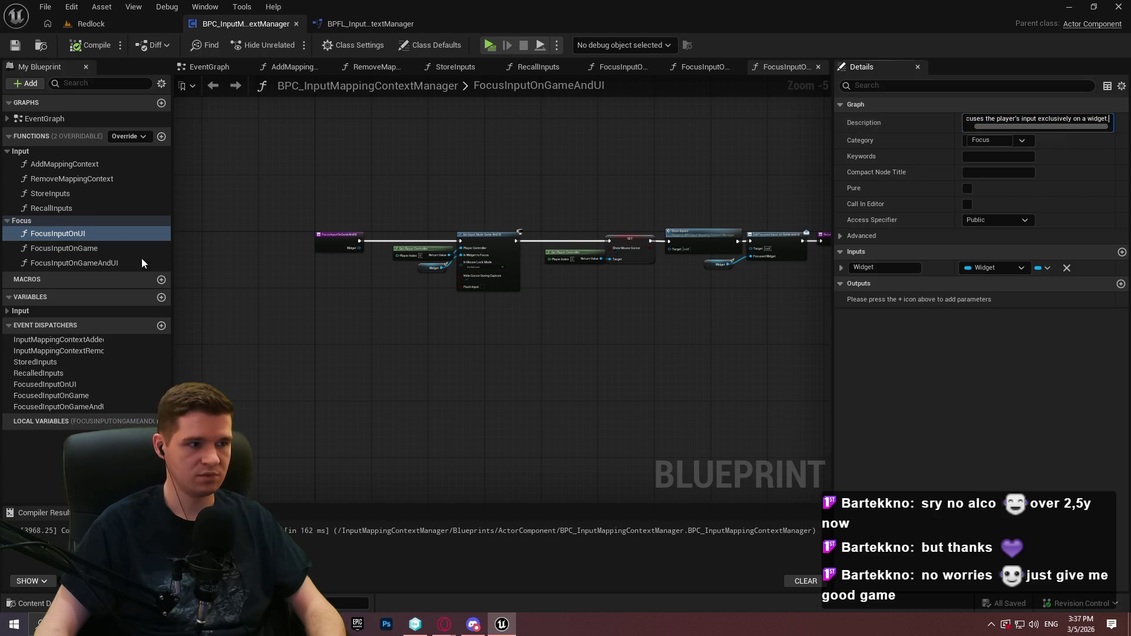
left_click(87, 249)
Give FocusInputOnGame the pasted description, edited to end 'exclusively on the game'
left_click(1077, 117)
key("ctrl+v")
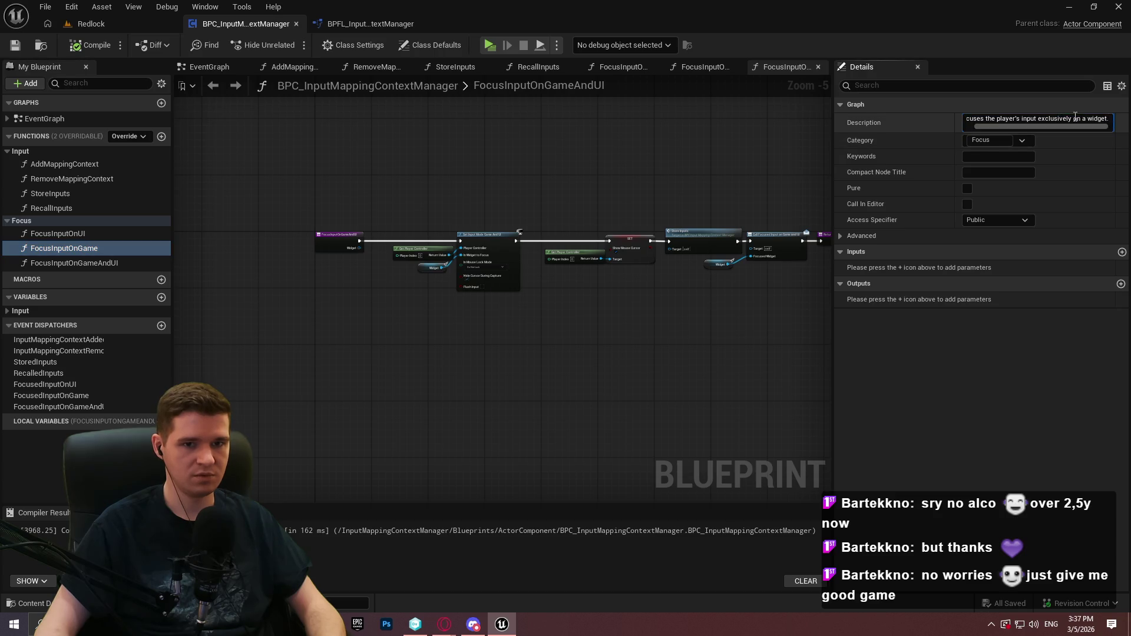
type("the game")
key("Return")
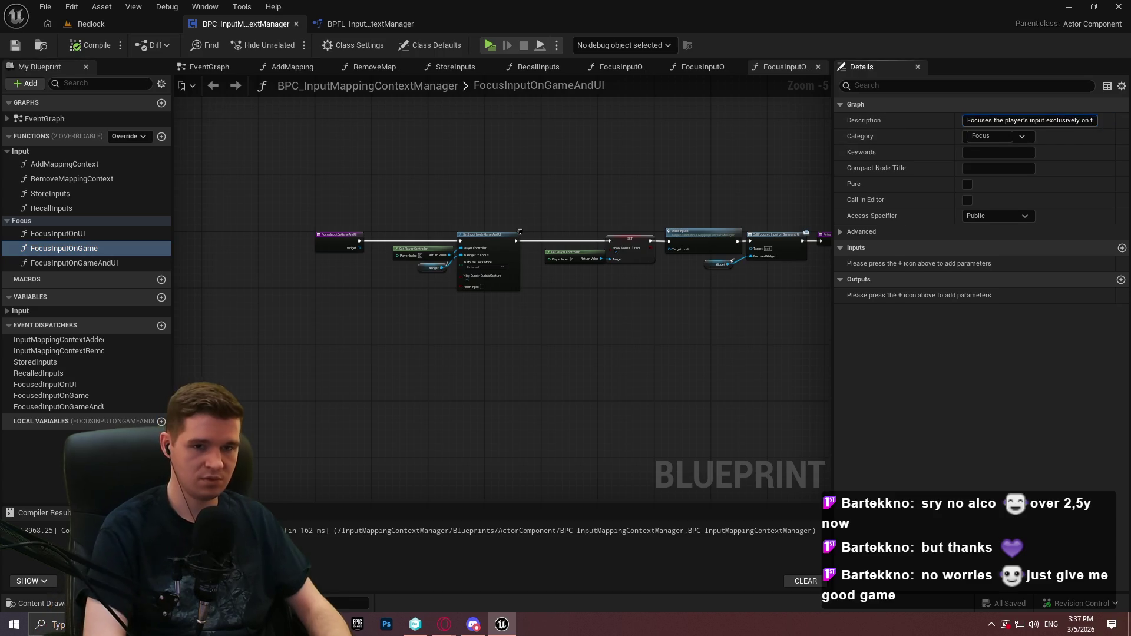
Change FocusInputOnGameAndUI's description to 'Focuses the player's input on a widget and the game.'
left_click(123, 263)
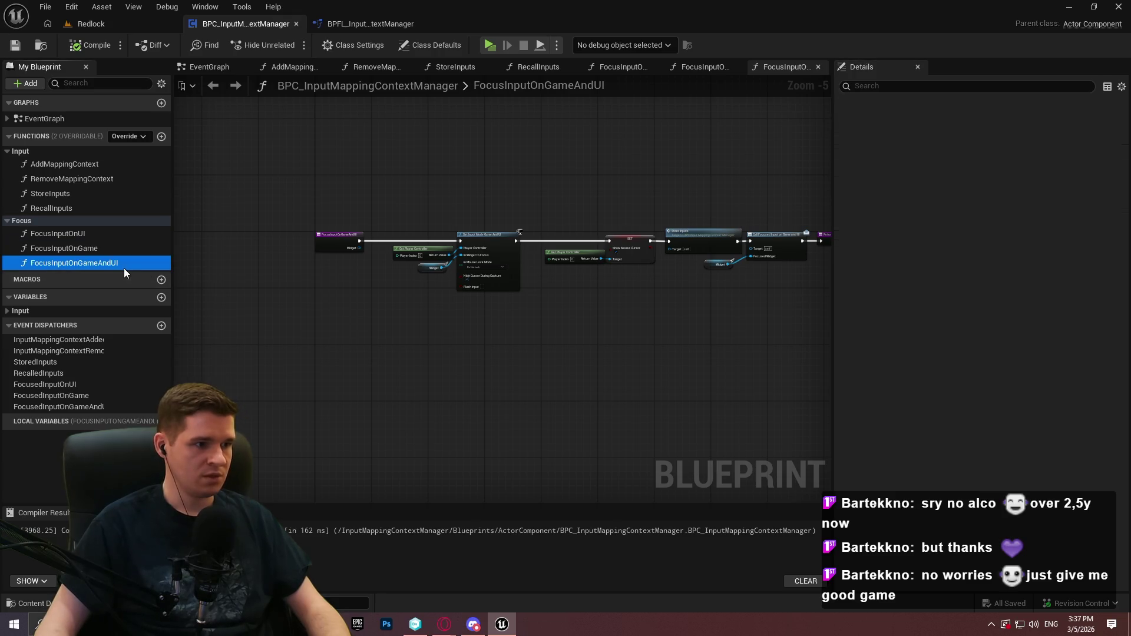
left_click(1036, 122)
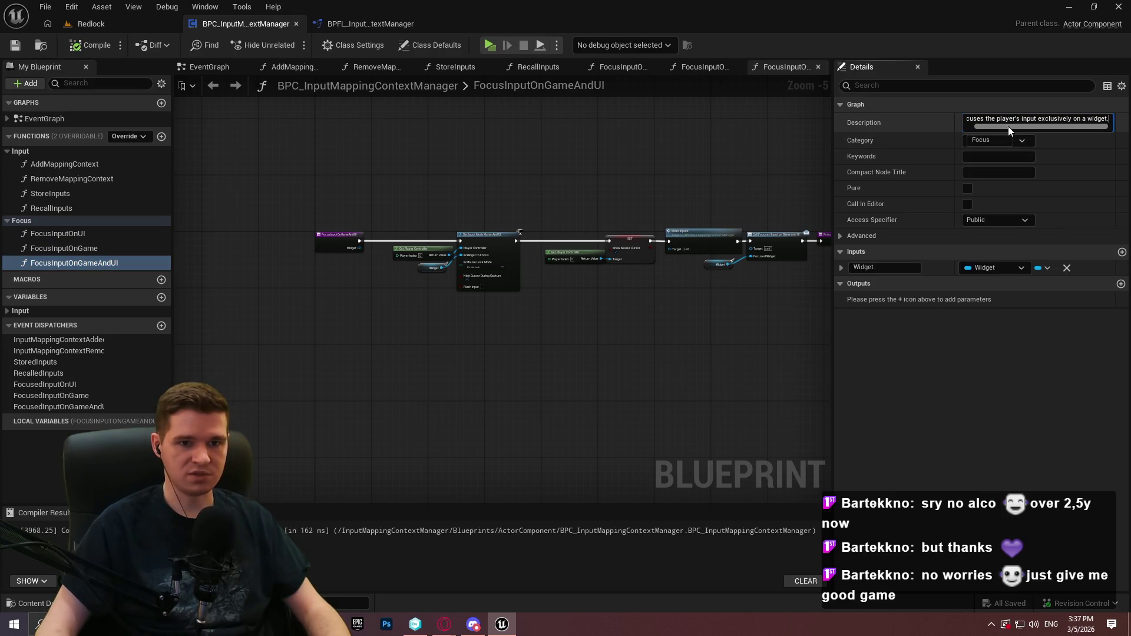
left_click(1038, 120)
key("shift+End")
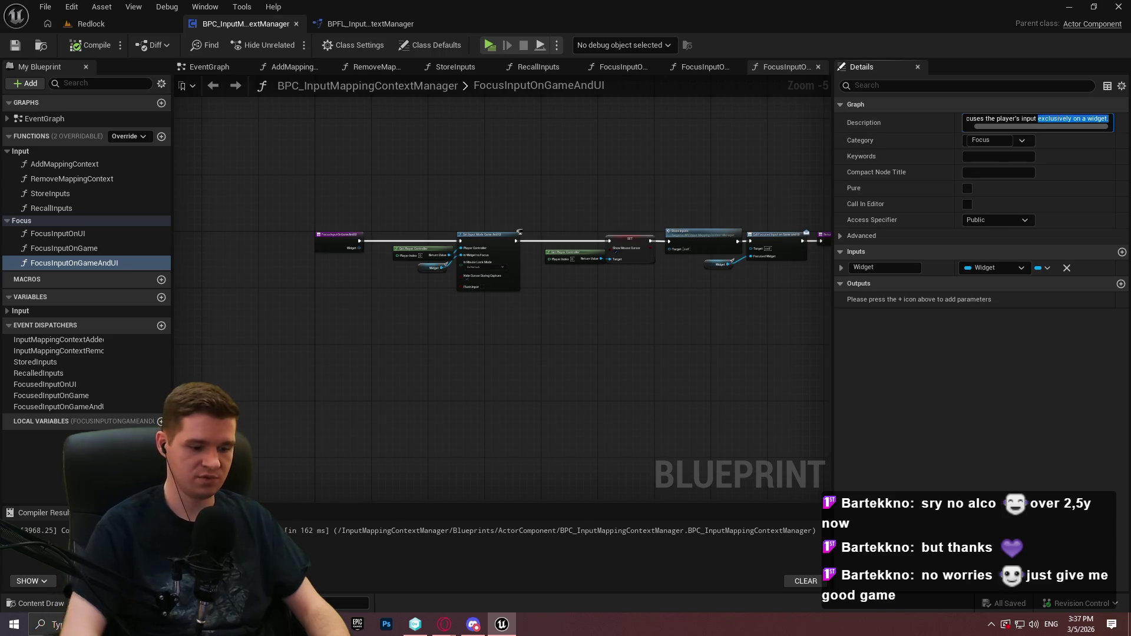
type("on")
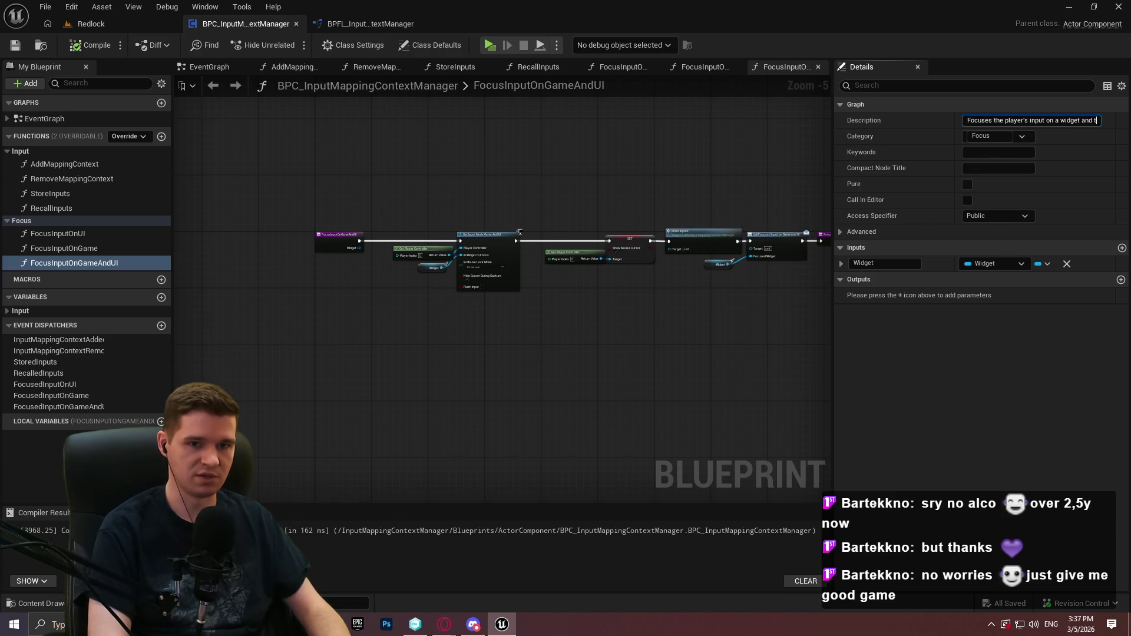
type("he game.")
key("Return")
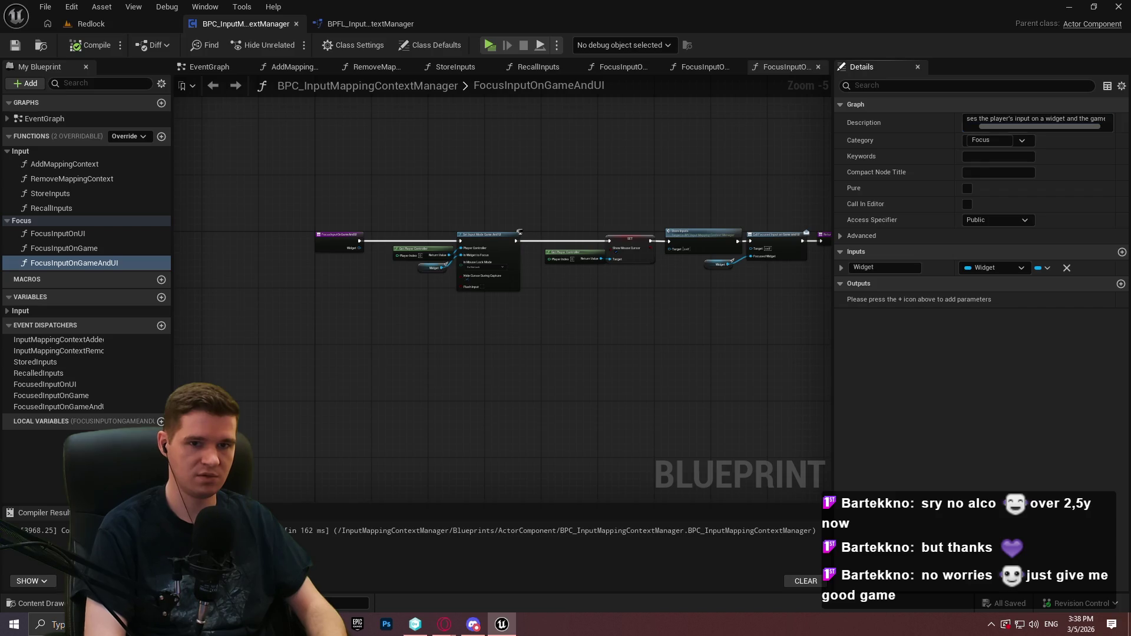
Review every function description in the BPFL function library for consistency
left_click(365, 23)
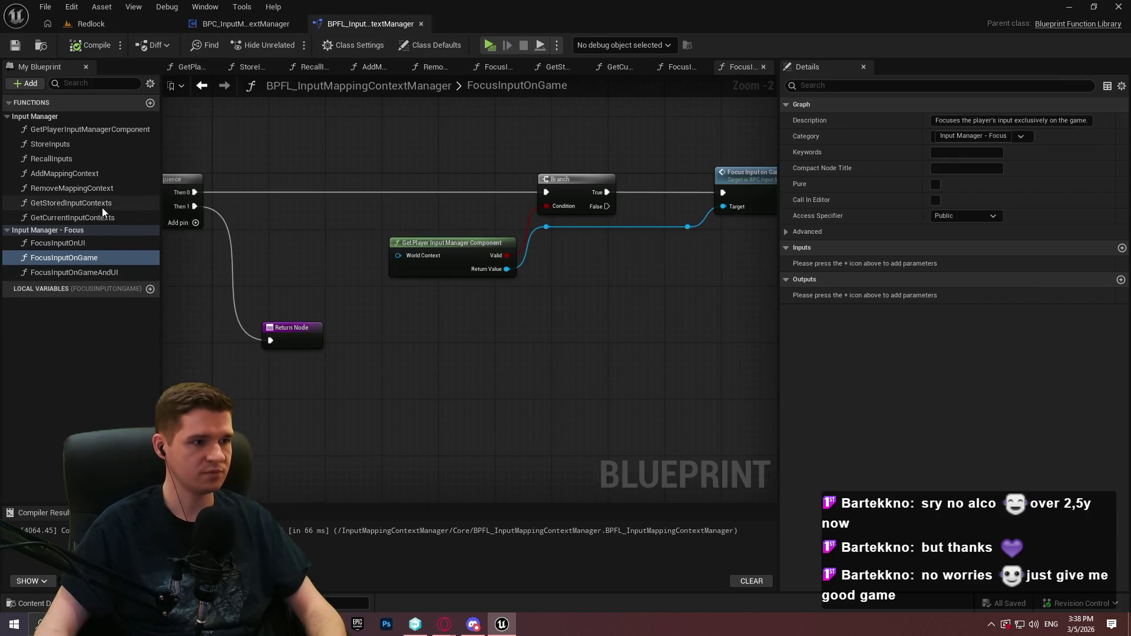
left_click(69, 272)
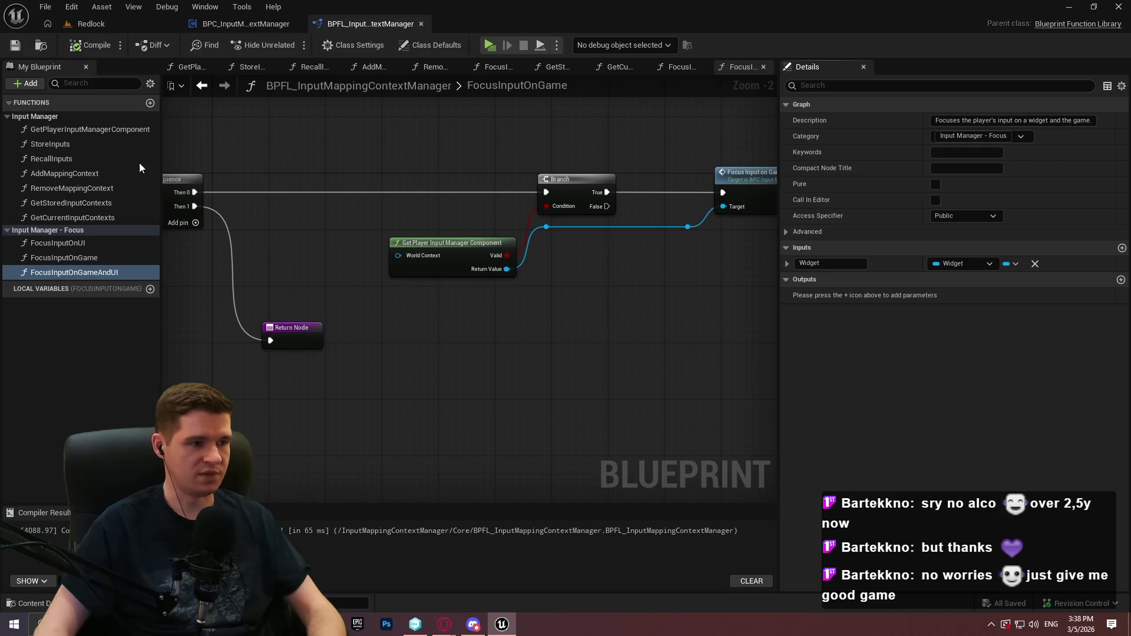
left_click(63, 258)
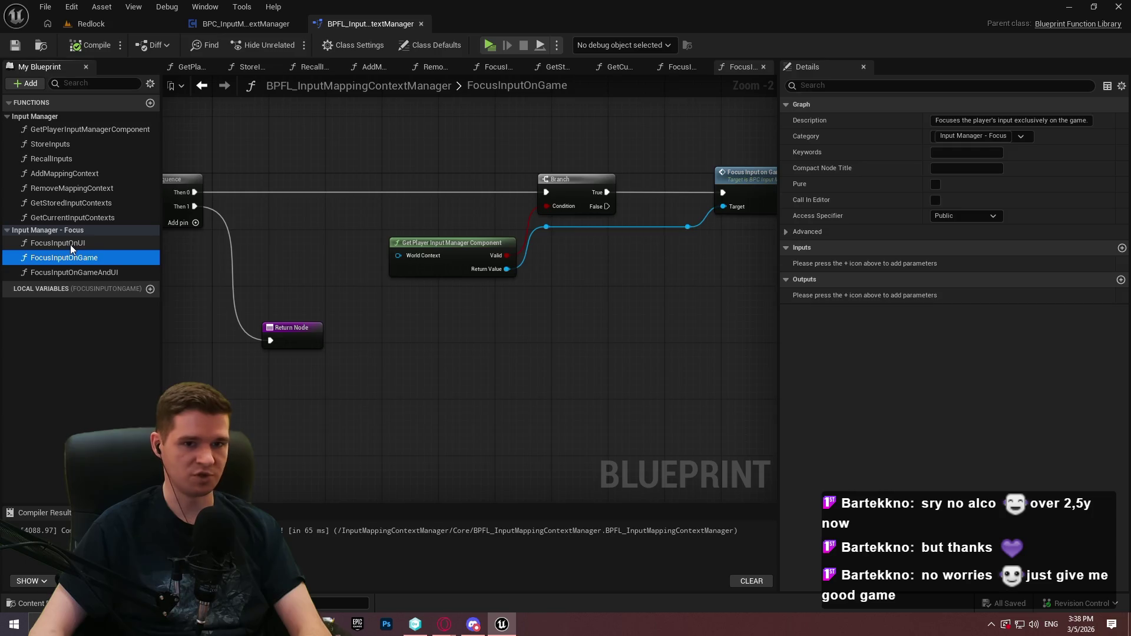
left_click(87, 217)
left_click(91, 201)
left_click(94, 189)
left_click(97, 176)
left_click(96, 159)
left_click(97, 144)
left_click(99, 131)
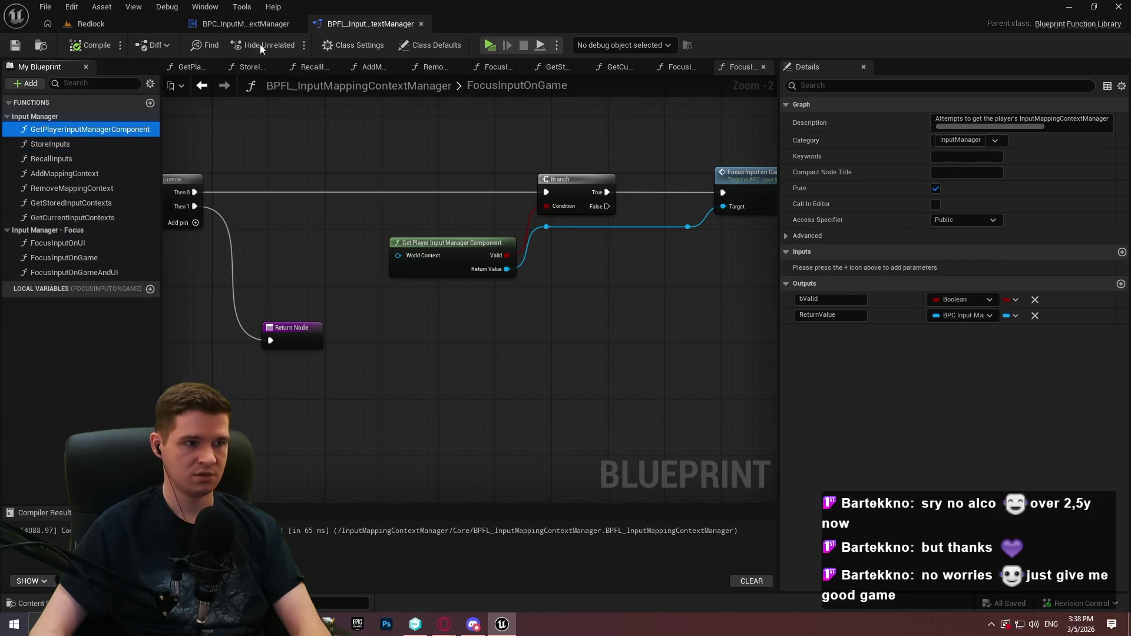
Review the component's function descriptions, then select the CurrentInputContexts variable
left_click(246, 23)
left_click(53, 165)
left_click(55, 193)
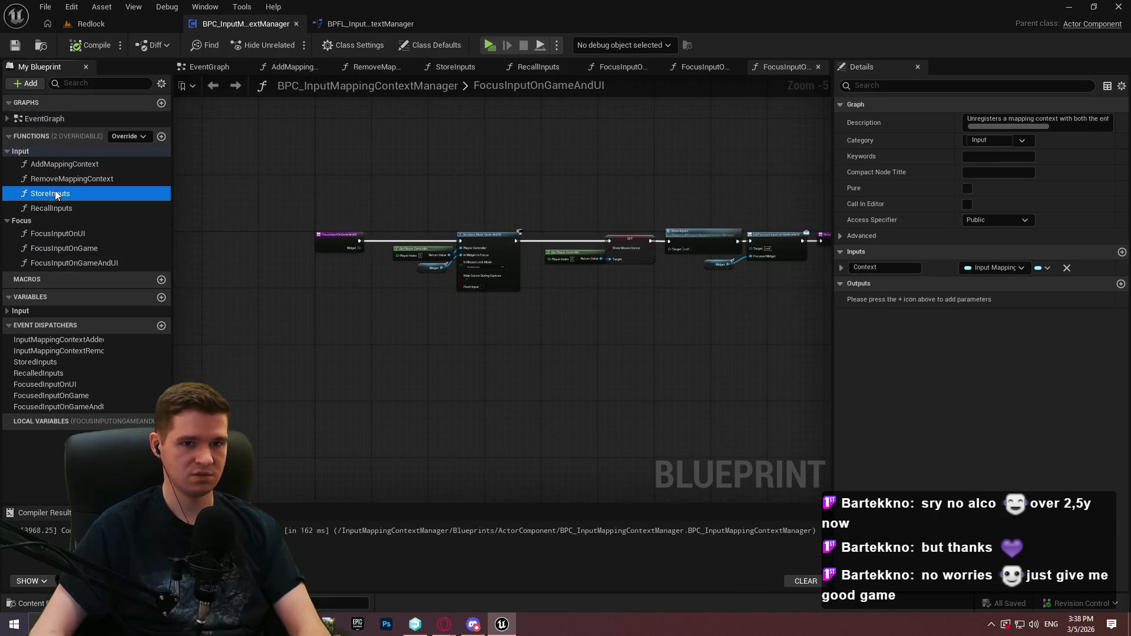
left_click(54, 209)
left_click(54, 233)
left_click(61, 260)
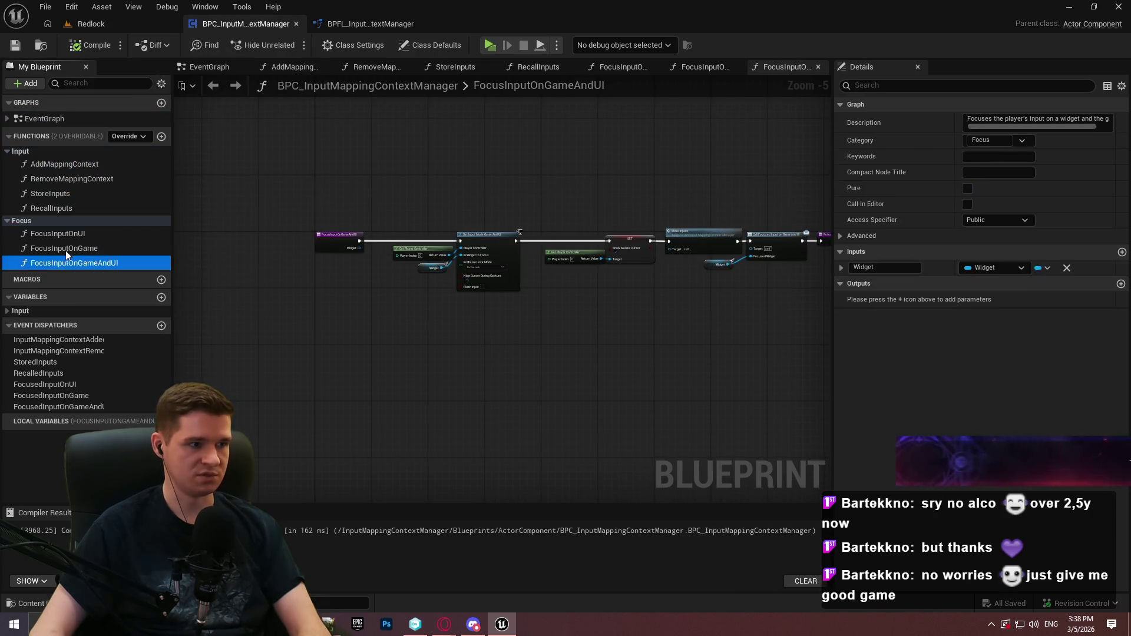
left_click(65, 251)
left_click(66, 310)
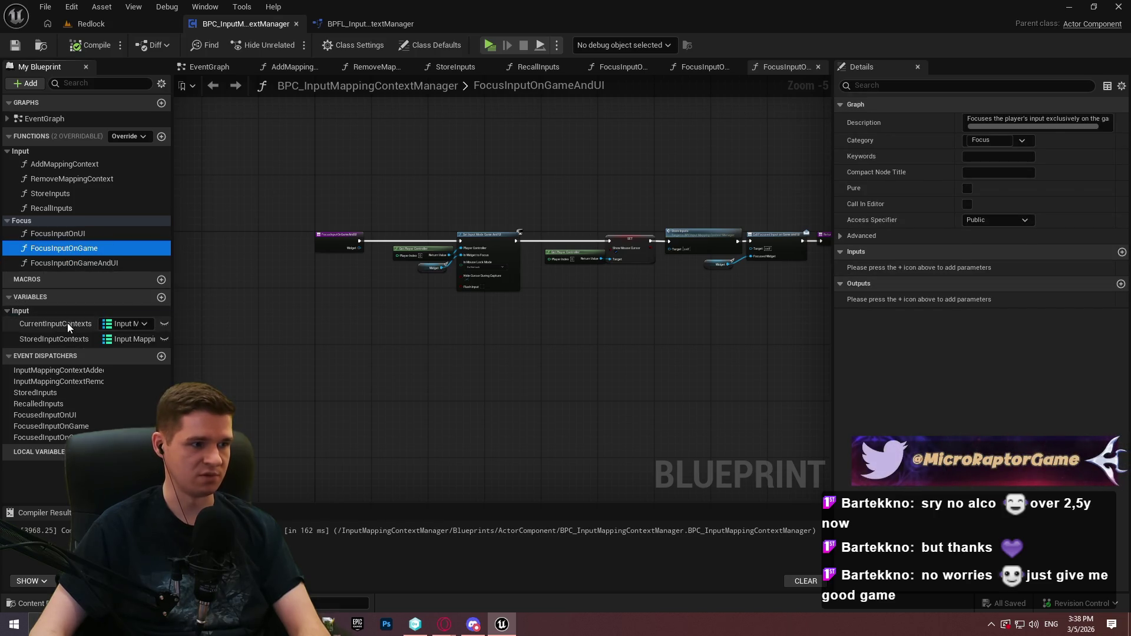
left_click(56, 324)
Describe CurrentInputContexts as holding only the input mapping contexts registered with the manager
left_click(1007, 152)
type("The")
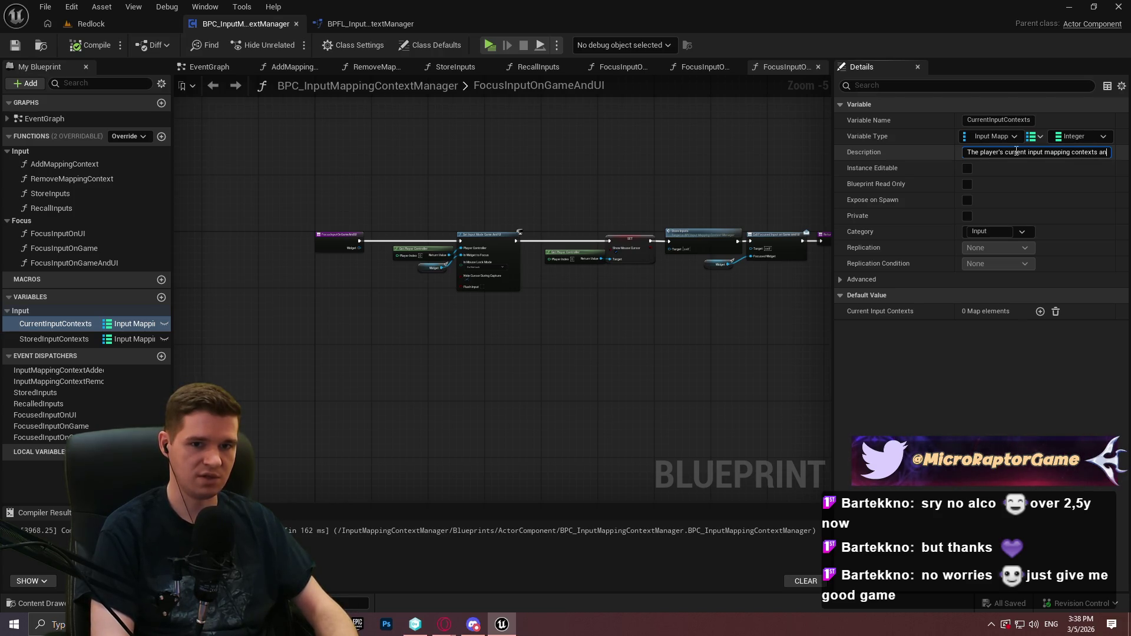
type("d their priorities.")
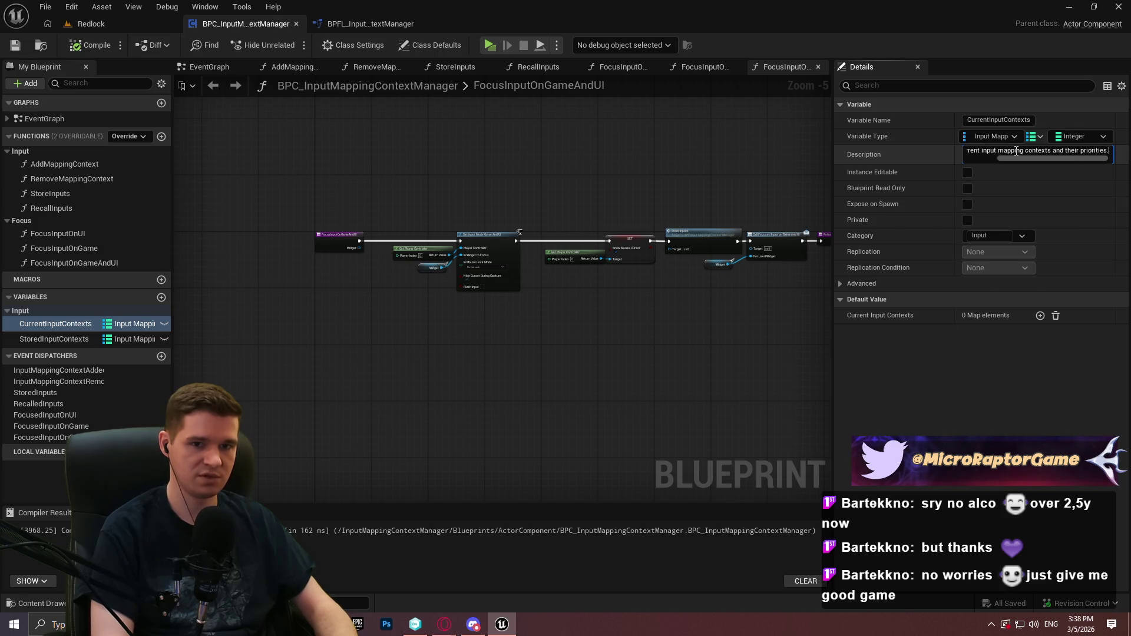
type("his ONLY")
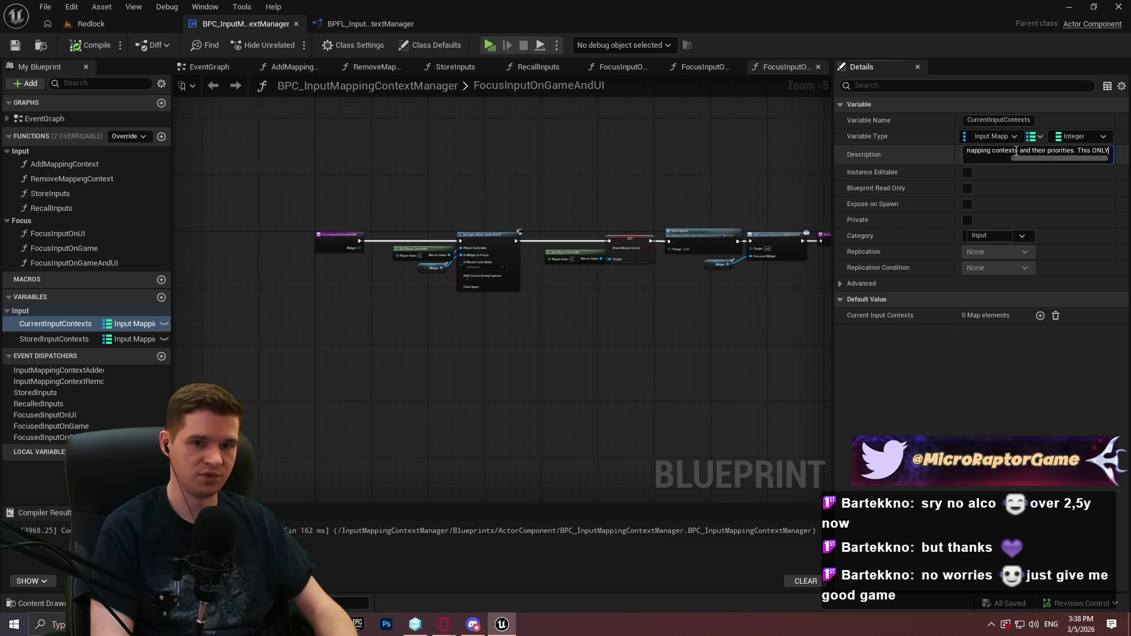
type(" retves")
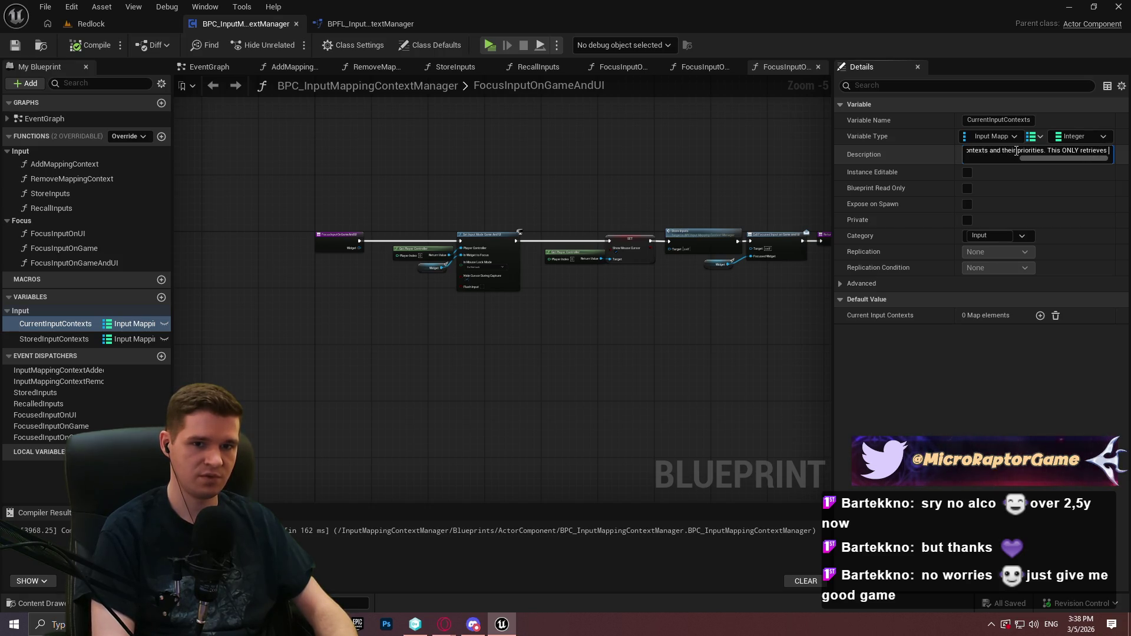
type("input ")
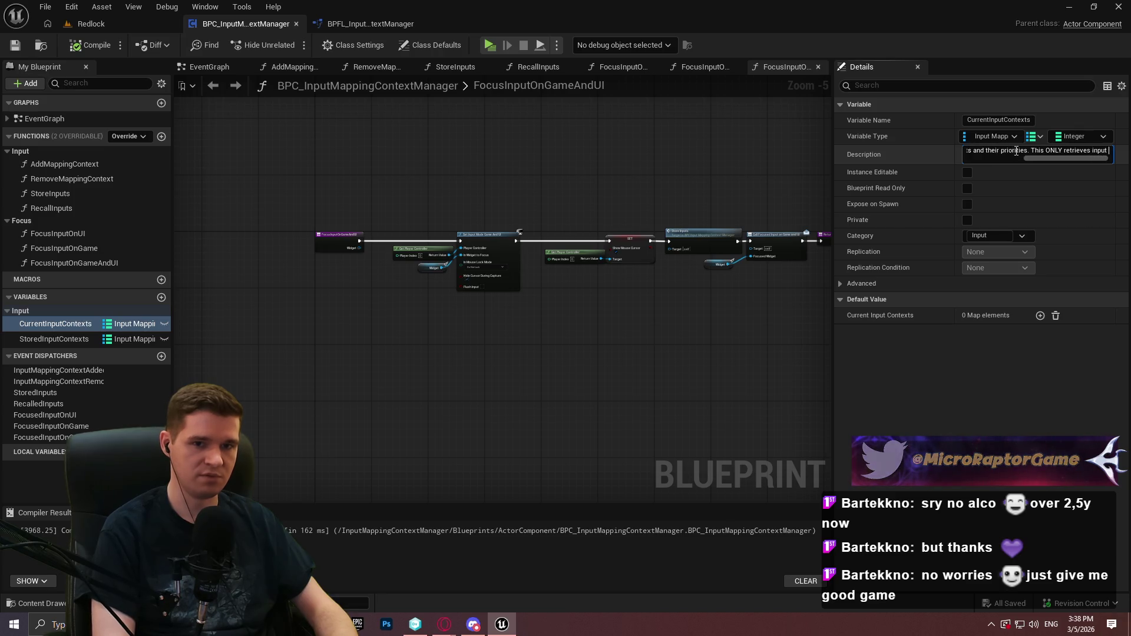
type("mapping oonte")
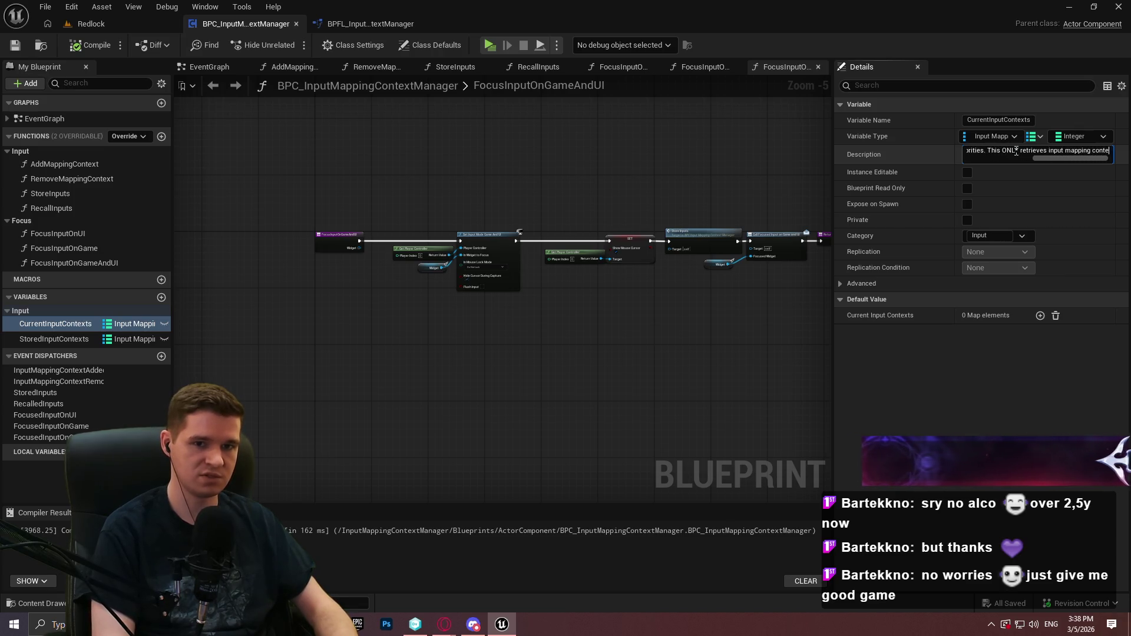
type("xts registrered ")
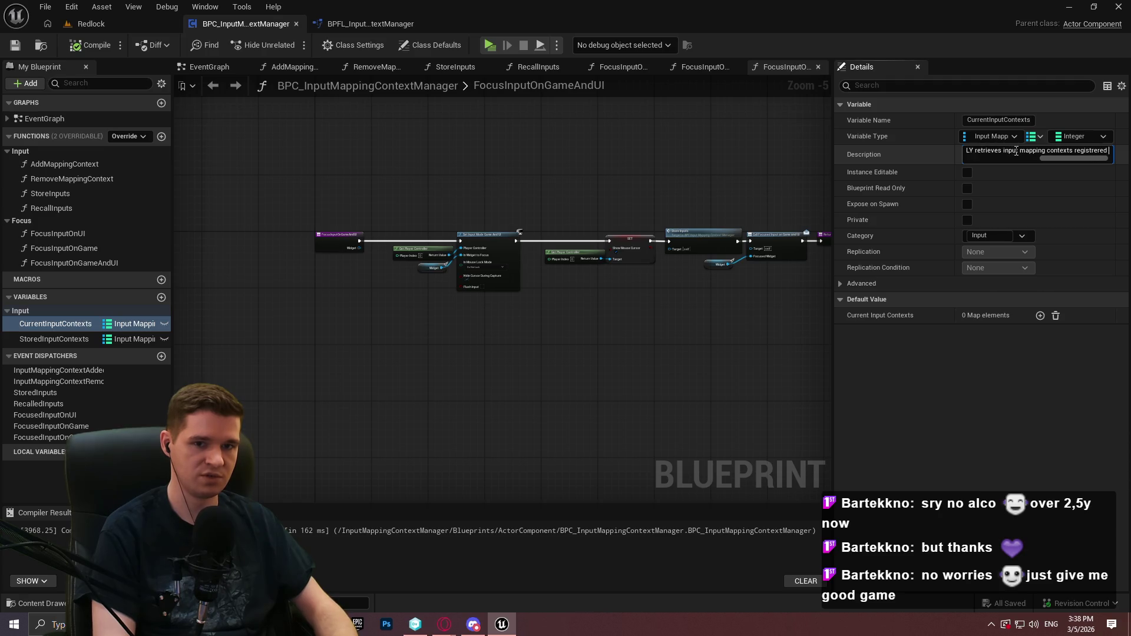
type("with the mana")
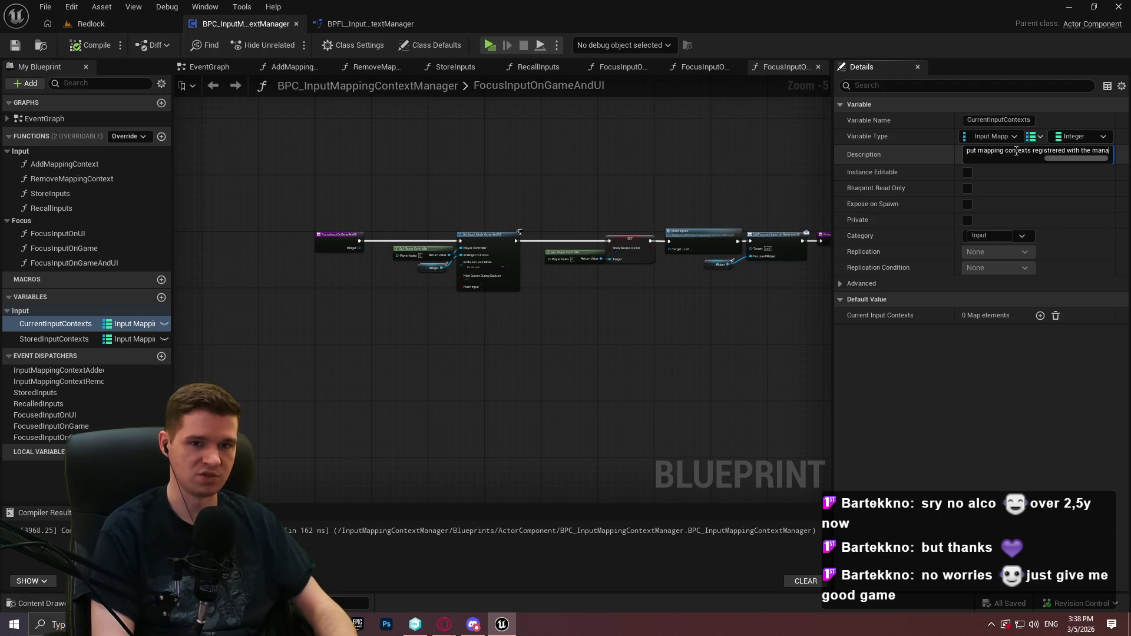
type("ger, not oth")
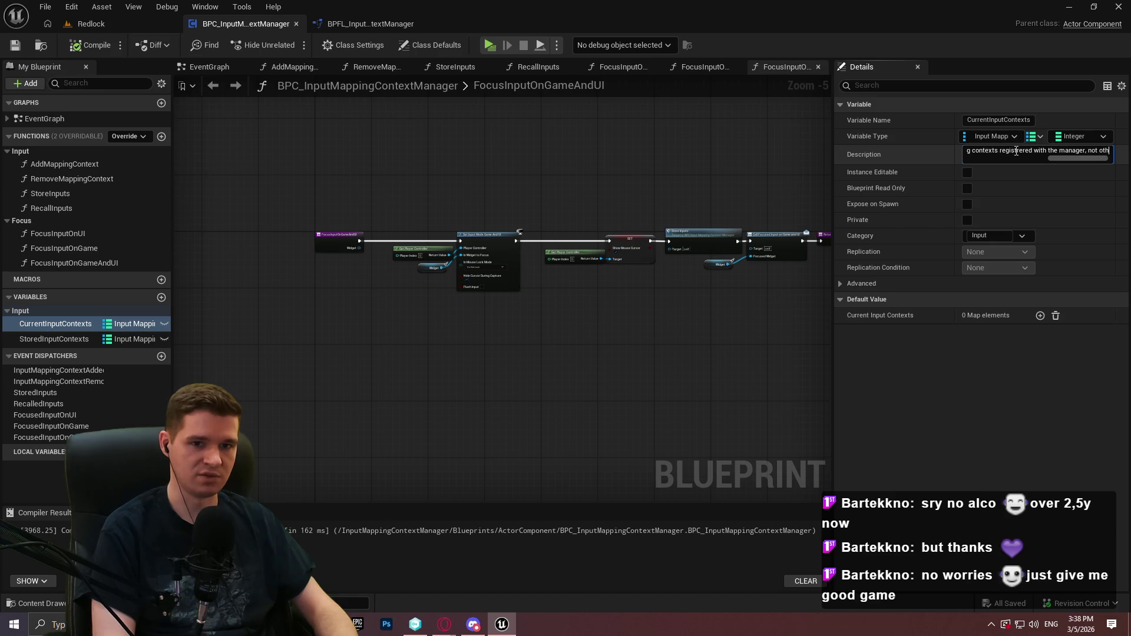
key("BackSpace")
key("BackSpace")
key("BackSpace")
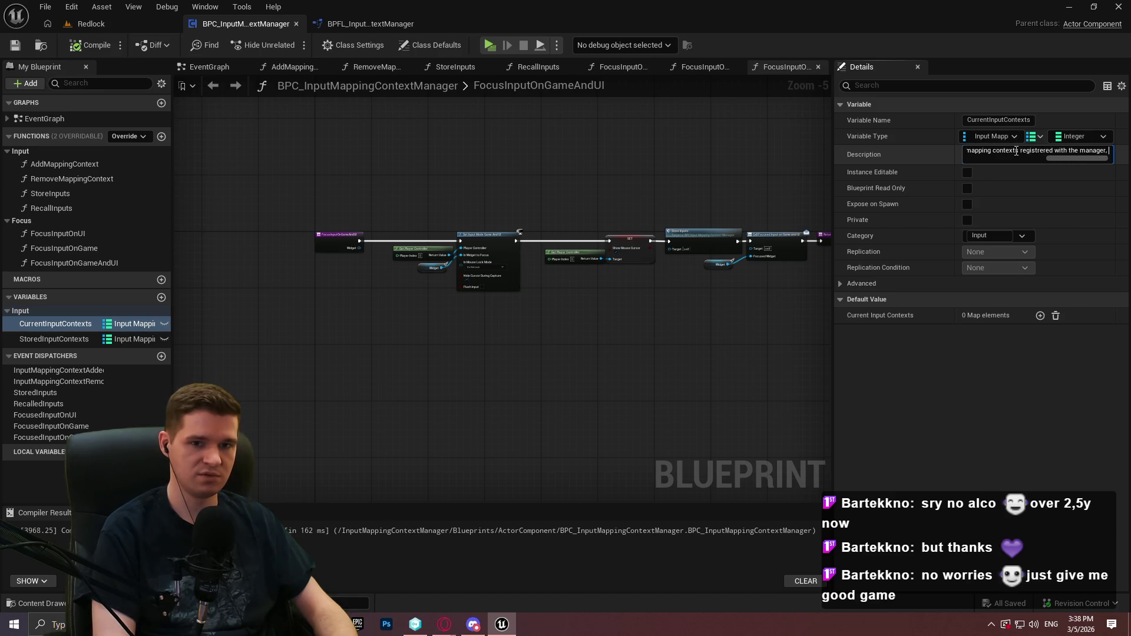
type(".")
key("Return")
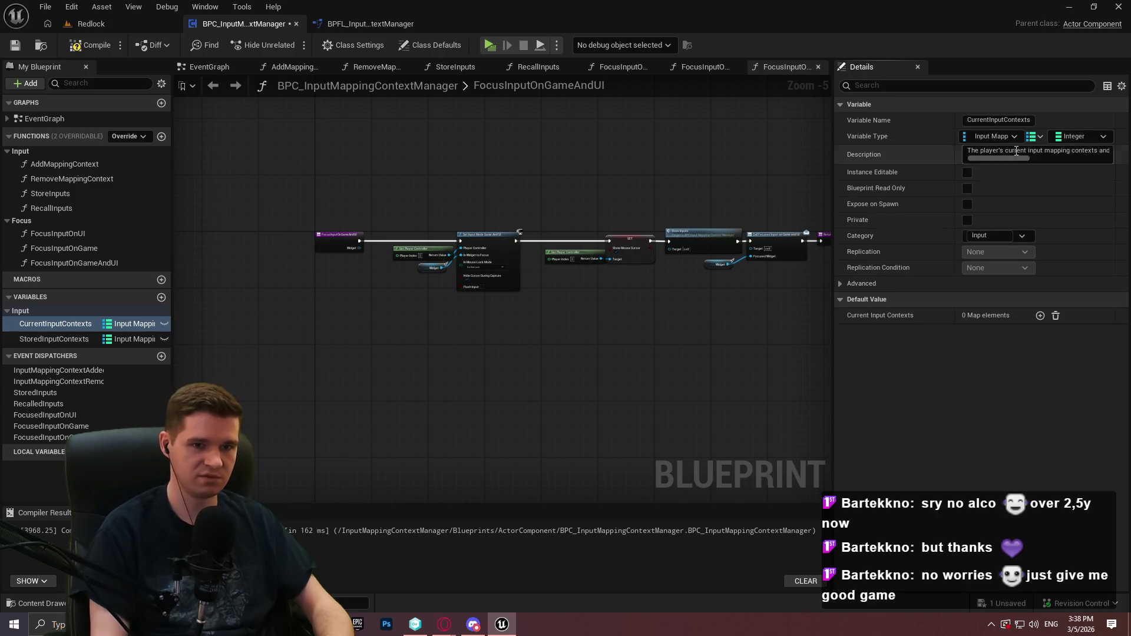
Give StoredInputContexts the same description reworded to 'currently stored', and save the blueprint
left_click(76, 341)
left_click(1030, 155)
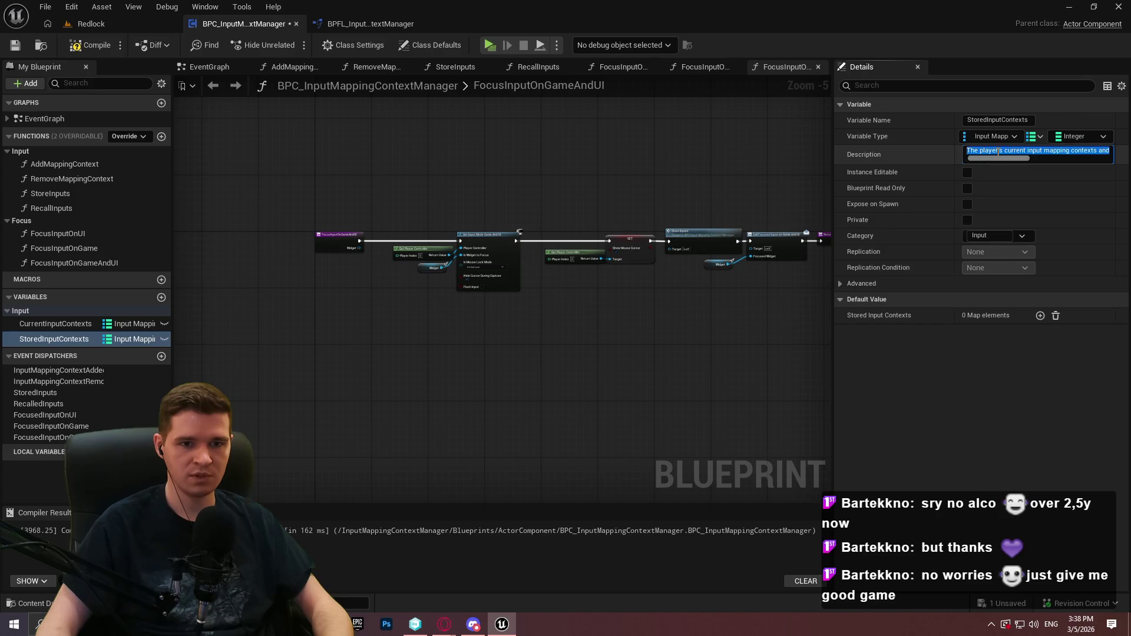
left_click(990, 155)
double_click(992, 151)
key("BackSpace")
left_click(1007, 152)
type("ly stored")
left_click_drag(1028, 160, 1066, 154)
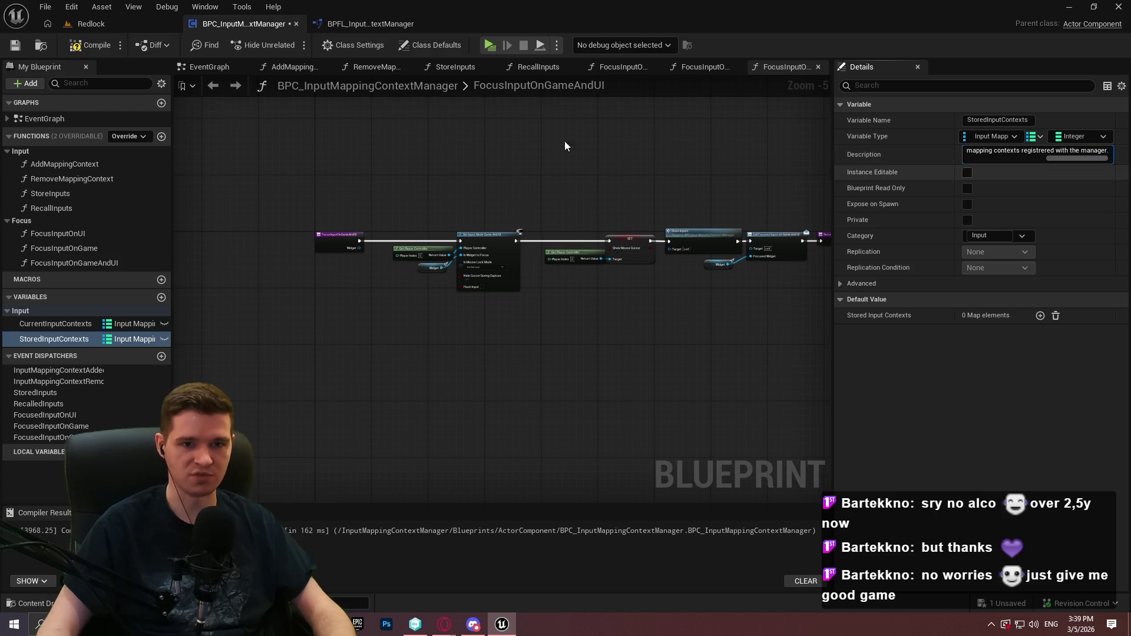
left_click(16, 47)
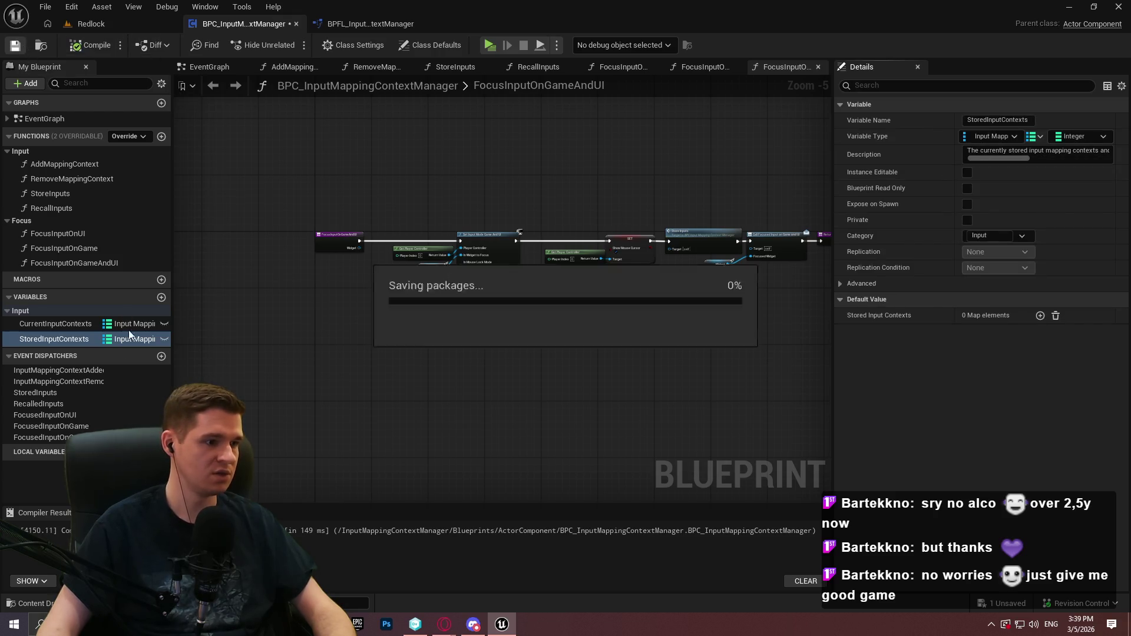
left_click(70, 370)
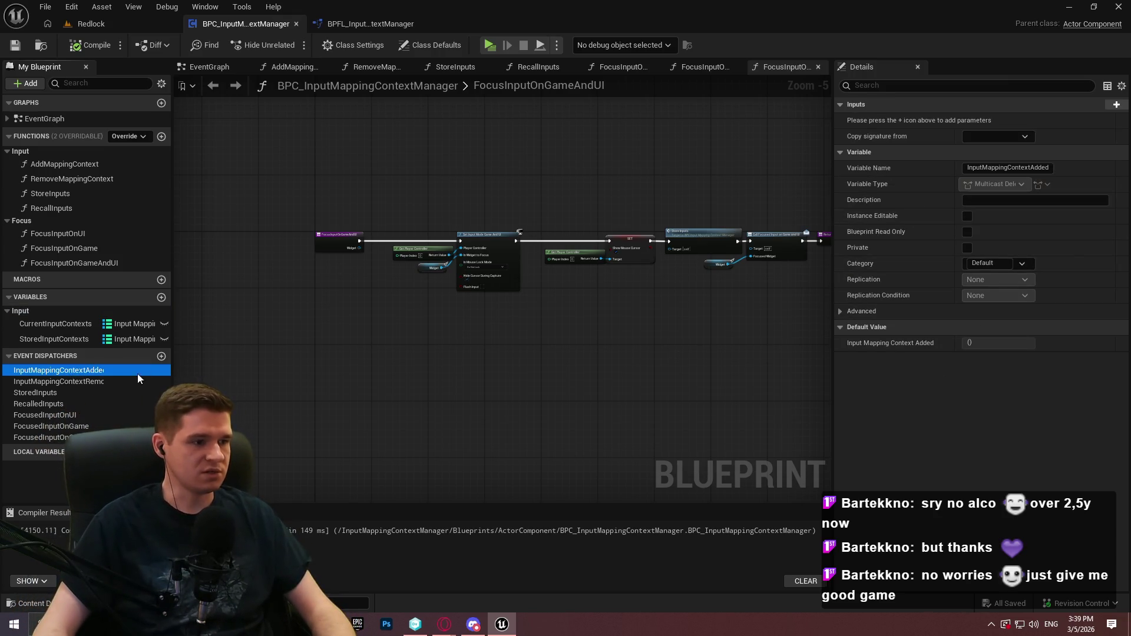
Describe InputMappingContextAdded as firing on each added context, possibly repeatedly on recall; copy it to Notepad++
left_click(981, 200)
type("This dispatcher fires whenever a mapping con")
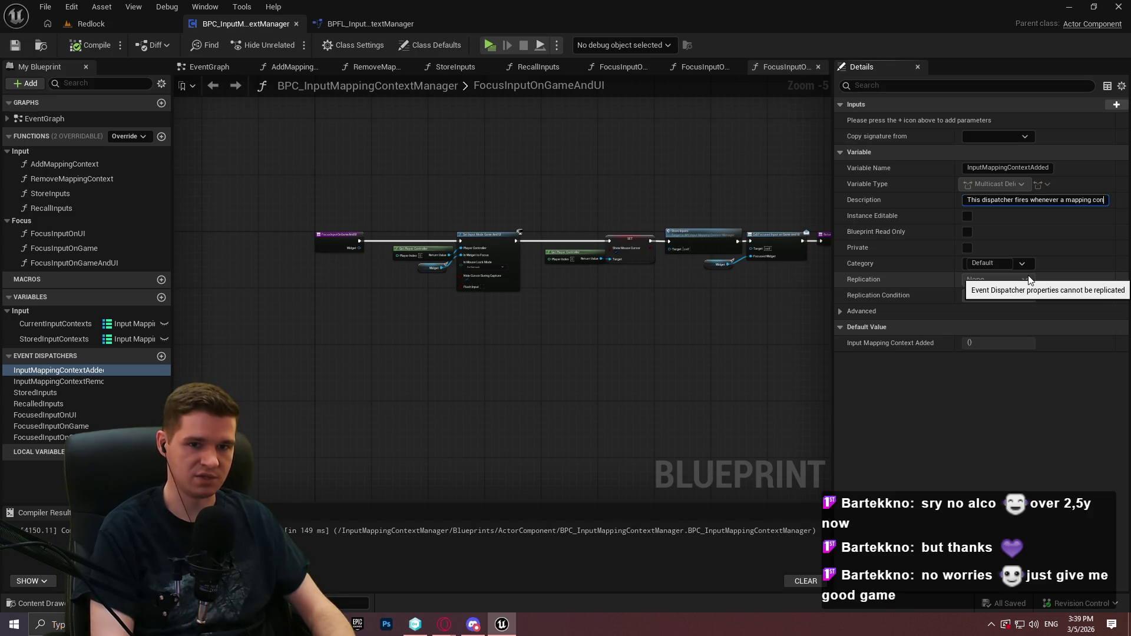
type("text is added. T")
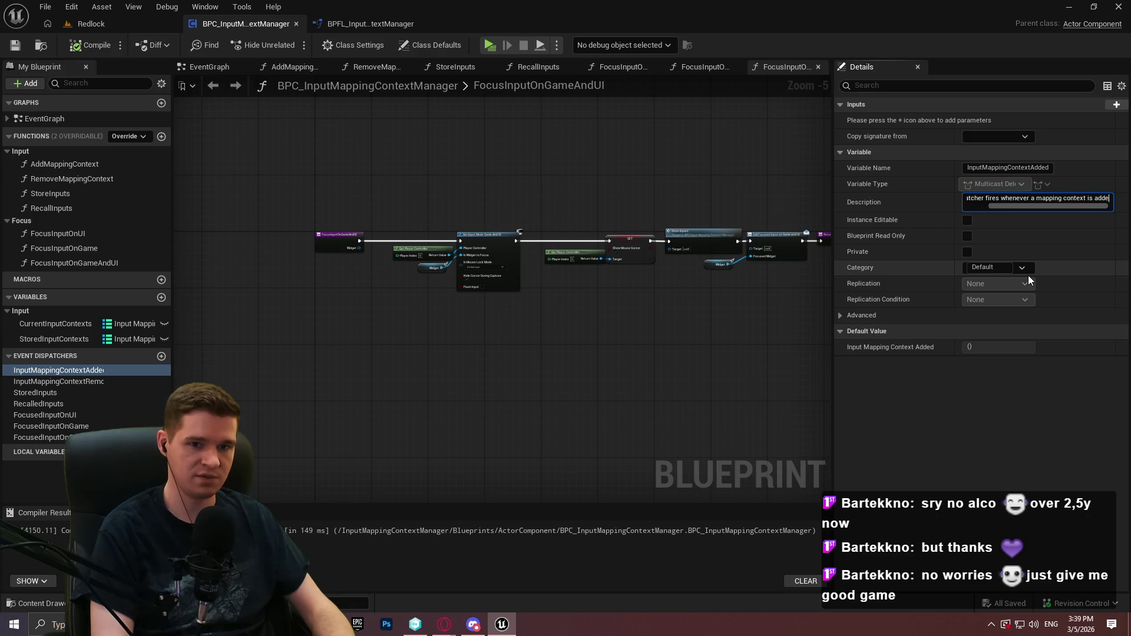
type("his may get ")
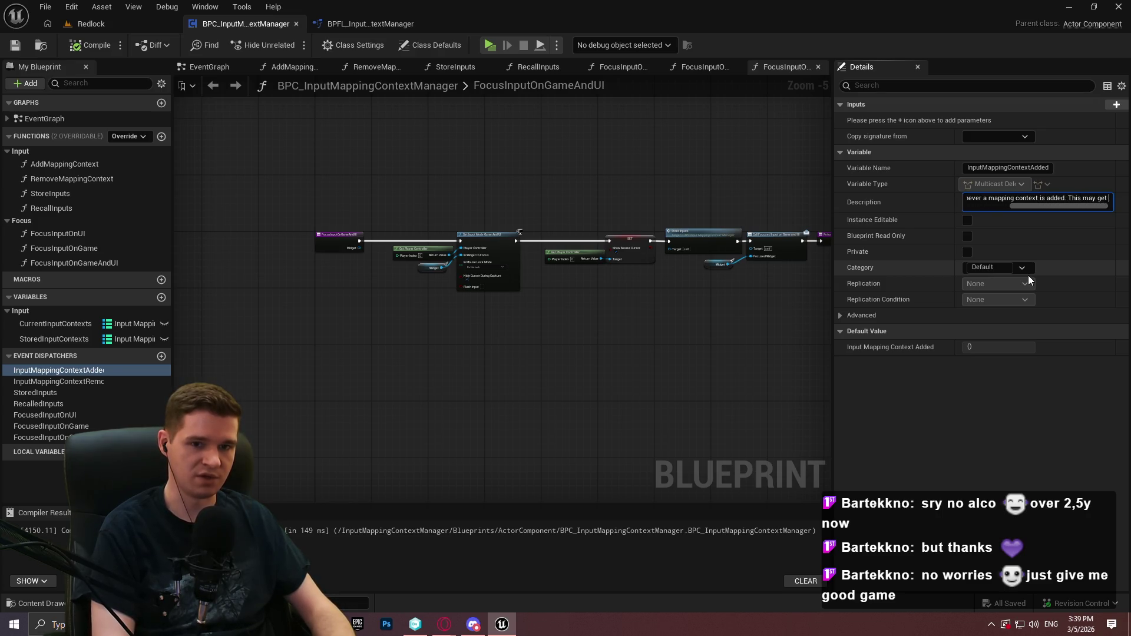
type("fired multiple times")
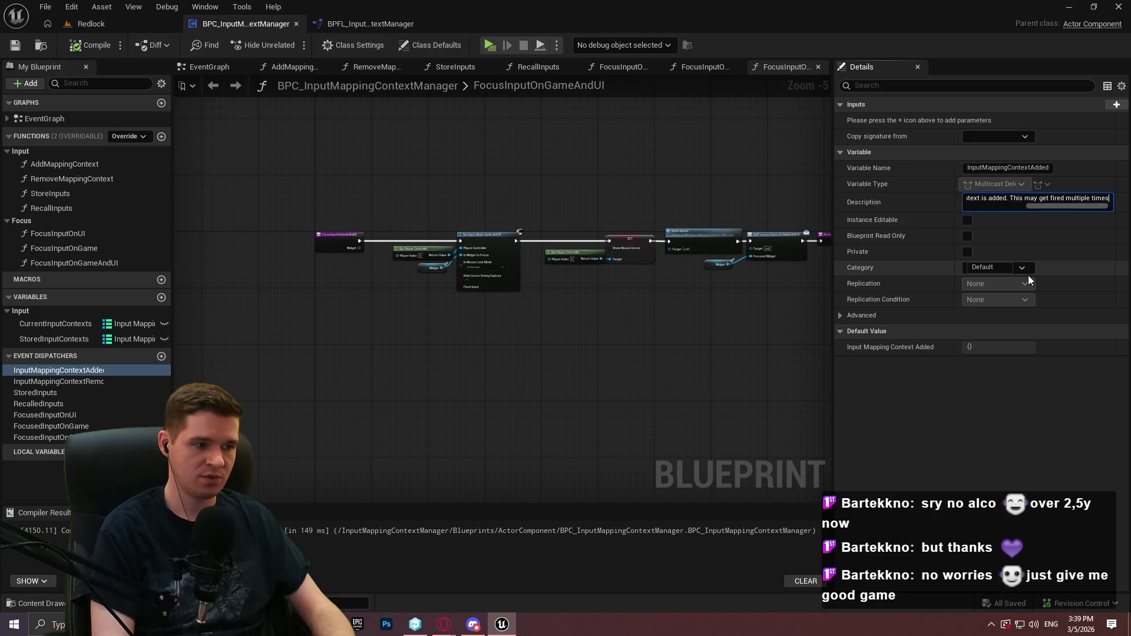
type(" whe")
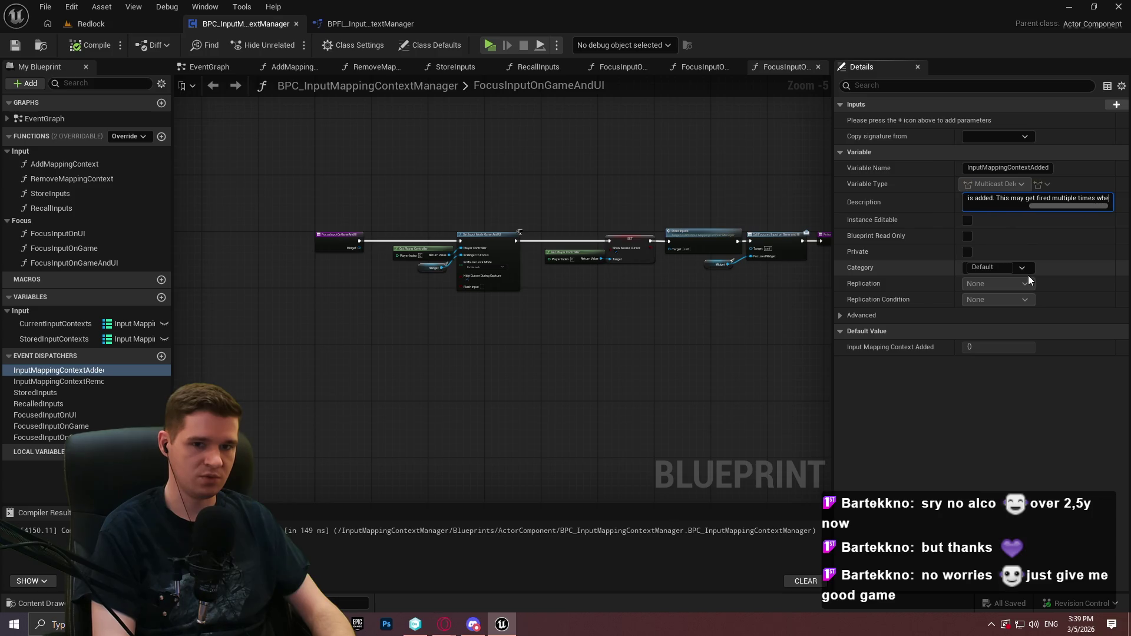
type("ninpu")
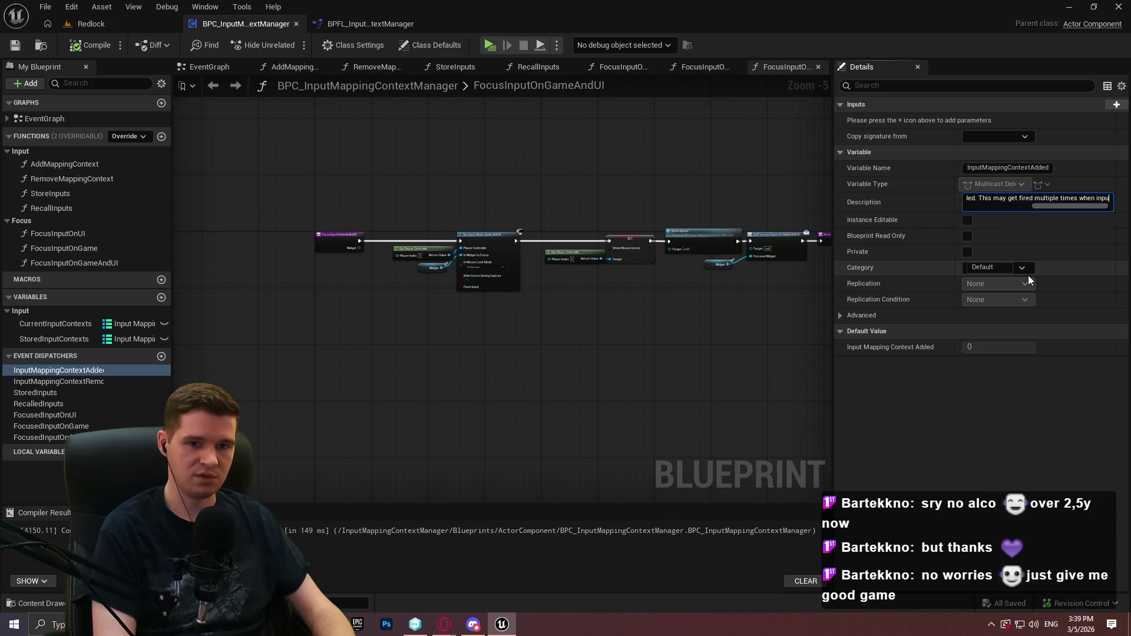
type("t ")
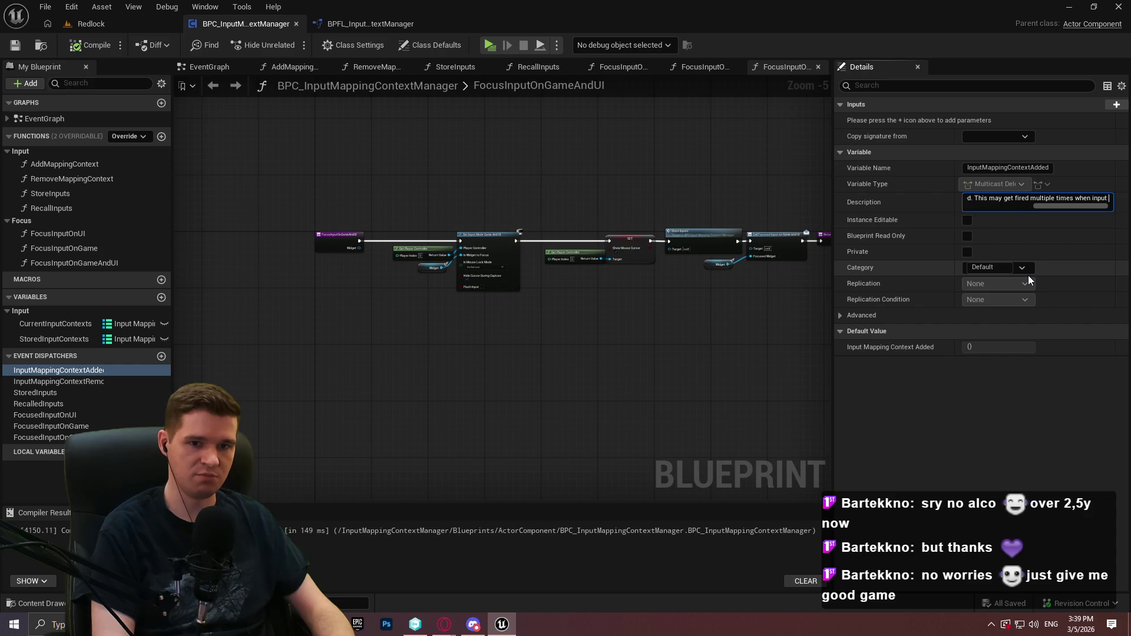
type("mapping contex")
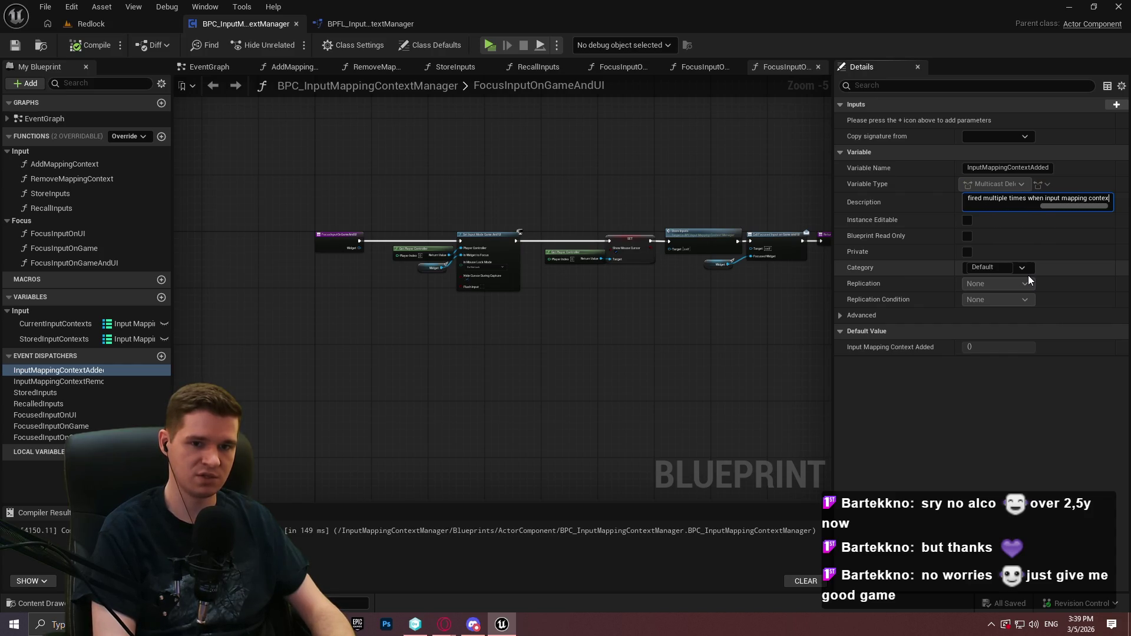
type("ts are received.")
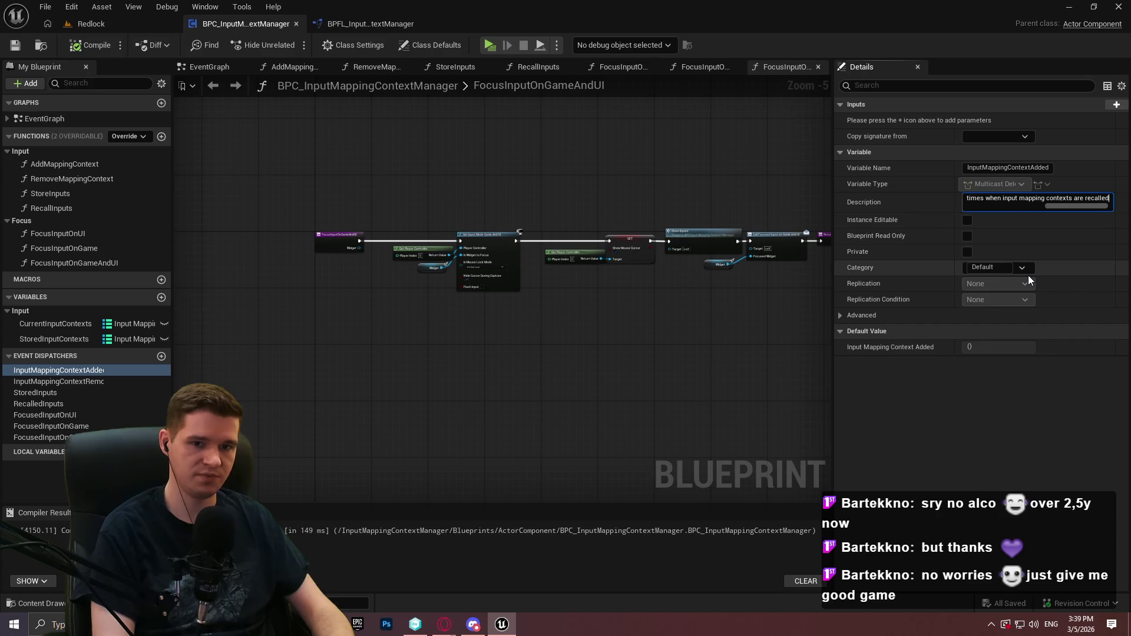
key("Return")
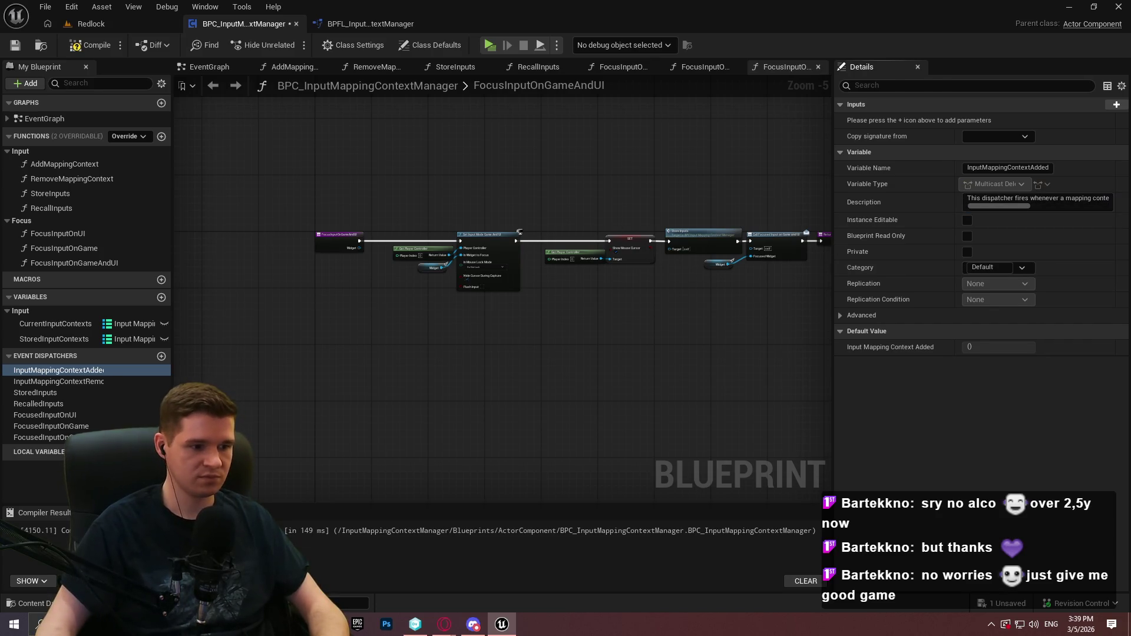
key("alt+Tab")
key("ctrl+a")
type("This dispatcher fires whenever a mapping context is added. This may get fired multiple times when input mapping contexts are recalled.")
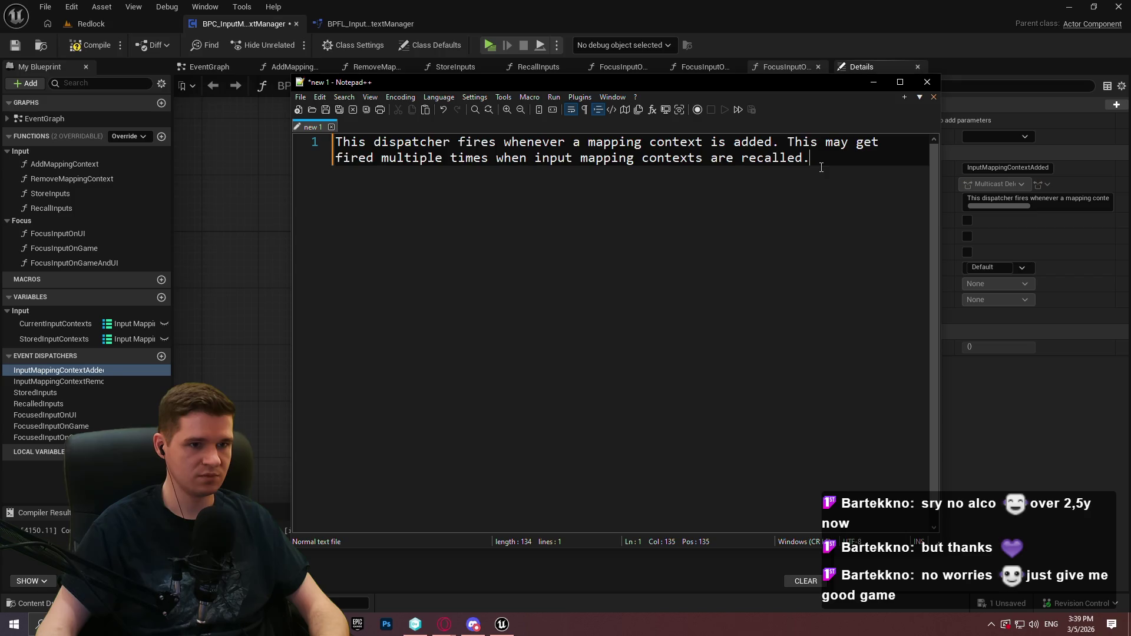
Reword the draft for removal and use it as InputMappingContextRemoved's description
left_click_drag(820, 167, 228, 107)
left_click(657, 163)
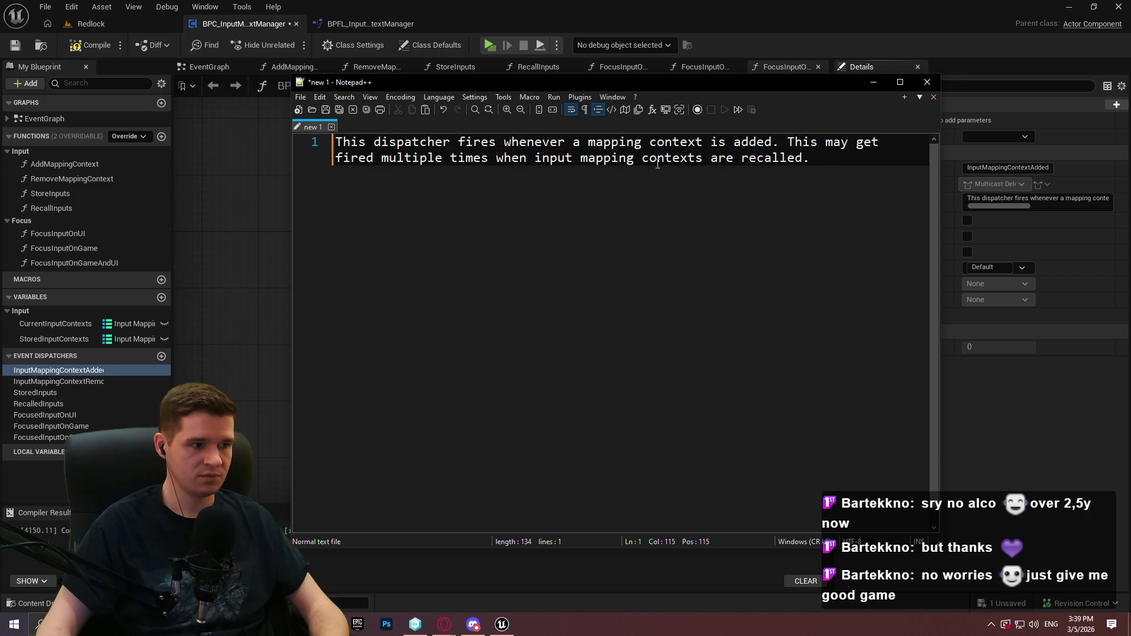
double_click(751, 141)
type("removed")
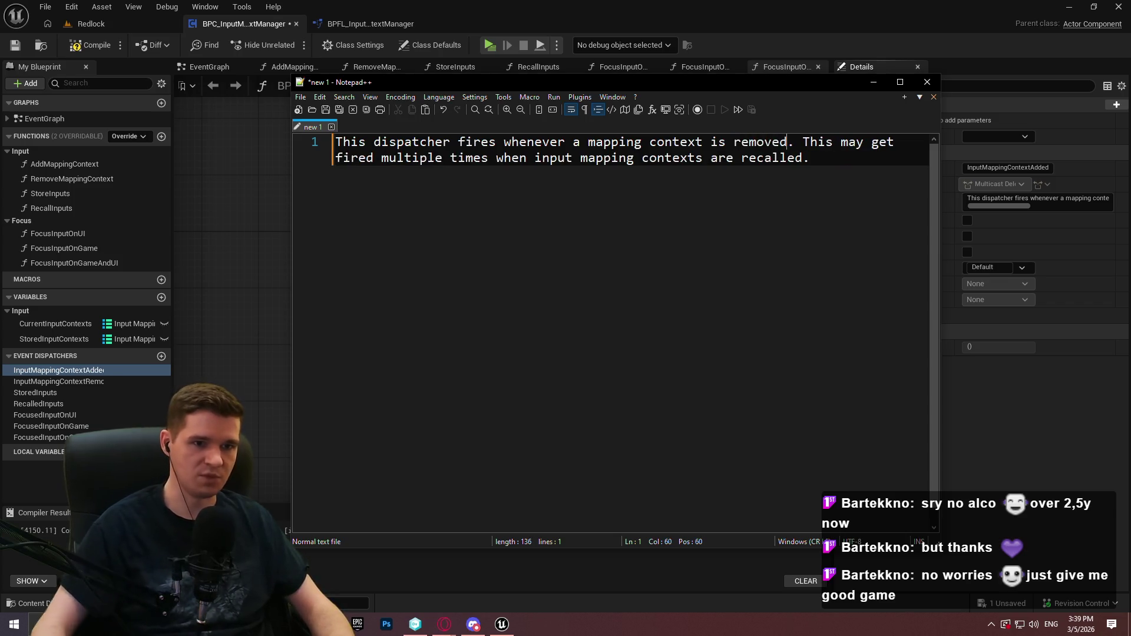
double_click(778, 157)
type("stored")
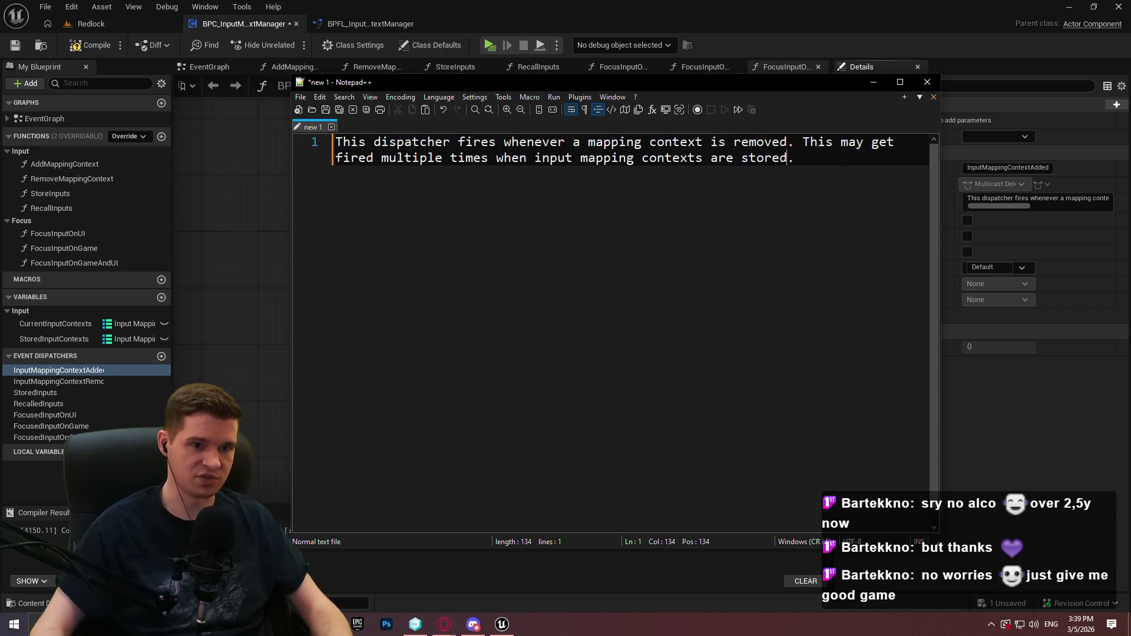
key("ctrl+a")
left_click(59, 381)
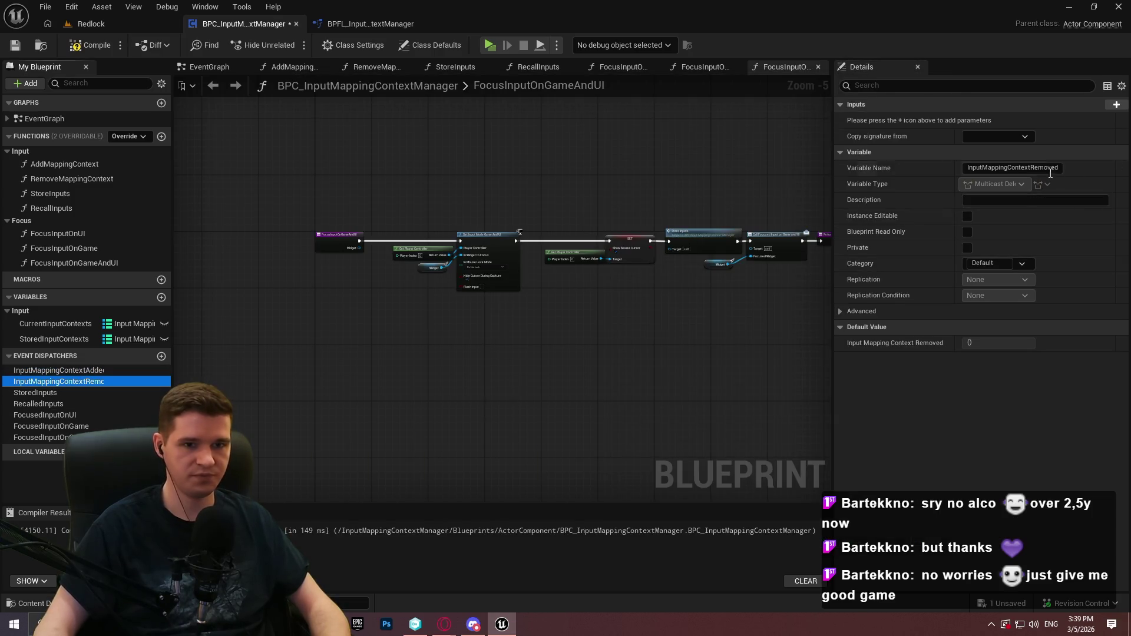
left_click(1031, 200)
key("ctrl+v")
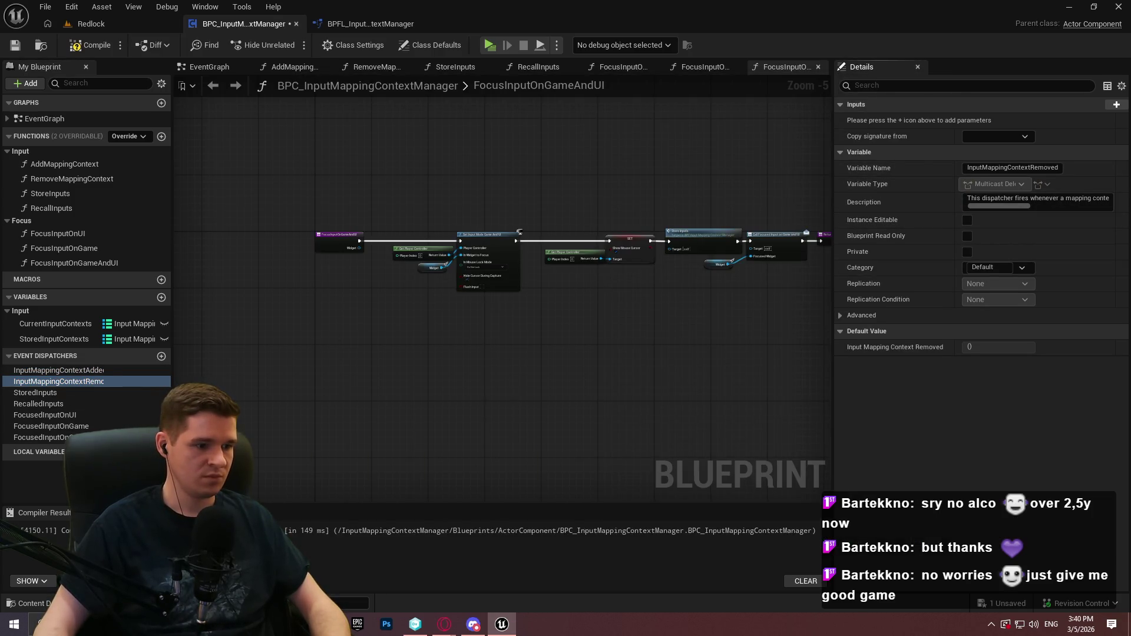
Rewrite the draft about stored input mapping contexts and paste it as StoredInputs' description
key("alt+Tab")
key("End")
mouse_move(838, 163)
left_mouse_down()
mouse_move(480, 140)
mouse_move(574, 134)
left_mouse_up()
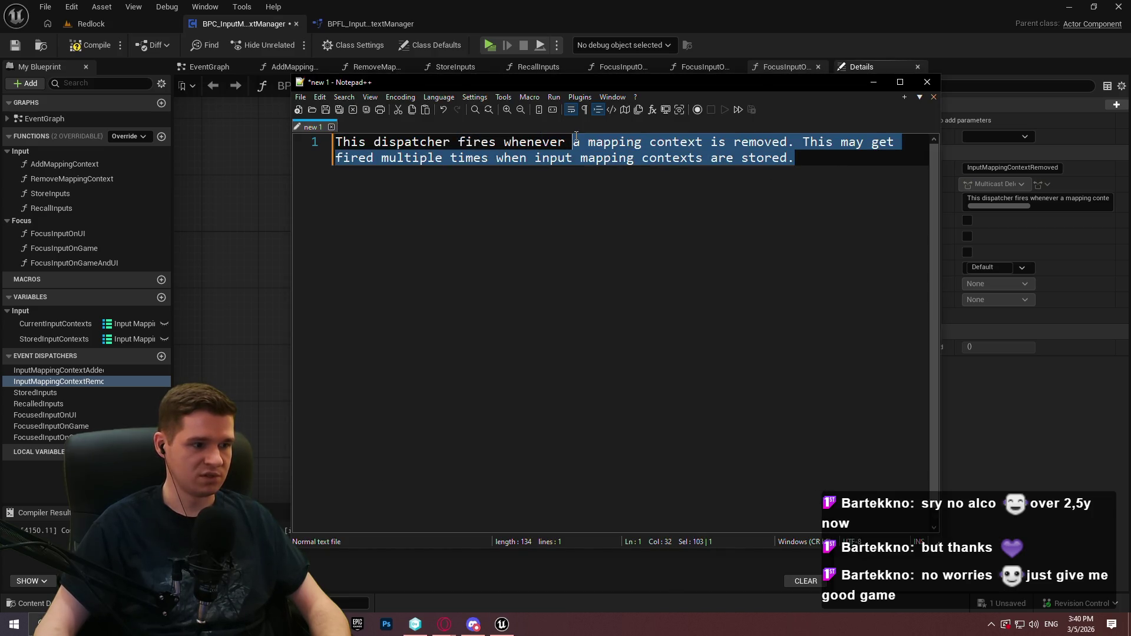
type("input mapping context")
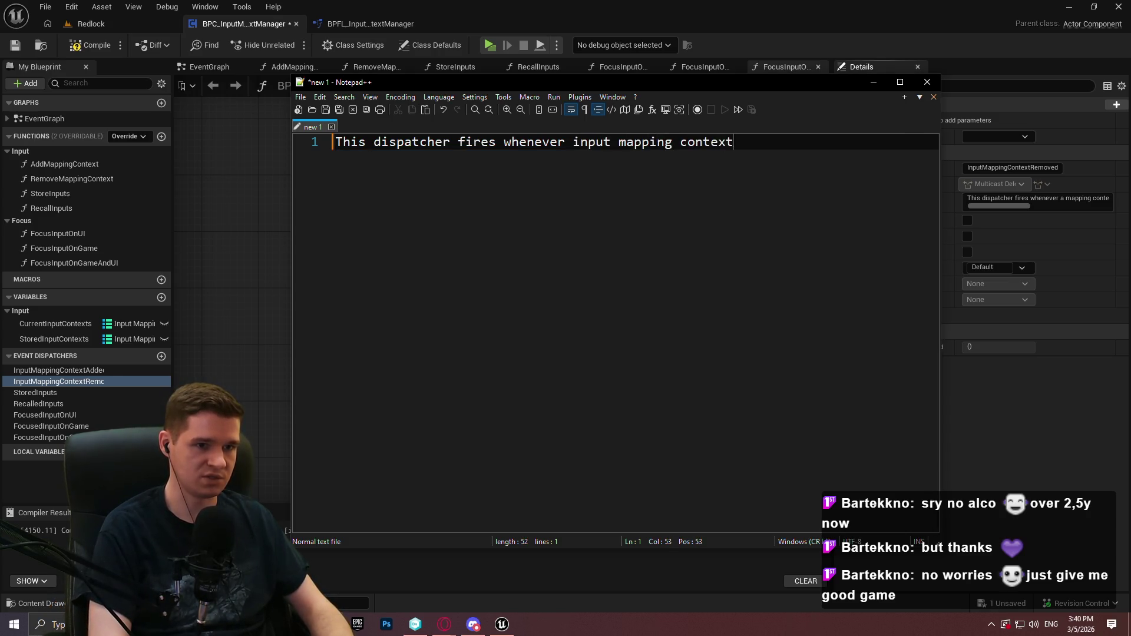
type(".")
key("ctrl+a")
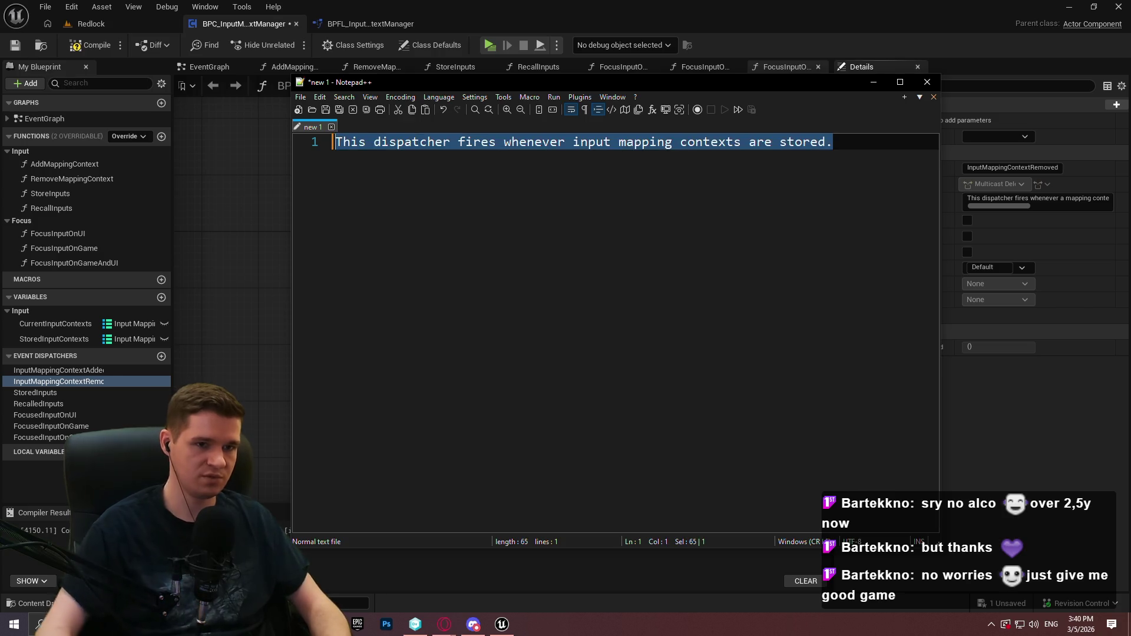
left_click(59, 390)
left_click(969, 201)
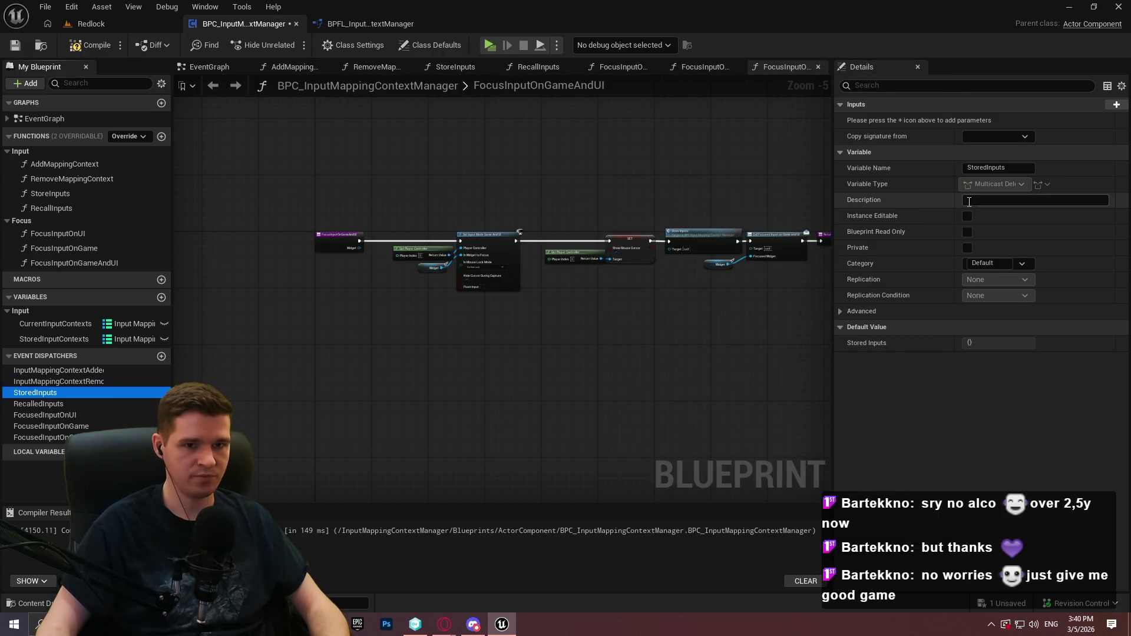
key("ctrl+v")
Paste the sentence into RecalledInputs' description and adjust its wording
left_click(59, 404)
left_click(1037, 200)
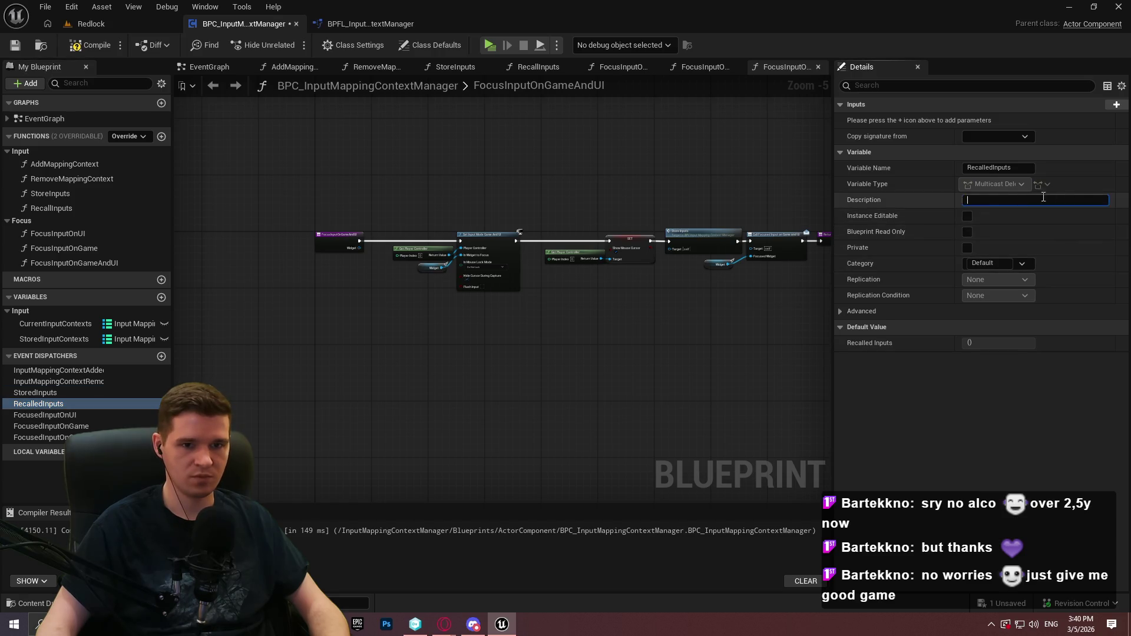
key("ctrl+v")
left_click_drag(1044, 207, 1090, 206)
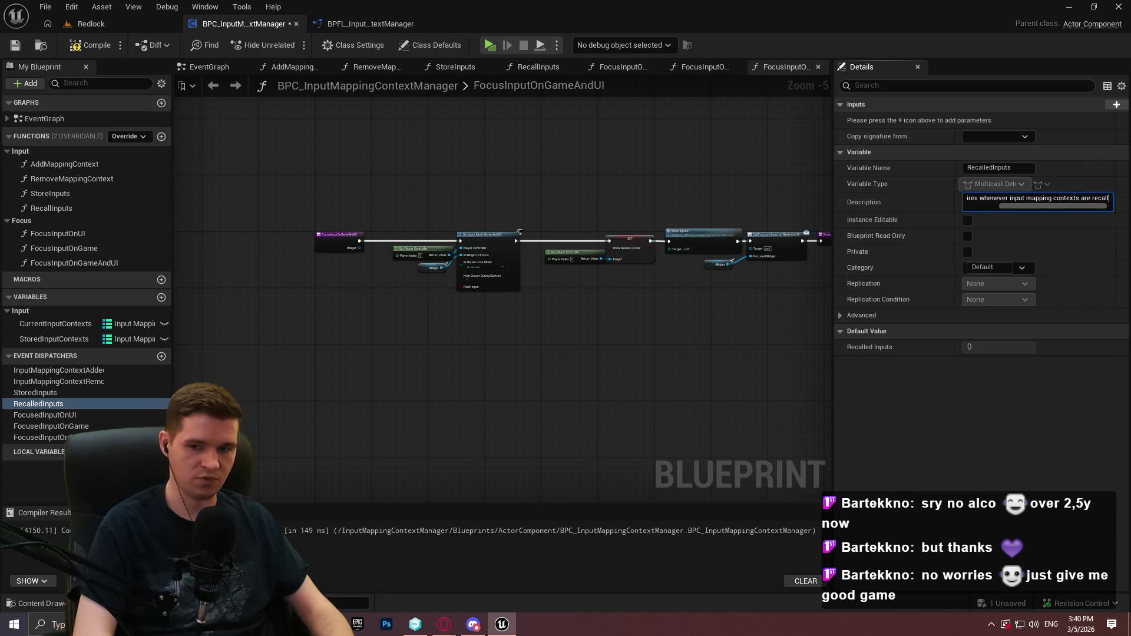
left_click(101, 406)
Draft the FocusedInputOnUI sentence: fires when the player's input is focused on UI, with the focused widget
left_click(71, 416)
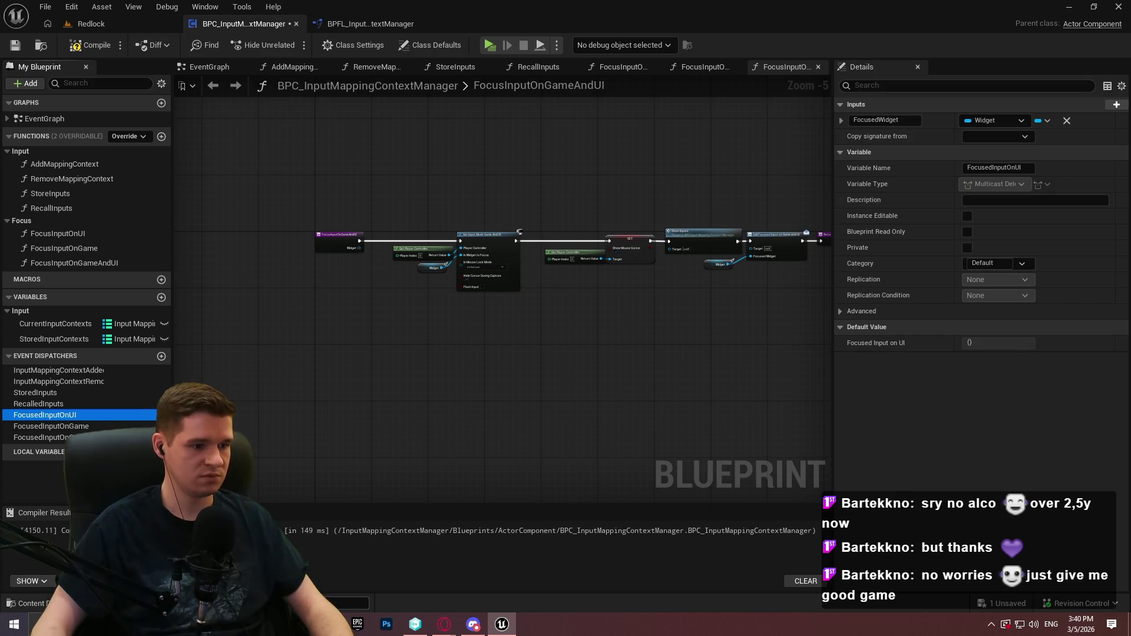
key("alt+Tab")
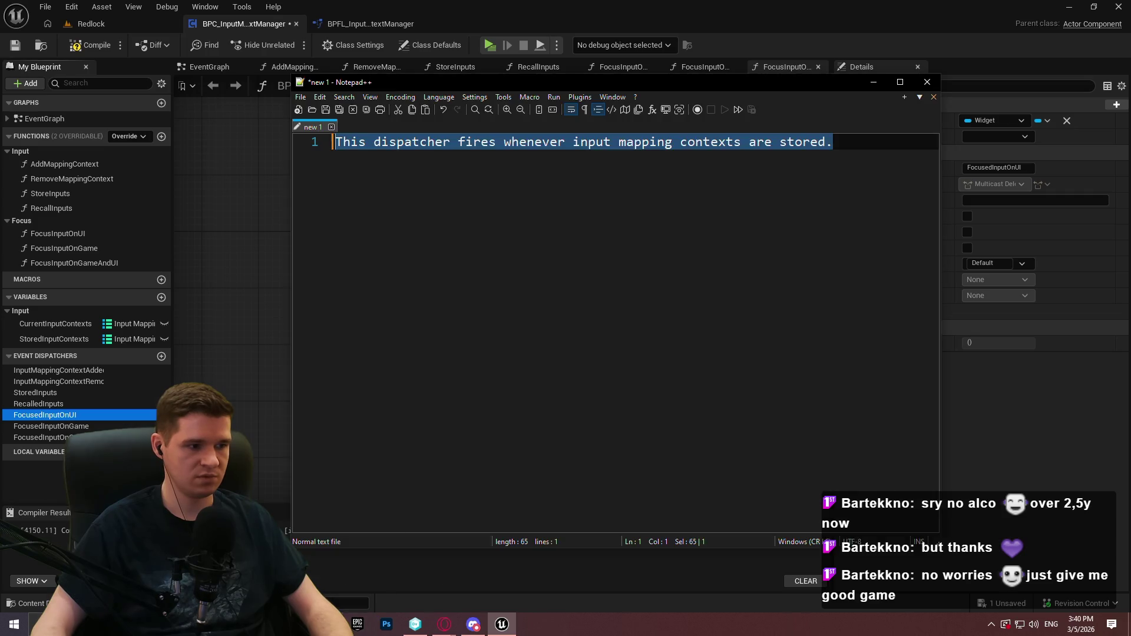
left_click(629, 247)
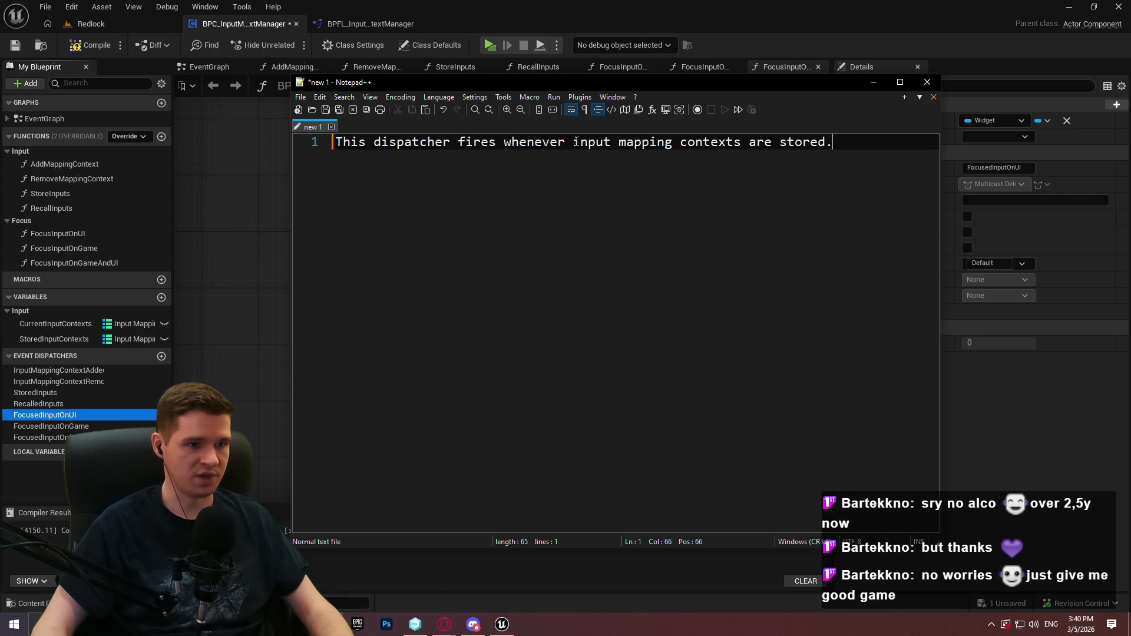
left_click_drag(573, 142, 1067, 151)
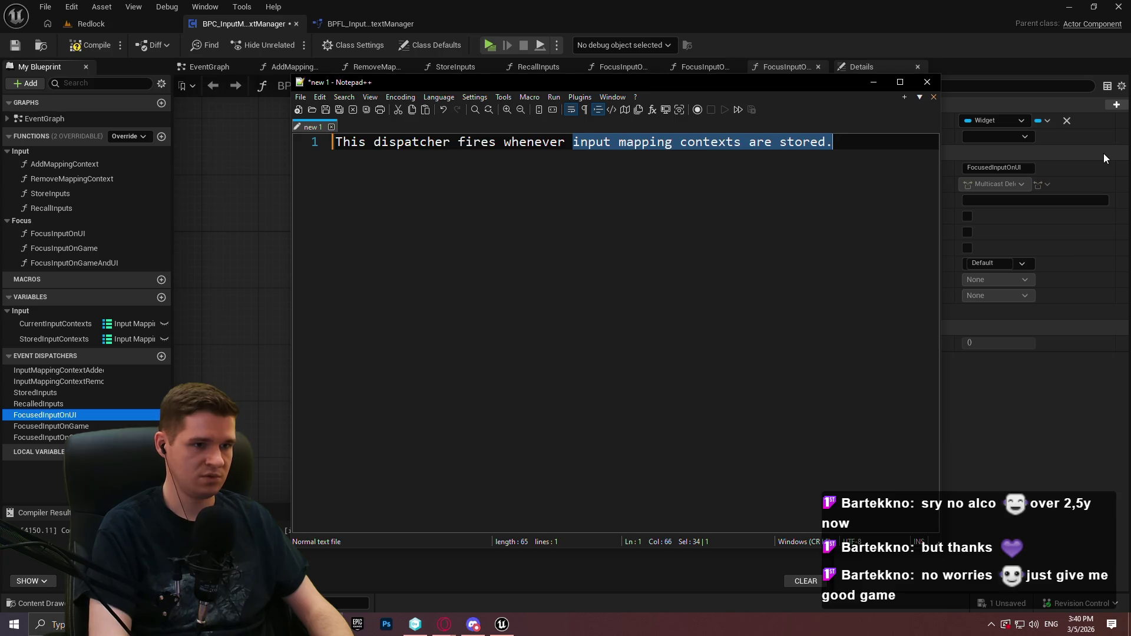
type("the player's input i")
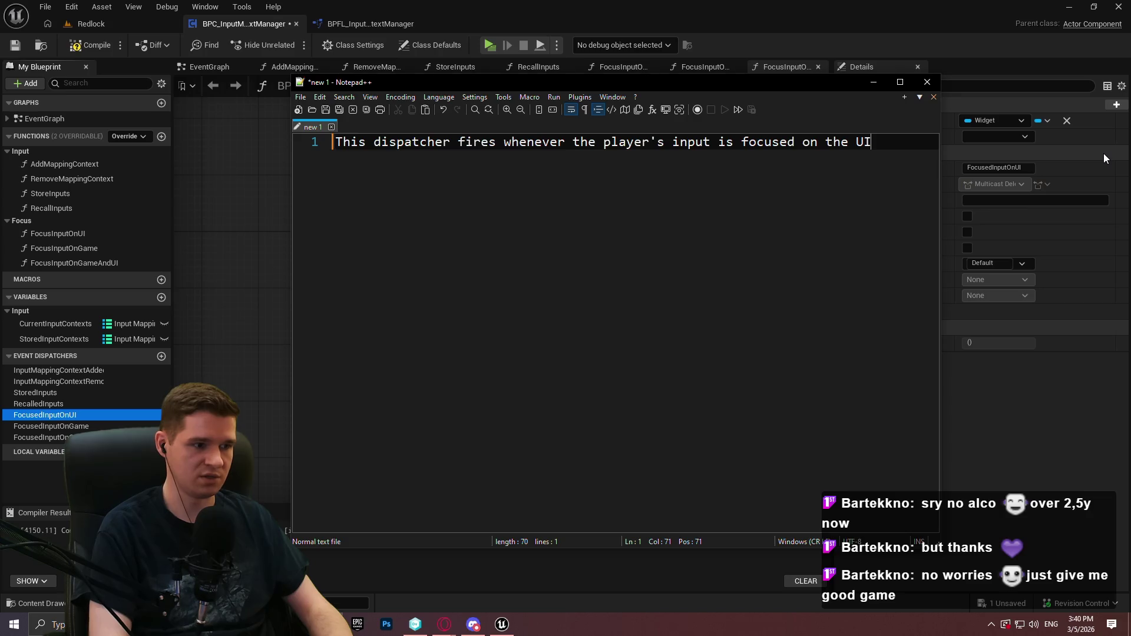
key("ctrl+a")
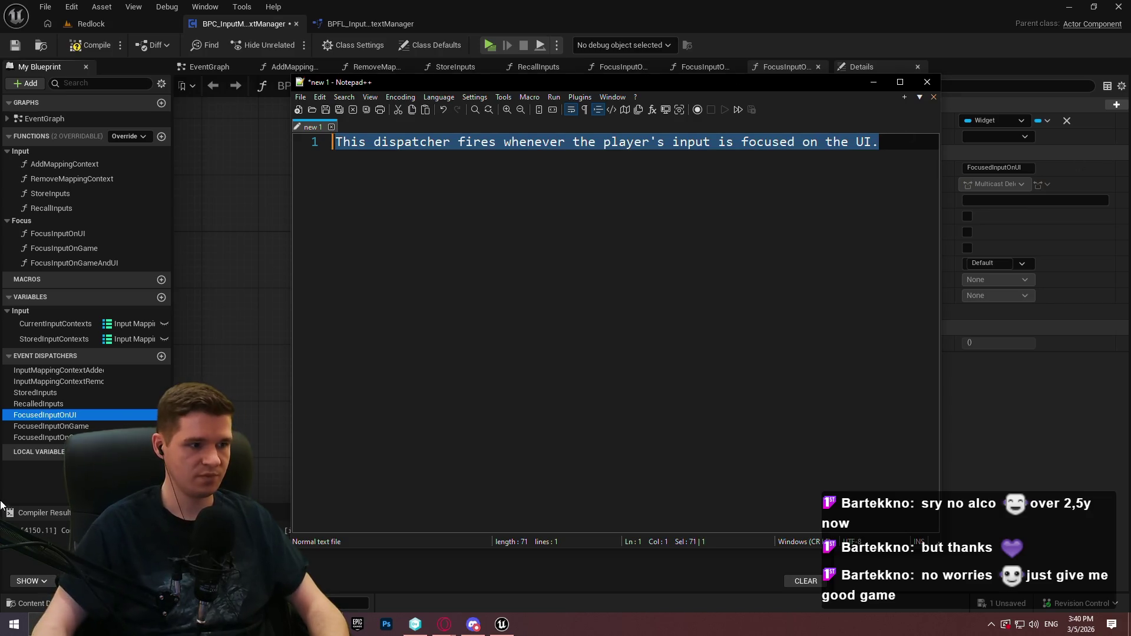
left_click(903, 146)
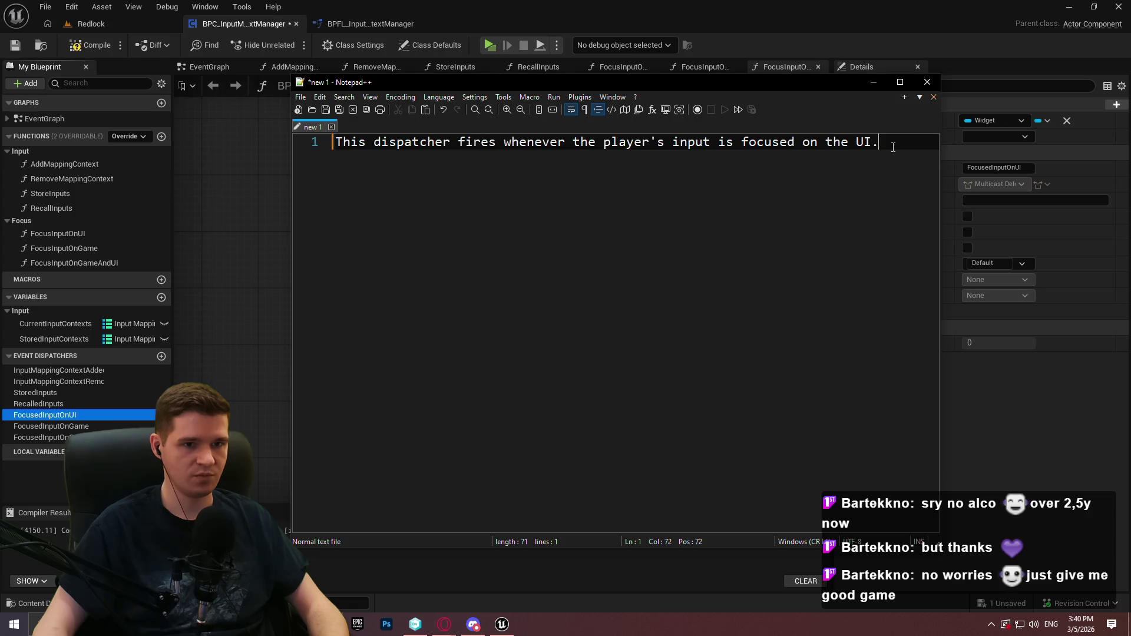
key("Left")
type(", w")
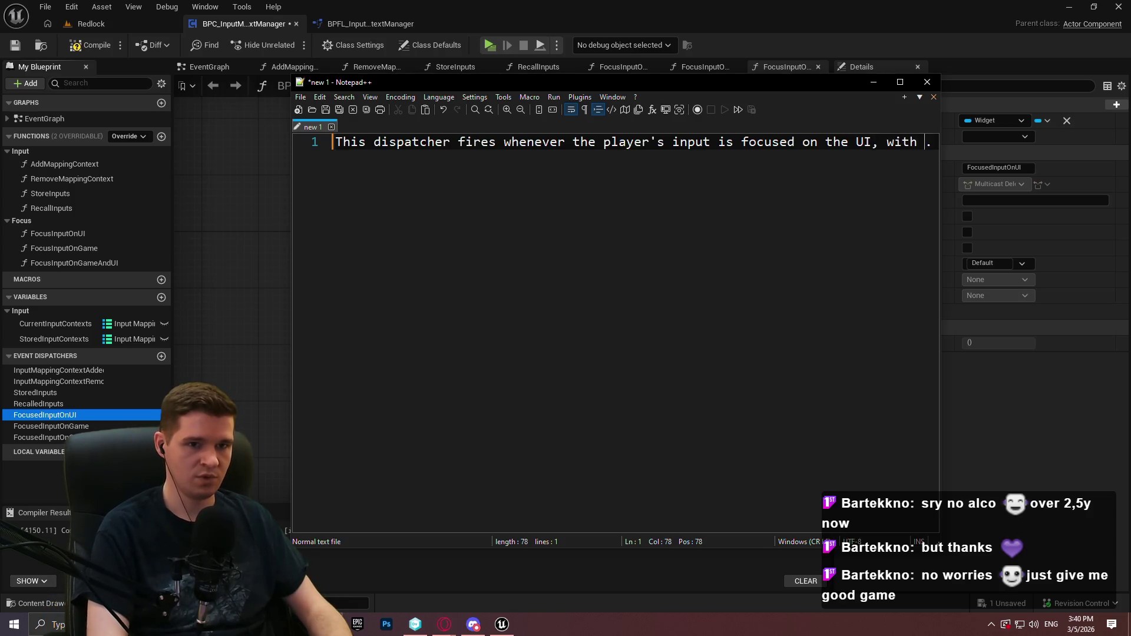
type("a")
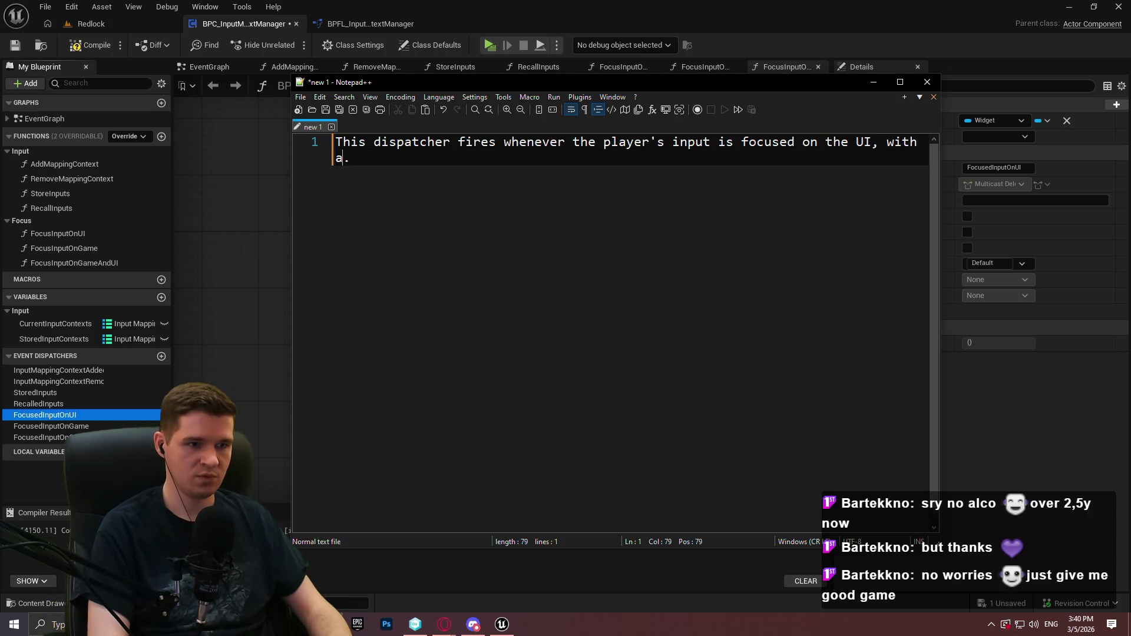
type("idget that has c")
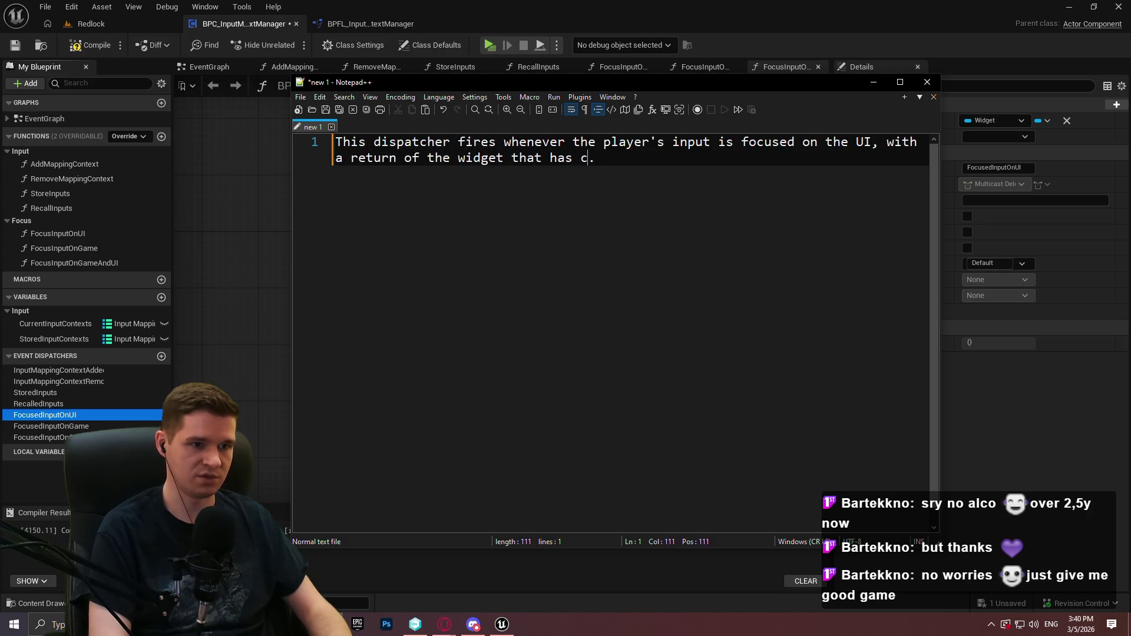
type("ocused")
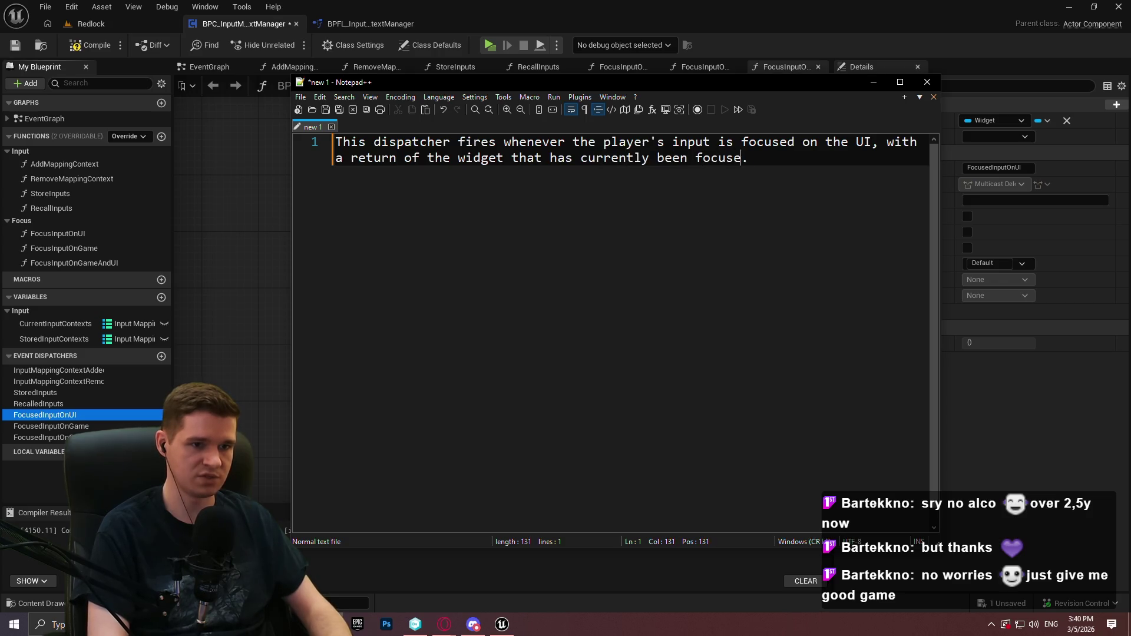
key("ctrl+a")
key("ctrl+c")
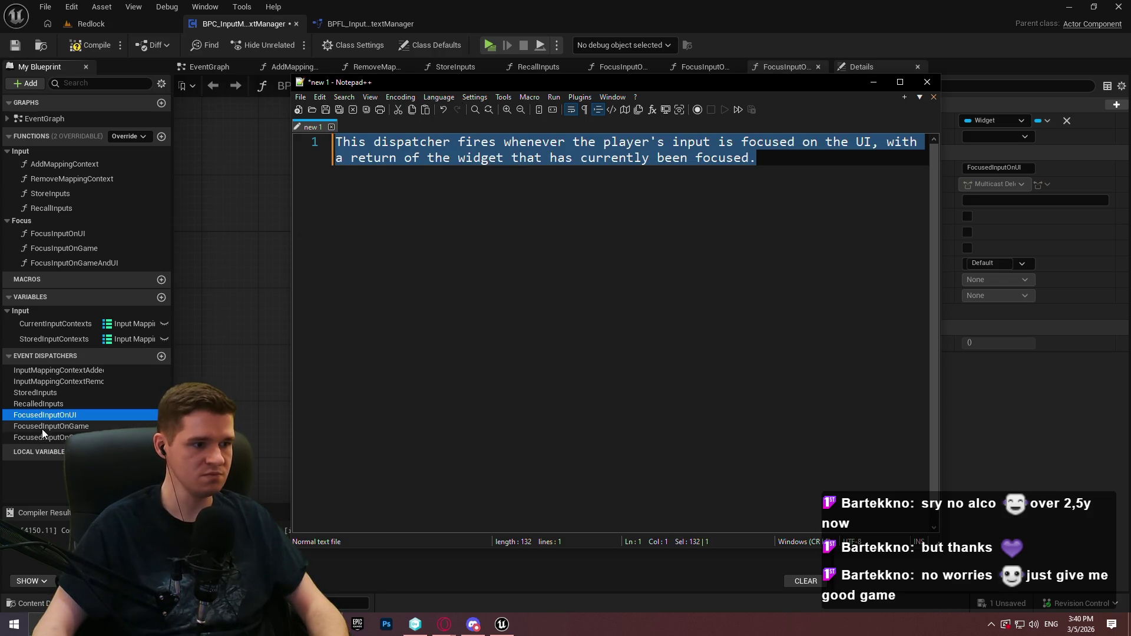
left_click(1028, 201)
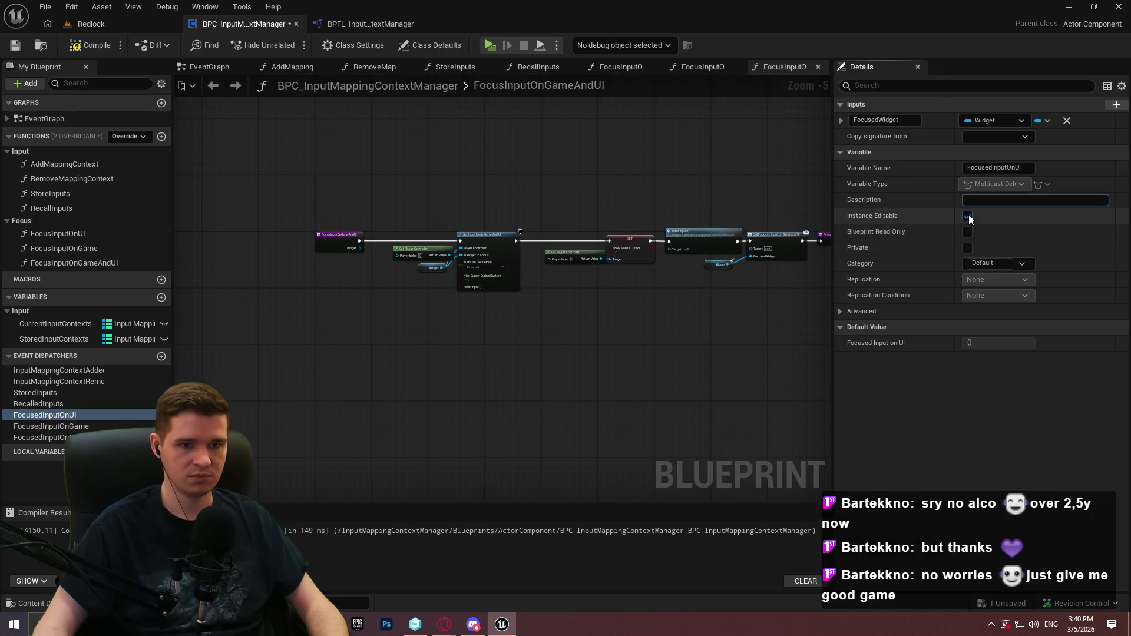
Set the FocusedInputOnUI description, and a version adding 'game' for FocusedInputOnGameAndUI
key("ctrl+v")
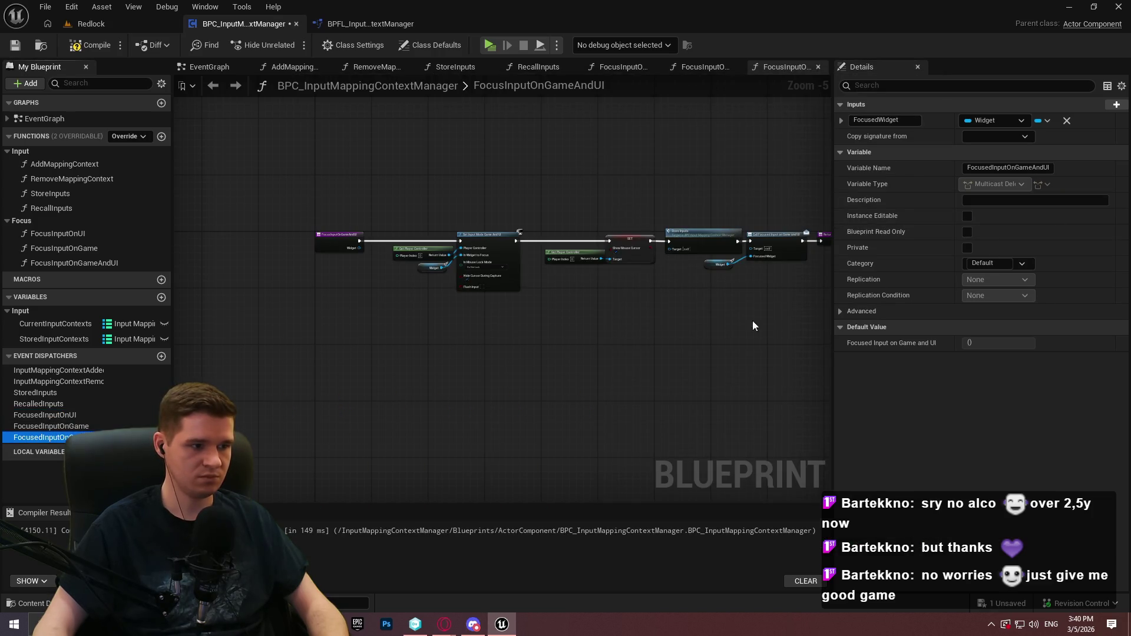
key("Down")
key("Down")
left_click(1049, 201)
key("ctrl+v")
mouse_move(1054, 210)
left_mouse_down()
mouse_move(1020, 210)
mouse_move(1061, 204)
left_mouse_up()
left_click(1065, 199)
type("game")
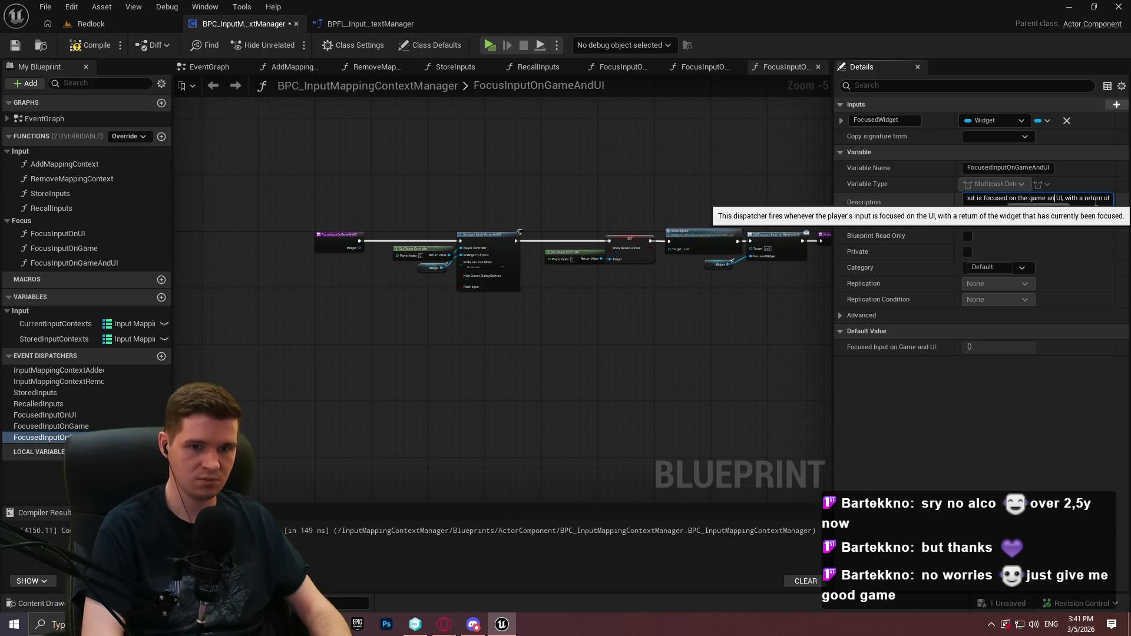
key("Return")
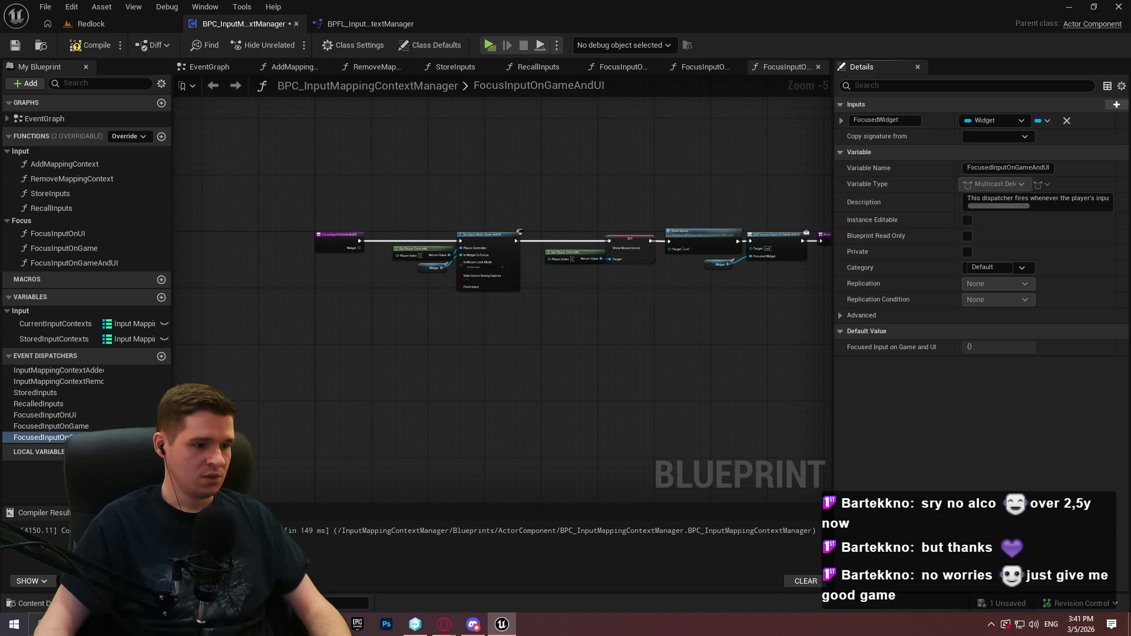
Give FocusedInputOnGame a sentence ending 'on the game.', compile and save, and return to Redlock
key("alt+Tab")
mouse_move(756, 158)
left_mouse_down()
mouse_move(542, 144)
mouse_move(814, 122)
left_mouse_up()
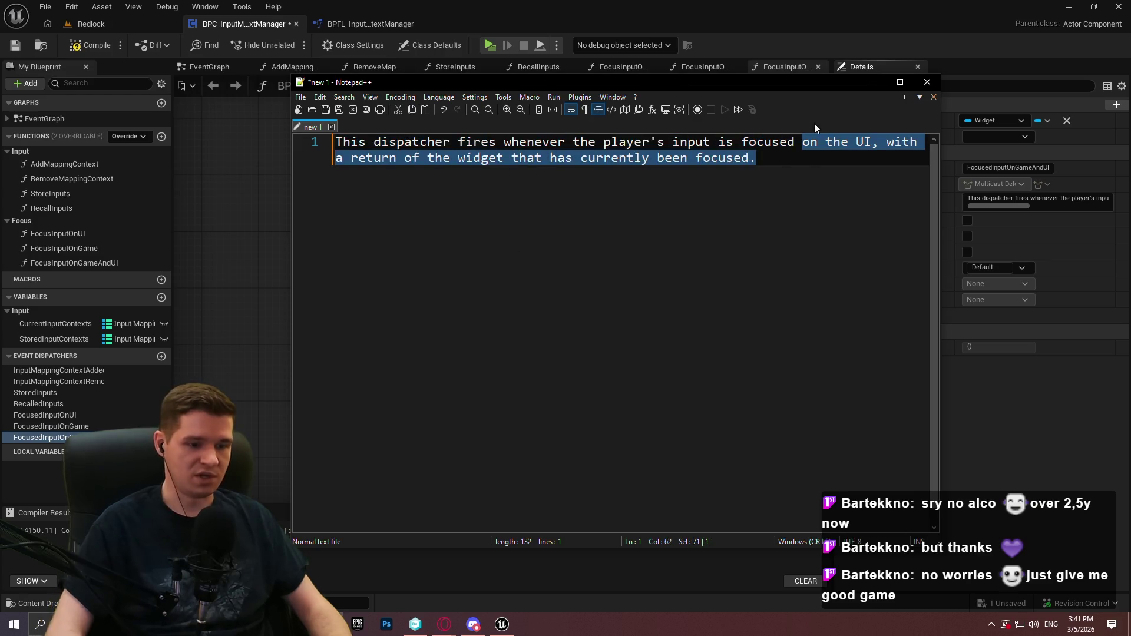
type("on the game.")
key("ctrl+a")
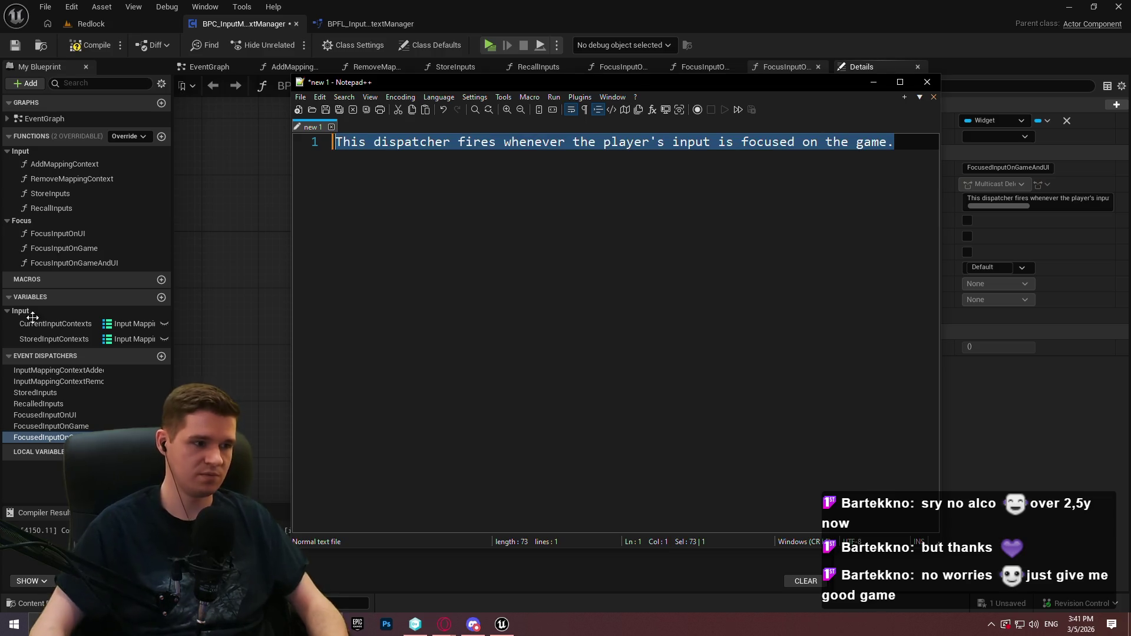
left_click(59, 426)
left_click(1037, 200)
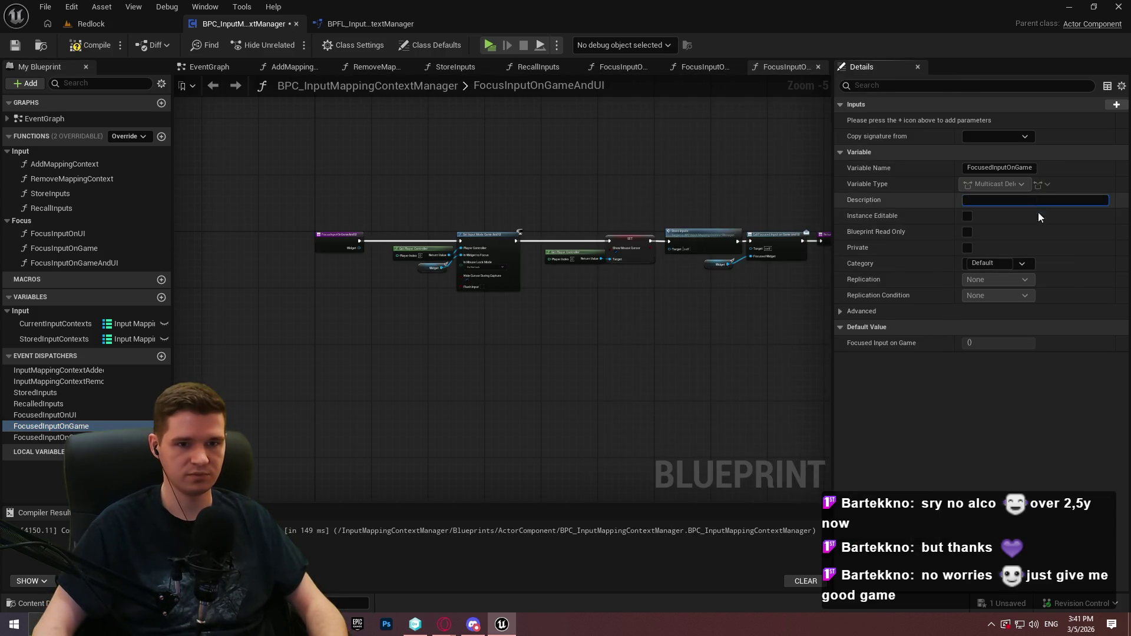
key("ctrl+v")
left_click(97, 51)
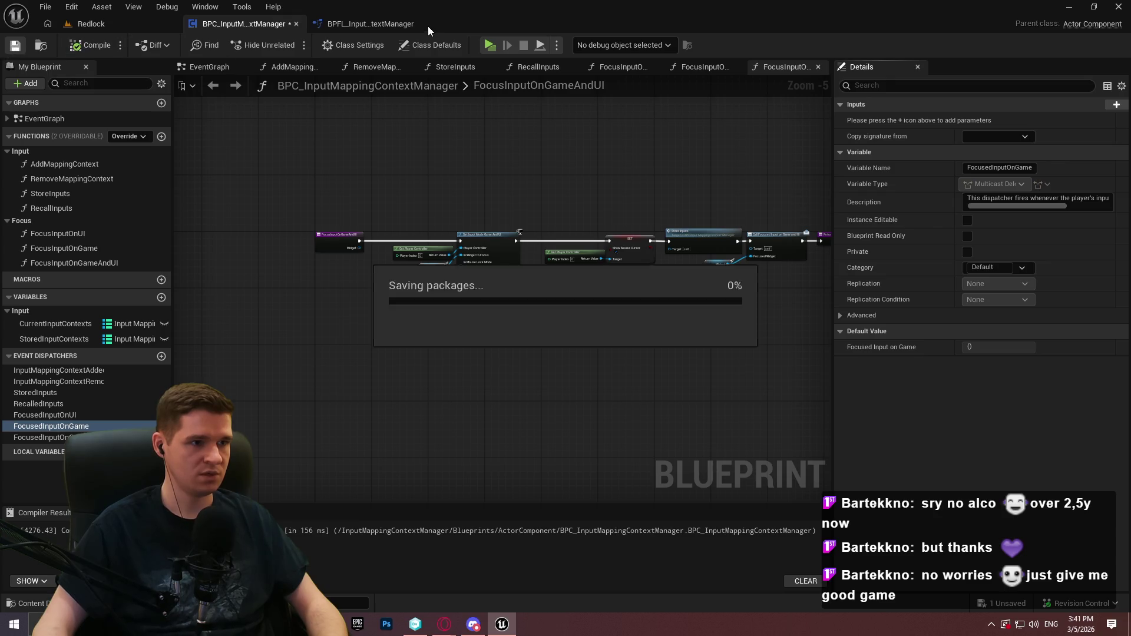
left_click(118, 28)
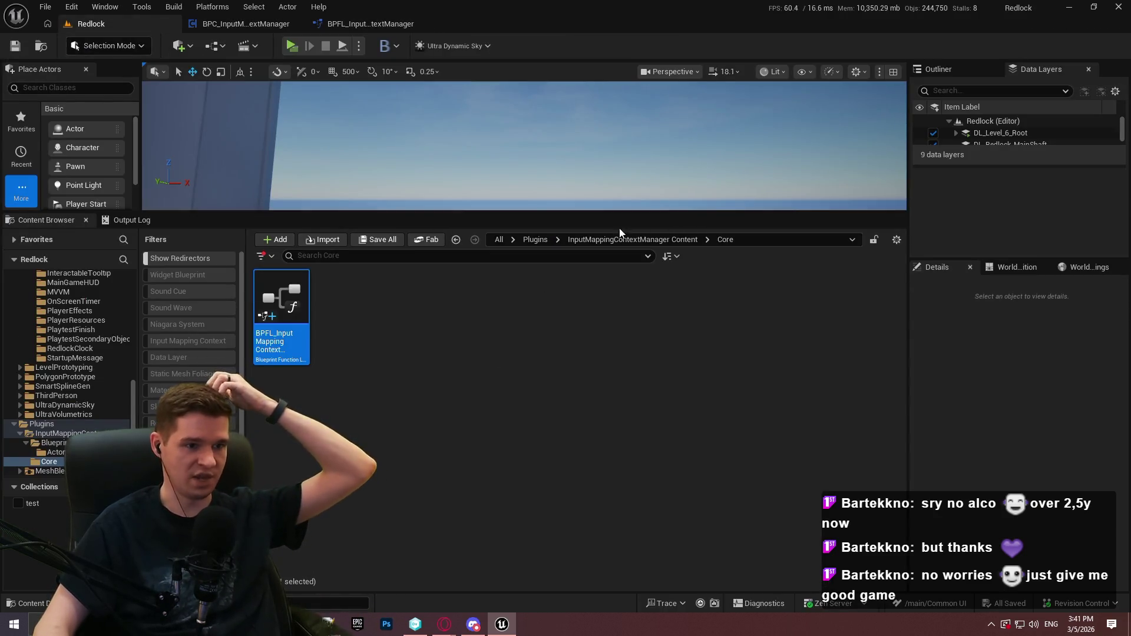
Browse to Content > KYS > Blueprints > AbilityPickup and open BP_AbilityPickup_Dash
left_click(508, 241)
key("Escape")
left_click(534, 240)
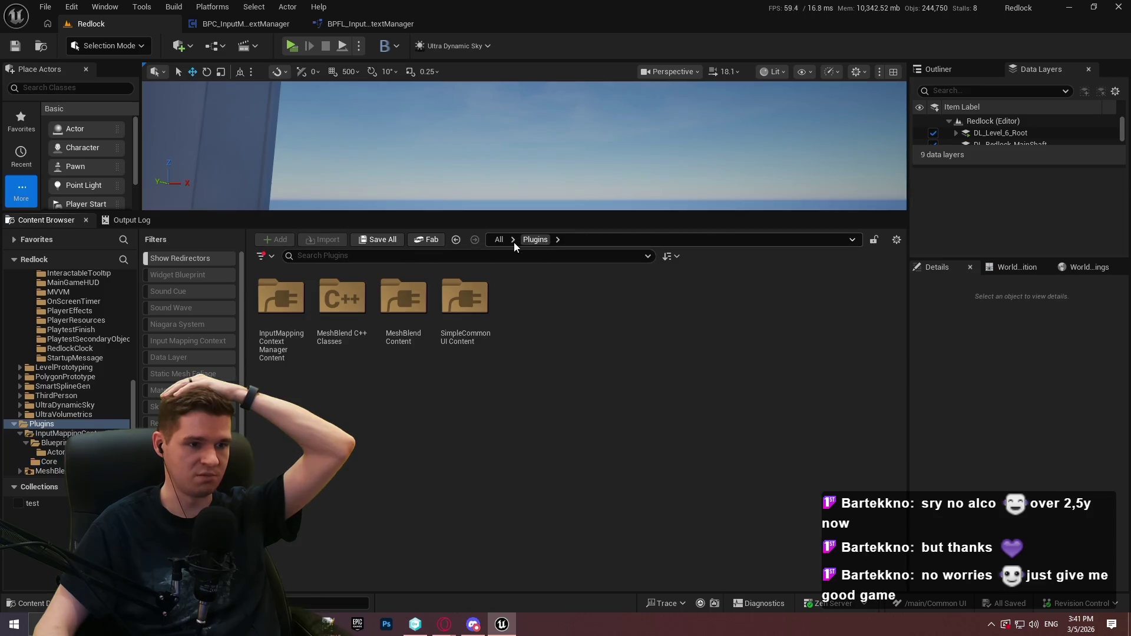
left_click(498, 239)
double_click(300, 341)
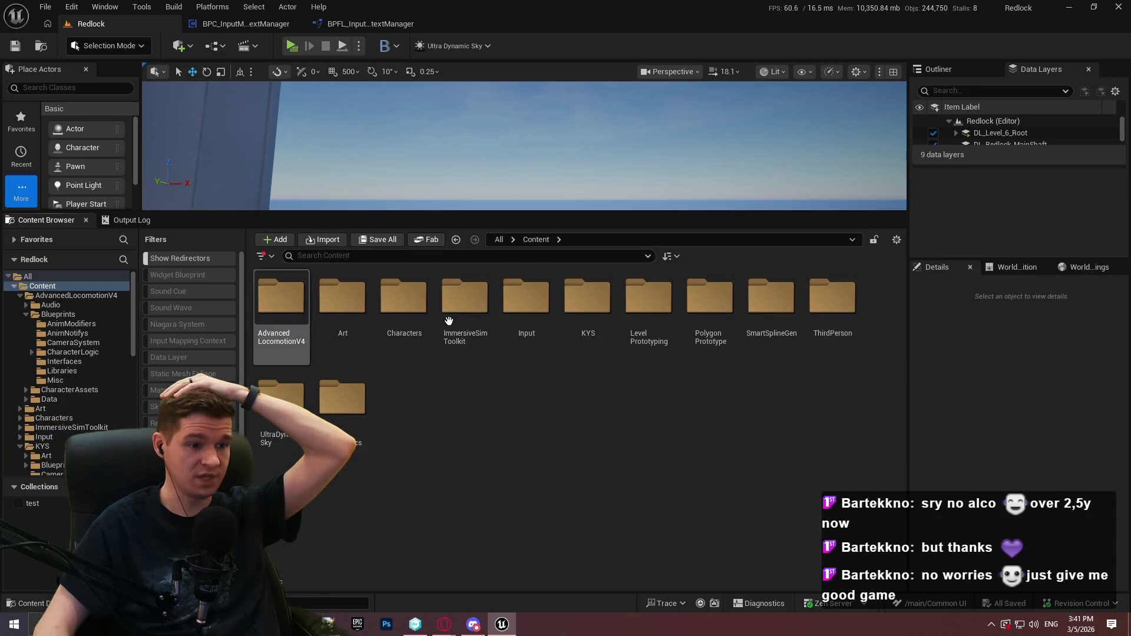
double_click(587, 312)
double_click(323, 320)
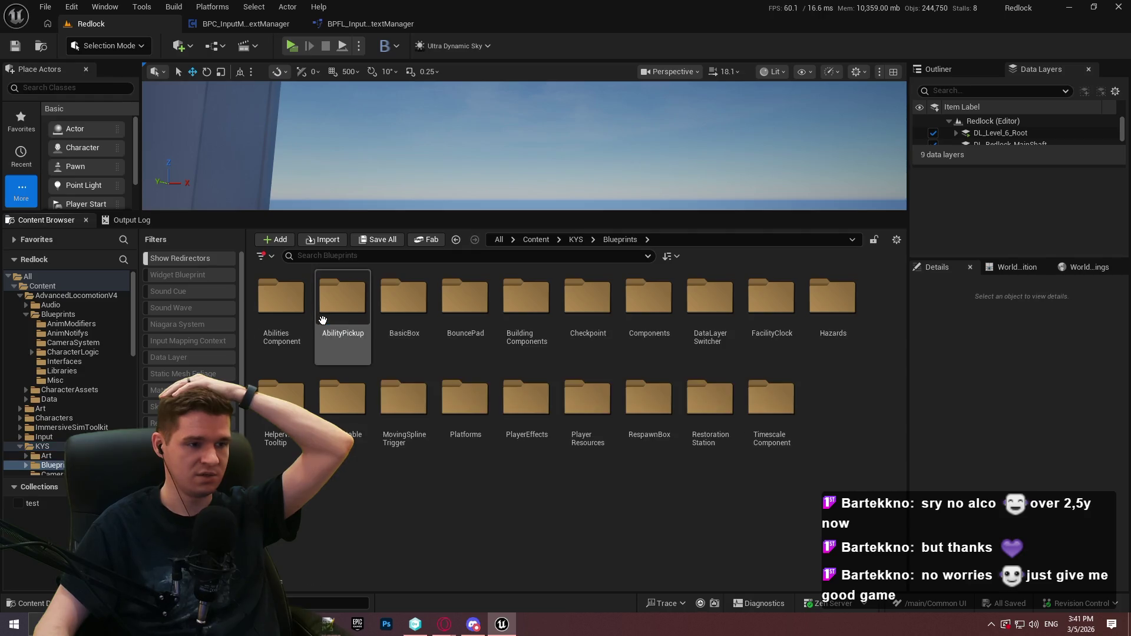
double_click(347, 325)
double_click(282, 298)
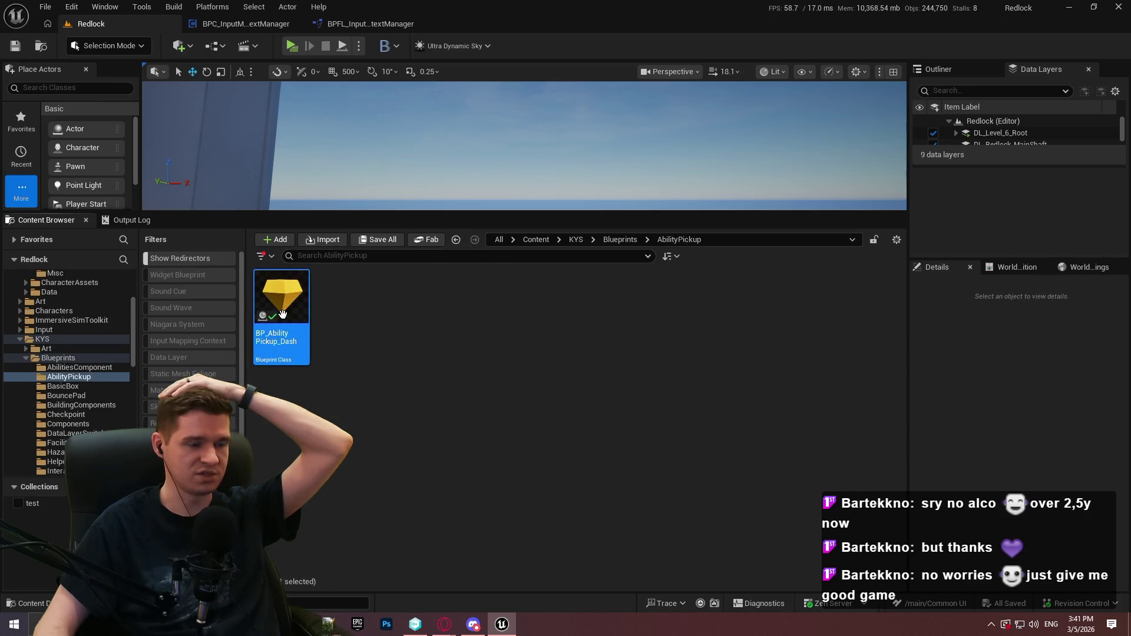
Search the graph's action list for 'focus in' to find the Focus functions
right_click(603, 183)
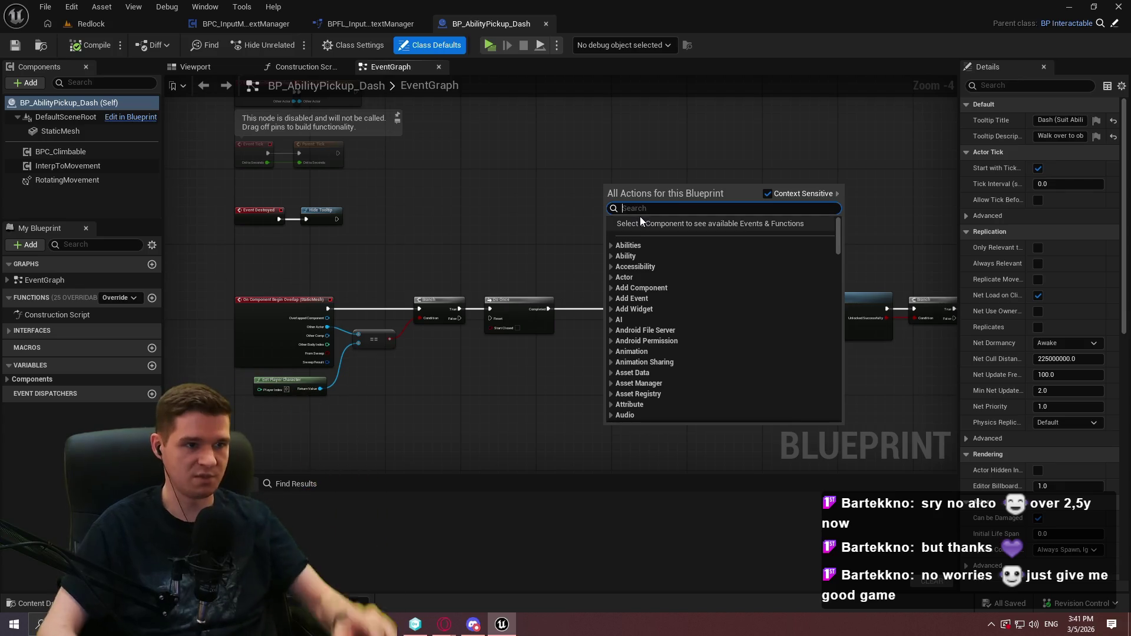
type("focus i")
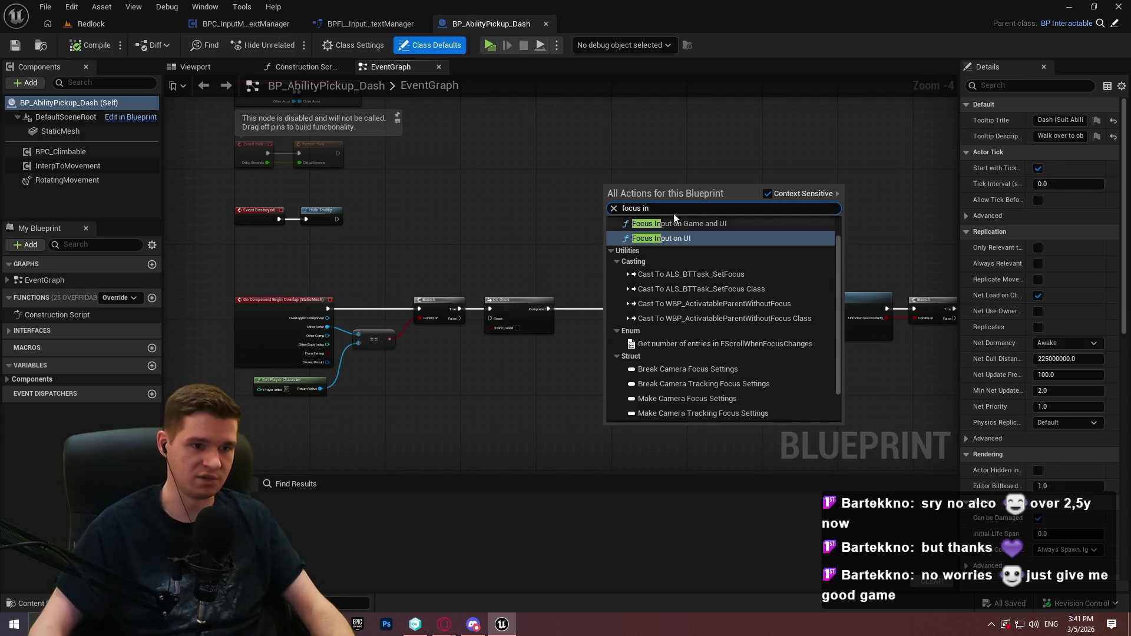
type("n")
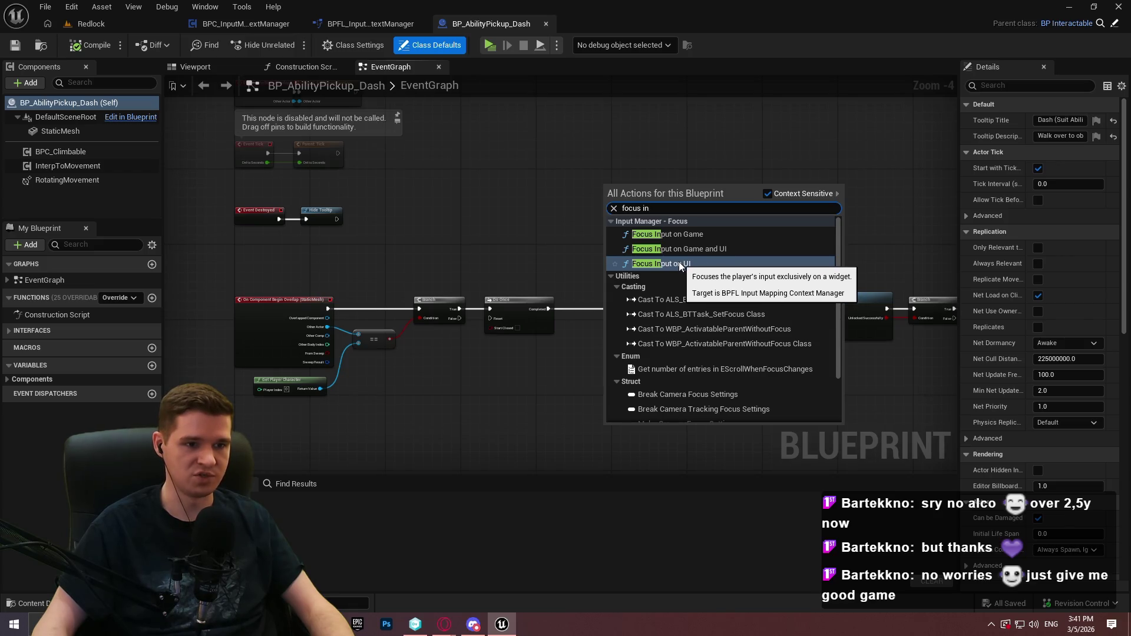
double_click(681, 210)
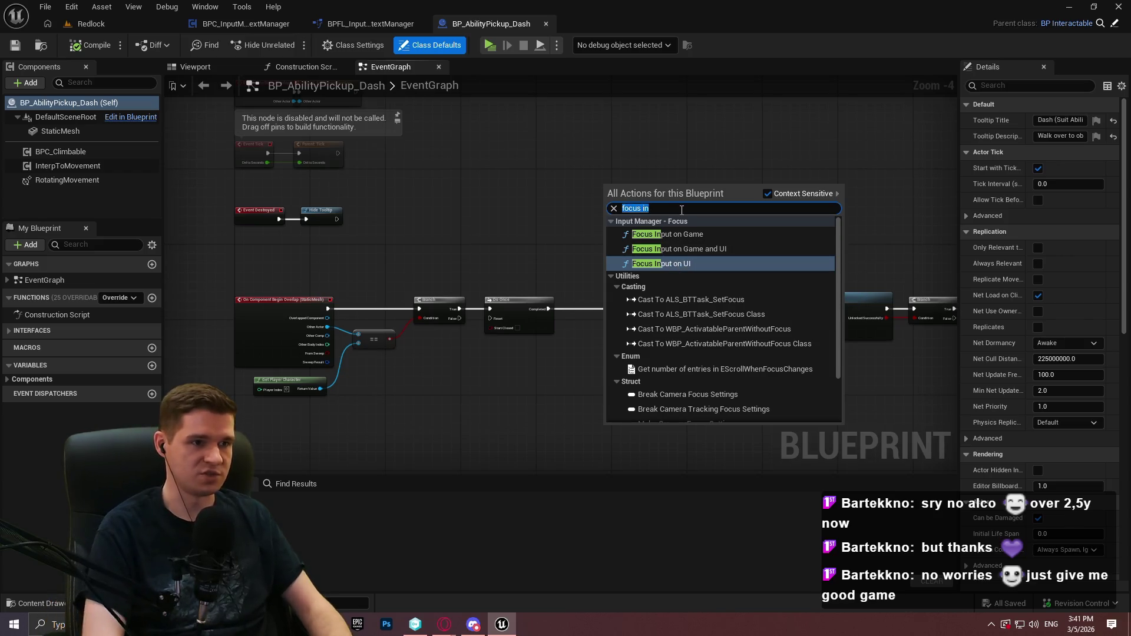
left_click(357, 19)
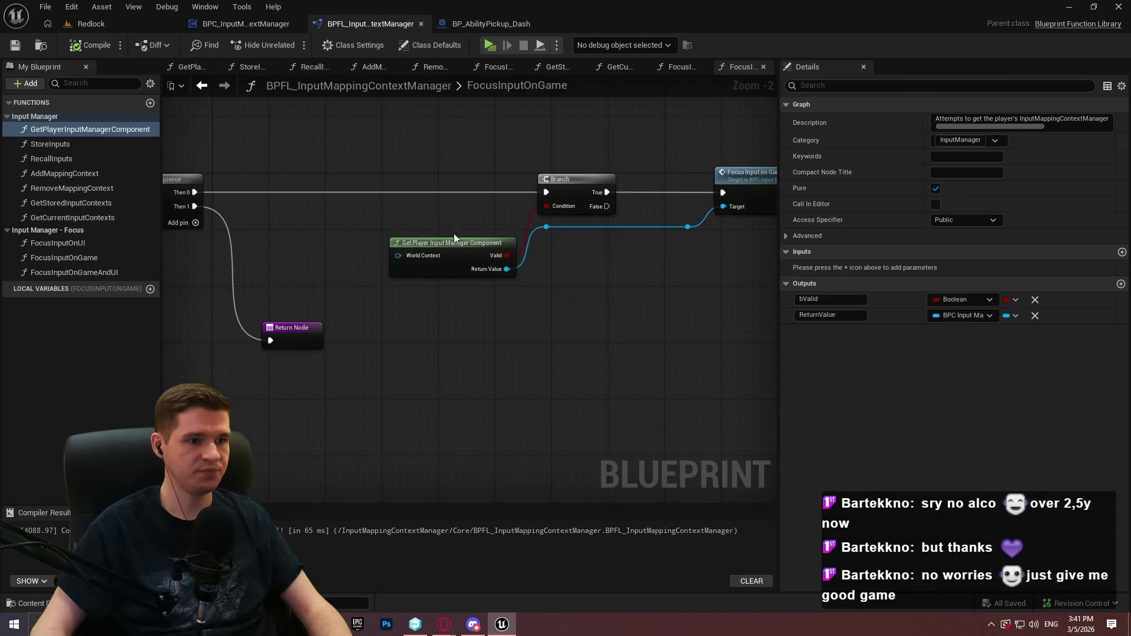
In FocusInputOnGame, add Get Player Input Manager Component wired to a Bind Event to Stored Inputs node
right_click(412, 288)
left_click(93, 126)
left_click_drag(93, 126, 406, 295)
left_click_drag(465, 324, 507, 306)
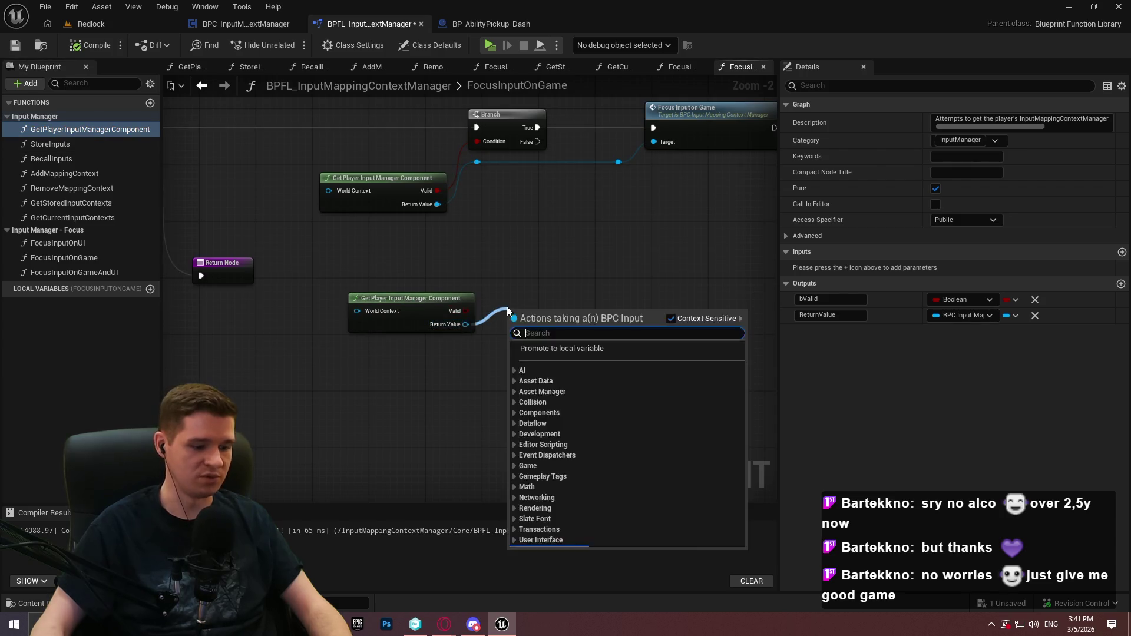
type("bind")
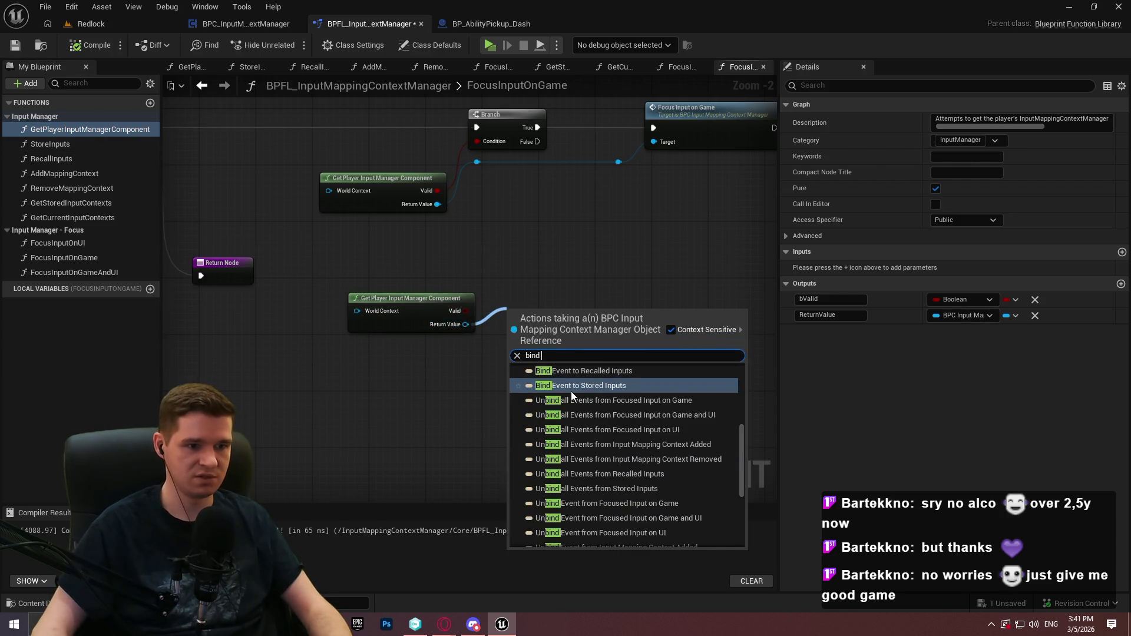
scroll(578, 384, "up", 2)
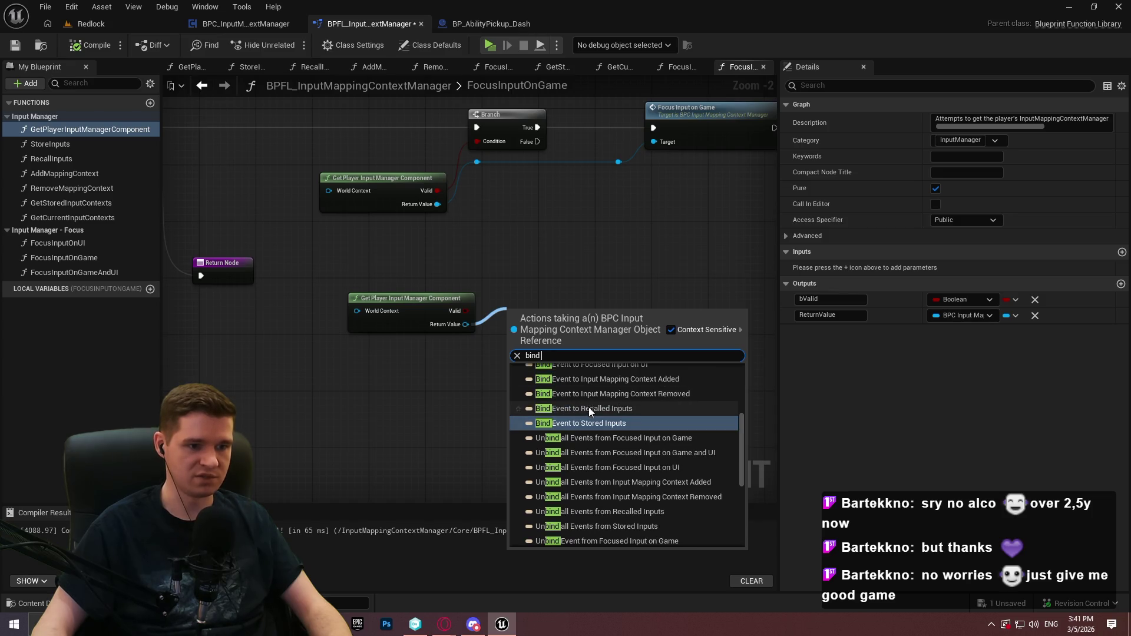
left_click(582, 422)
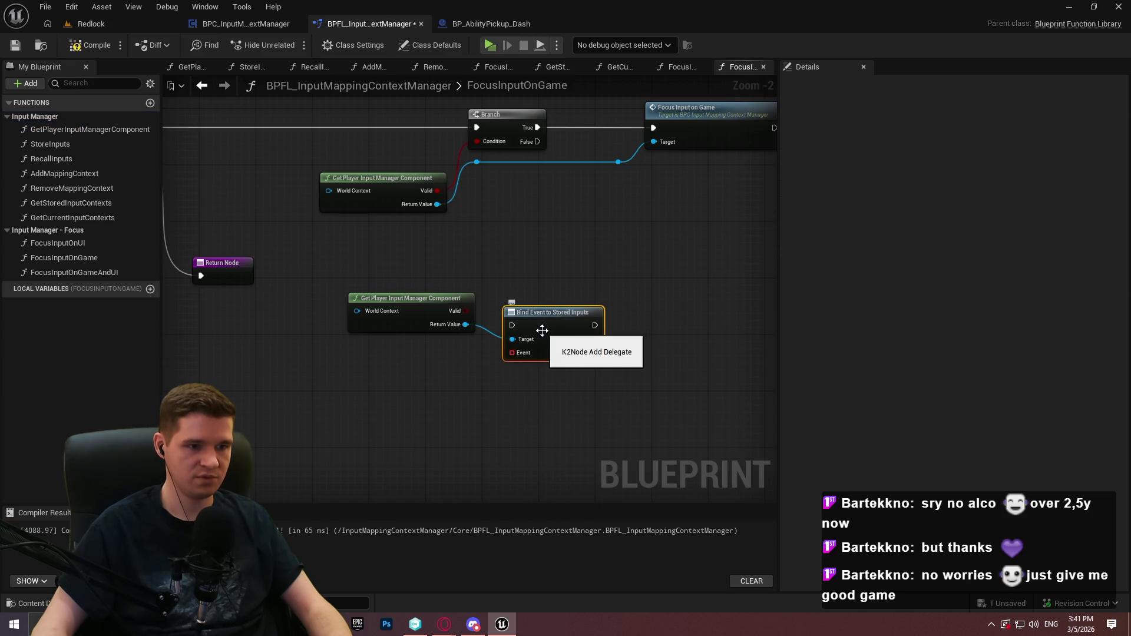
Delete the two test nodes, compile and save the library, and close BP_AbilityPickup_Dash
scroll(536, 335, "up", 1)
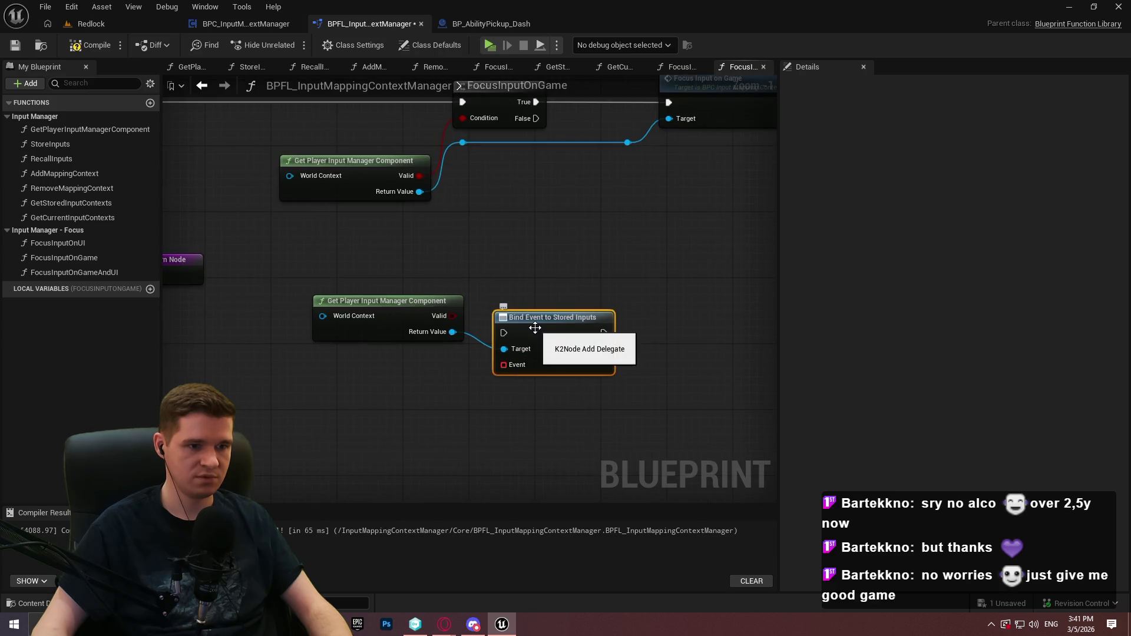
left_click_drag(588, 234, 259, 413)
key("Delete")
left_click(20, 50)
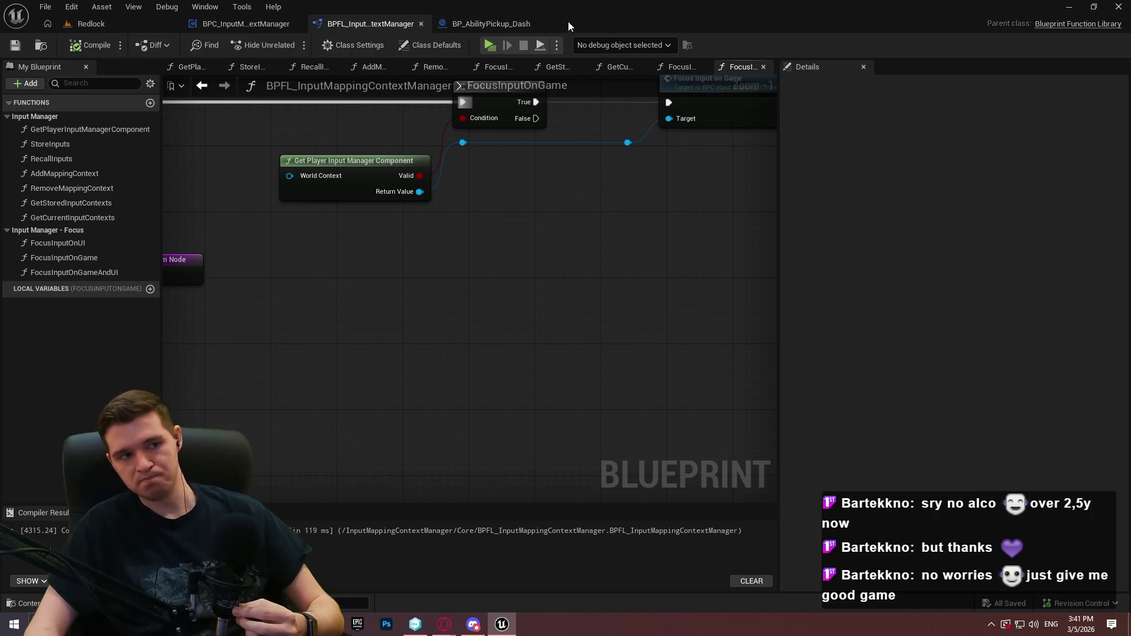
left_click(546, 24)
left_click(242, 24)
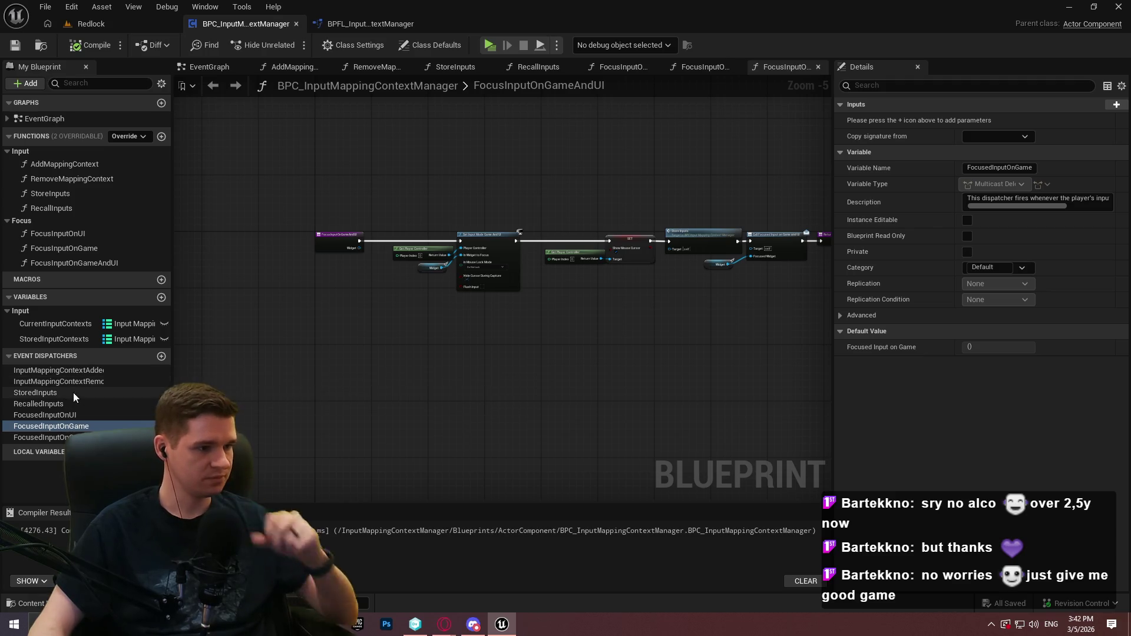
Put FocusedInputOnUI and FocusedInputOnGame into a new Focus category
left_click(76, 415)
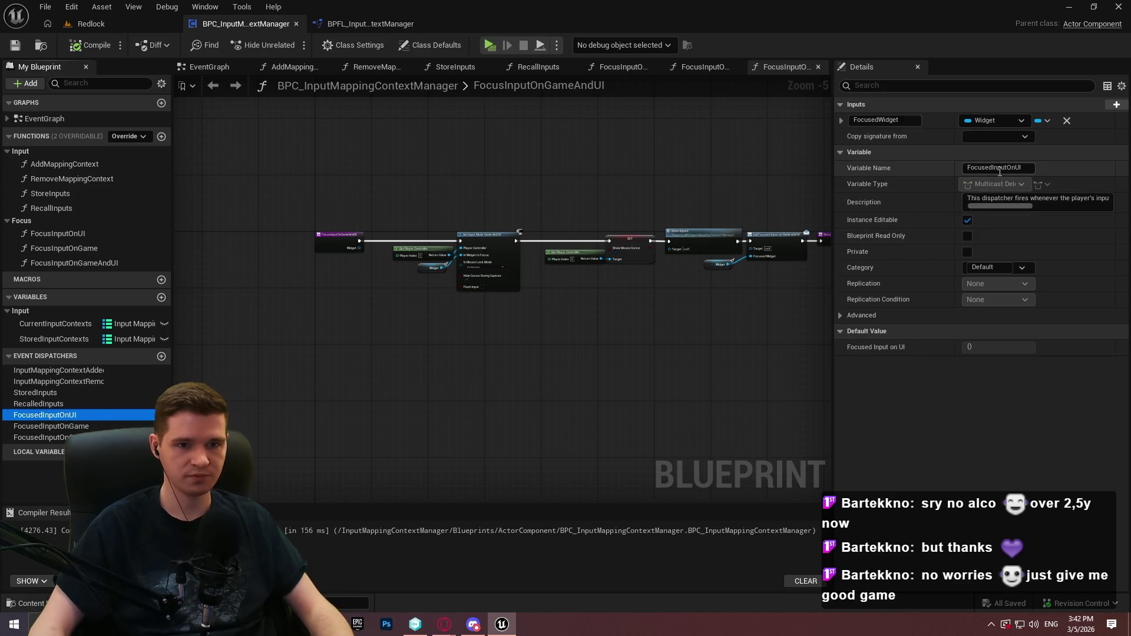
left_click(996, 267)
type("Focus")
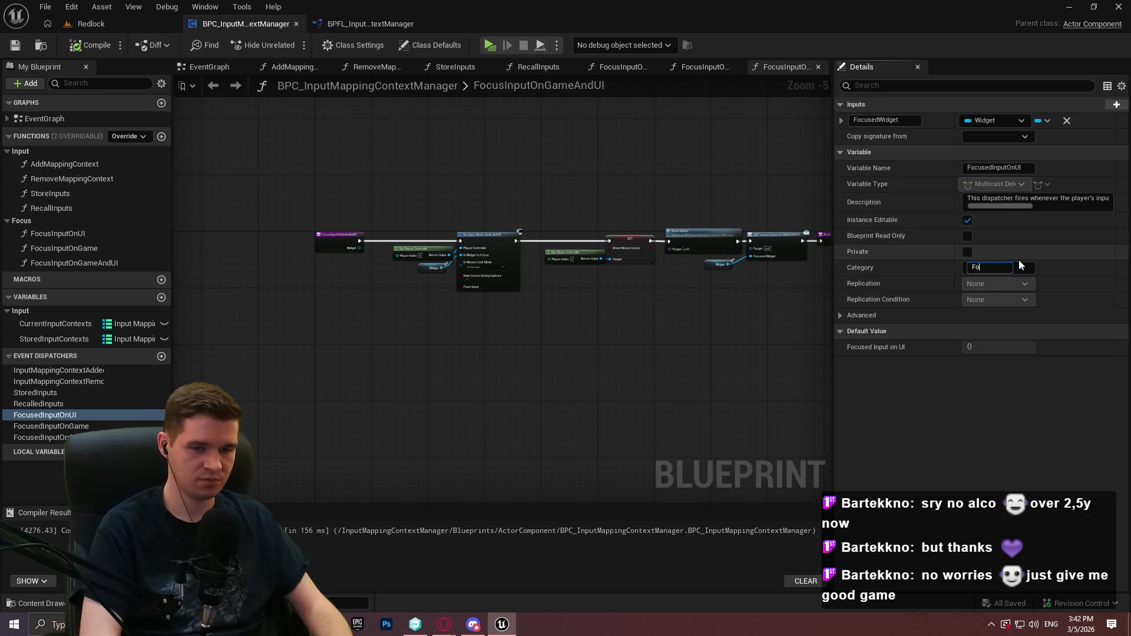
key("Return")
mouse_move(40, 436)
left_mouse_down()
mouse_move(23, 372)
mouse_move(40, 373)
mouse_move(24, 373)
left_mouse_up()
Put InputMappingContextAdded/Removed, StoredInputs and RecalledInputs into a new Input category
left_click(35, 414)
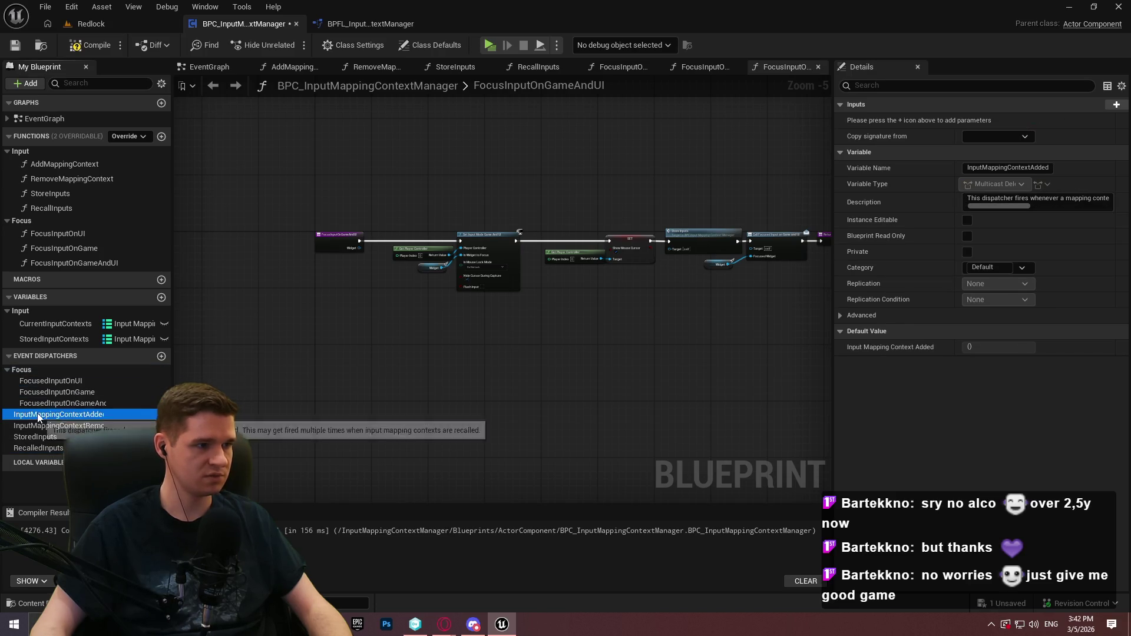
left_click(1000, 267)
type("Input")
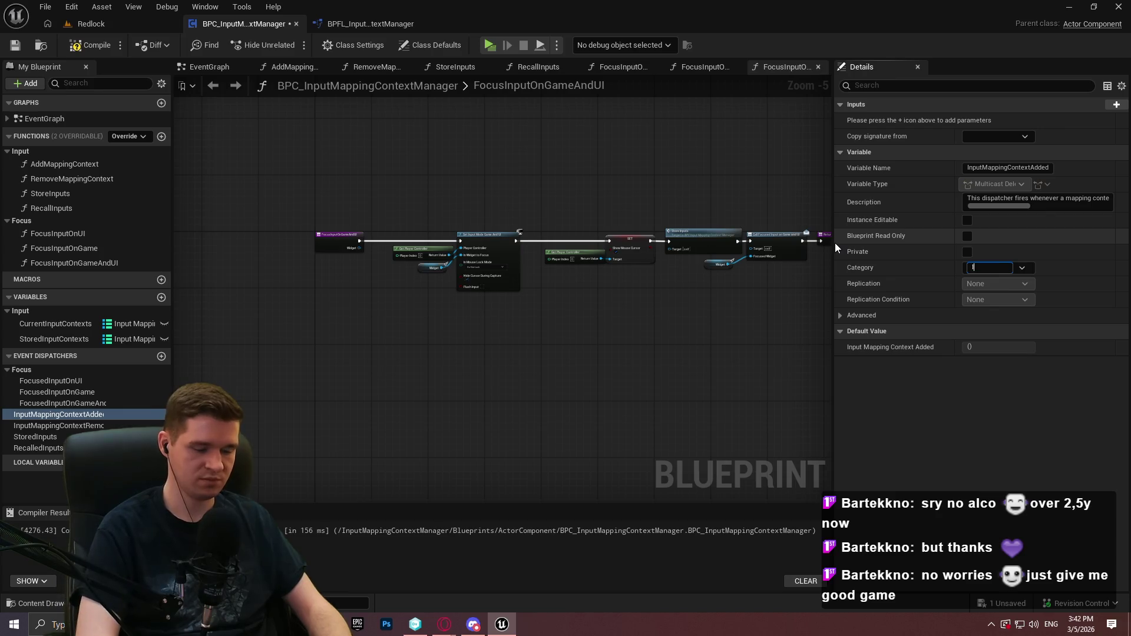
key("Return")
left_click_drag(32, 436, 25, 377)
left_click_drag(28, 384, 23, 372)
left_click_drag(37, 454, 23, 377)
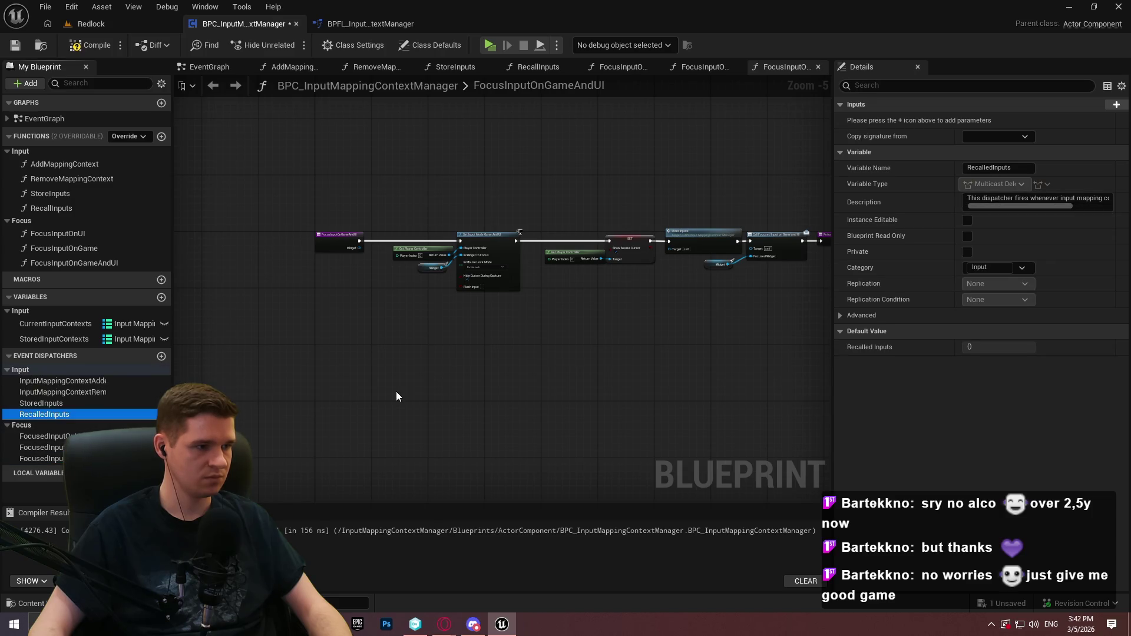
Compile and save the component blueprint, then open the AddMappingContext function graph
left_click(91, 44)
left_click(15, 45)
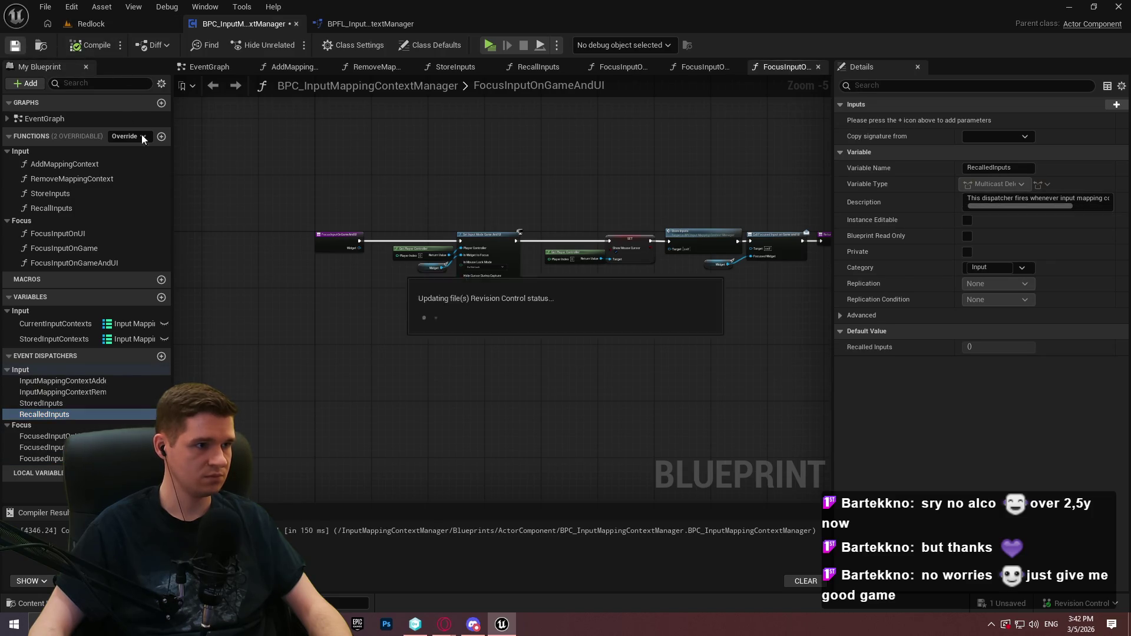
left_click(56, 166)
double_click(47, 118)
left_click_drag(479, 255, 263, 208)
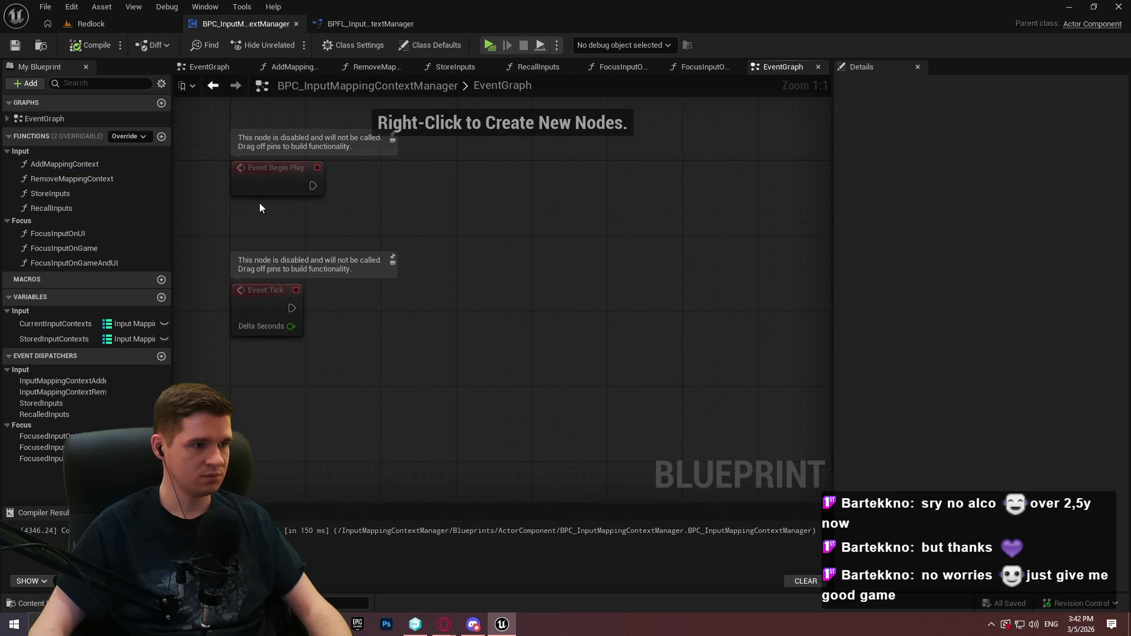
double_click(45, 167)
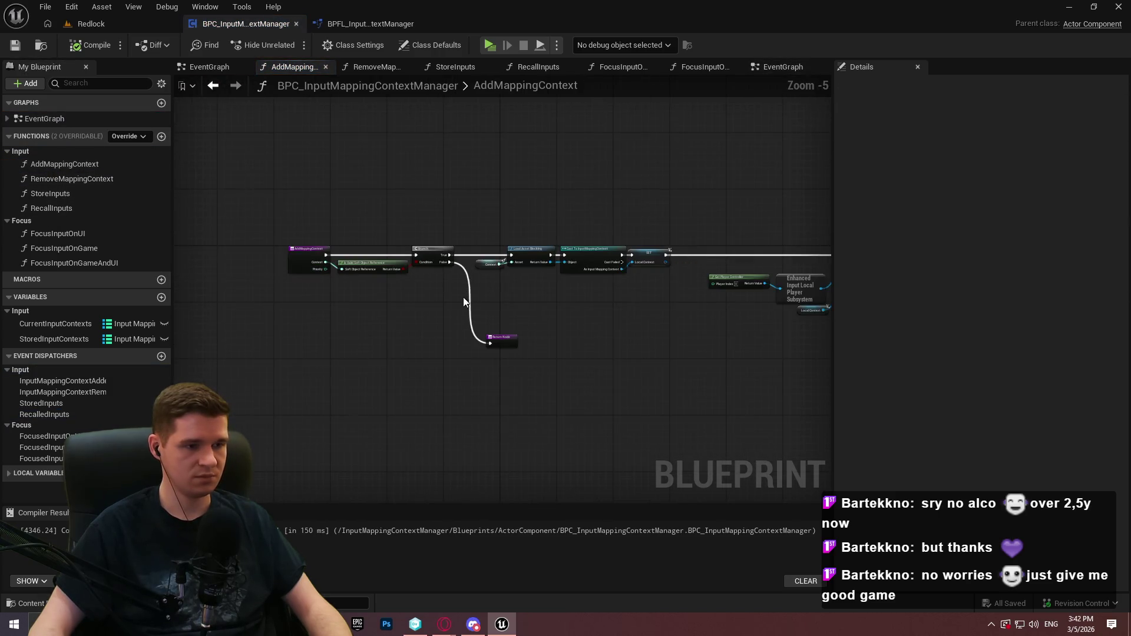
Wrap Is Valid and Branch in a comment 'Checks if the input mapping context is valid'
scroll(394, 285, "up", 3)
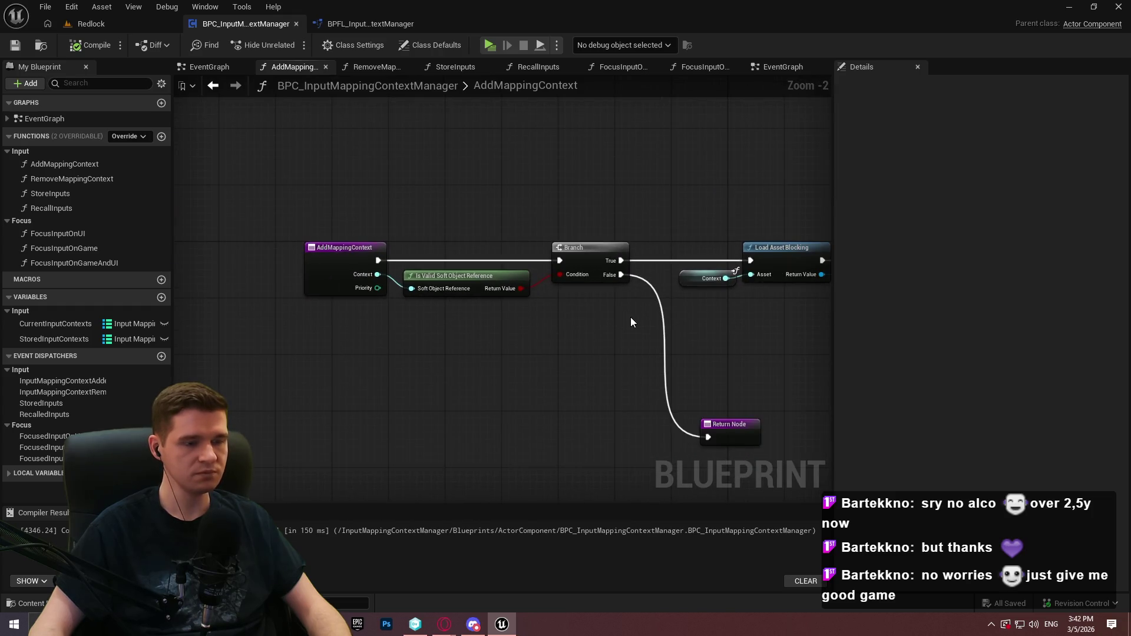
left_click_drag(648, 337, 406, 207)
type("c")
type("Ches")
key("BackSpace")
type("cks if the i")
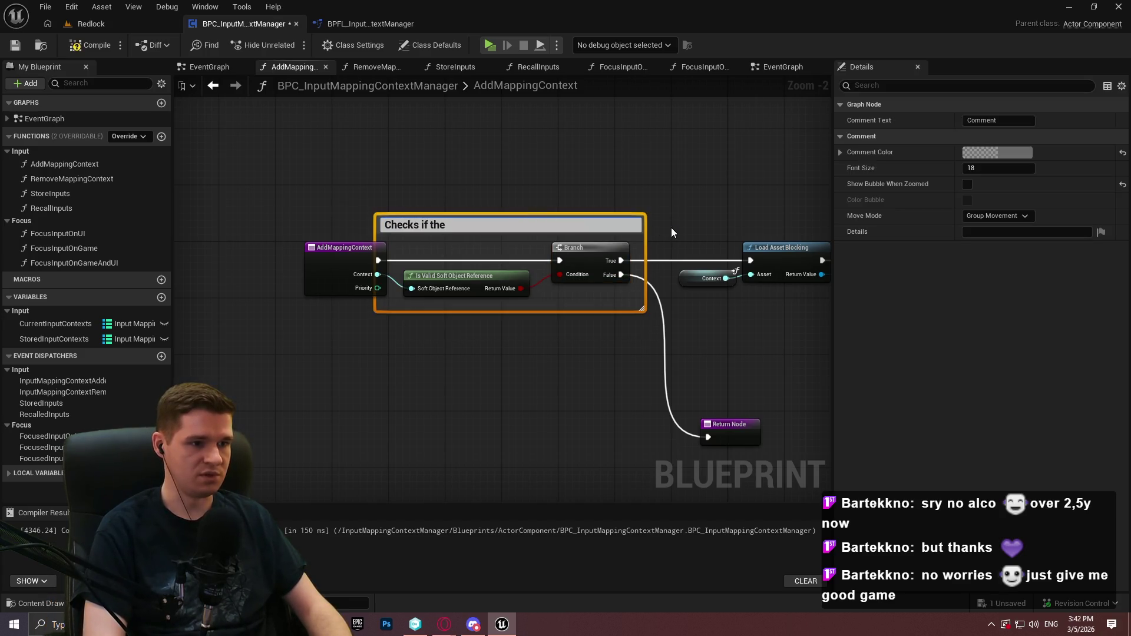
type("nput mapp")
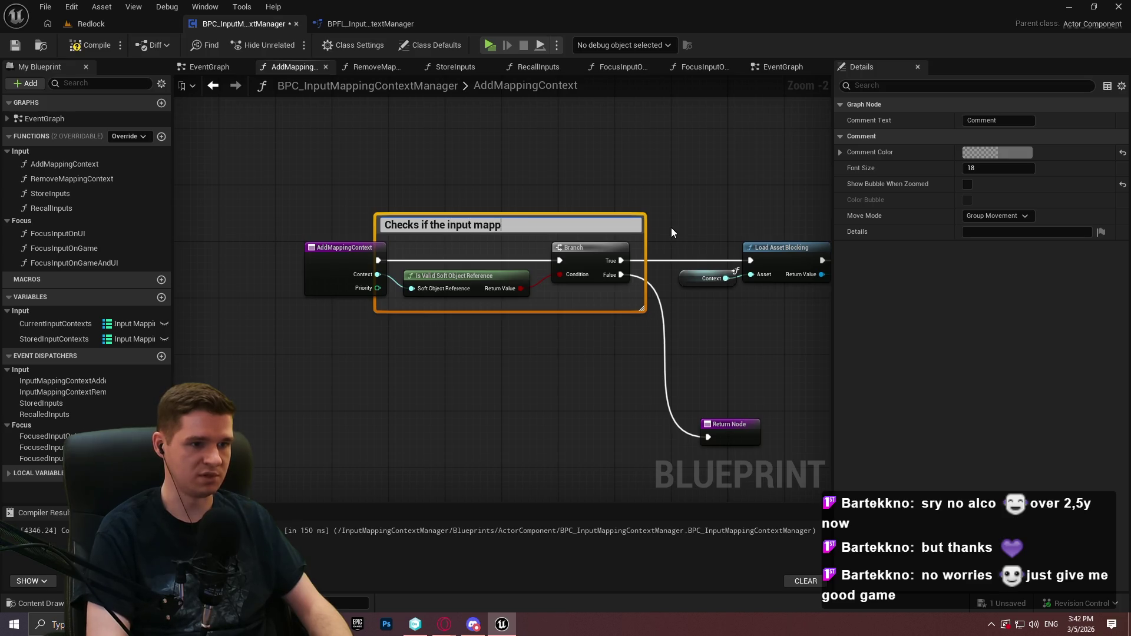
type("ing context is valid")
key("Return")
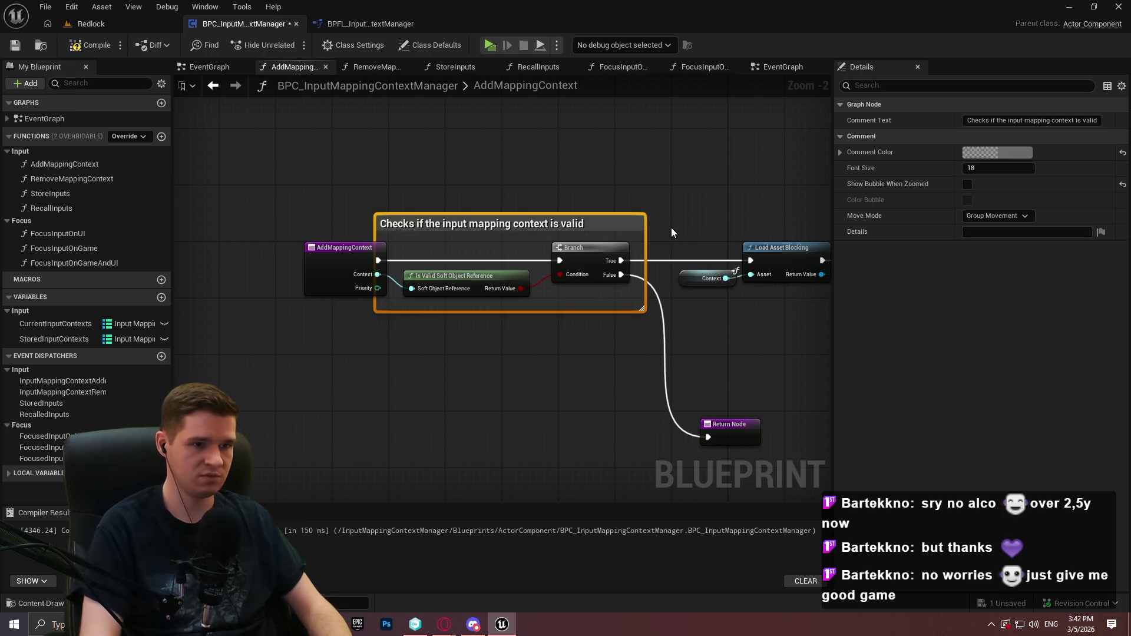
Wire a Context getter into the validity check and widen its comment to include it
left_click_drag(500, 304, 624, 319)
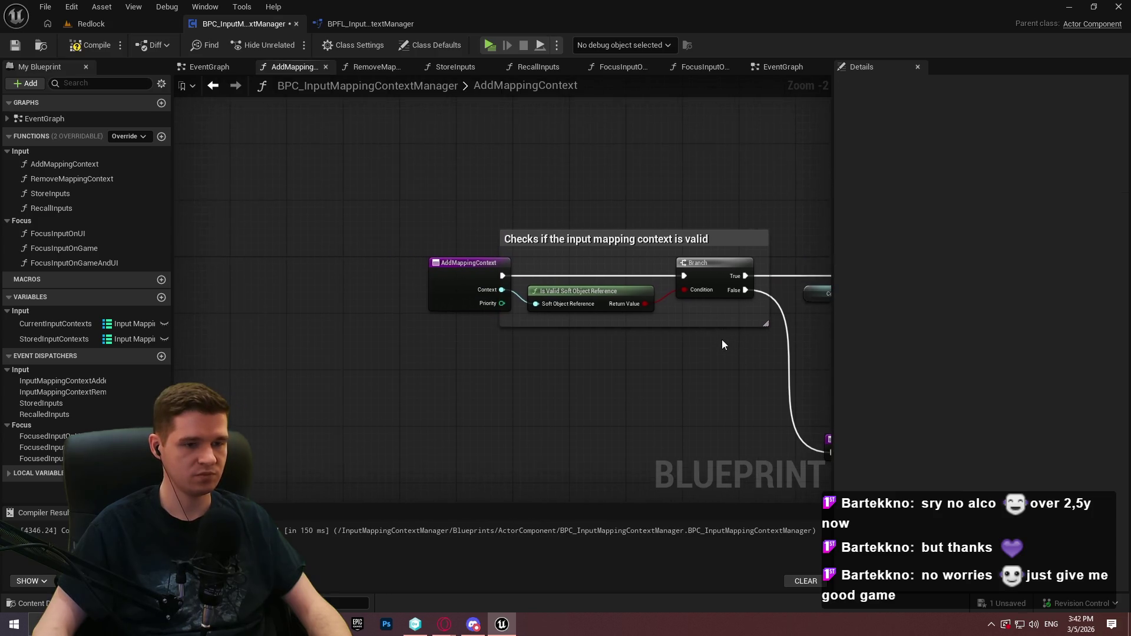
left_click(416, 287)
left_click_drag(415, 287, 394, 287)
mouse_move(536, 303)
left_mouse_down()
mouse_move(504, 321)
mouse_move(465, 298)
left_mouse_up()
type("context")
key("Return")
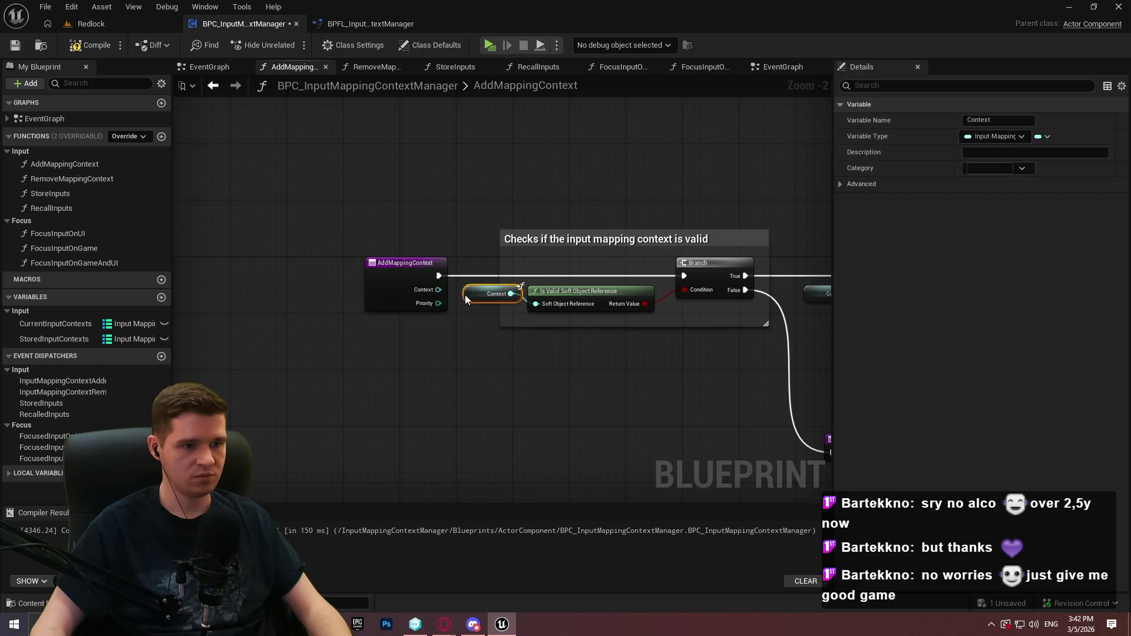
left_click_drag(499, 265, 452, 268)
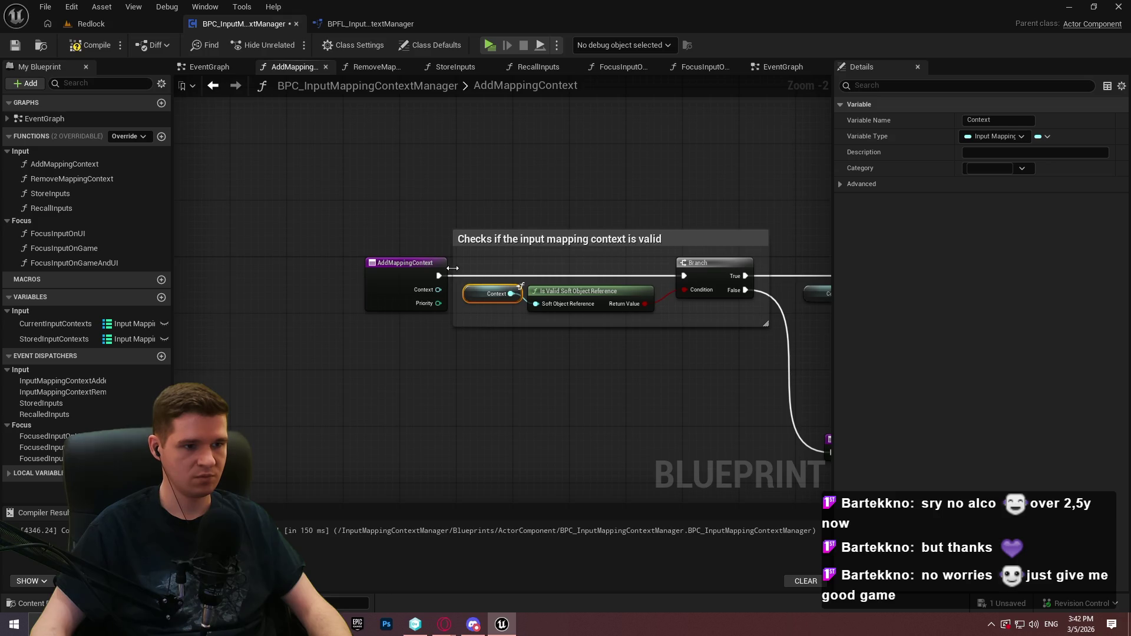
left_click(415, 272)
Wrap the load and cast nodes in a comment 'Loads the input mapping context and stores it locally'
left_click_drag(768, 348, 303, 343)
mouse_move(736, 313)
left_mouse_down()
mouse_move(303, 188)
mouse_move(335, 185)
left_mouse_up()
type("c")
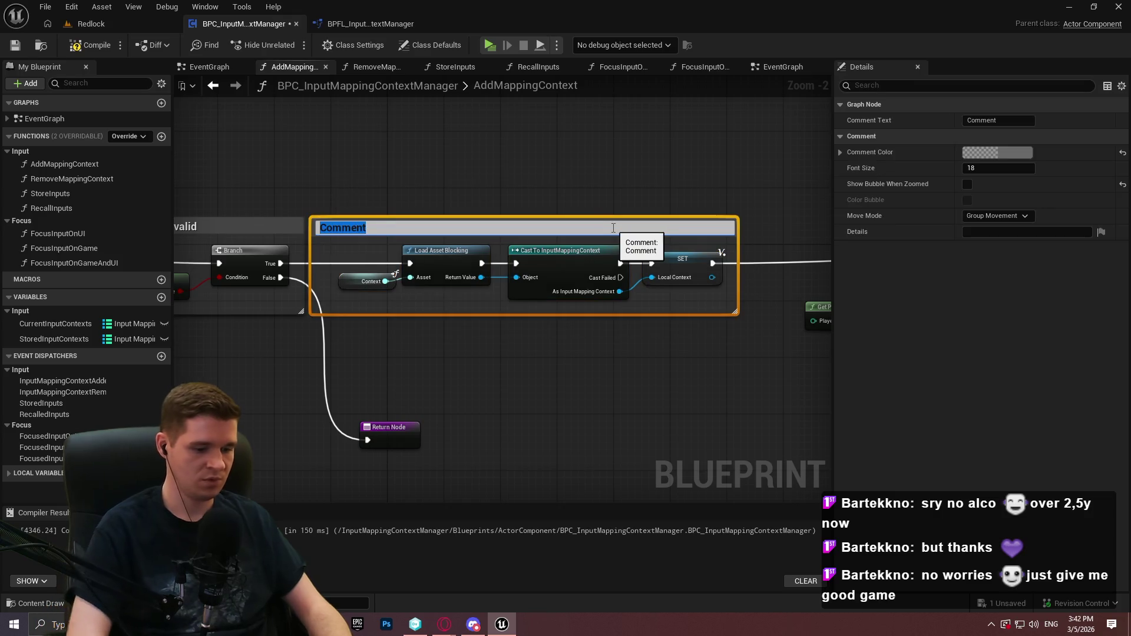
type("Loads the input mapping conte")
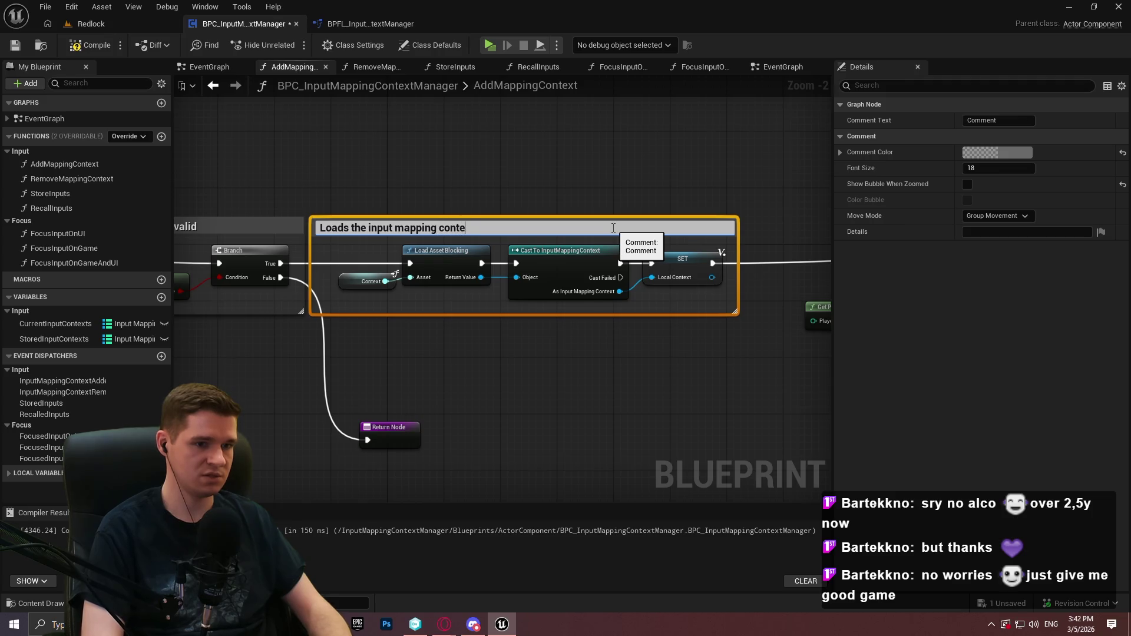
type("ocally")
key("Return")
mouse_move(564, 231)
left_mouse_down()
mouse_move(607, 231)
mouse_move(424, 383)
mouse_move(404, 351)
mouse_move(591, 345)
left_mouse_up()
Comment the Has Mapping Context check as checking for the context, printing a soft error if true
scroll(404, 351, "down", 1)
left_click_drag(689, 370, 261, 200)
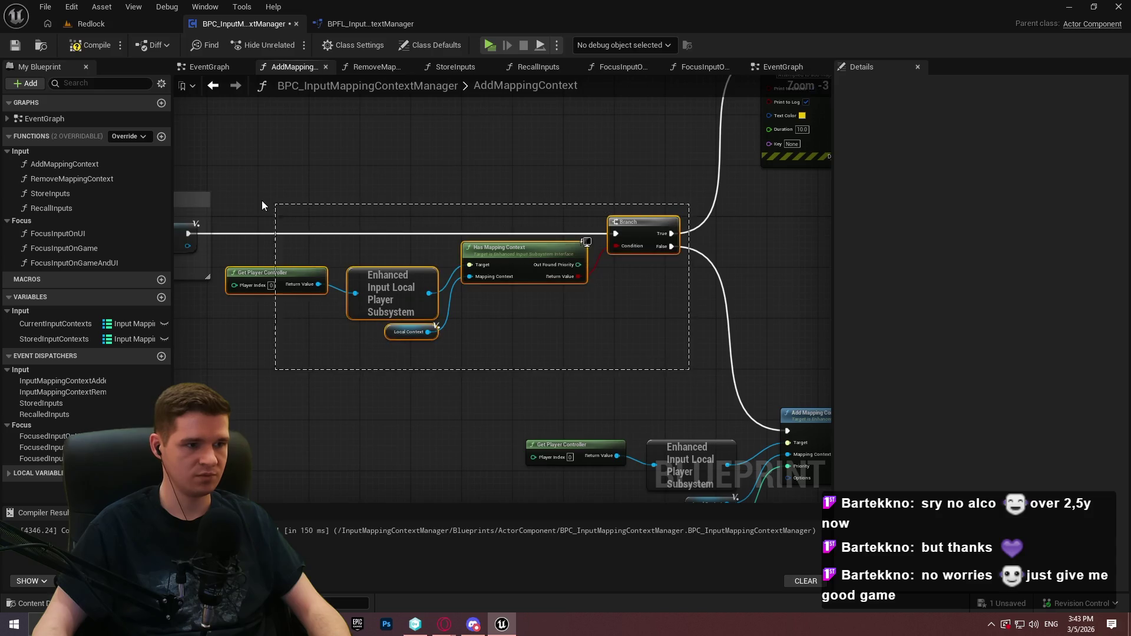
type("Chec")
type("Chec")
type("if we")
type("lready have t")
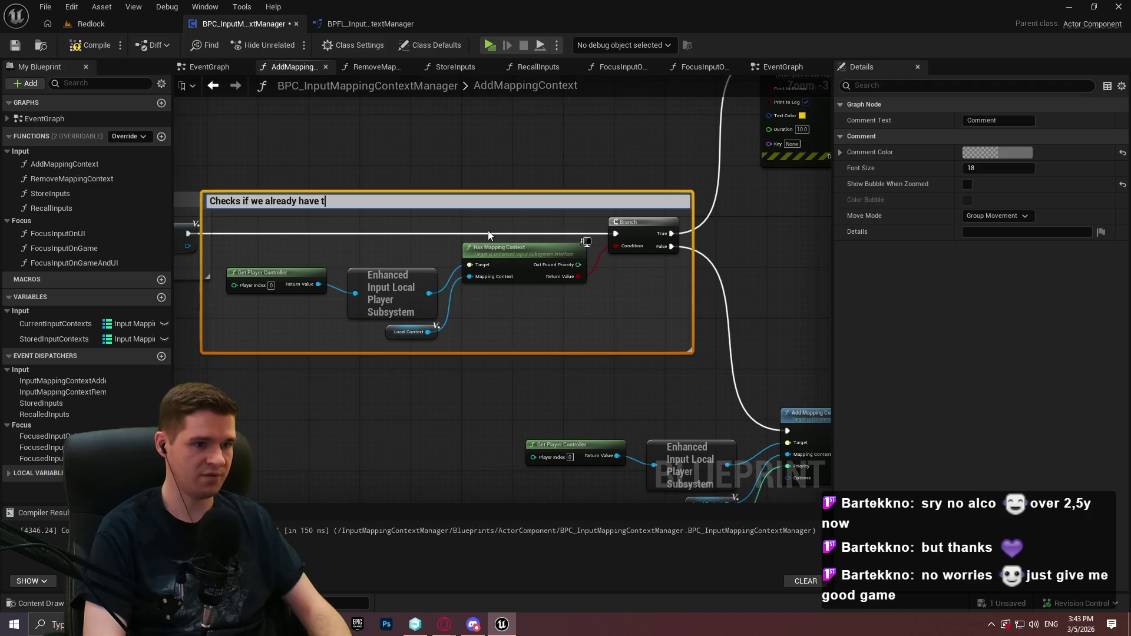
type("he mapping context,")
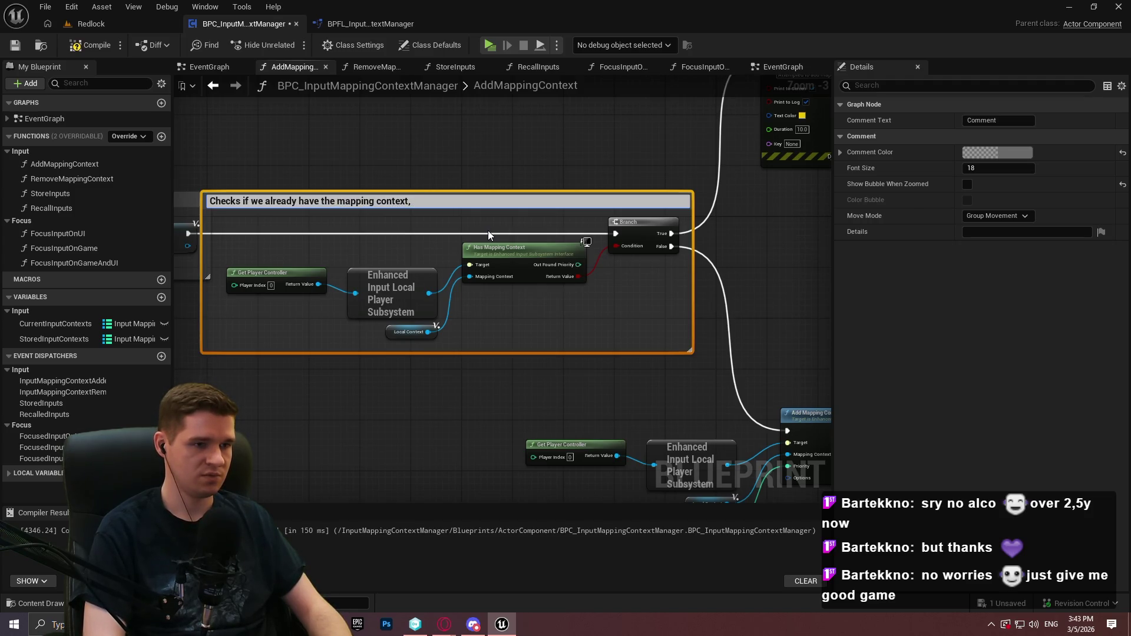
type(" giving a sof")
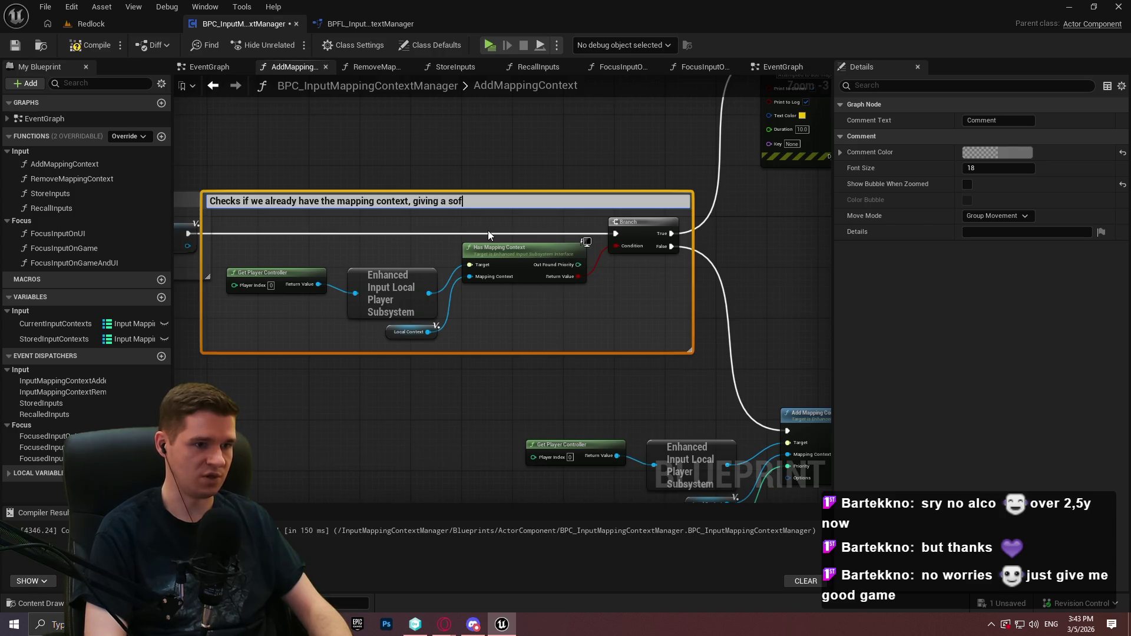
key("BackSpace")
key("BackSpace")
key("BackSpace")
type("priti")
key("BackSpace")
key("BackSpace")
type("nting a sof")
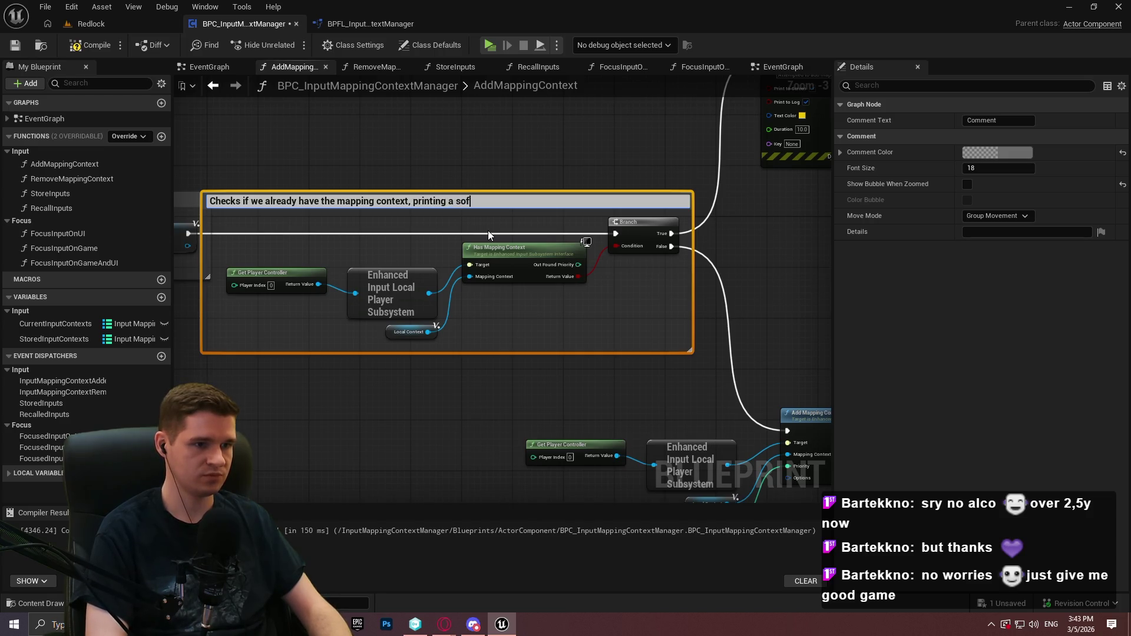
type("t error if true")
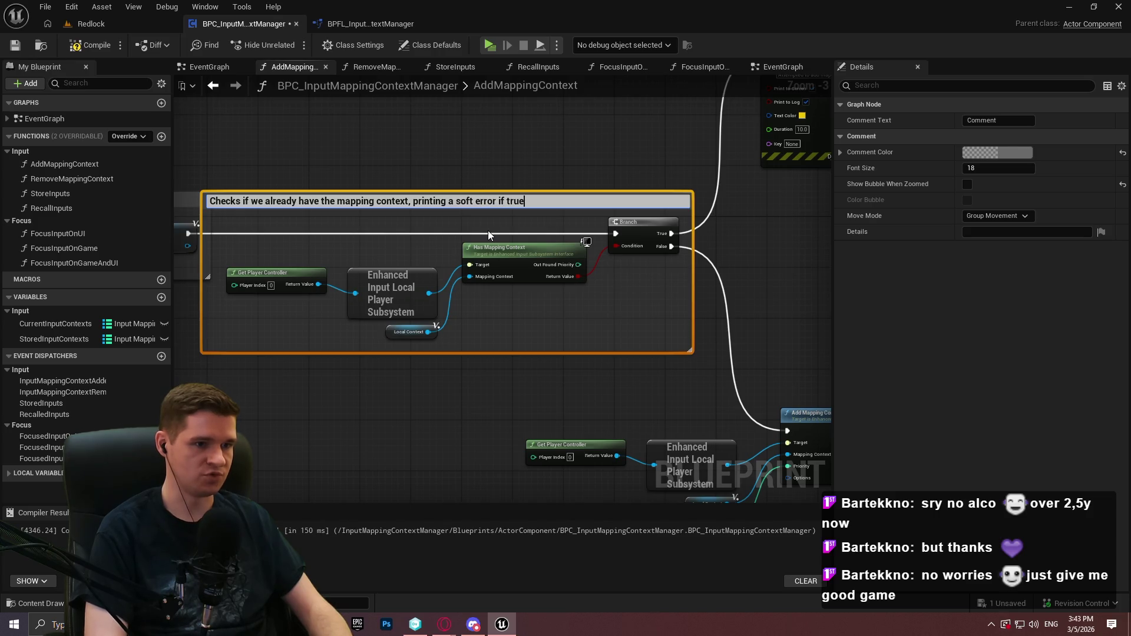
key("Return")
left_click(380, 182)
mouse_move(386, 202)
left_mouse_down()
mouse_move(434, 200)
mouse_move(391, 288)
left_mouse_up()
Comment the Print String and Return Node as a soft error for an already-added context
left_click_drag(519, 164, 582, 150)
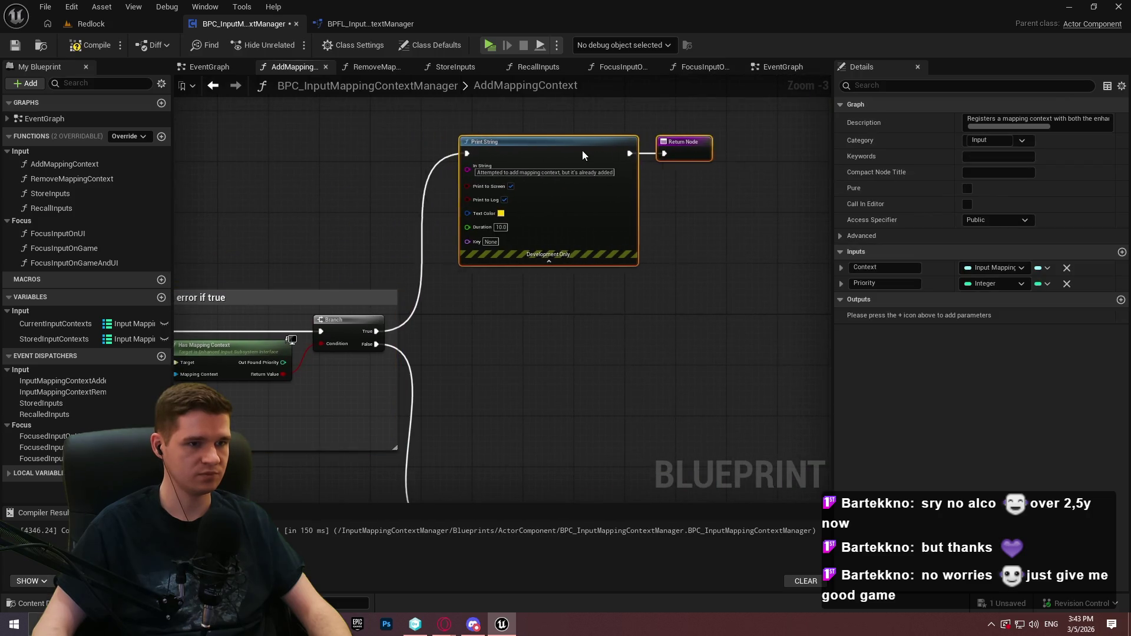
type("cSoft error if w")
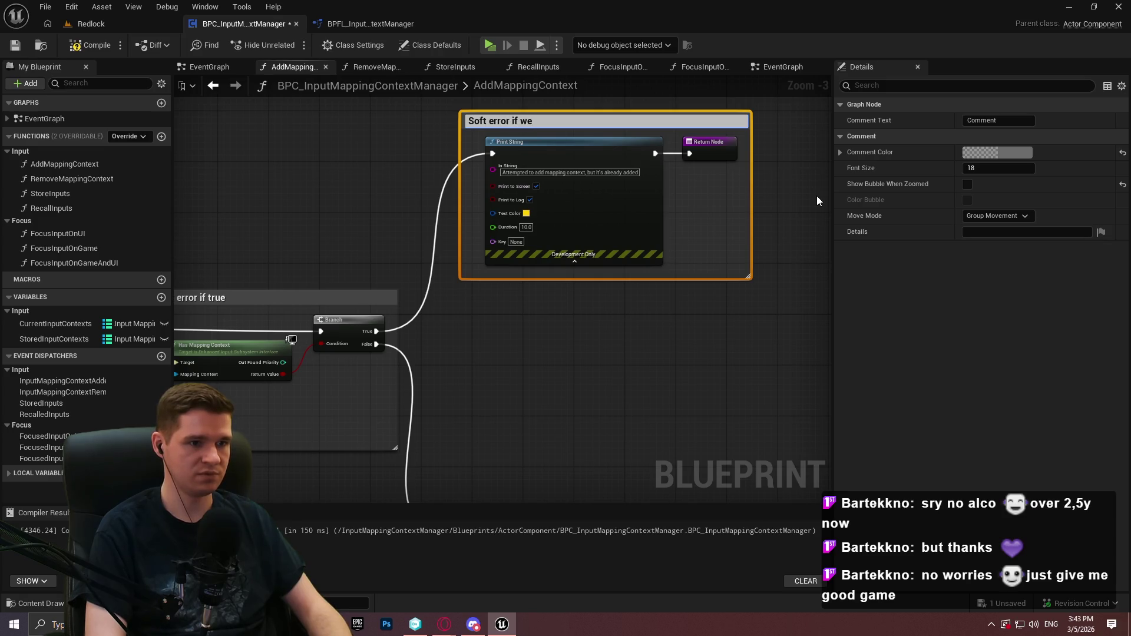
type("e attempt")
type(" context that awe")
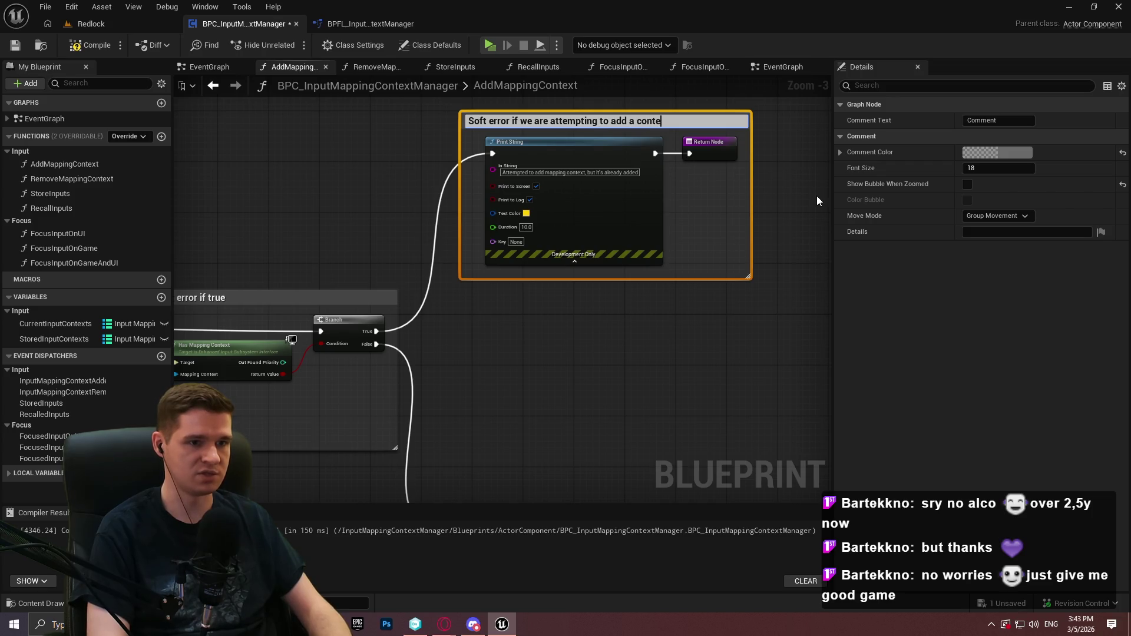
key("BackSpace")
key("BackSpace")
key("BackSpace")
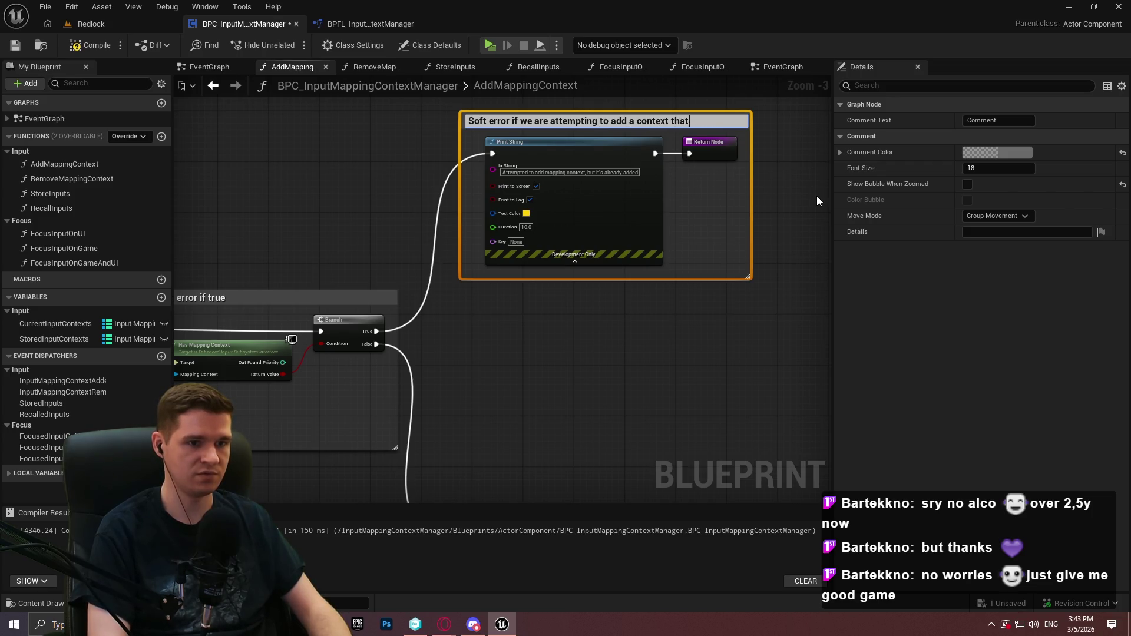
type("t we already have")
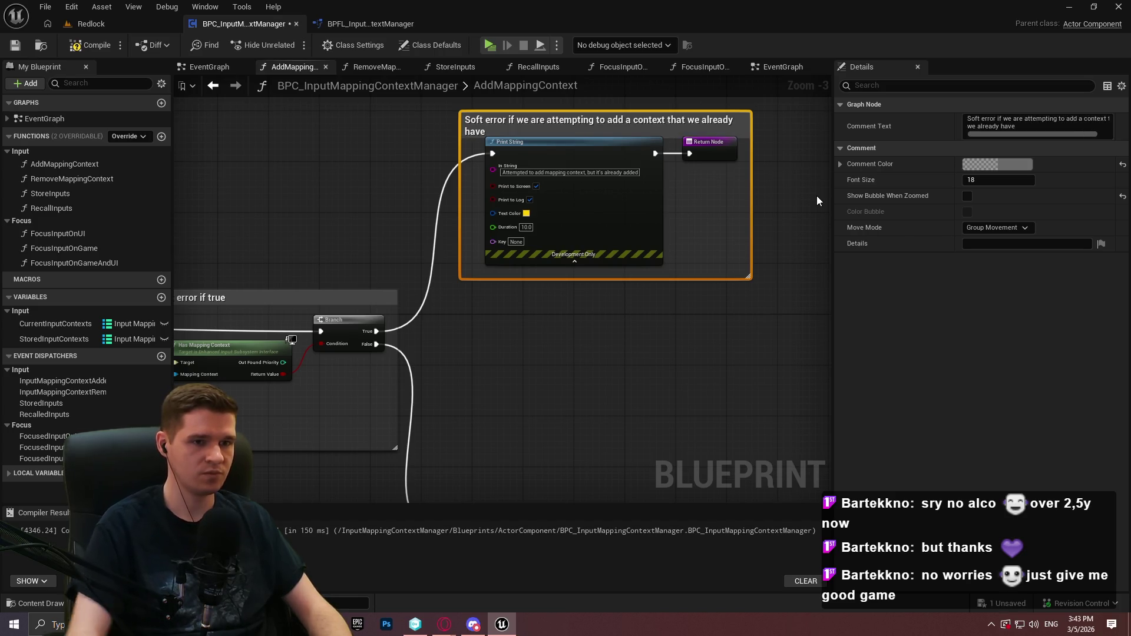
right_click(816, 200)
key("Escape")
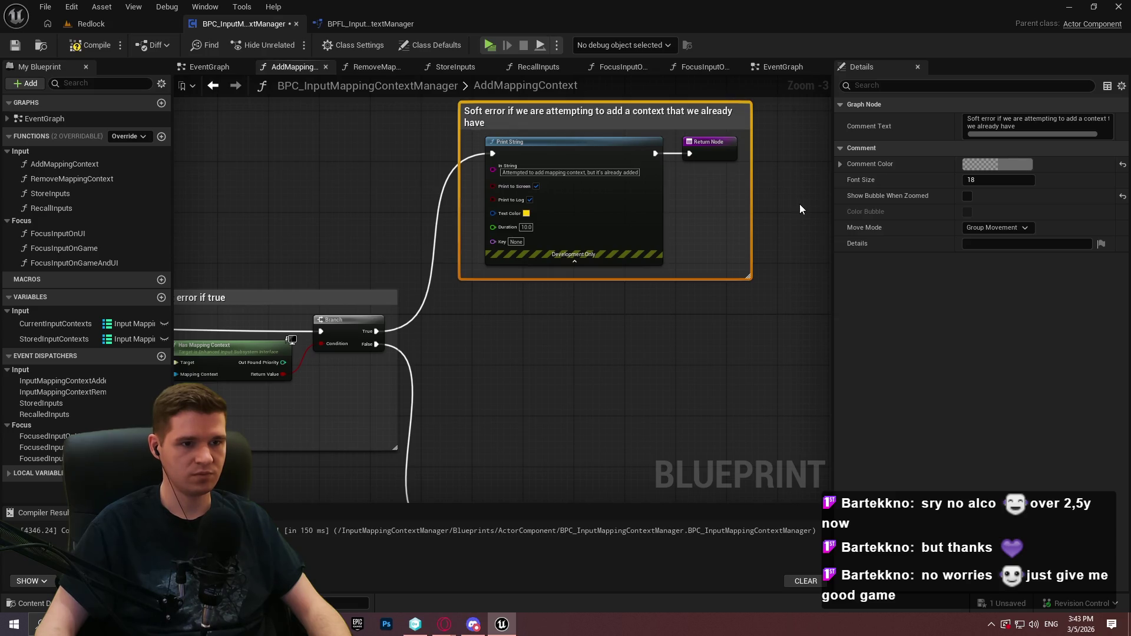
left_click(758, 147)
left_click_drag(750, 151, 765, 146)
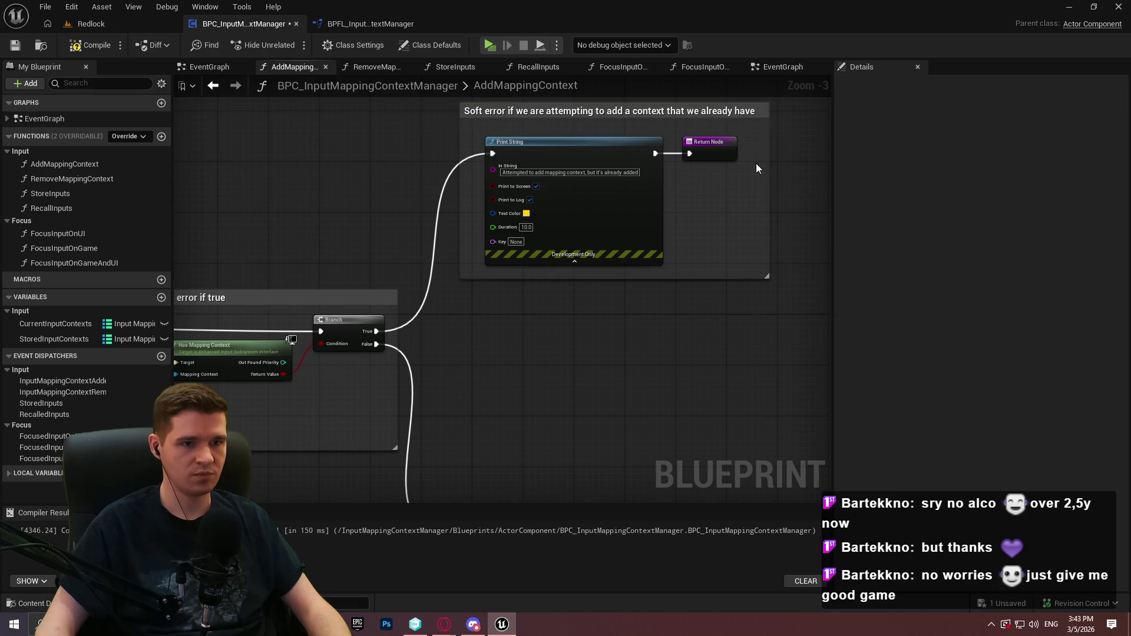
Comment the subsystem nodes as registering the mapping with the subsystem
left_click_drag(723, 393, 261, 228)
type("cReg")
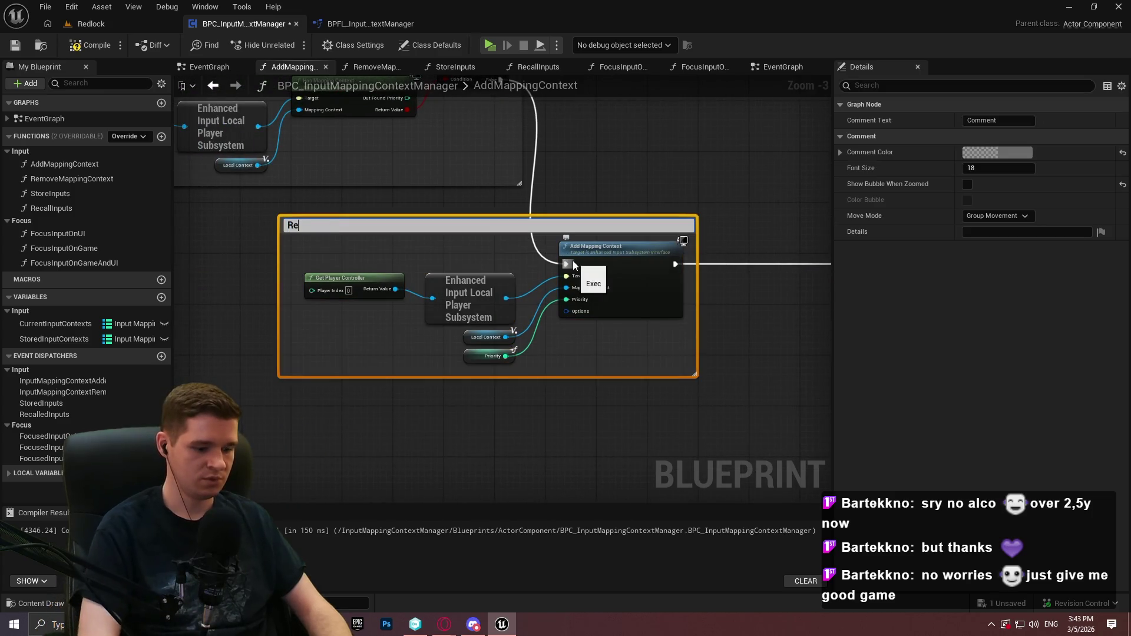
type("ister the m")
type("apping context with ")
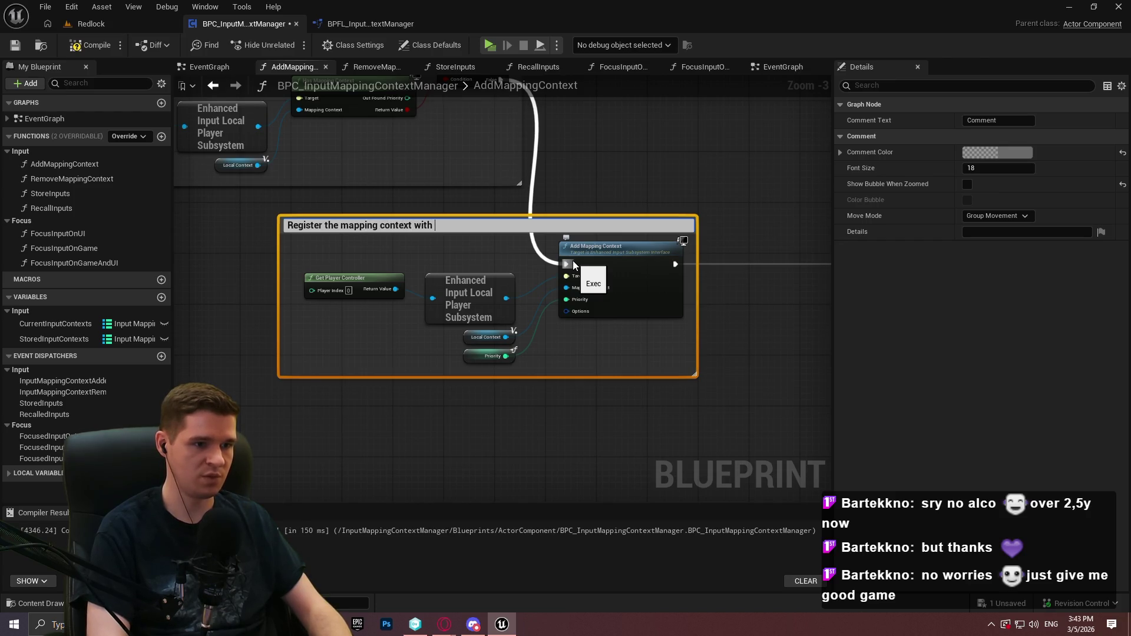
type("the subsy")
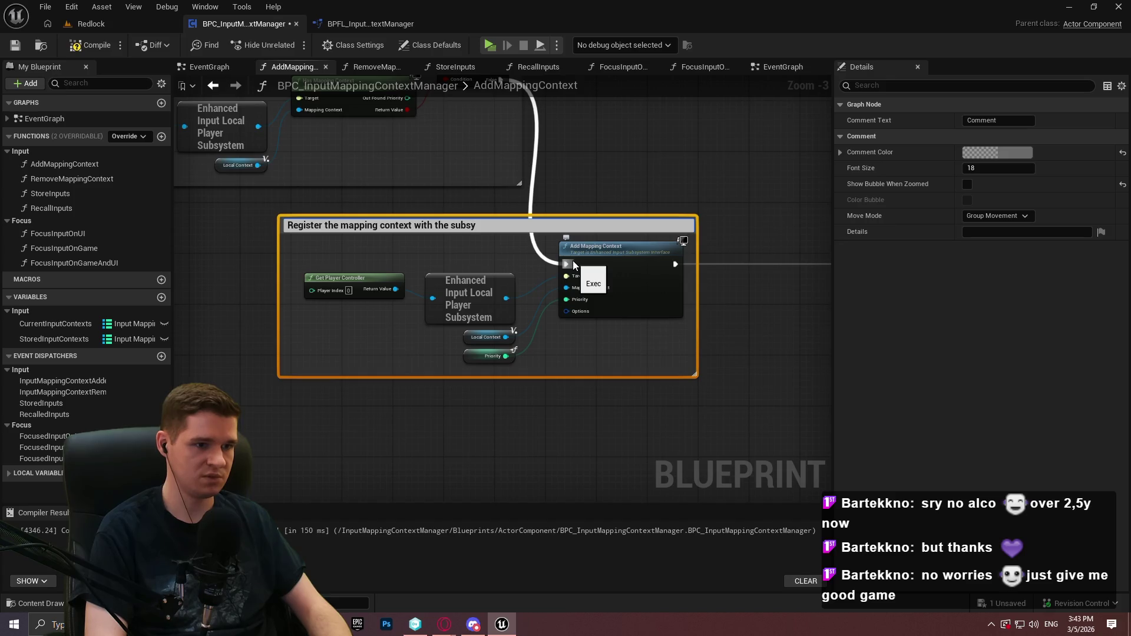
type("stem")
key("Return")
left_click_drag(594, 222, 664, 255)
Comment the ADD node group as registering the mapping with the manager
left_click_drag(762, 351, 362, 208)
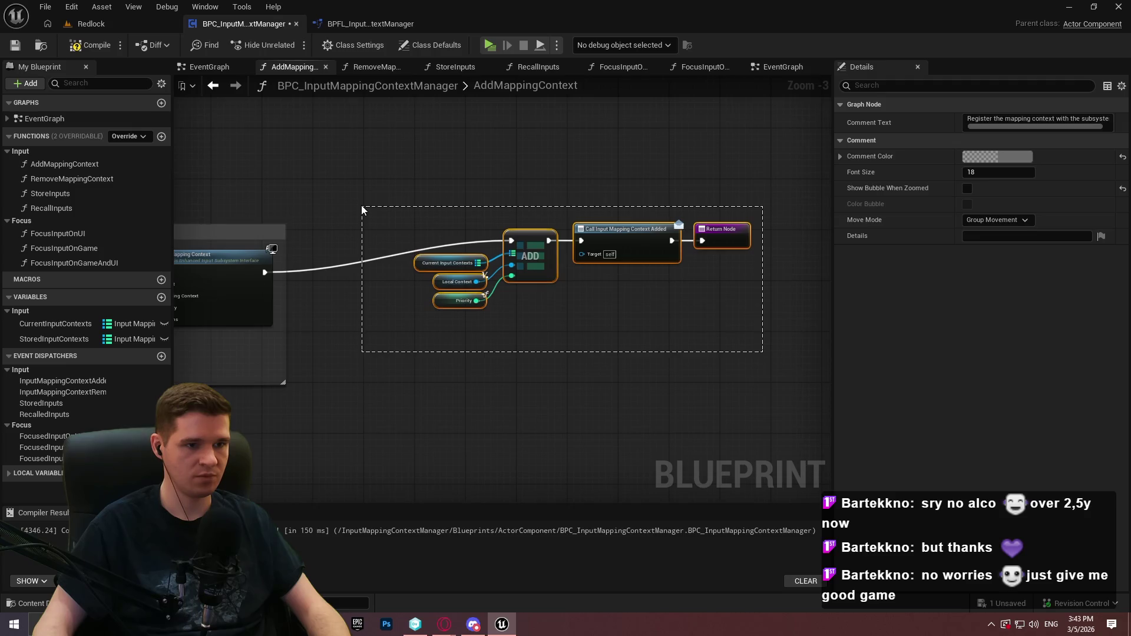
left_click_drag(507, 324, 381, 192)
type("cRegister the mapping c")
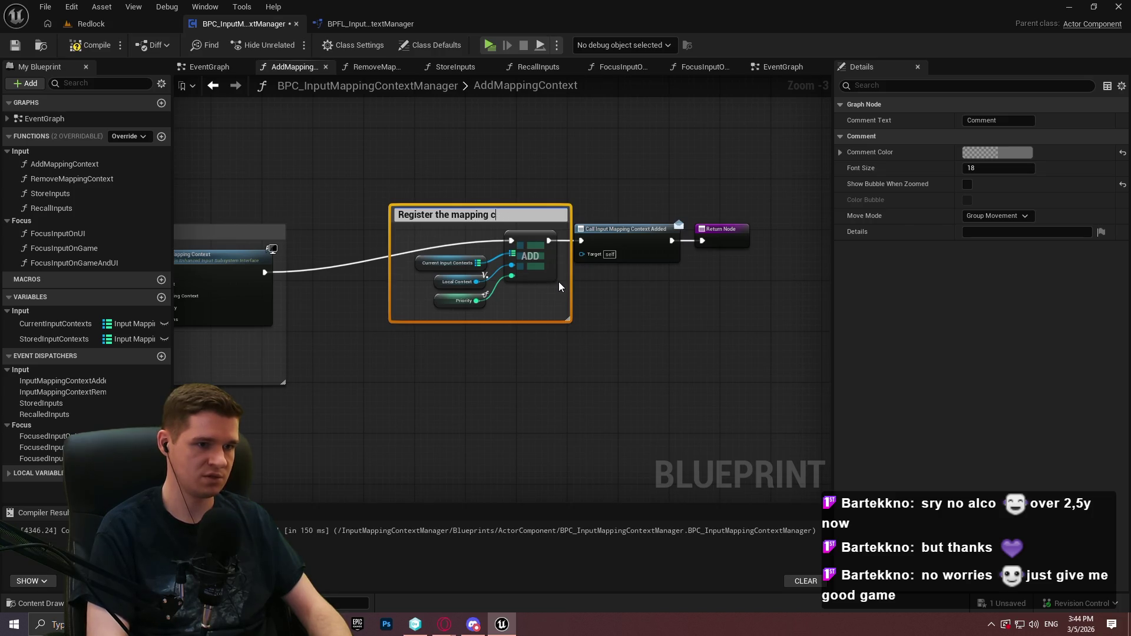
type("ontext with")
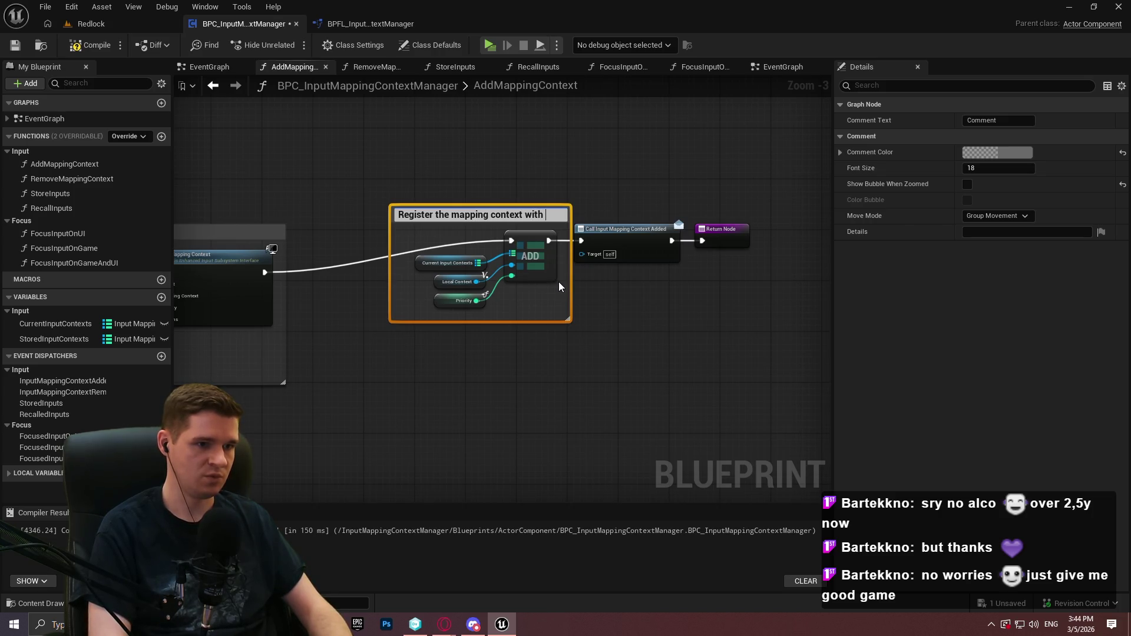
type("e manager")
key("Return")
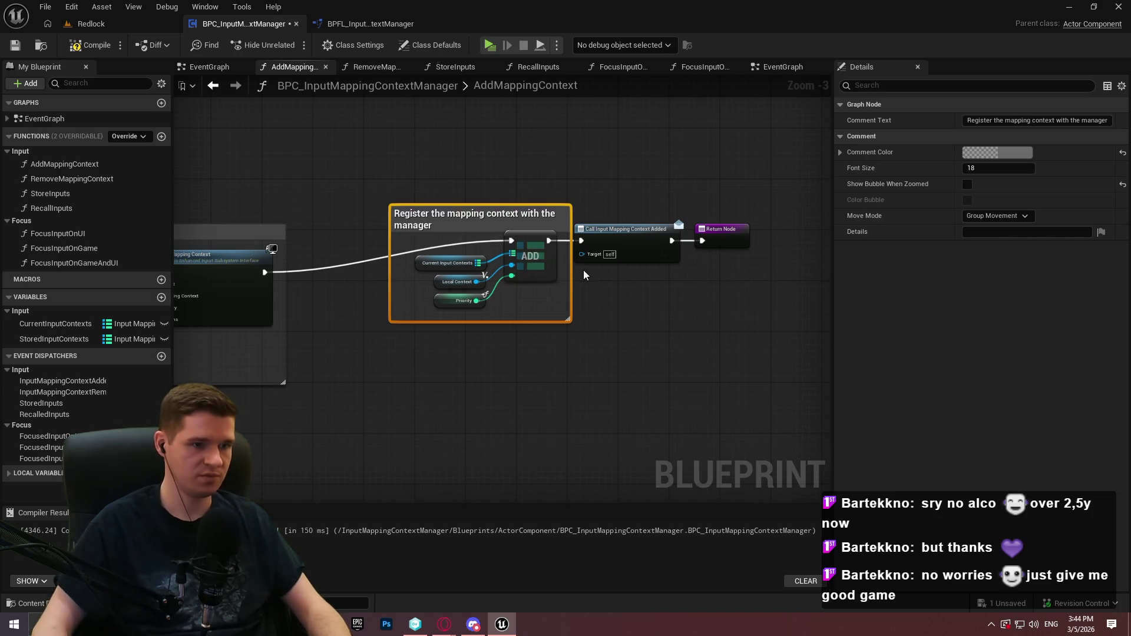
mouse_move(569, 217)
left_mouse_down()
mouse_move(604, 217)
mouse_move(557, 250)
left_mouse_up()
Wrap the dispatcher call in a comment 'Fire a dispatcher for a successful context addition'
left_click_drag(787, 300, 615, 221)
mouse_move(621, 249)
left_mouse_down()
mouse_move(762, 279)
mouse_move(730, 266)
mouse_move(494, 265)
left_mouse_up()
left_click_drag(583, 252, 740, 253)
left_click(501, 268)
type("cFio")
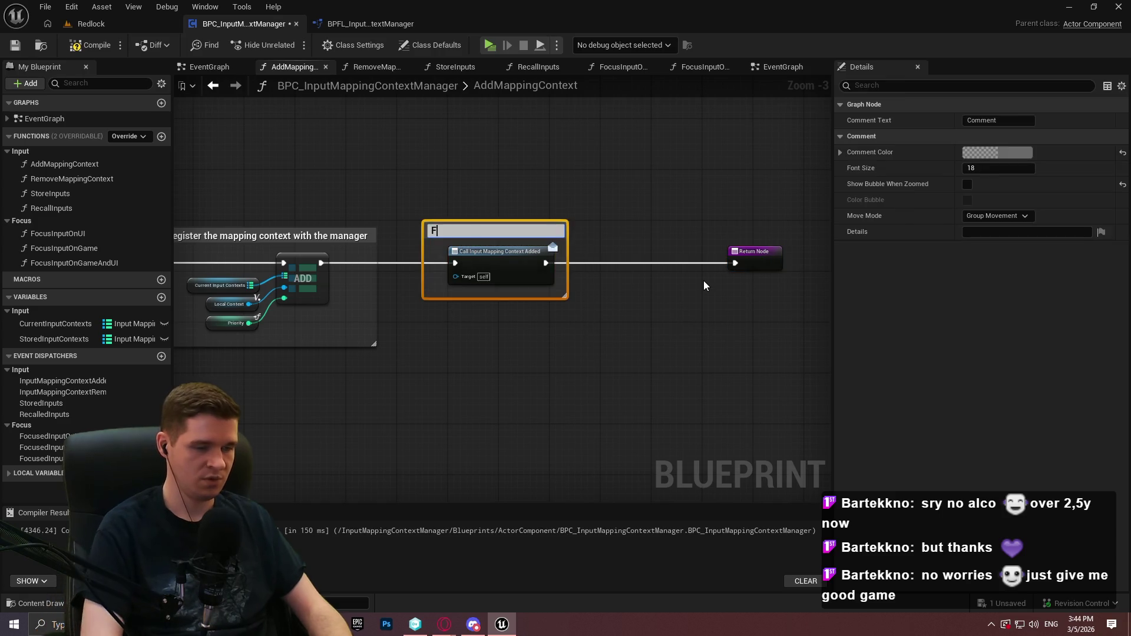
type("Fire ")
type("ispatcher ")
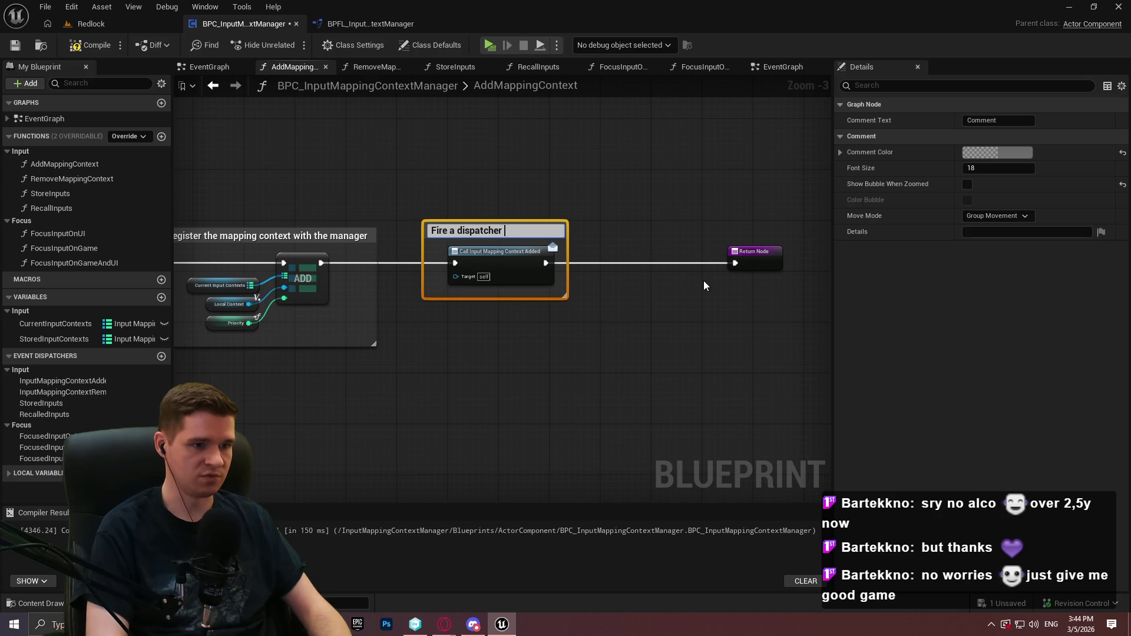
type("for a successful")
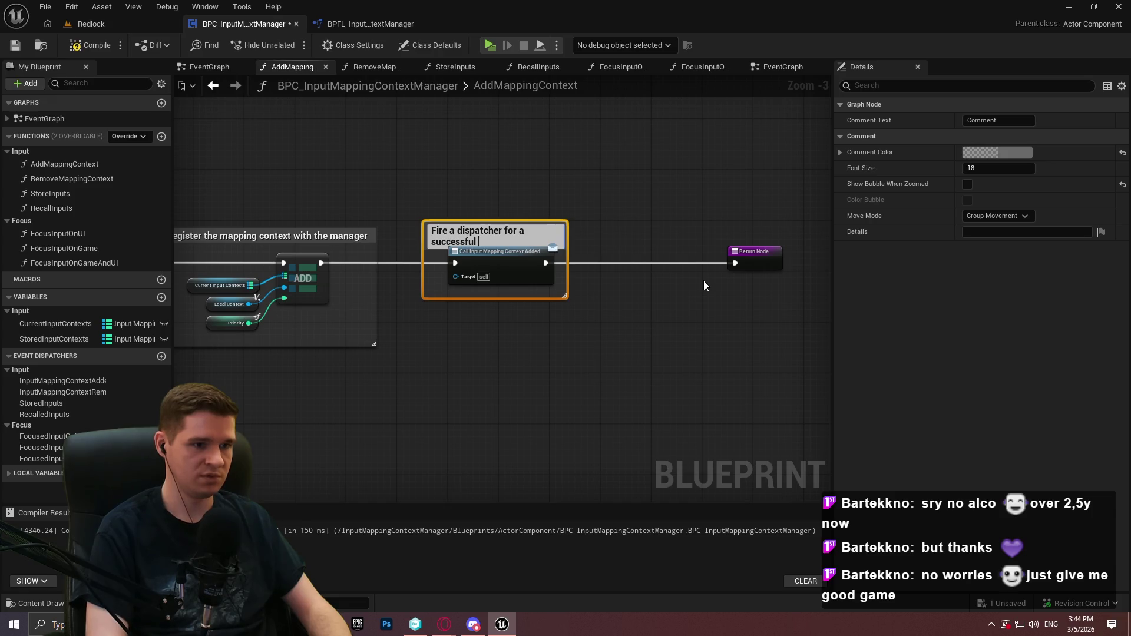
type("xt addition")
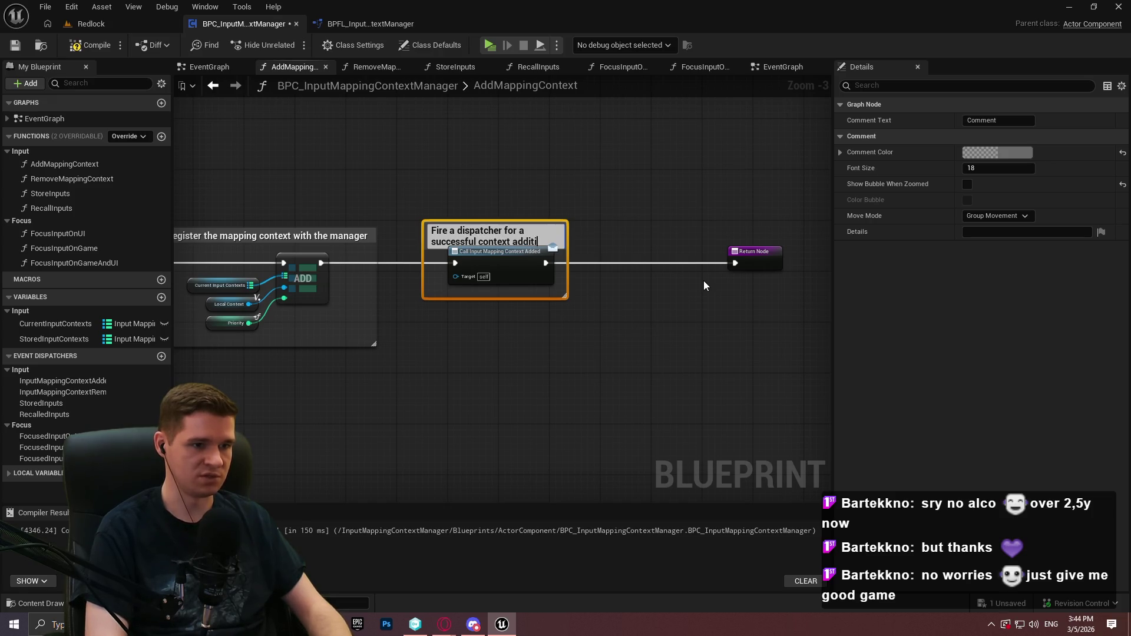
key("Return")
left_click(609, 219)
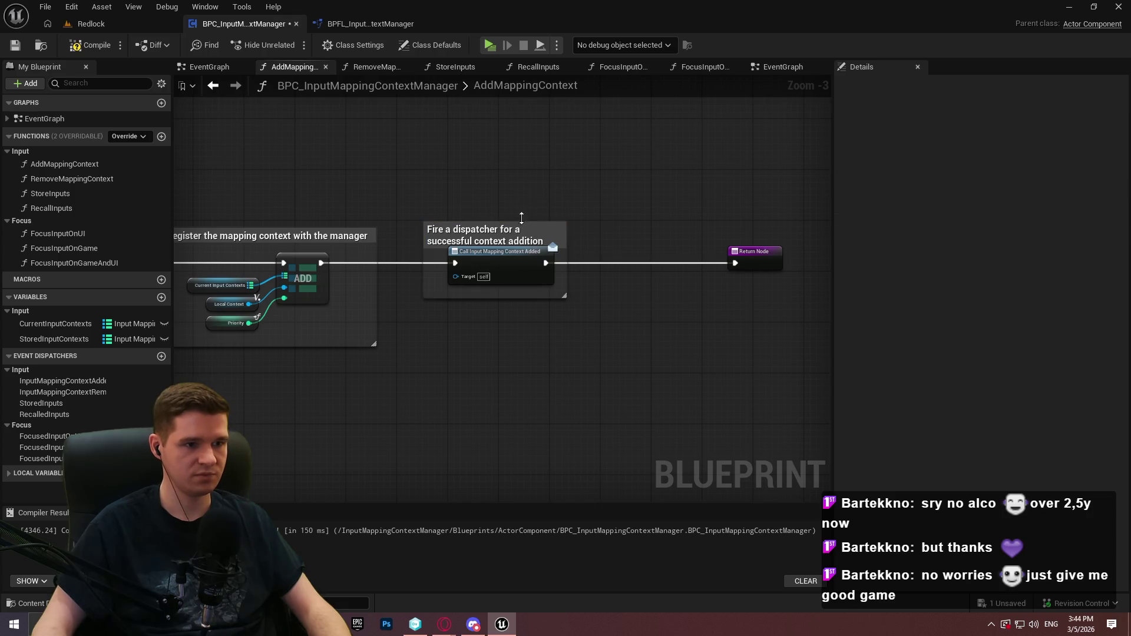
left_click_drag(521, 221, 521, 211)
Shift the Return Node back left and pan back over the earlier comment groups
left_click_drag(763, 262, 670, 262)
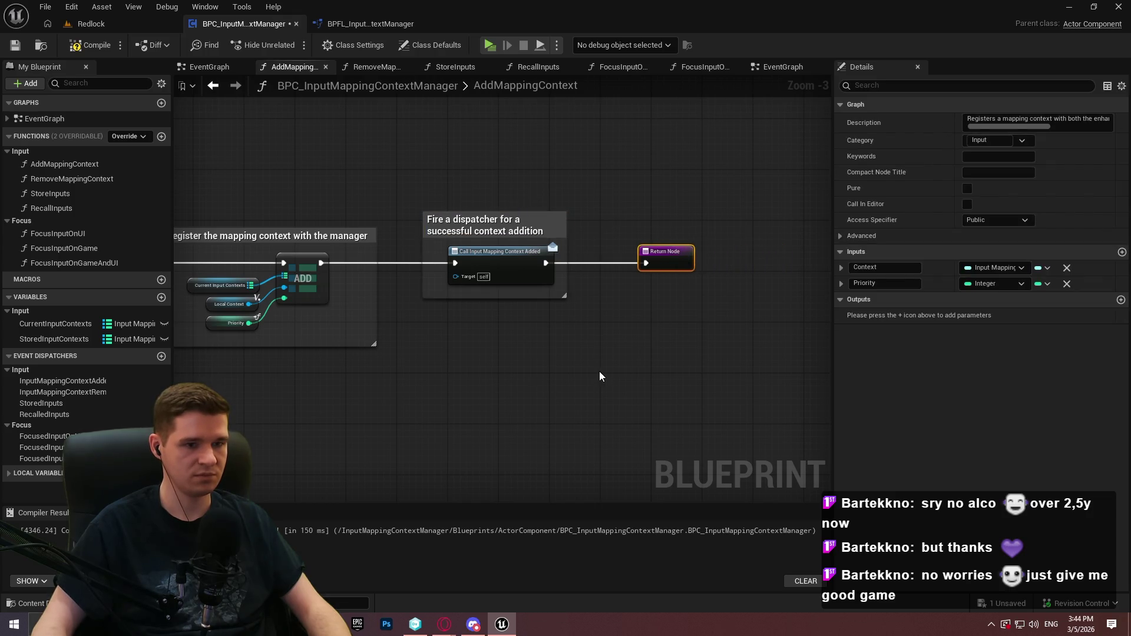
left_click(599, 371)
scroll(559, 404, "down", 4)
scroll(445, 285, "up", 6)
scroll(735, 337, "down", 3)
left_click_drag(744, 344, 565, 338)
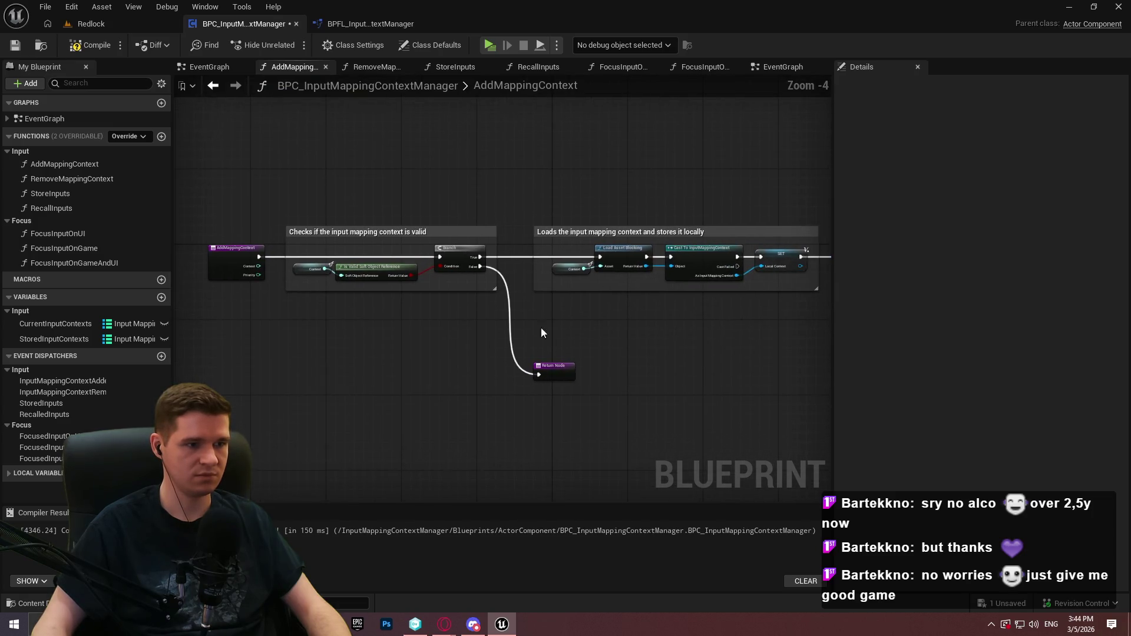
Compile and save the blueprint, then open the RemoveMappingContext graph
left_click(101, 46)
left_click(20, 49)
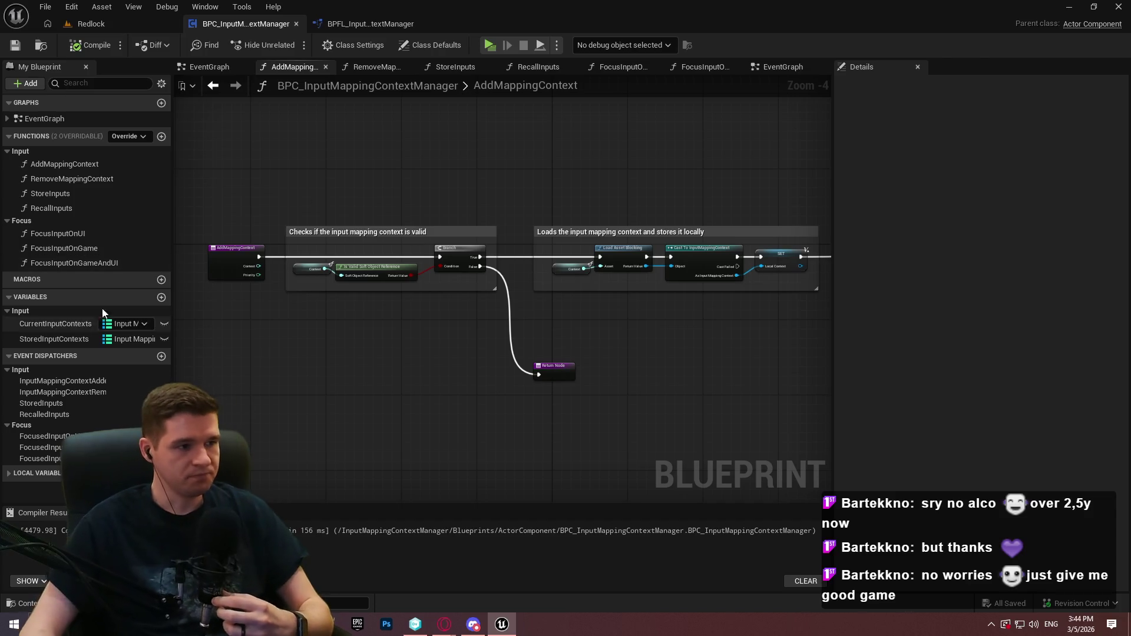
double_click(36, 177)
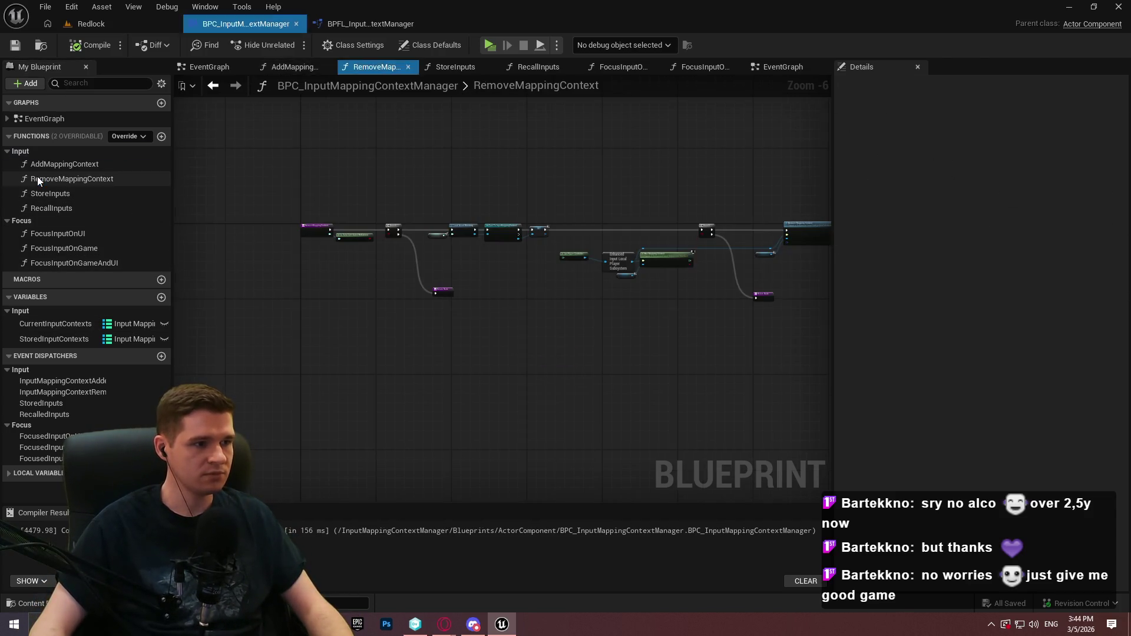
scroll(337, 254, "up", 2)
left_click_drag(337, 254, 431, 278)
Add a Context getter wired to Is Valid's Soft Object Reference and place it beside Is Valid
left_click_drag(527, 279, 571, 323)
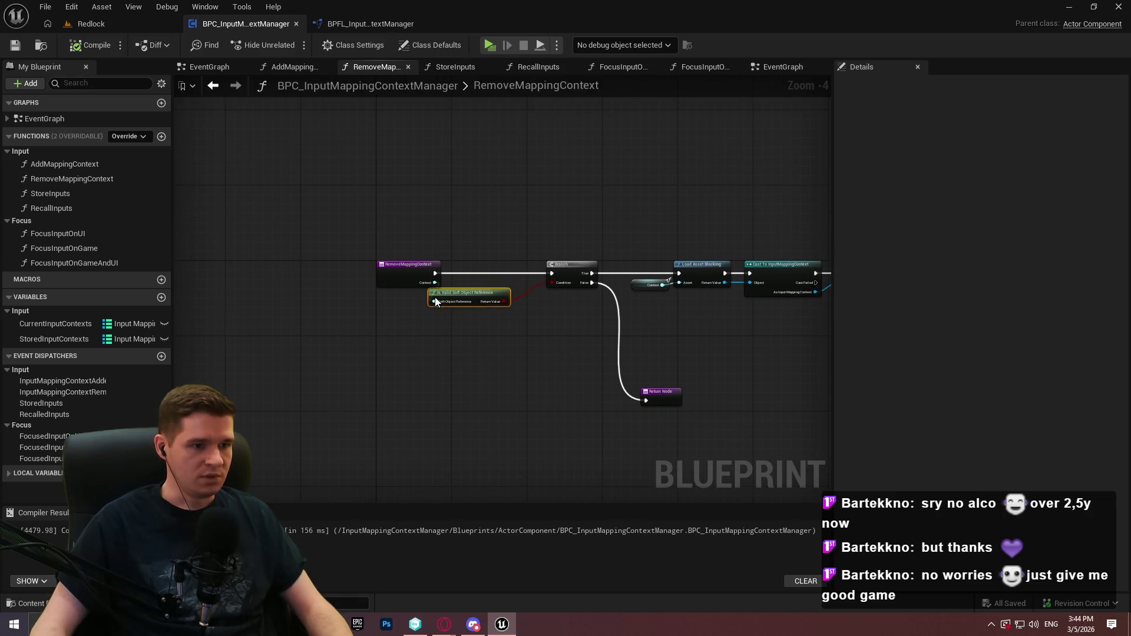
key("ctrl+z")
left_click_drag(451, 292, 450, 310)
type("cont")
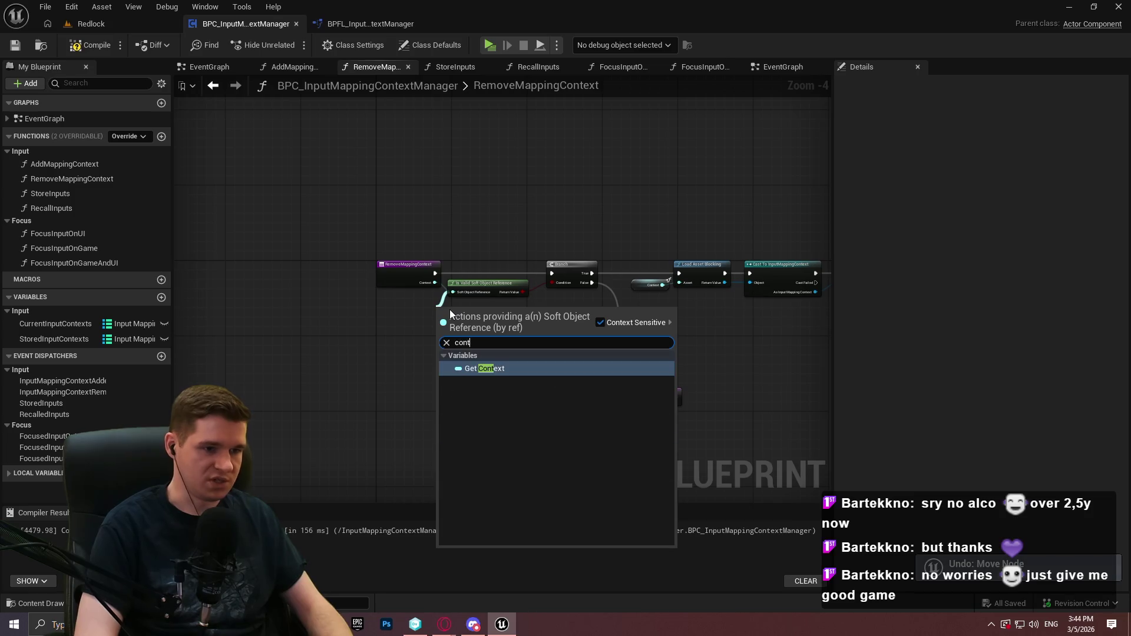
key("Return")
scroll(298, 318, "up", 2)
left_click_drag(460, 252, 292, 250)
left_click(512, 317)
mouse_move(518, 311)
left_mouse_down()
mouse_move(478, 269)
mouse_move(203, 294)
mouse_move(259, 303)
left_mouse_up()
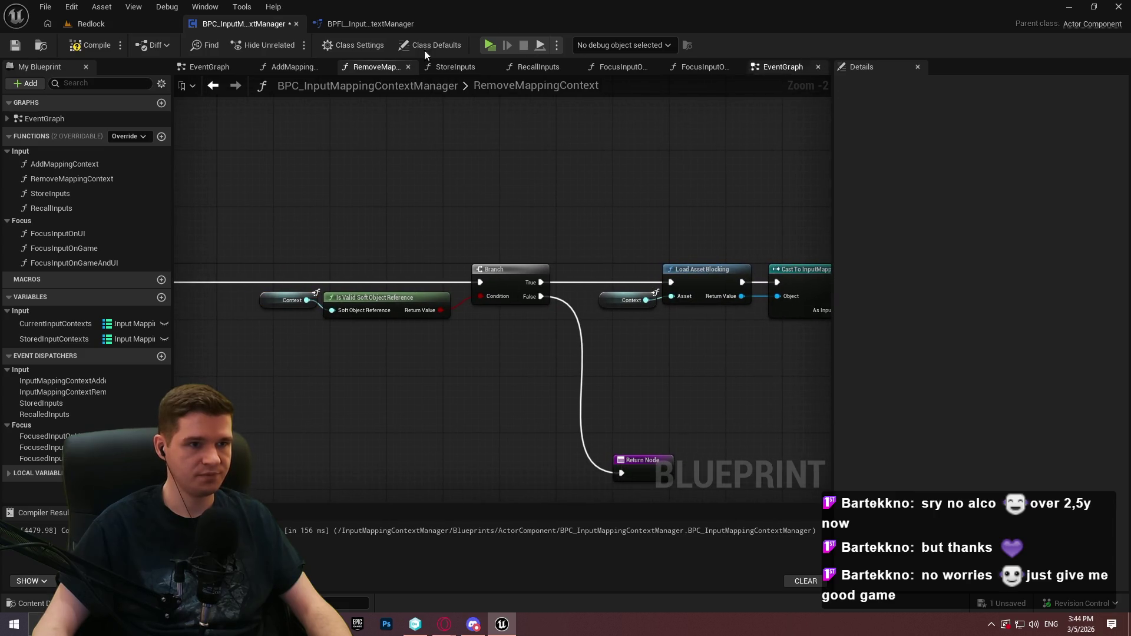
Close the extra graph tab, reopen RemoveMappingContext, and select Context, Is Valid and Branch
key("alt+Left")
key("alt+Left")
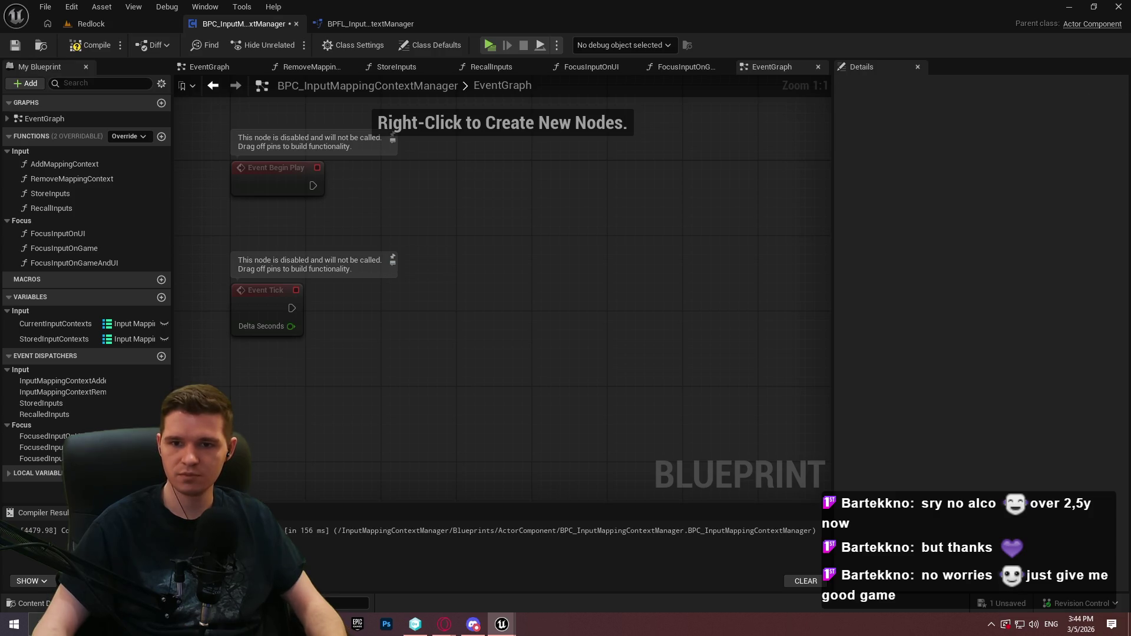
left_click(468, 310)
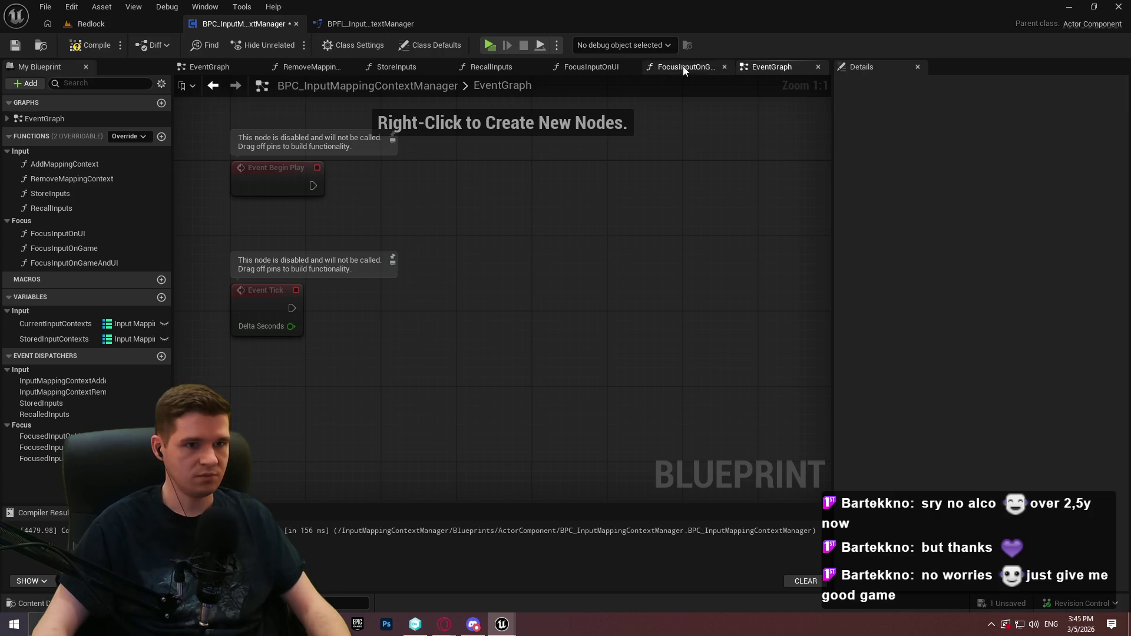
double_click(81, 180)
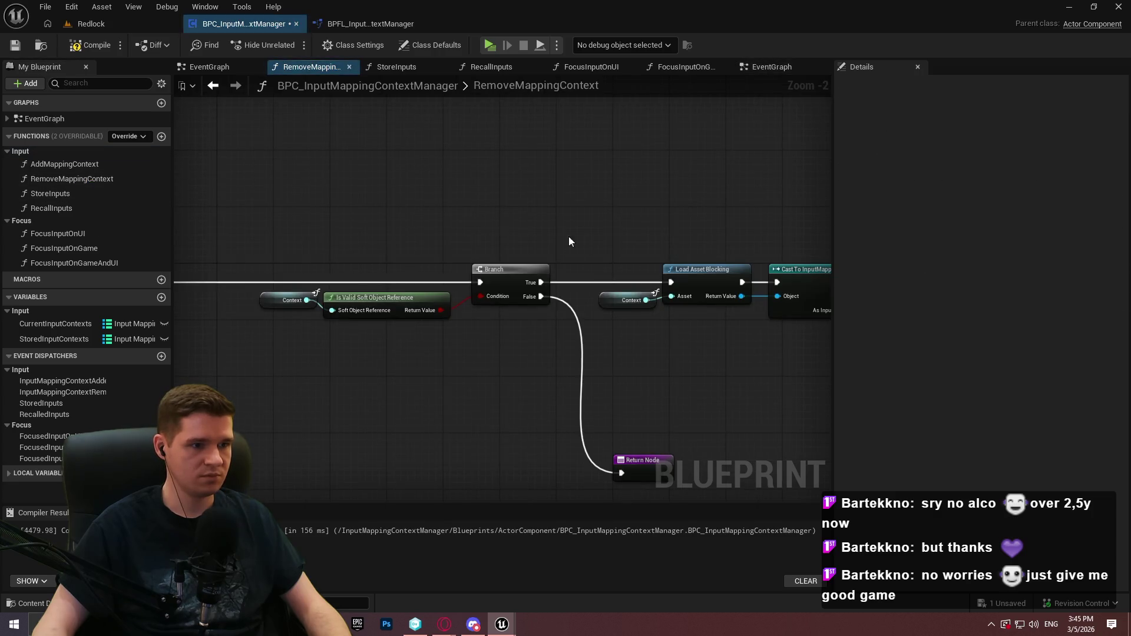
mouse_move(641, 361)
left_mouse_down()
mouse_move(308, 220)
mouse_move(247, 207)
left_mouse_up()
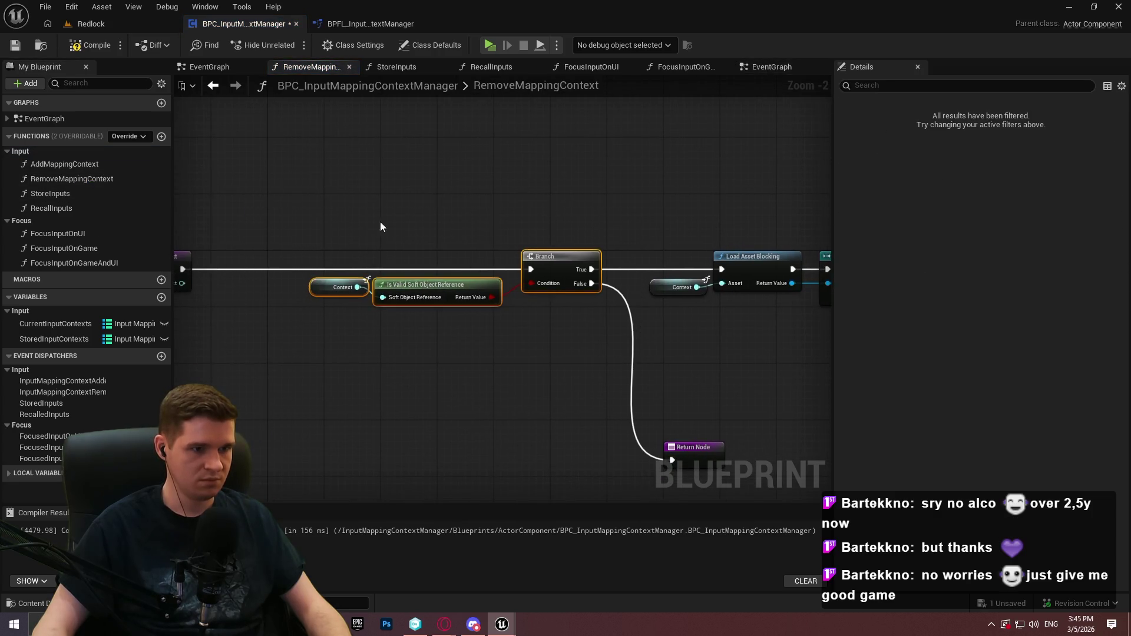
Add comments 'Checks if the input mapping context is valid' and 'Loads the input mapping context and stores it locally'
type("cChecks if the input mapping context is valid")
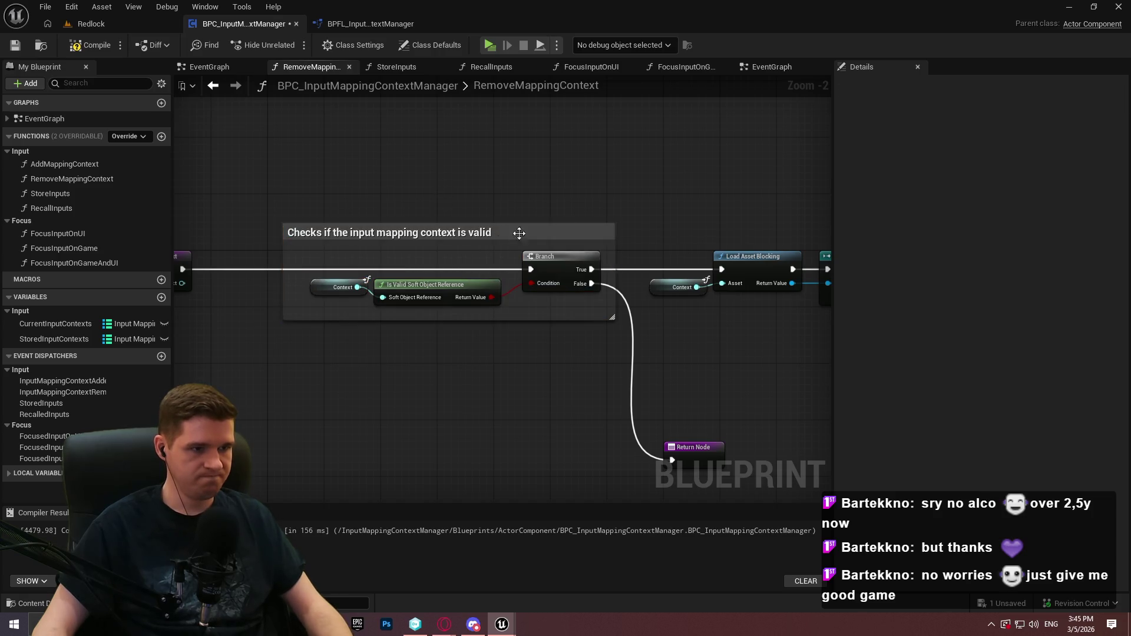
left_click_drag(652, 206, 324, 170)
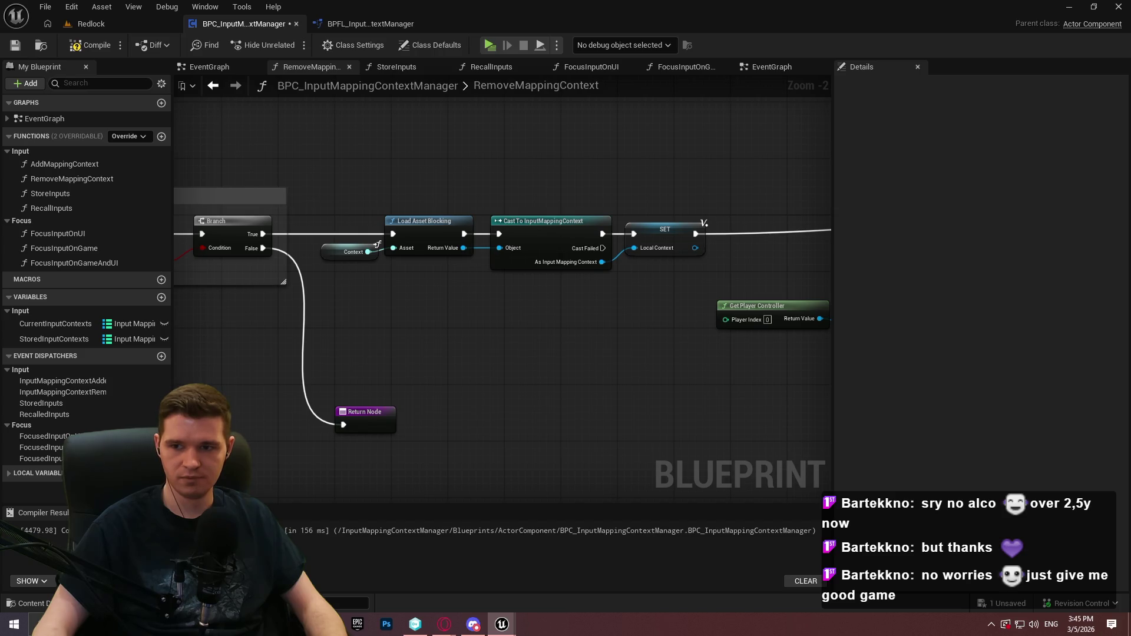
left_click_drag(724, 289, 353, 202)
type("cLoads the input mapping context and stores it locally")
key("Return")
Wrap the Has Mapping Context check nodes in a comment with a pasted title
mouse_move(824, 344)
left_mouse_down()
mouse_move(561, 405)
mouse_move(589, 406)
left_mouse_up()
scroll(632, 367, "down", 1)
mouse_move(667, 365)
left_mouse_down()
mouse_move(686, 349)
mouse_move(684, 361)
mouse_move(878, 364)
left_mouse_up()
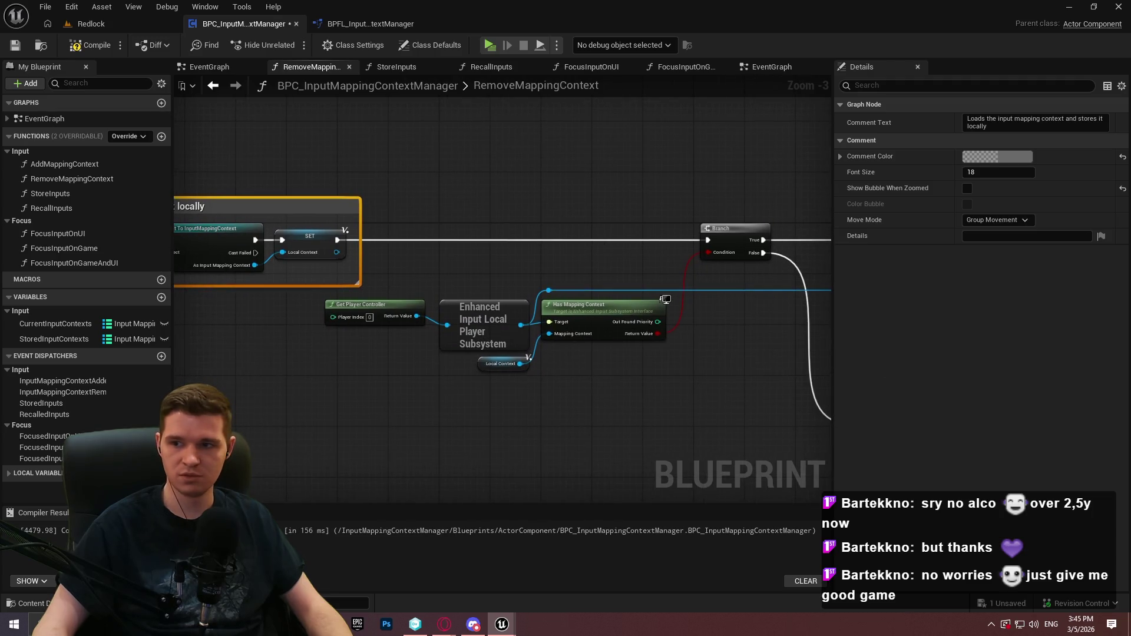
left_click(675, 359)
mouse_move(752, 383)
left_mouse_down()
mouse_move(340, 195)
mouse_move(388, 205)
left_mouse_up()
key("c")
type("Checks if we already have the mapping context, printing a soft error if true")
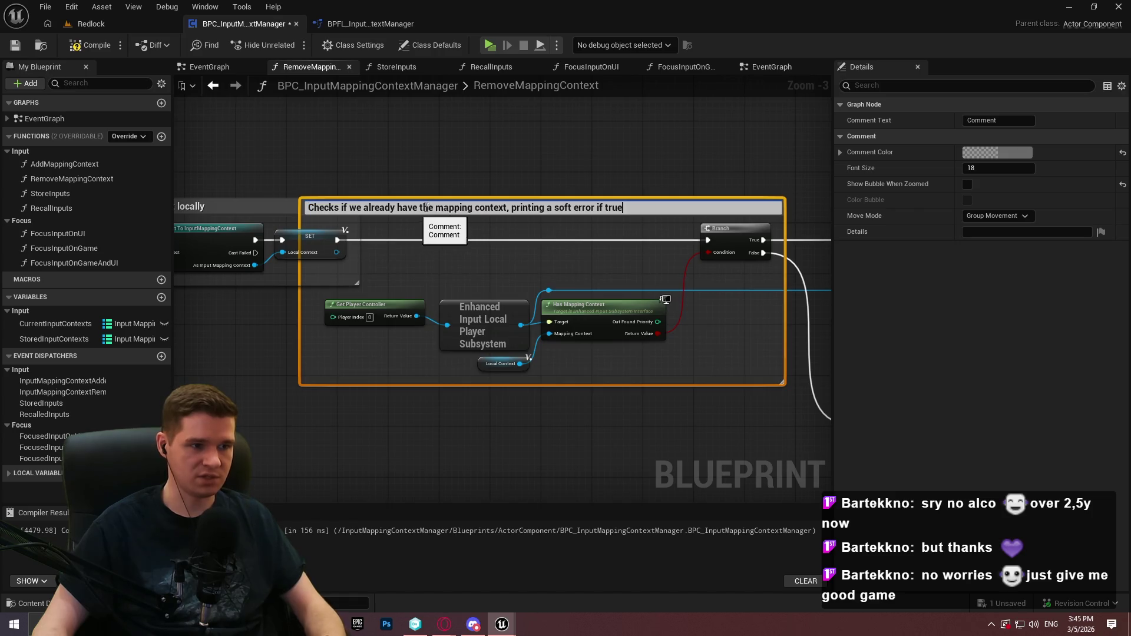
Reword that comment so it ends 'returning if we do not' instead of the soft error
mouse_move(670, 203)
left_mouse_down()
mouse_move(236, 164)
mouse_move(589, 175)
left_mouse_up()
double_click(399, 207)
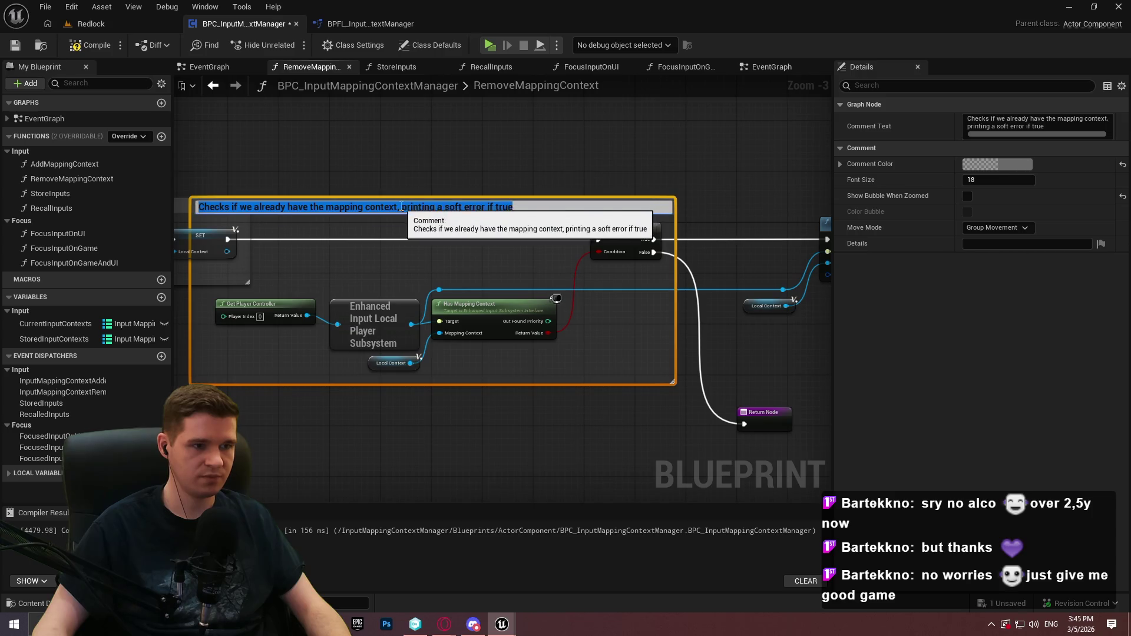
left_click_drag(401, 206, 635, 203)
key("BackSpace")
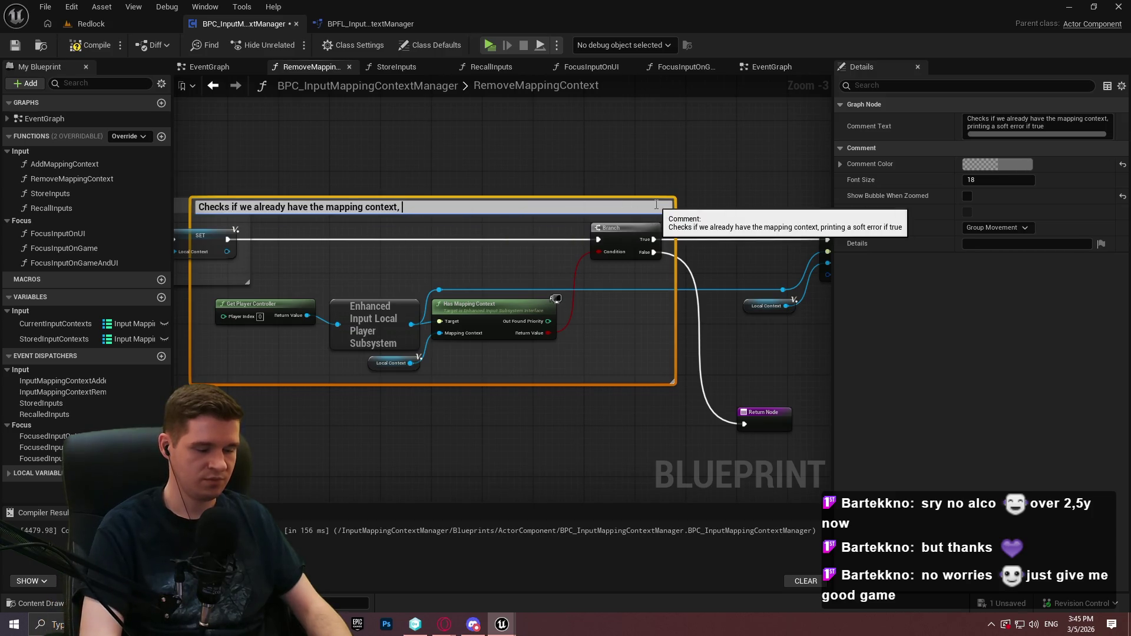
type("returning if")
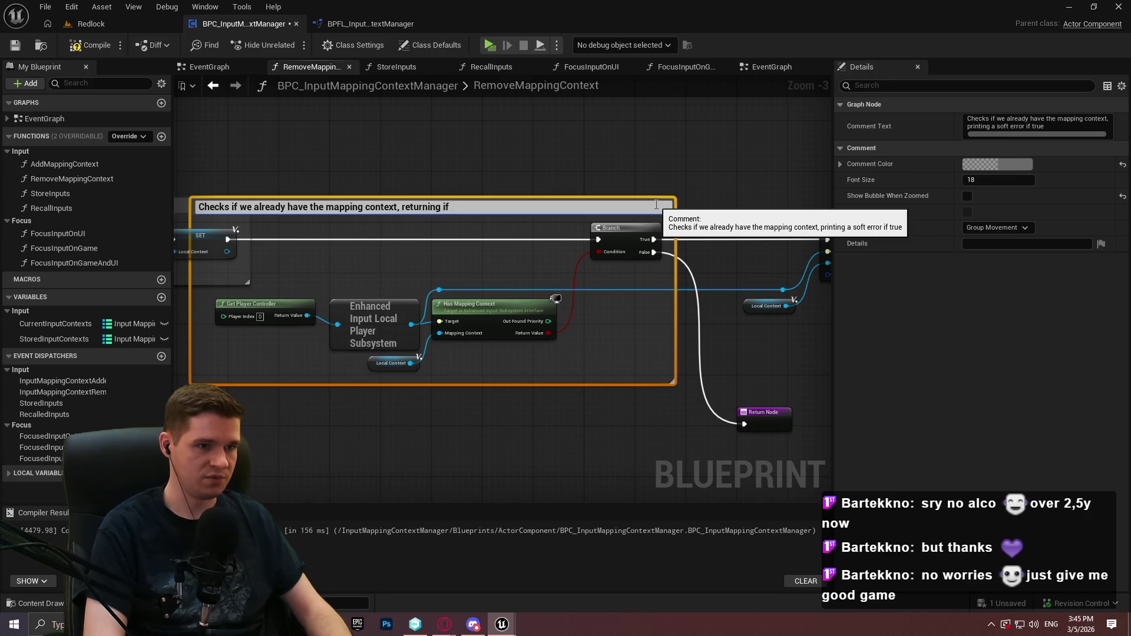
type("do not")
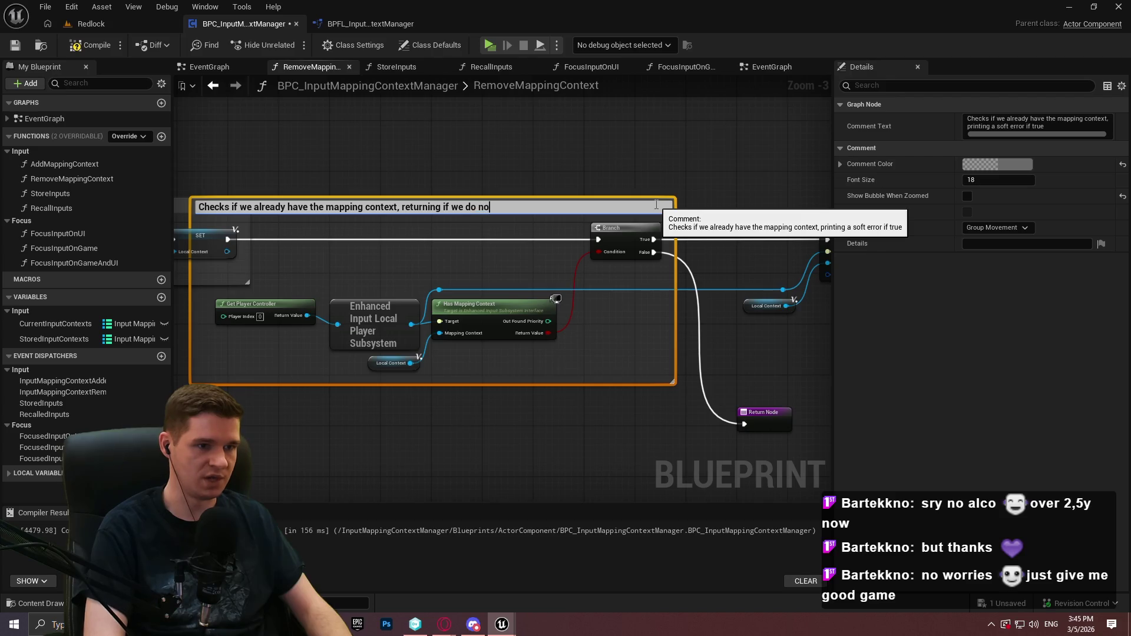
key("Return")
Shift the registered comment group right and move the Return Node down and right
left_click_drag(476, 206, 540, 211)
left_click_drag(454, 372, 568, 383)
right_click(630, 380)
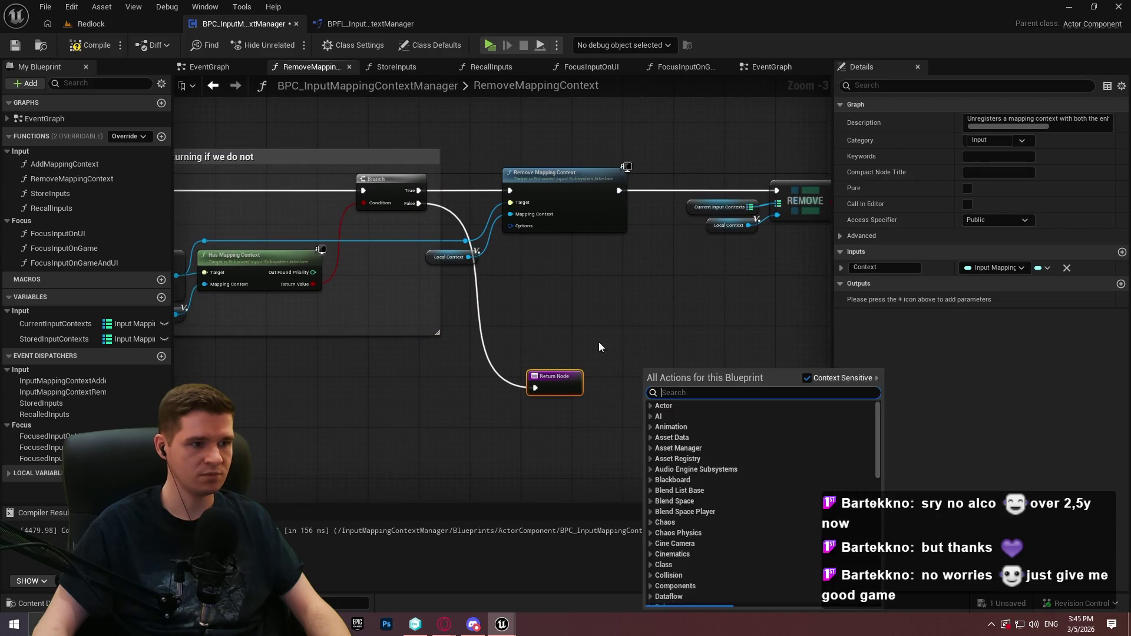
left_click(587, 343)
scroll(677, 336, "down", 1)
scroll(446, 299, "up", 1)
Wrap Remove Mapping Context and Local Context in an 'Unregister the mapping context with the subsystem' comment
left_click_drag(532, 318, 390, 193)
type("cUnres")
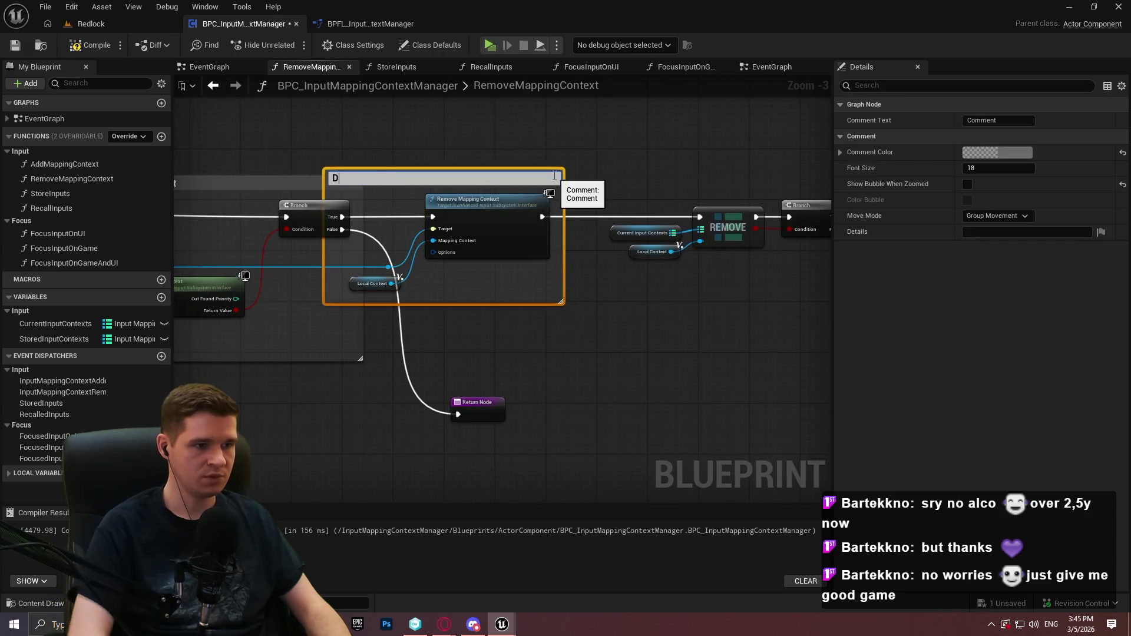
type("ister the mapping contextwith ")
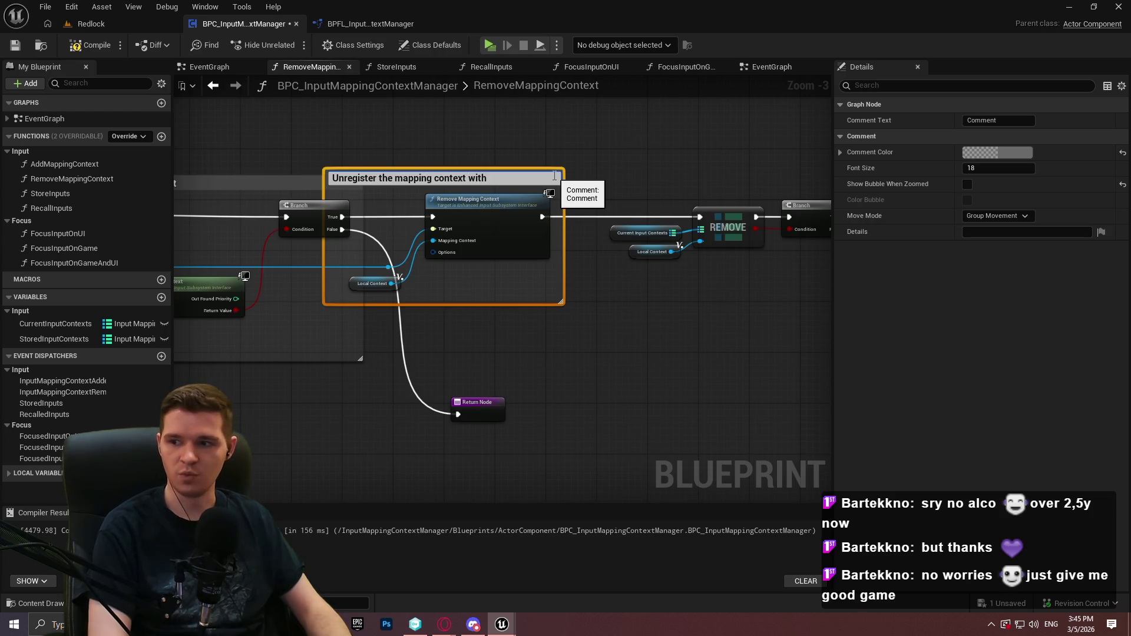
type("the subssytem")
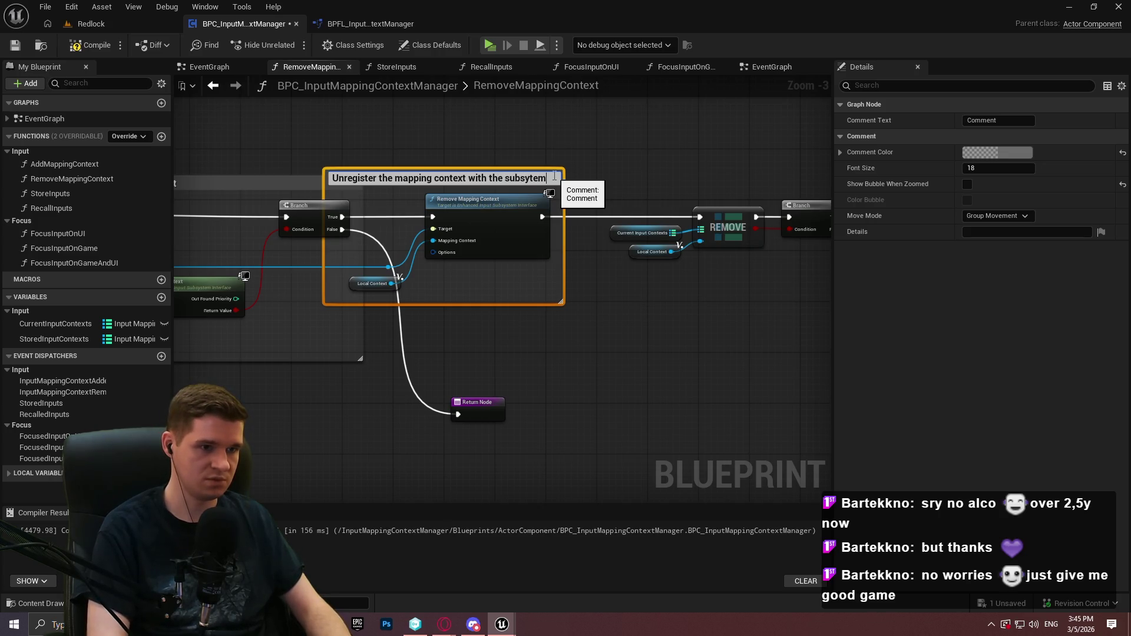
key("Return")
double_click(531, 178)
left_click(530, 178)
left_click(591, 336)
left_click_drag(543, 178, 607, 177)
Nudge the unregister comment box further right, clear of the REMOVE and Branch nodes
scroll(600, 309, "down", 2)
mouse_move(670, 353)
left_mouse_down()
mouse_move(224, 203)
mouse_move(398, 250)
mouse_move(480, 251)
left_mouse_up()
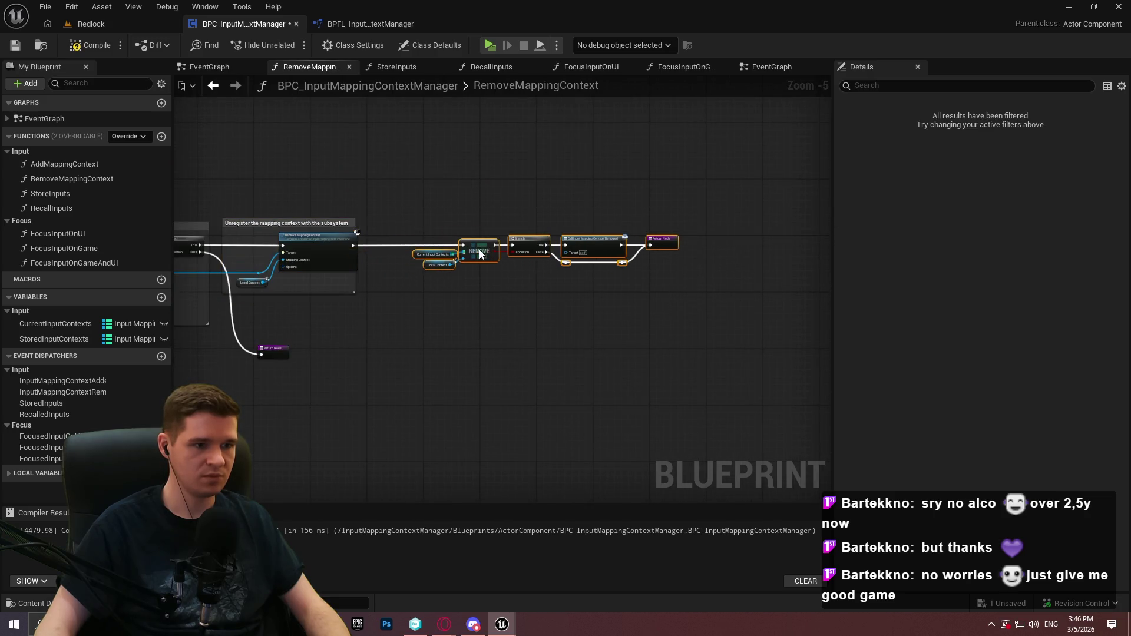
scroll(480, 301, "up", 1)
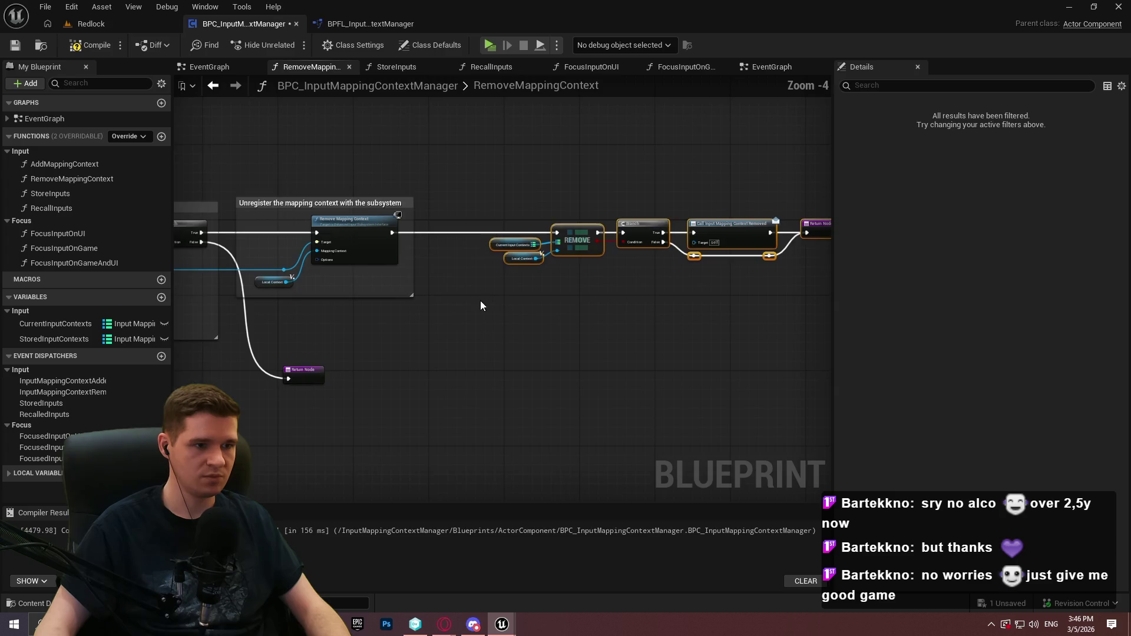
left_click(397, 202)
mouse_move(397, 203)
left_mouse_down()
mouse_move(477, 195)
mouse_move(489, 182)
left_mouse_up()
scroll(337, 220, "up", 3)
scroll(244, 218, "up", 1)
left_click(477, 194)
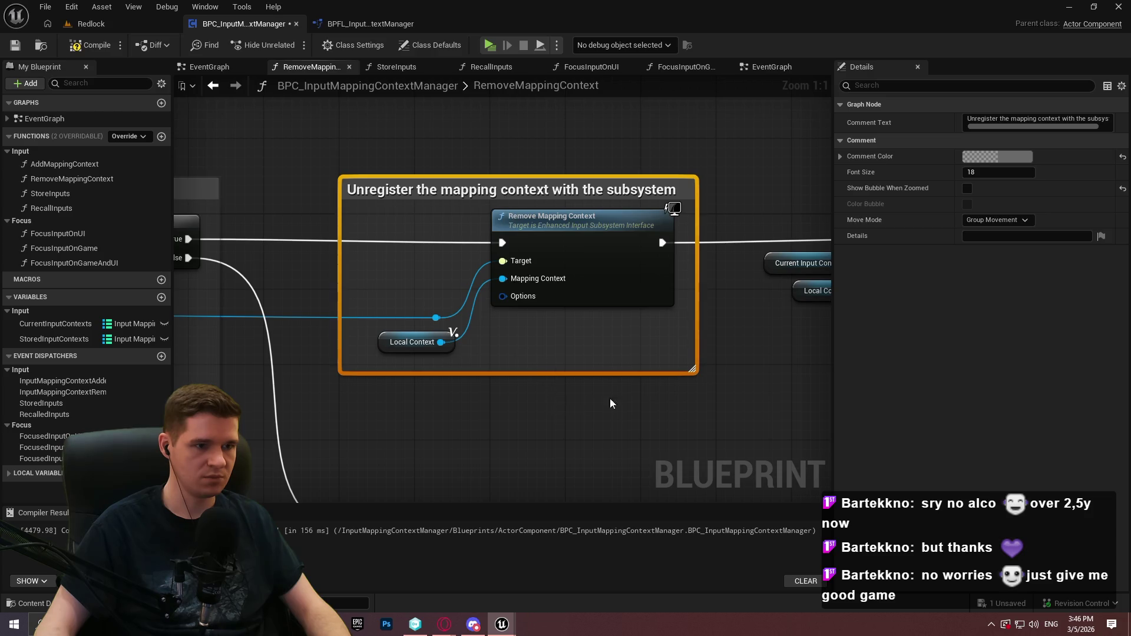
Line up the REMOVE, Branch and Call nodes and select the nodes for the next comment
scroll(602, 398, "down", 2)
left_click_drag(377, 223, 824, 312)
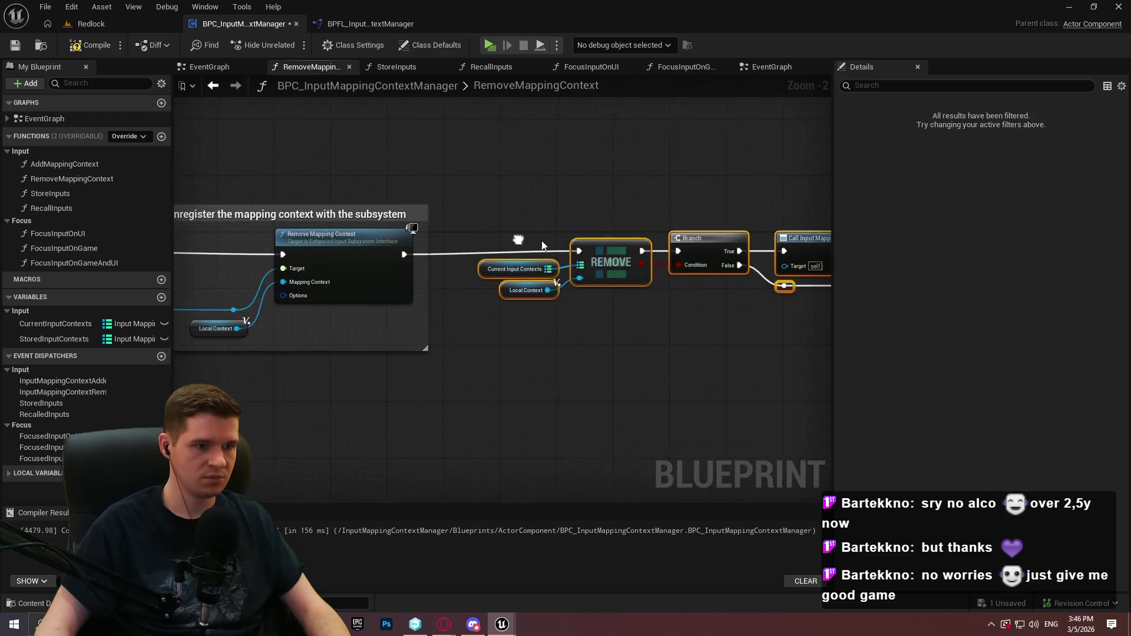
left_click_drag(624, 254, 628, 252)
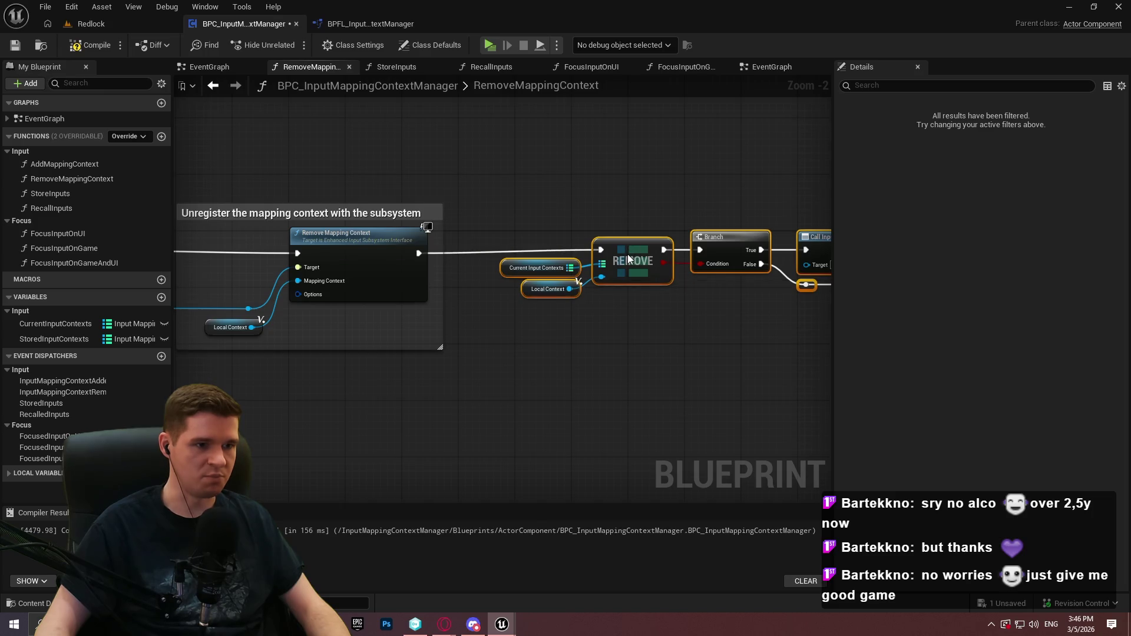
left_click_drag(344, 281, 345, 271)
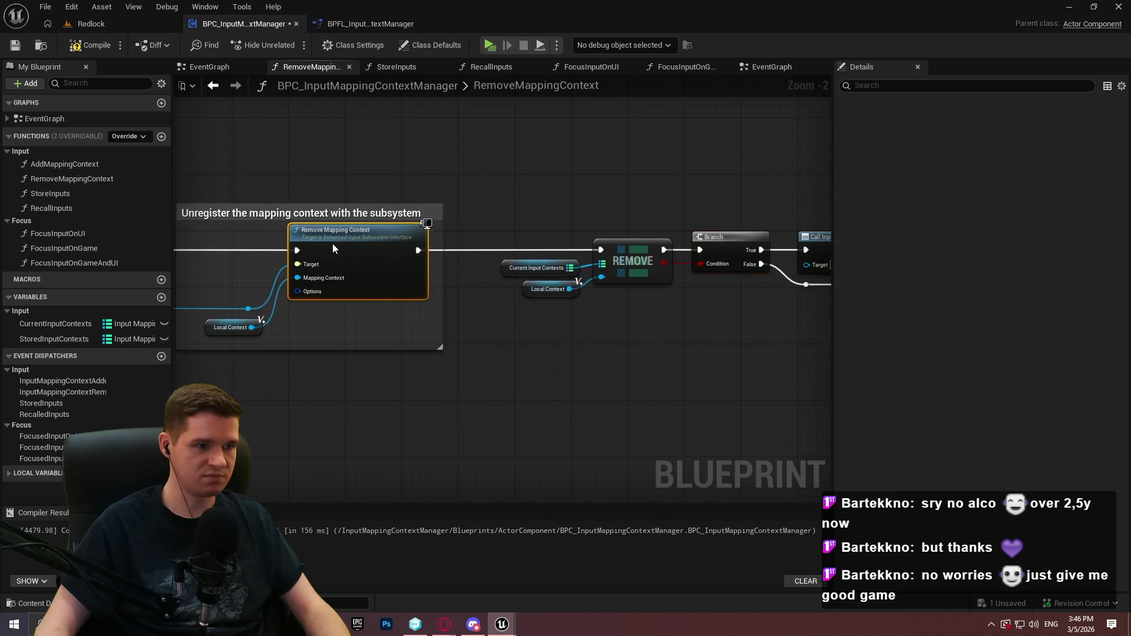
left_click(332, 242)
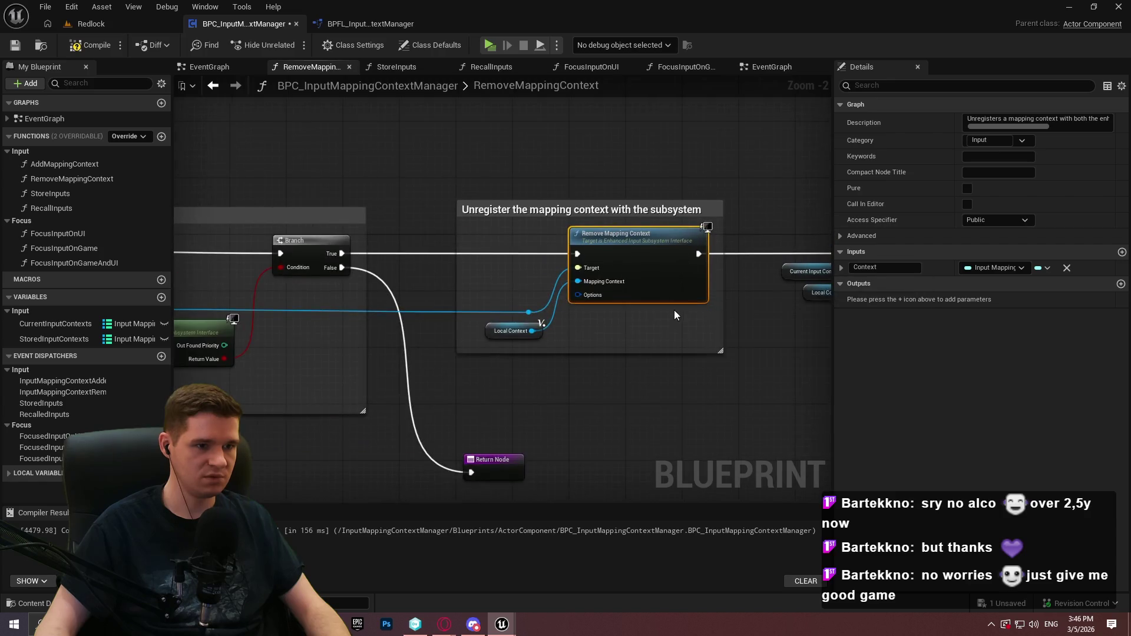
scroll(574, 356, "up", 2)
scroll(567, 367, "down", 2)
left_click_drag(586, 303, 189, 172)
Comment the REMOVE and Branch nodes 'Unregister the context with the manager', adding 'mapping' to the title
key("c")
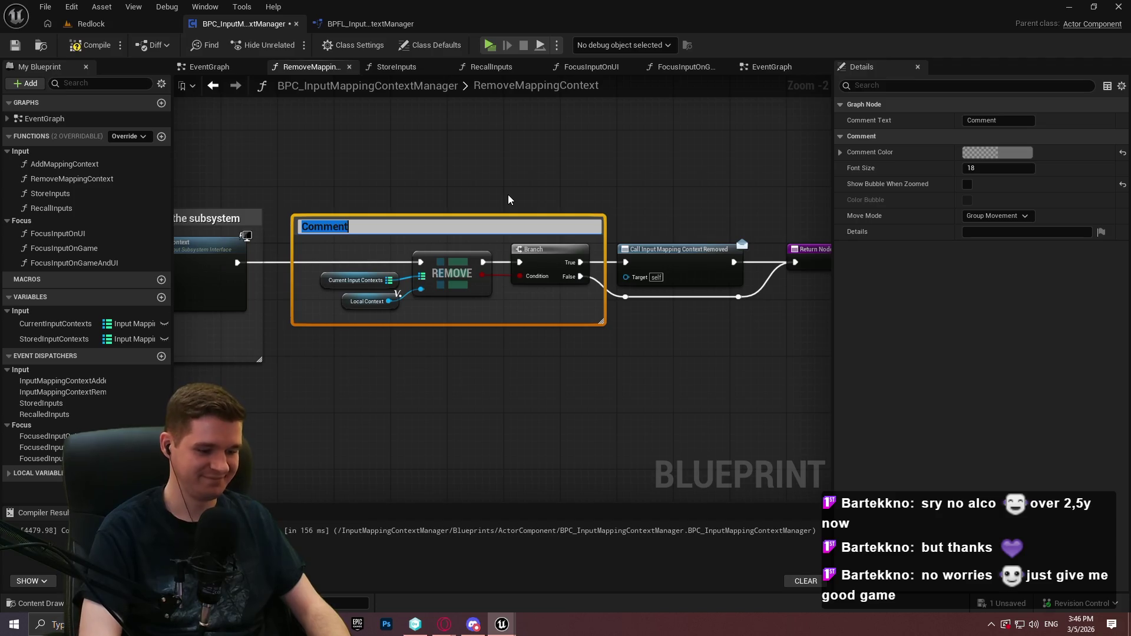
type("U")
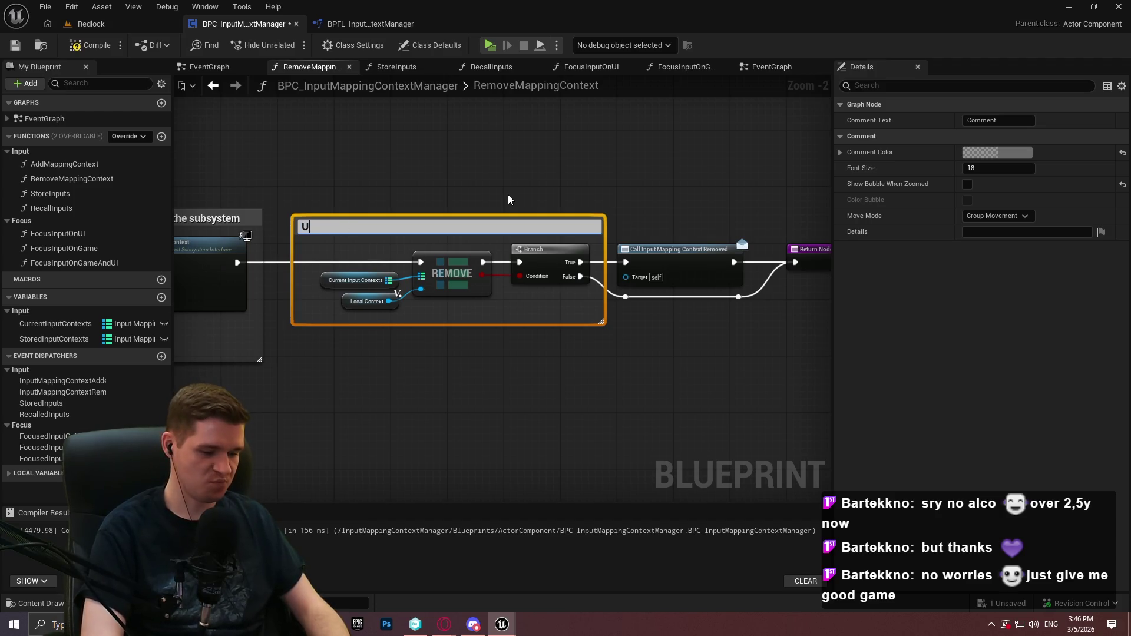
type("nregister the ")
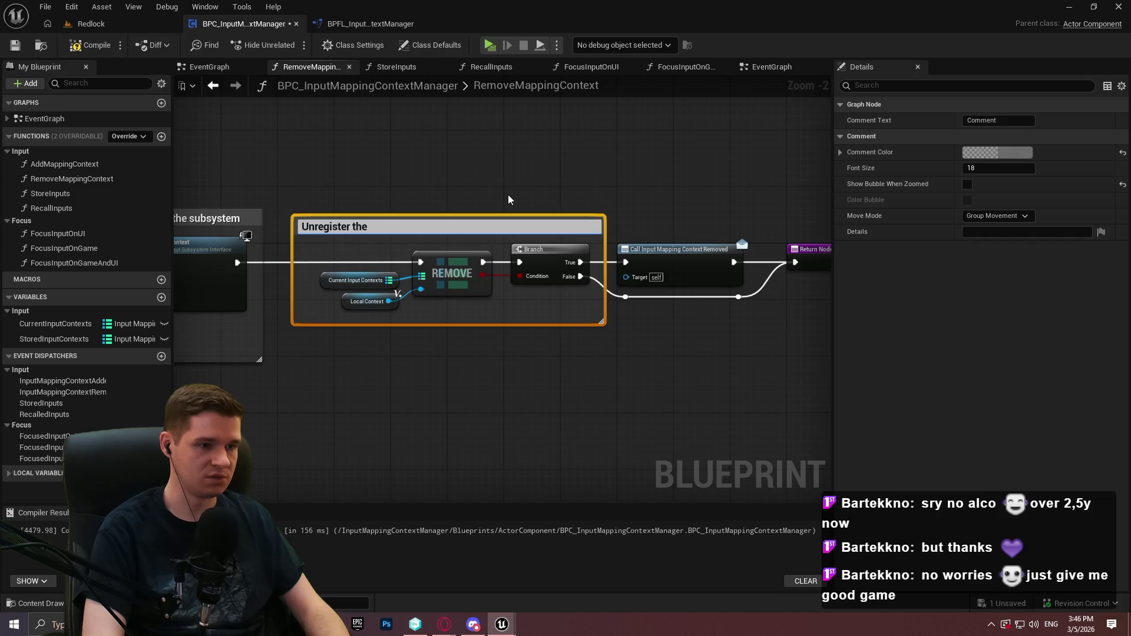
type("context w")
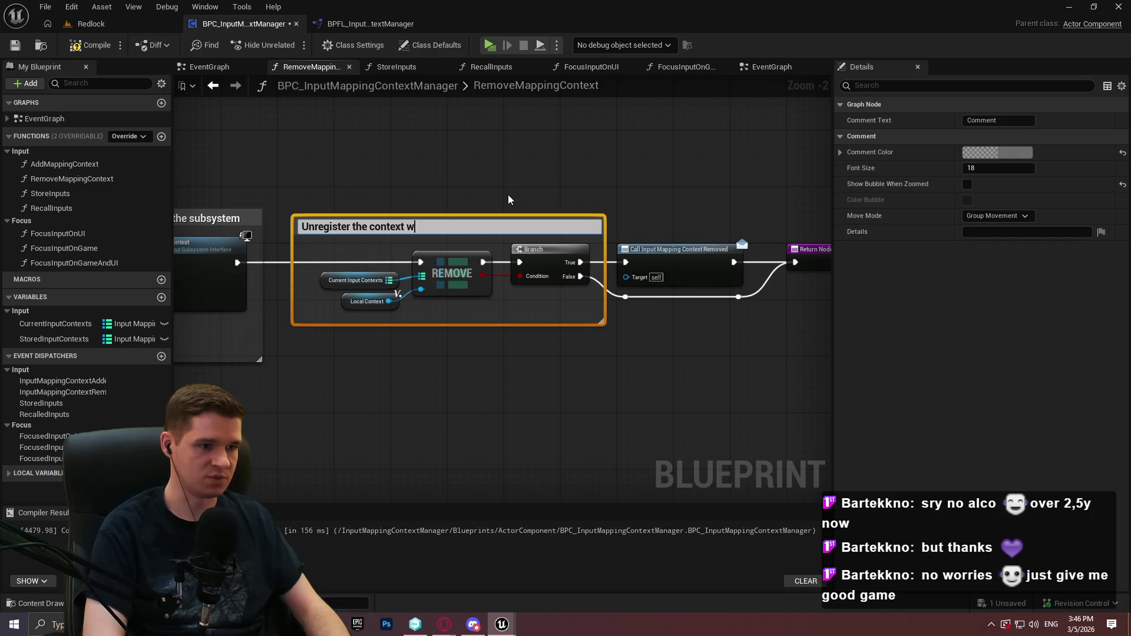
type("ith the manager")
key("Return")
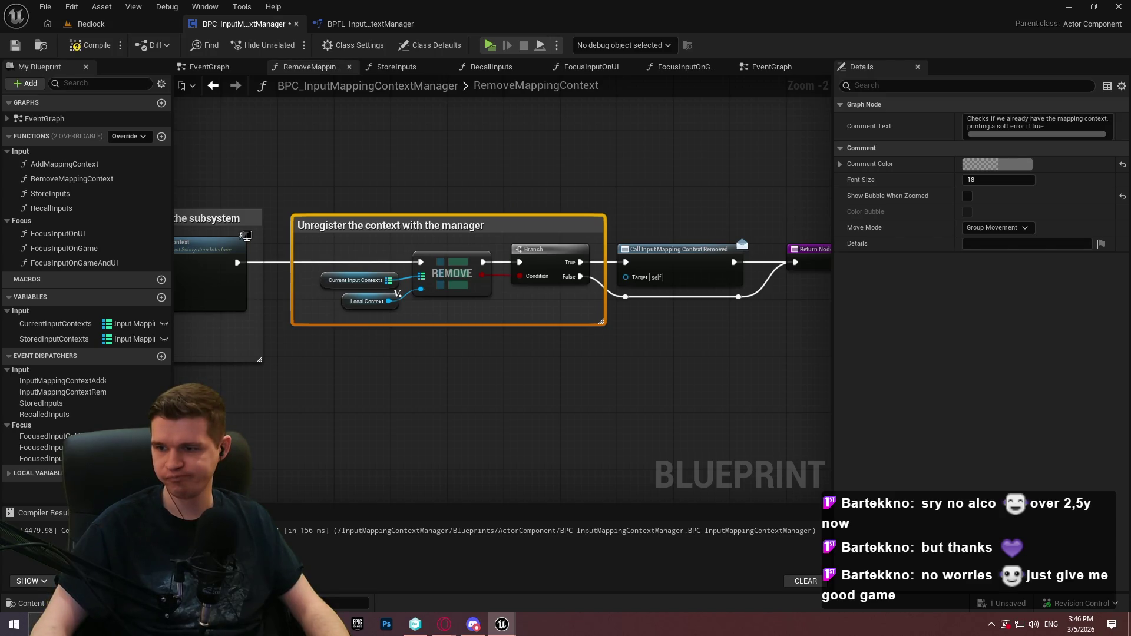
scroll(370, 249, "up", 2)
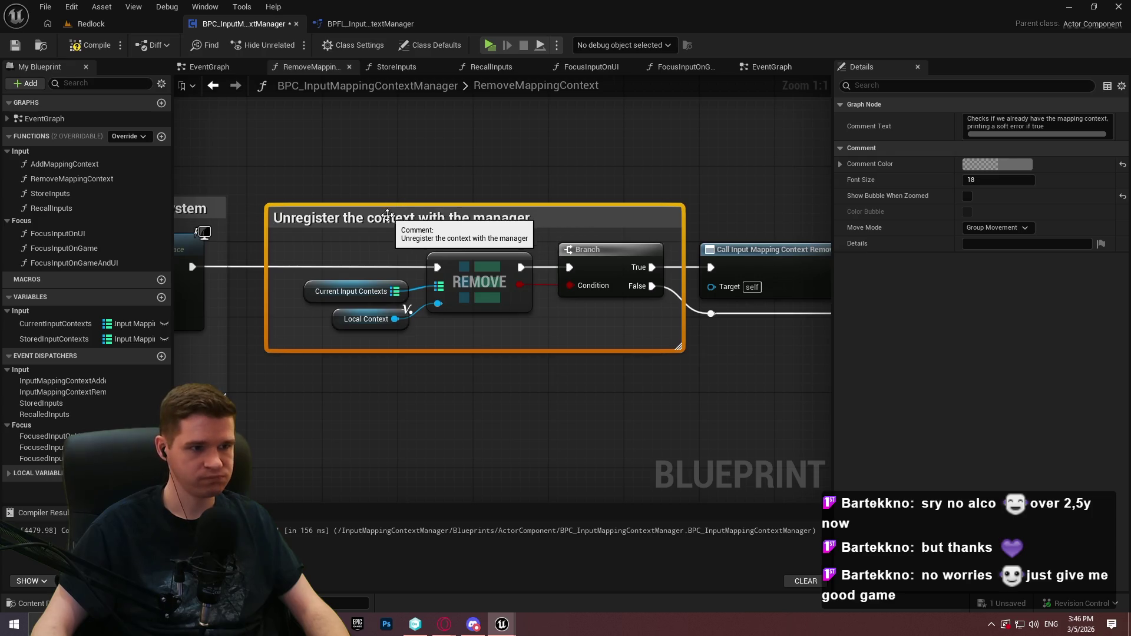
double_click(366, 218)
type("mapping")
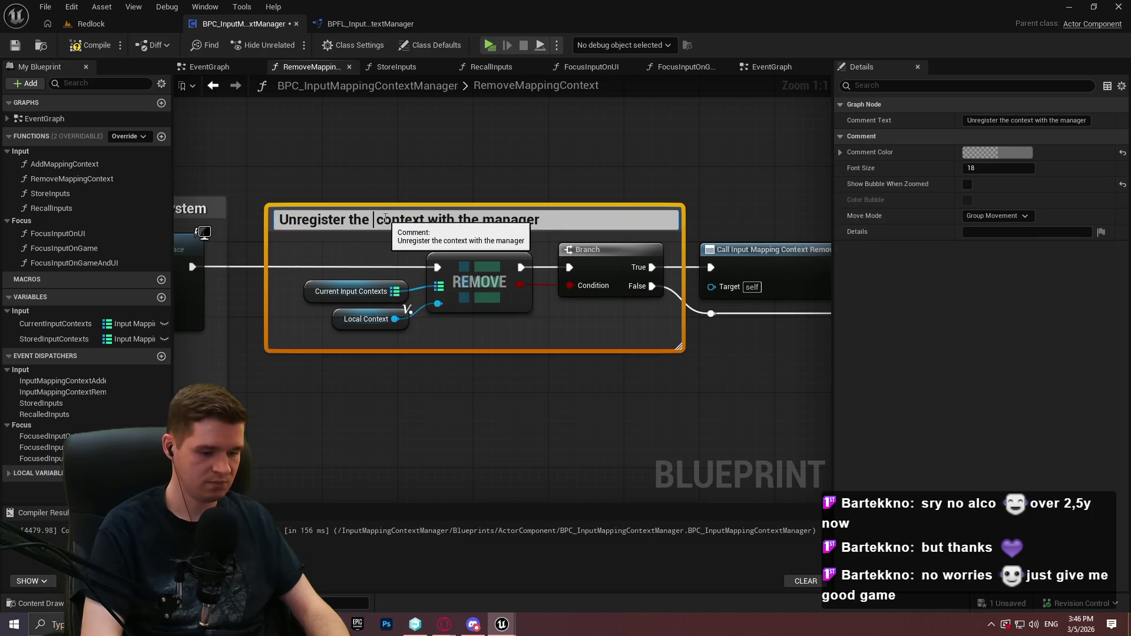
key("Return")
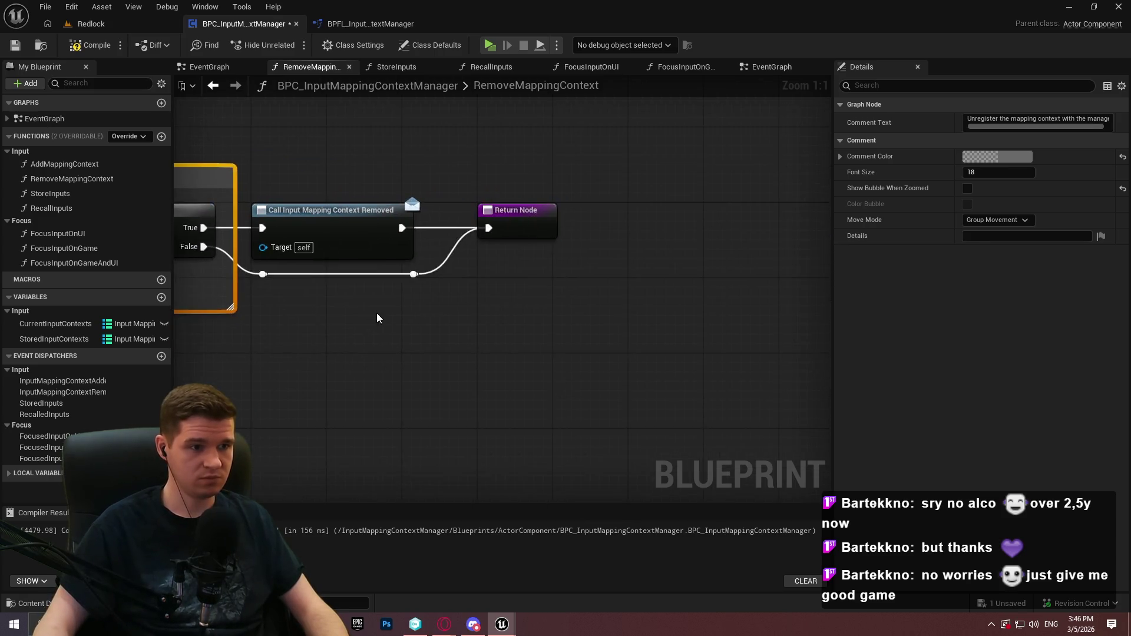
Shift the dispatcher call right and comment it 'Fire a dispatcher for a successful context removal'
scroll(538, 323, "down", 2)
left_click(627, 257)
left_click_drag(506, 324, 362, 249)
left_click_drag(412, 288, 468, 295)
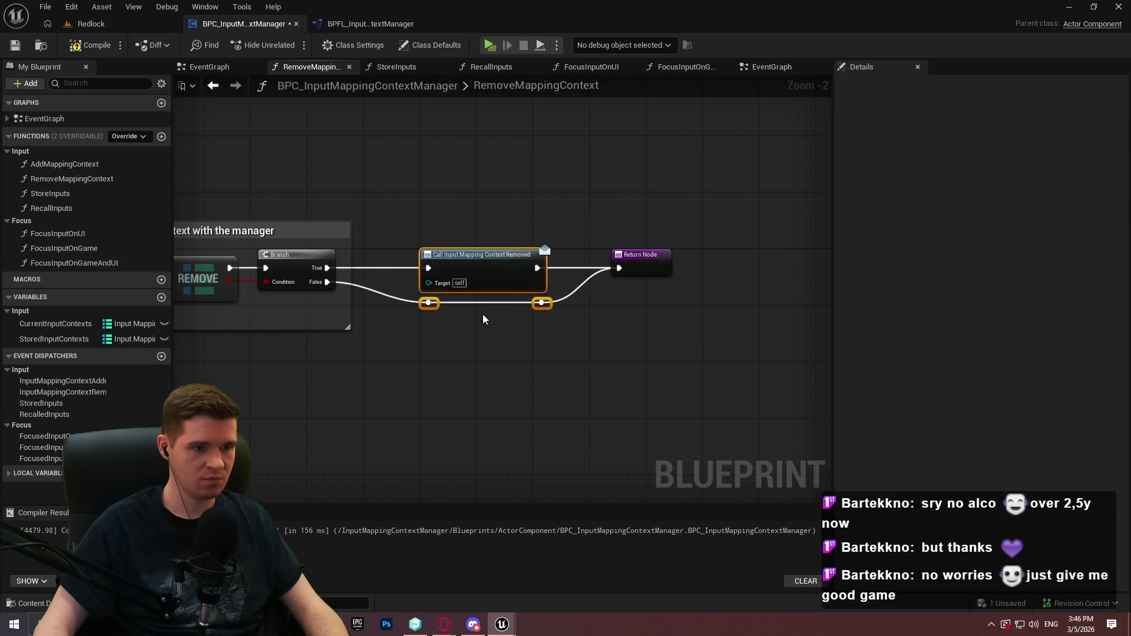
key("c")
type("Fire a dispatcher for a suc")
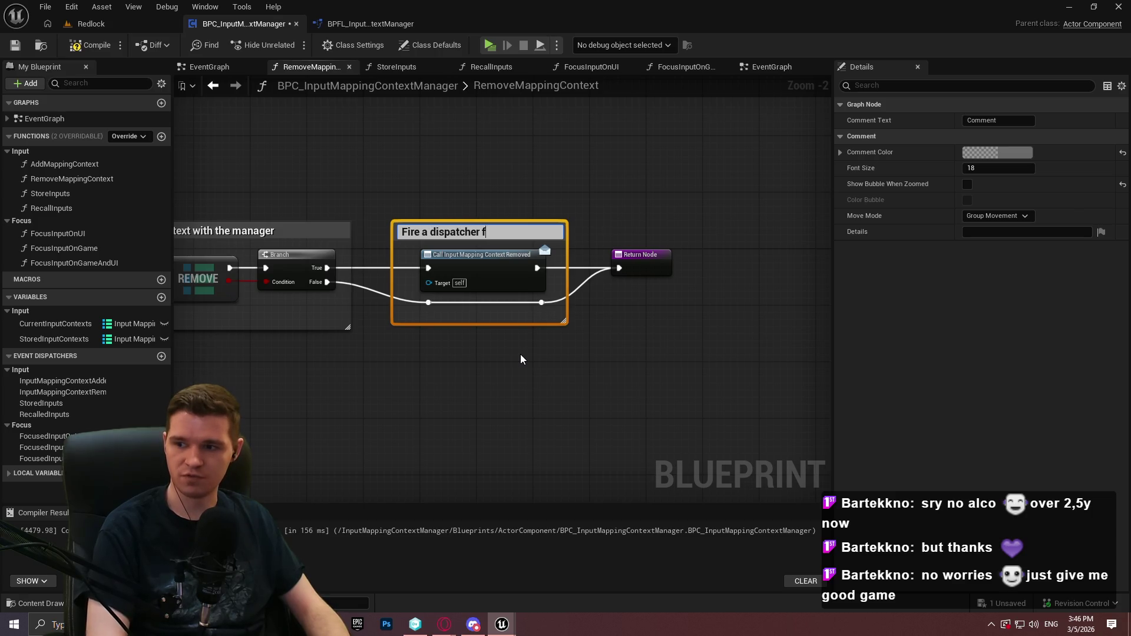
type("cessful")
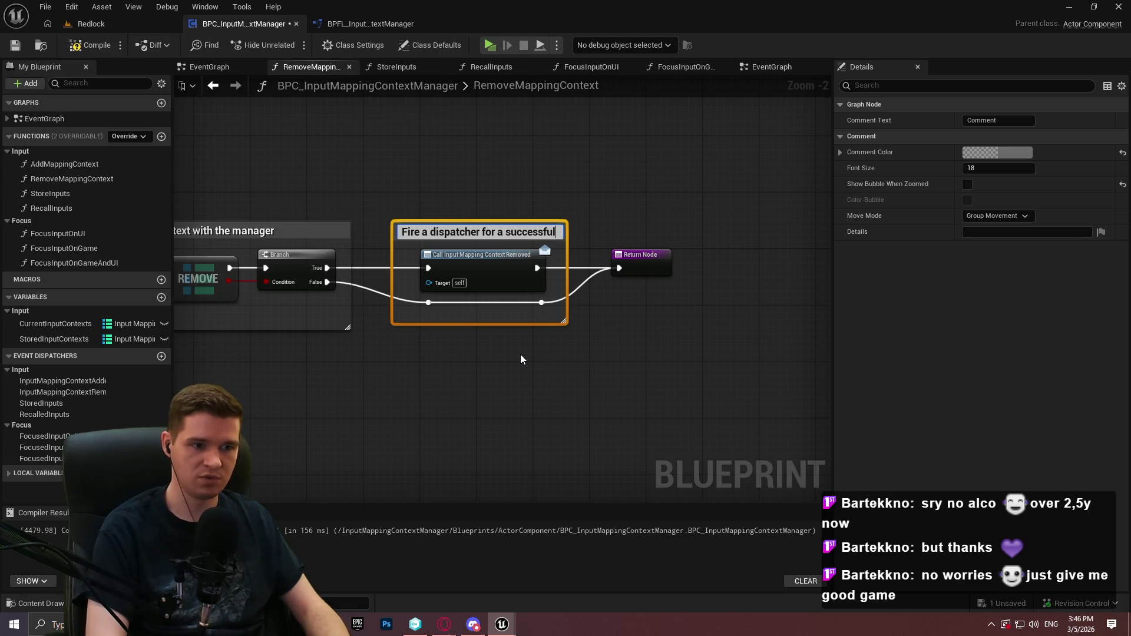
type(" conte")
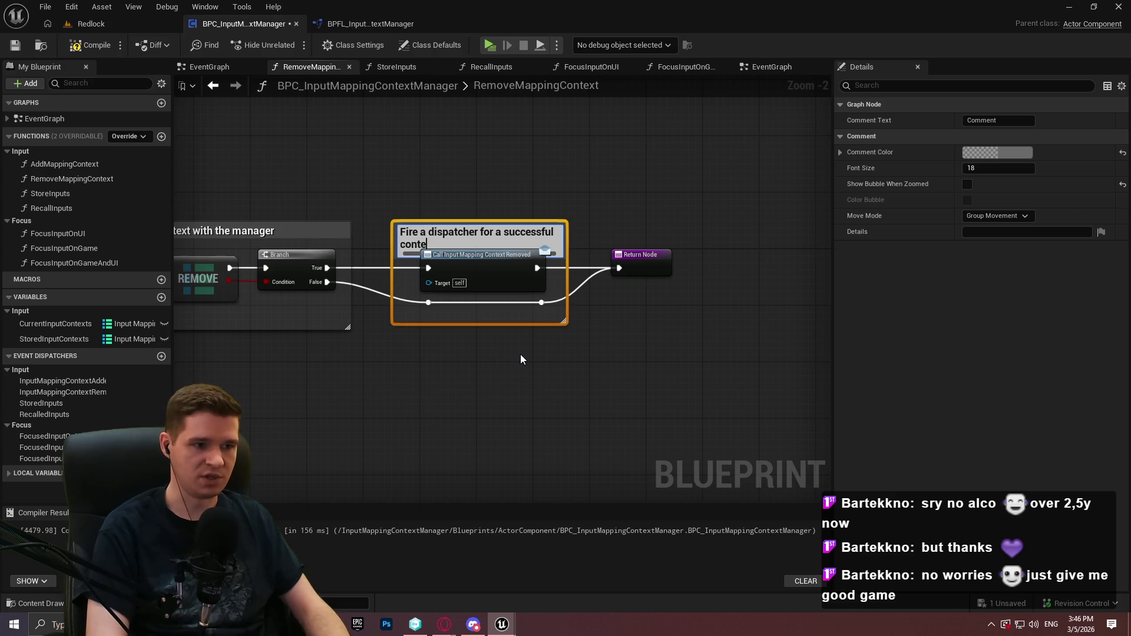
type("xt removal")
key("Return")
type("Checks if we actually")
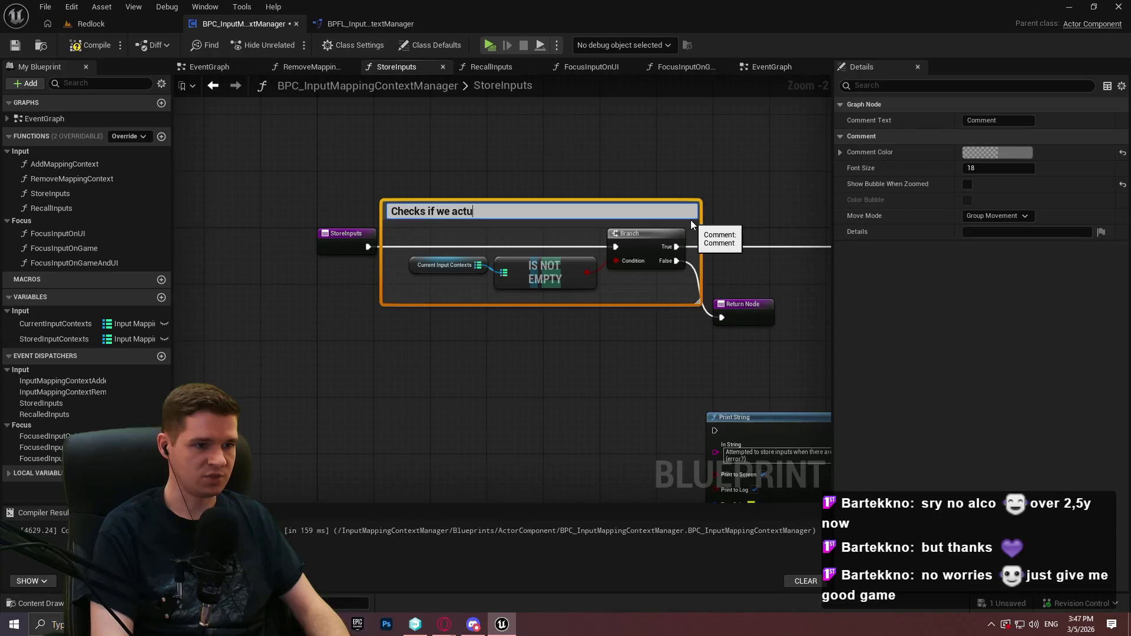
Finish the empty-check comment noting the print was removed when not needed, enlarging it to two lines
type("have inputs to store. ")
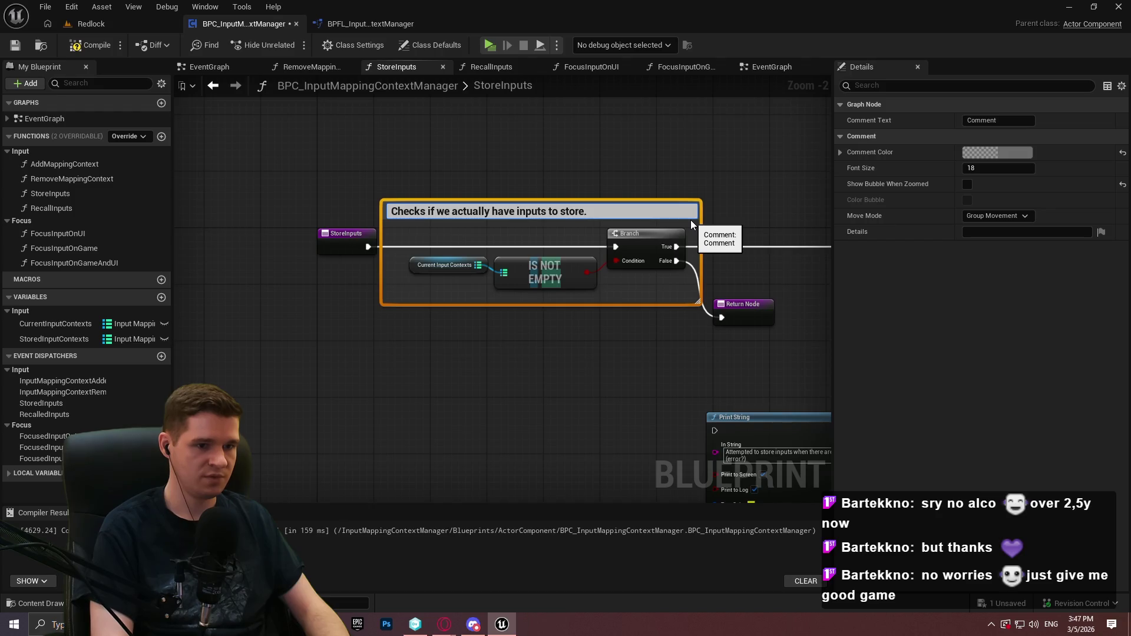
type("Below ")
type("print ")
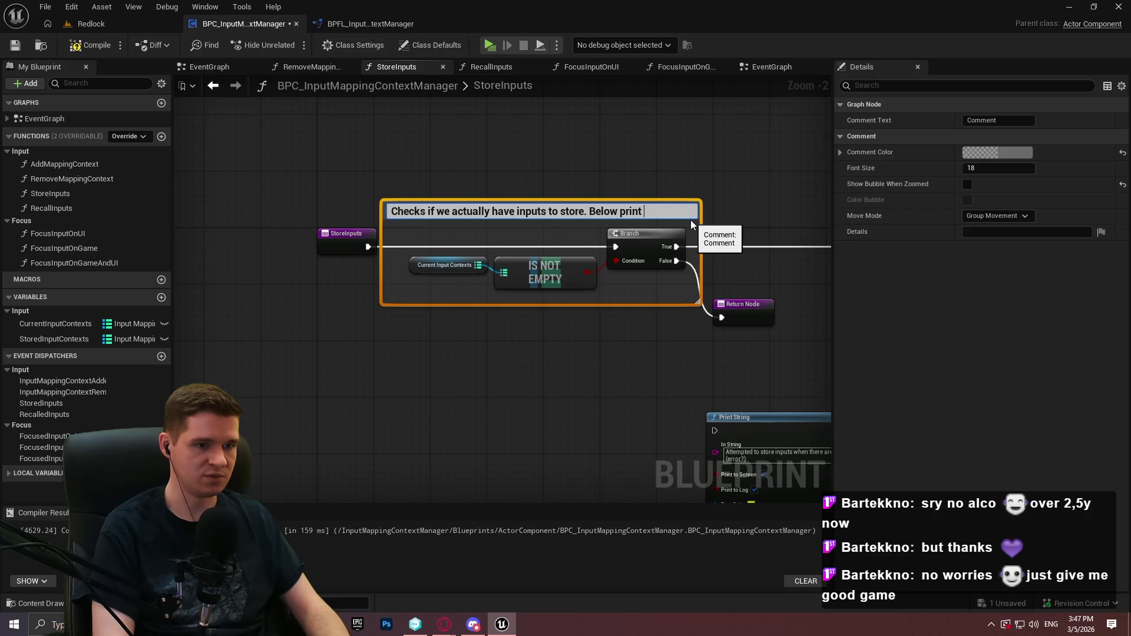
type("was removed due to firing")
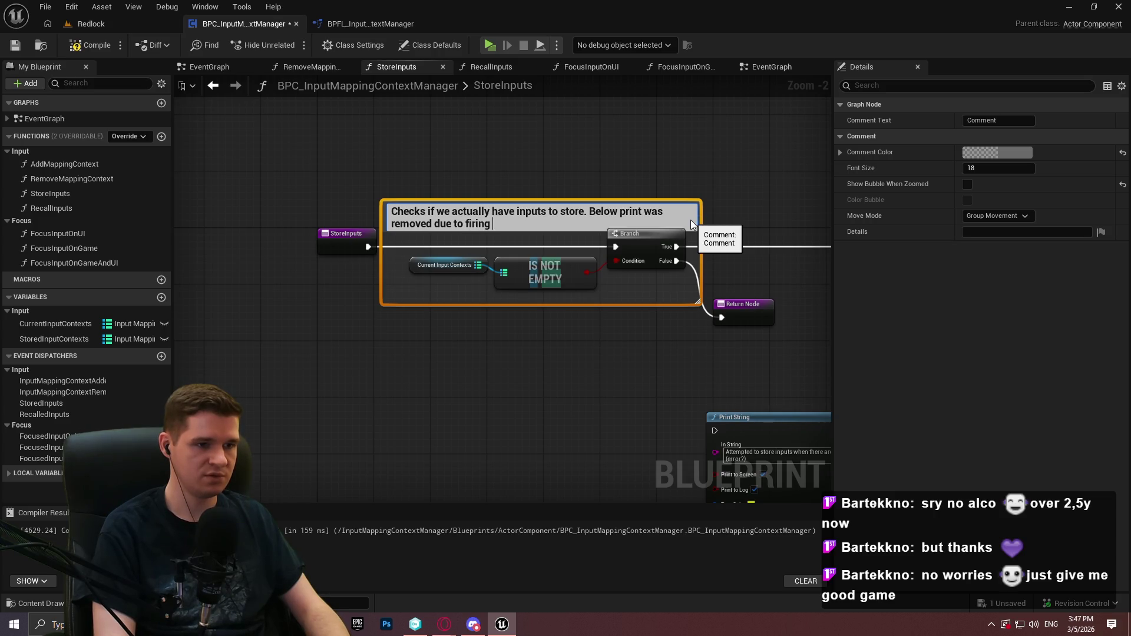
type("when not needed")
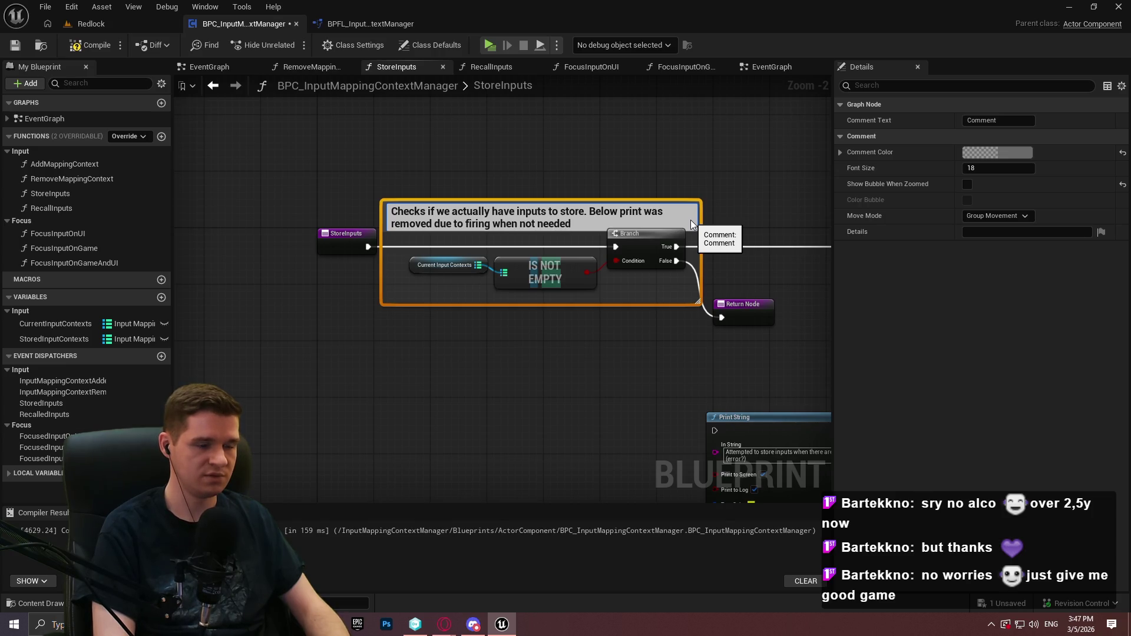
key("BackSpace")
type(".")
key("Return")
left_click_drag(620, 200, 620, 180)
left_click(662, 220)
Move the Print String node to the left of the Return Node
left_click(319, 234)
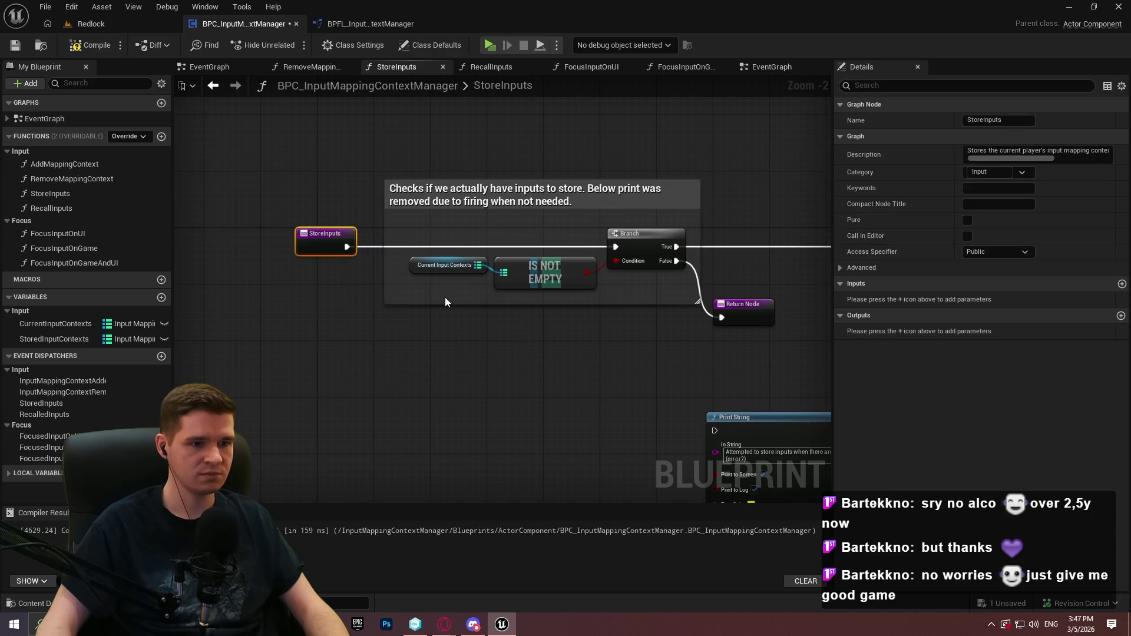
scroll(389, 300, "right", 5)
left_click(437, 337)
scroll(547, 244, "down", 3)
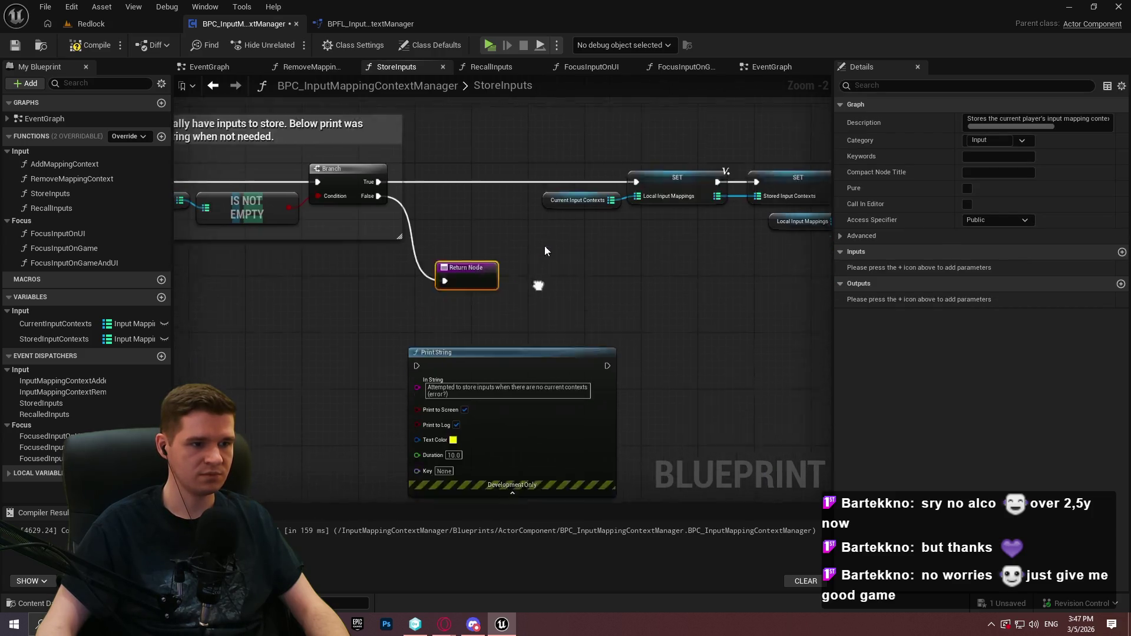
left_click_drag(482, 320, 412, 304)
scroll(435, 376, "right", 4)
scroll(435, 375, "up", 2)
scroll(434, 376, "down", 2)
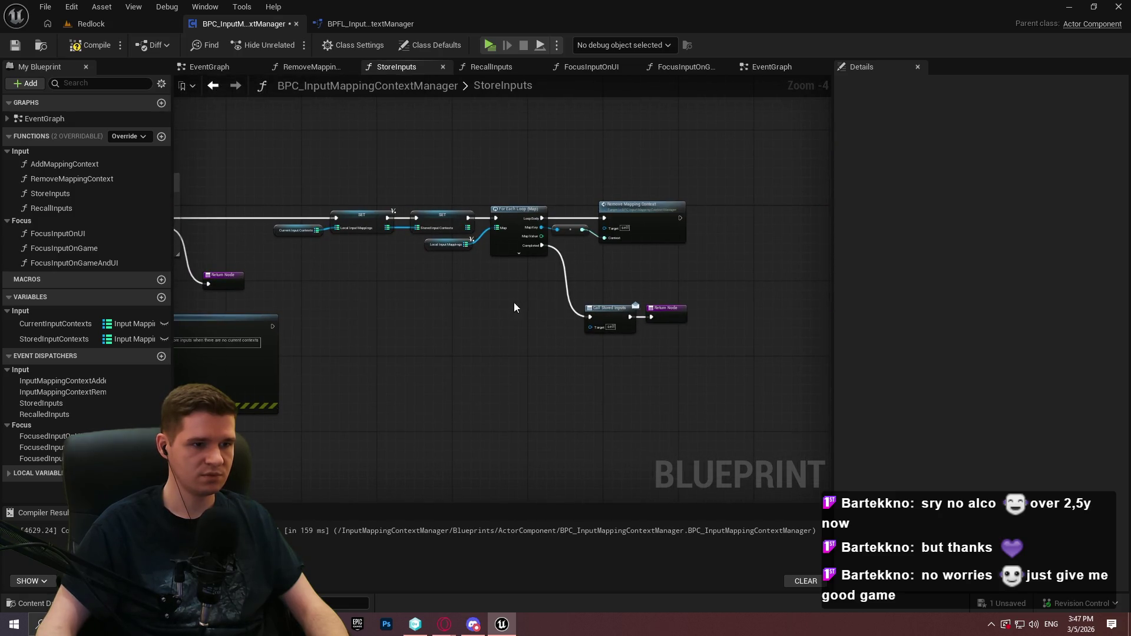
scroll(492, 270, "up", 1)
scroll(625, 238, "left", 3)
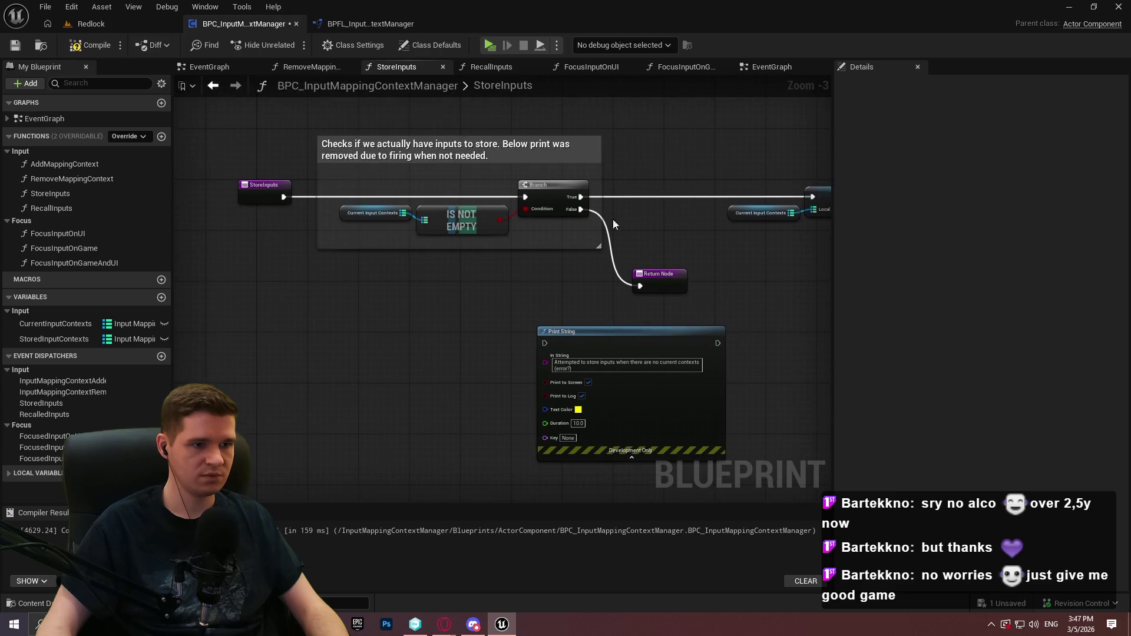
Keep the commented check group in place and move the loop and removal nodes right
mouse_move(217, 128)
left_mouse_down()
mouse_move(470, 185)
mouse_move(417, 155)
left_mouse_up()
left_click_drag(668, 284, 371, 284)
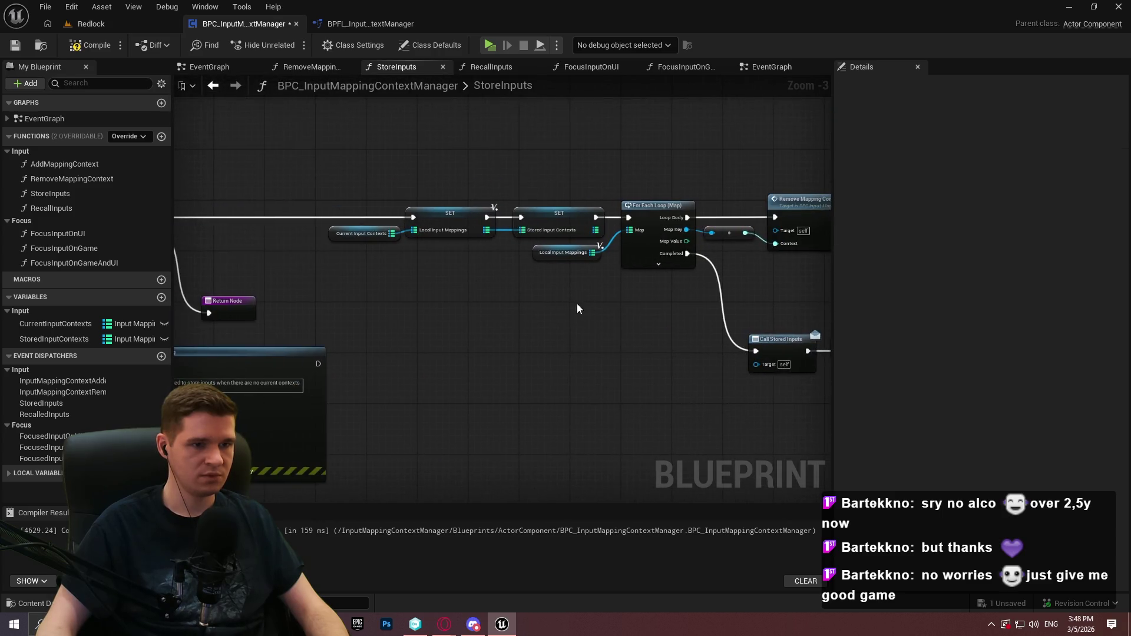
key("ctrl+z")
mouse_move(790, 291)
left_mouse_down()
mouse_move(737, 331)
mouse_move(680, 272)
mouse_move(694, 257)
mouse_move(747, 250)
mouse_move(433, 168)
mouse_move(238, 134)
mouse_move(260, 110)
mouse_move(776, 271)
mouse_move(423, 195)
mouse_move(474, 213)
left_mouse_up()
left_click_drag(553, 192, 720, 192)
Comment the two SET nodes 'Store current input mappings locally and in the manager'
left_click_drag(525, 222, 233, 157)
type("cStore current i")
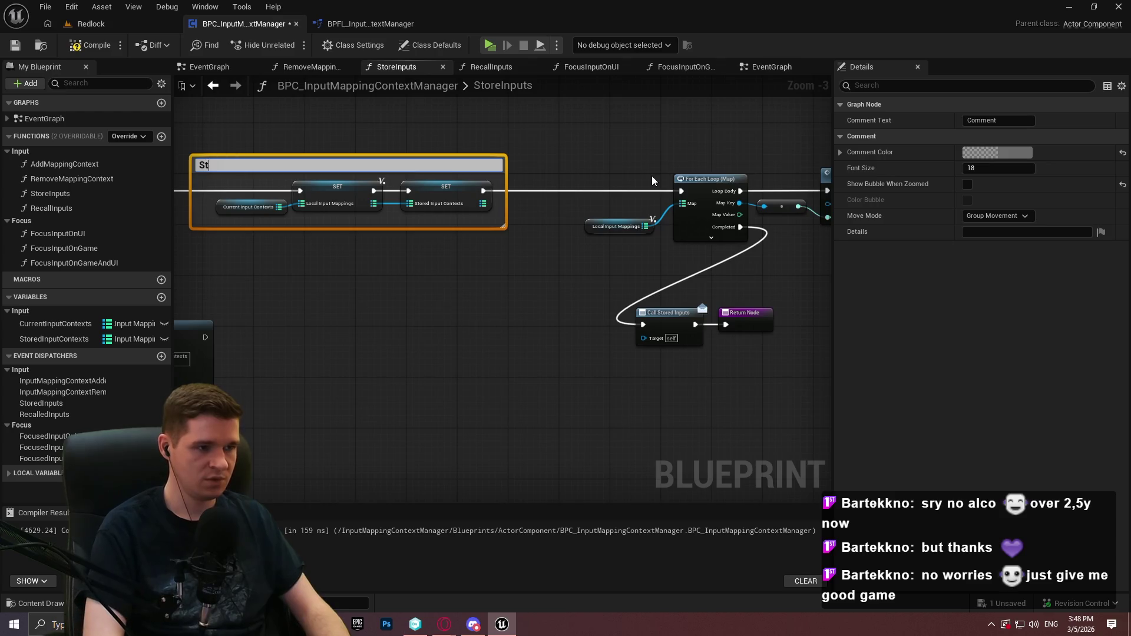
type("np")
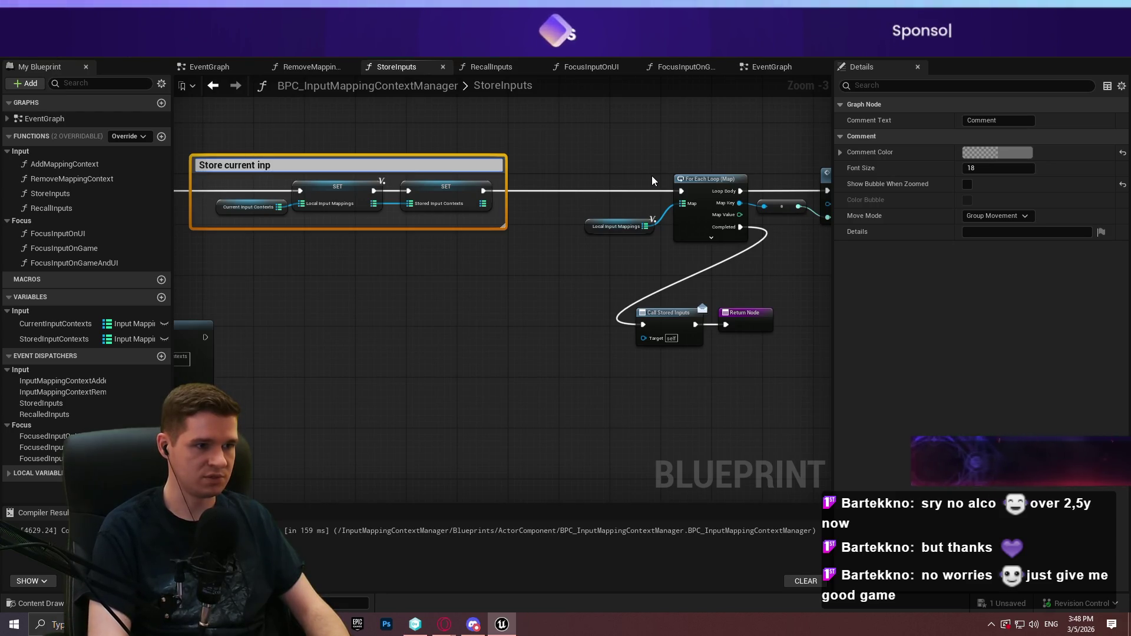
type("ut contex")
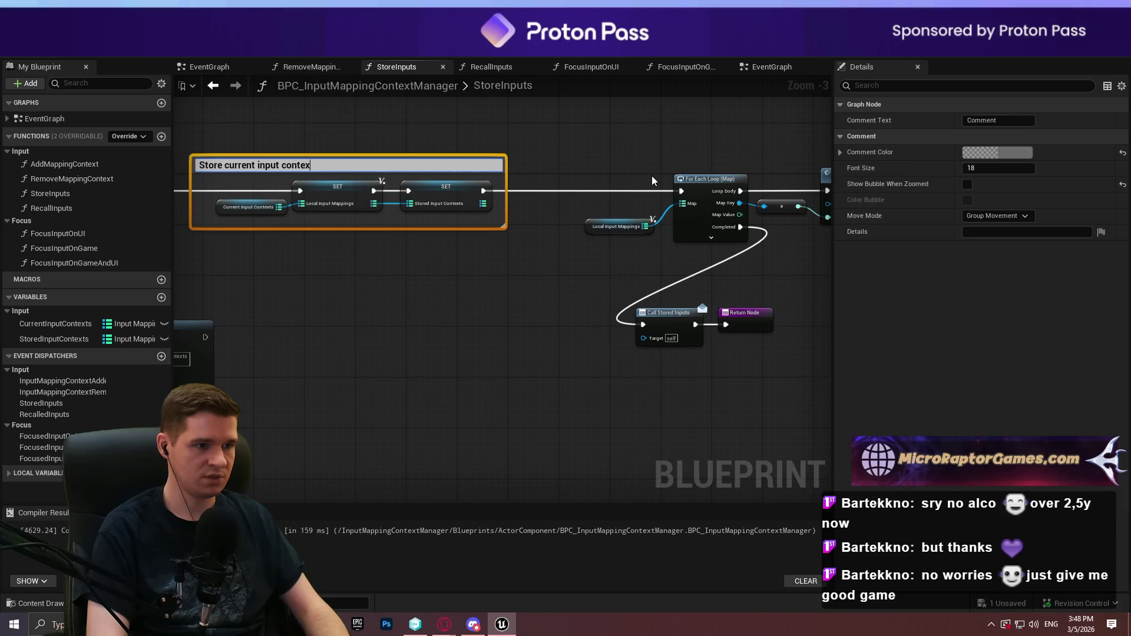
key("BackSpace")
key("BackSpace")
key("BackSpace")
key("BackSpace")
key("BackSpace")
key("BackSpace")
type("mappi")
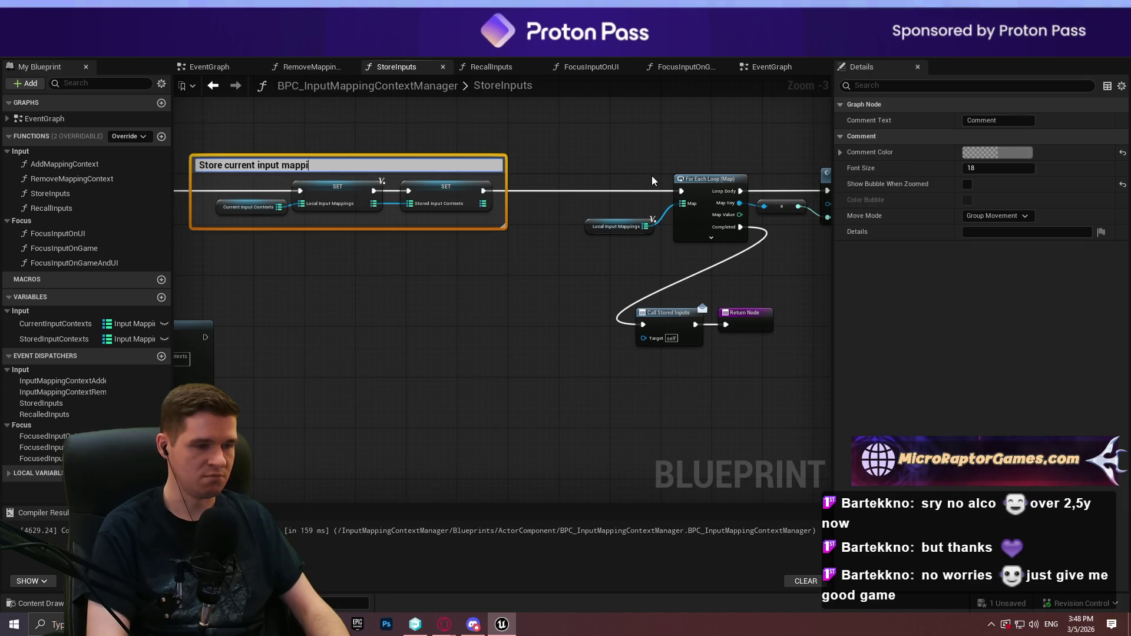
type("ngs loca")
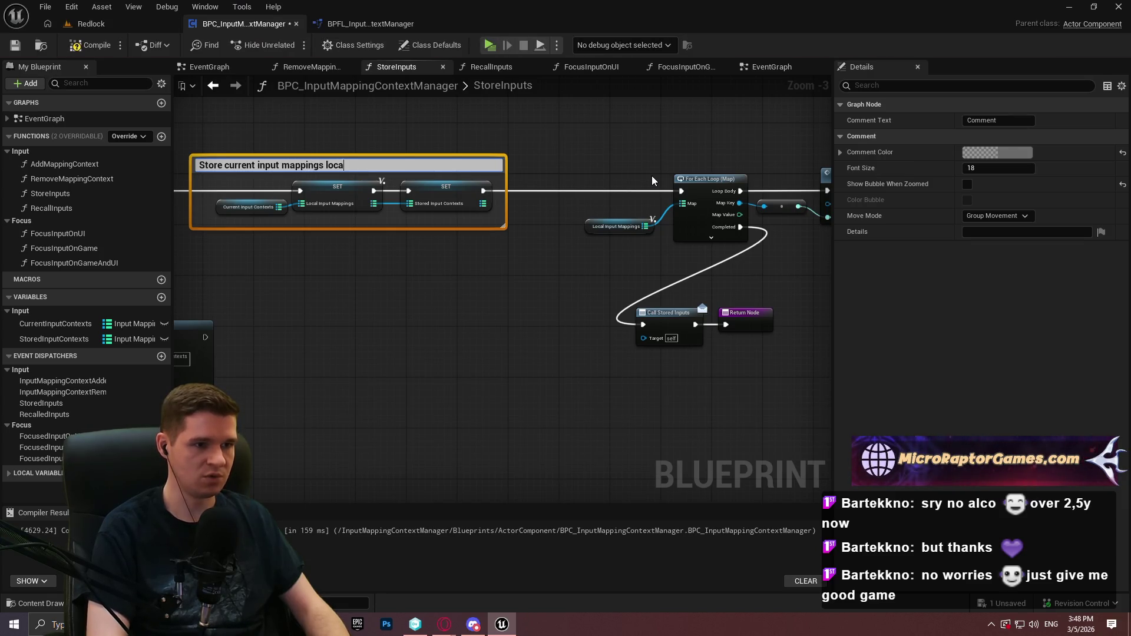
type("lly and in the m")
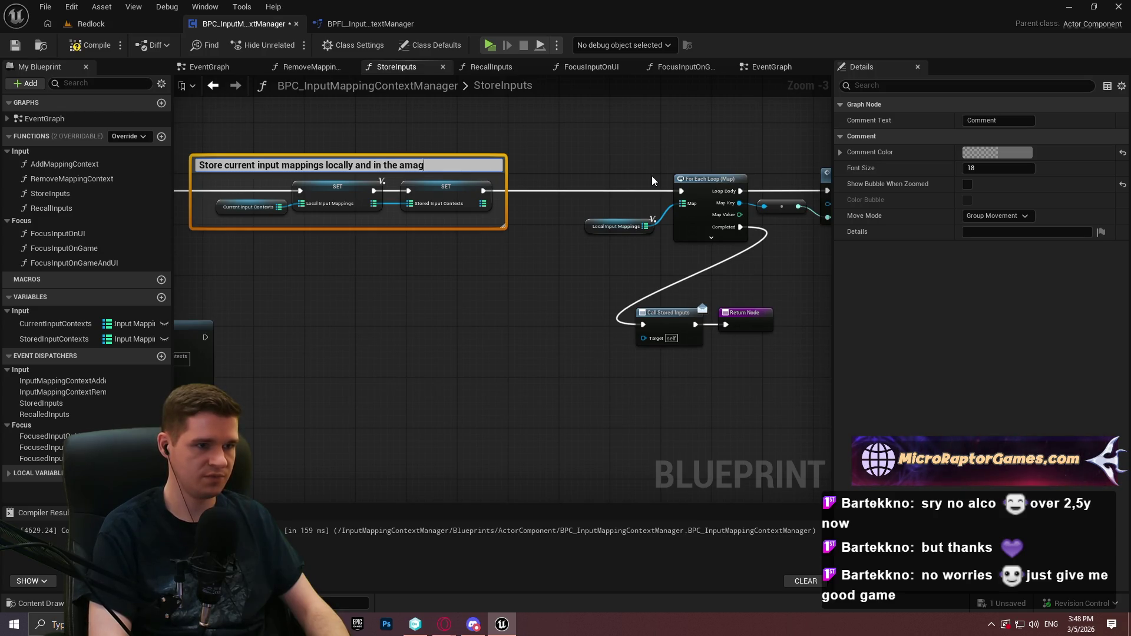
type("anager")
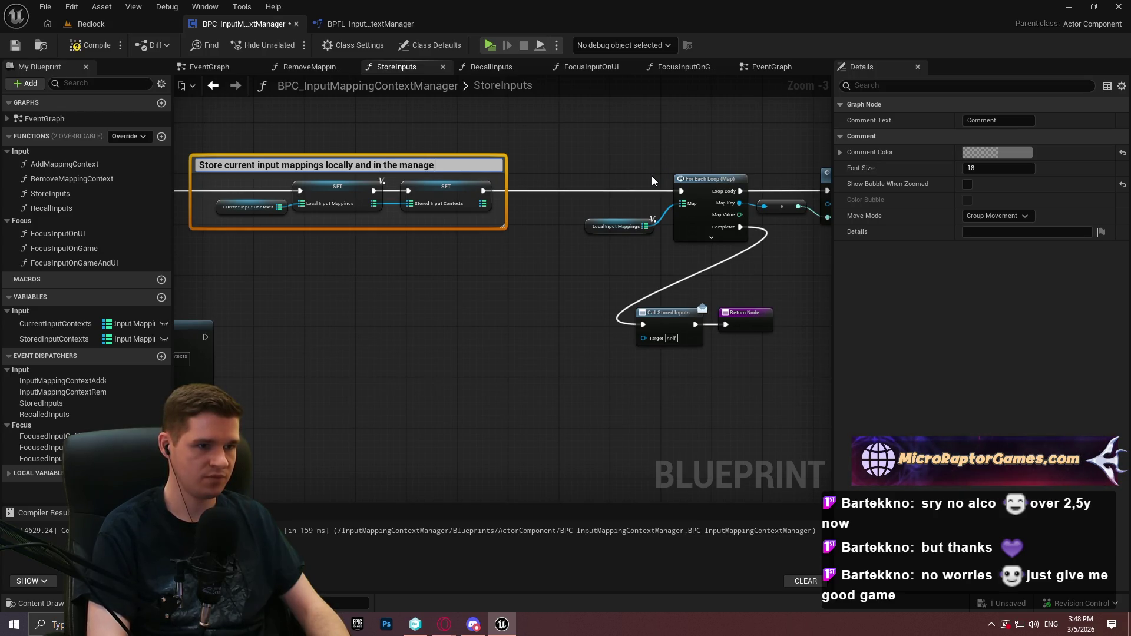
key("Return")
left_click_drag(729, 260, 387, 156)
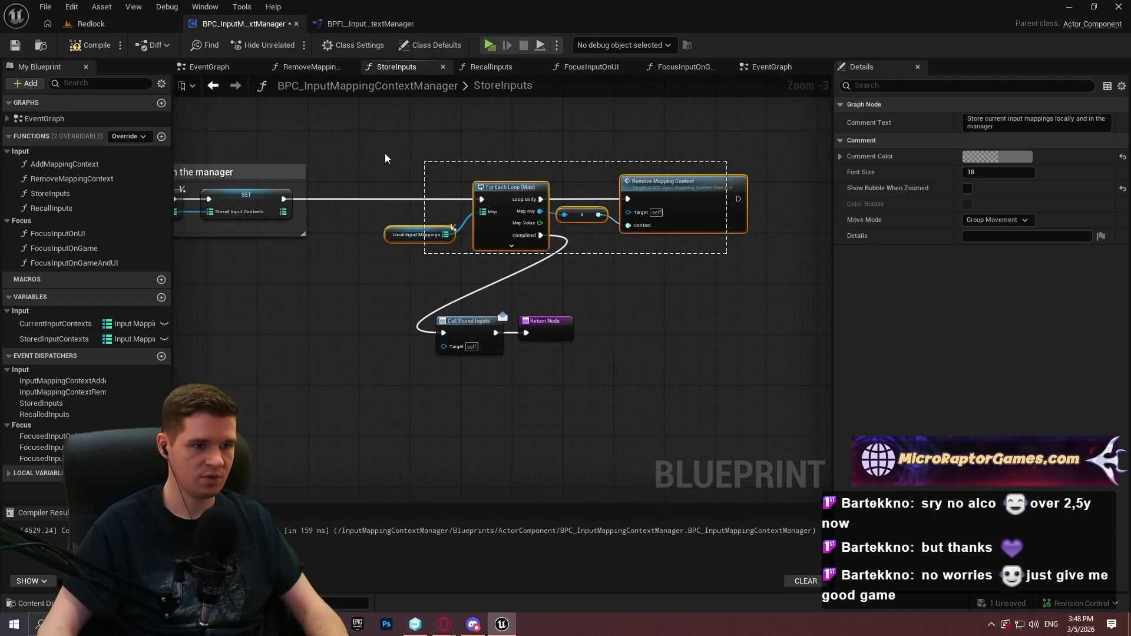
Comment the loop nodes about removing contexts and firing a dispatcher; move Call Stored Inputs and Return lower
type("cLoop")
type("rough our ")
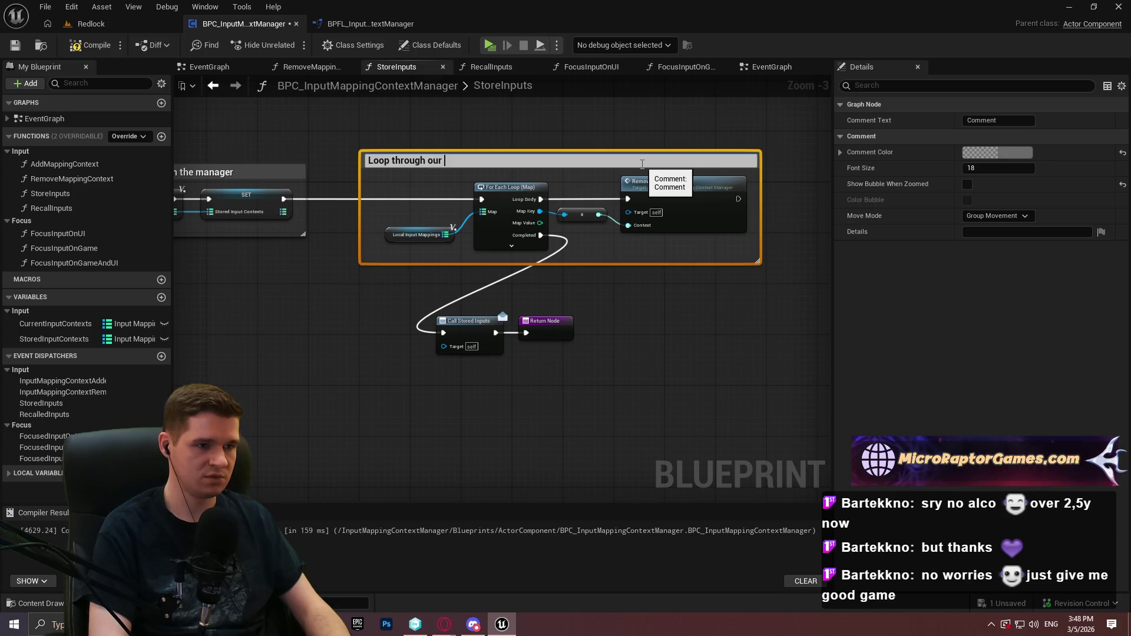
type("contexts t")
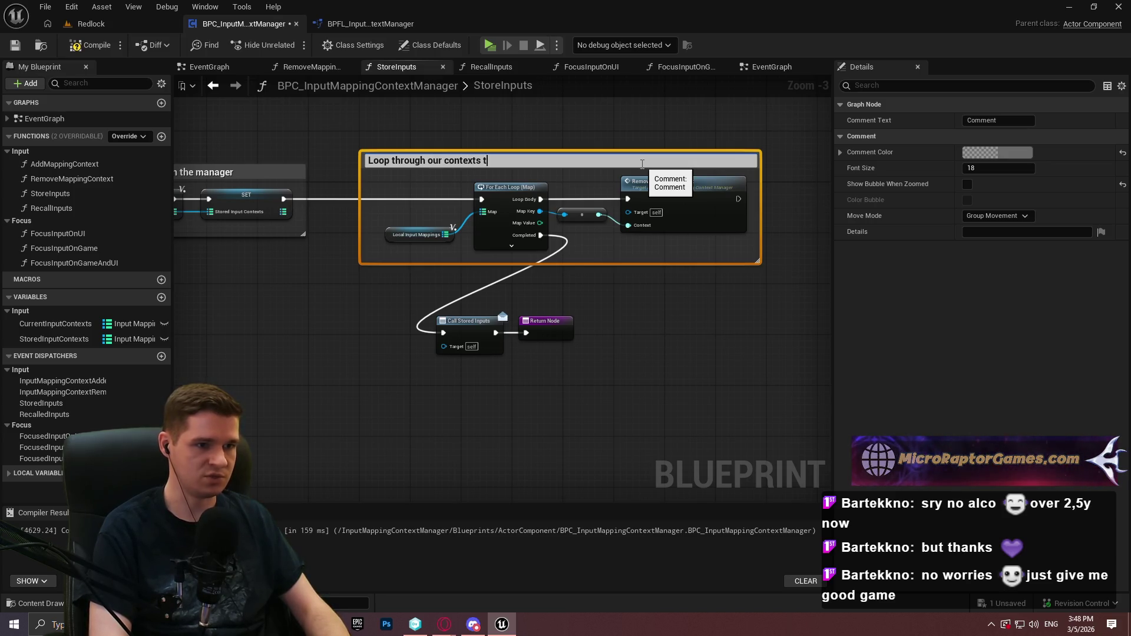
type("o remo; will fire a dispatcher for each removed")
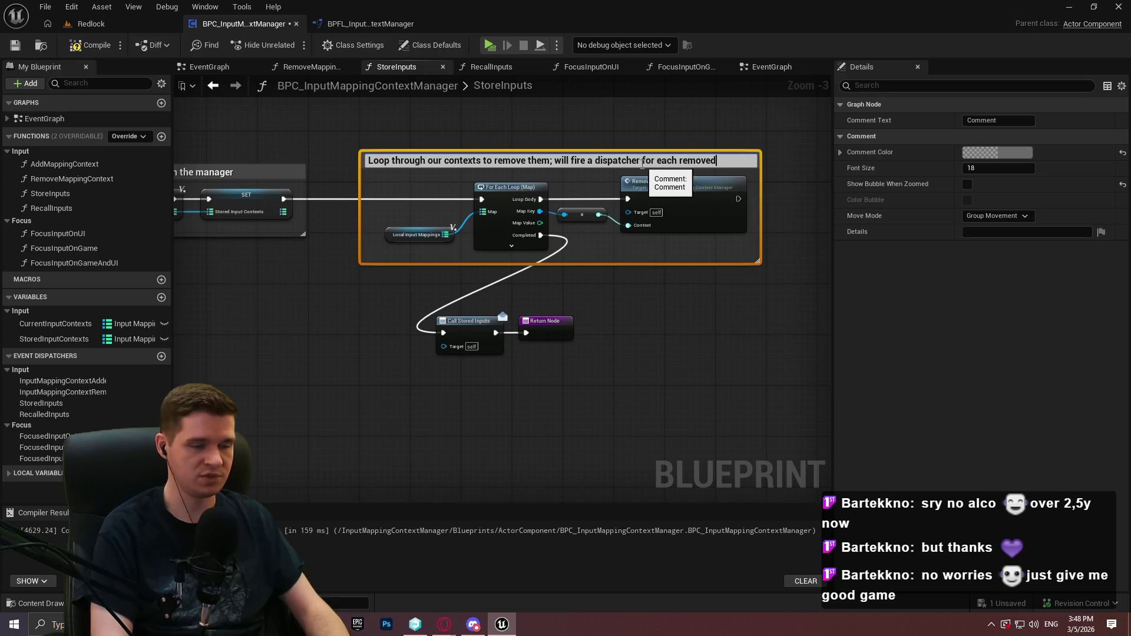
key("Return")
left_click_drag(411, 319, 670, 403)
left_click_drag(480, 328, 652, 392)
Add 'and unregister them with the subsystem/manager' to the loop comment and enlarge the box upward
double_click(471, 160)
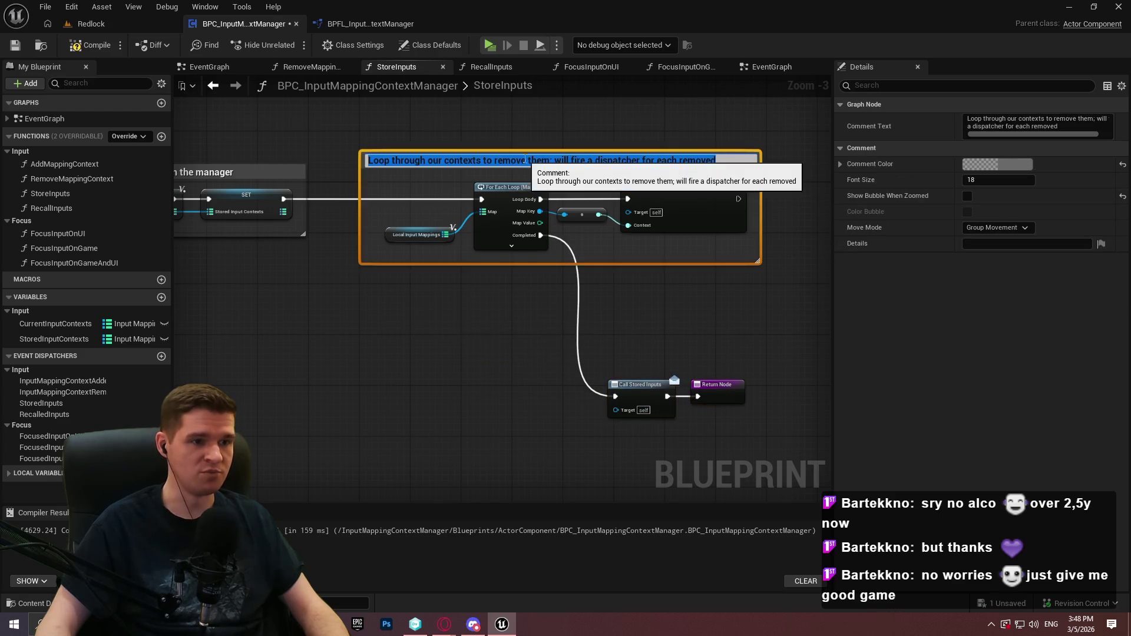
left_click(556, 160)
key("BackSpace")
type("and unregister them w")
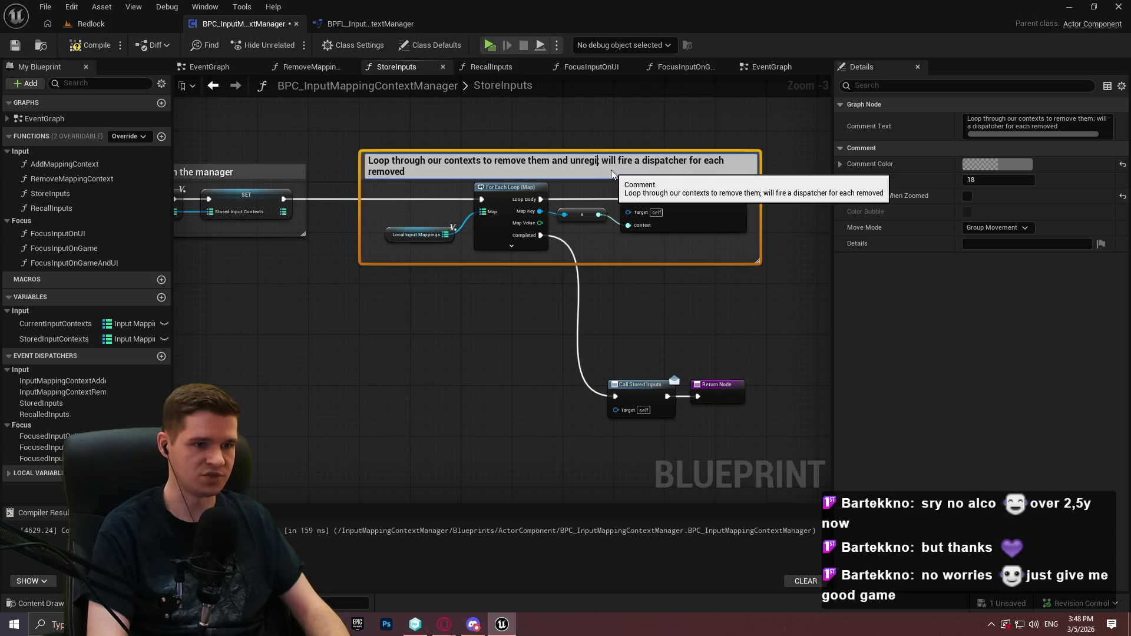
type("ith o")
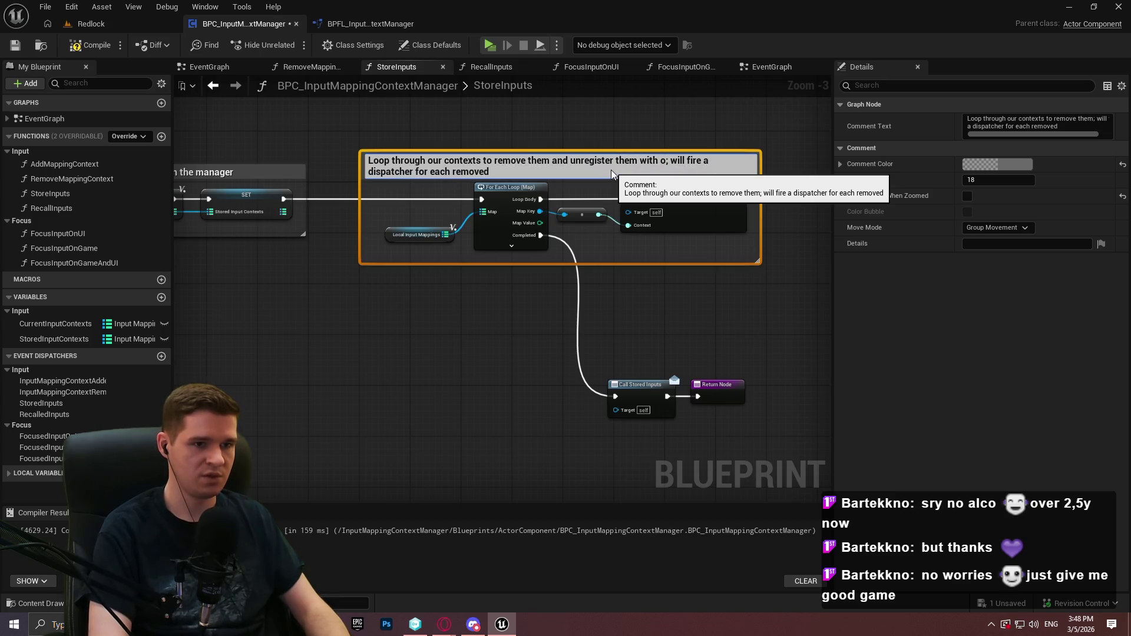
type("the subs")
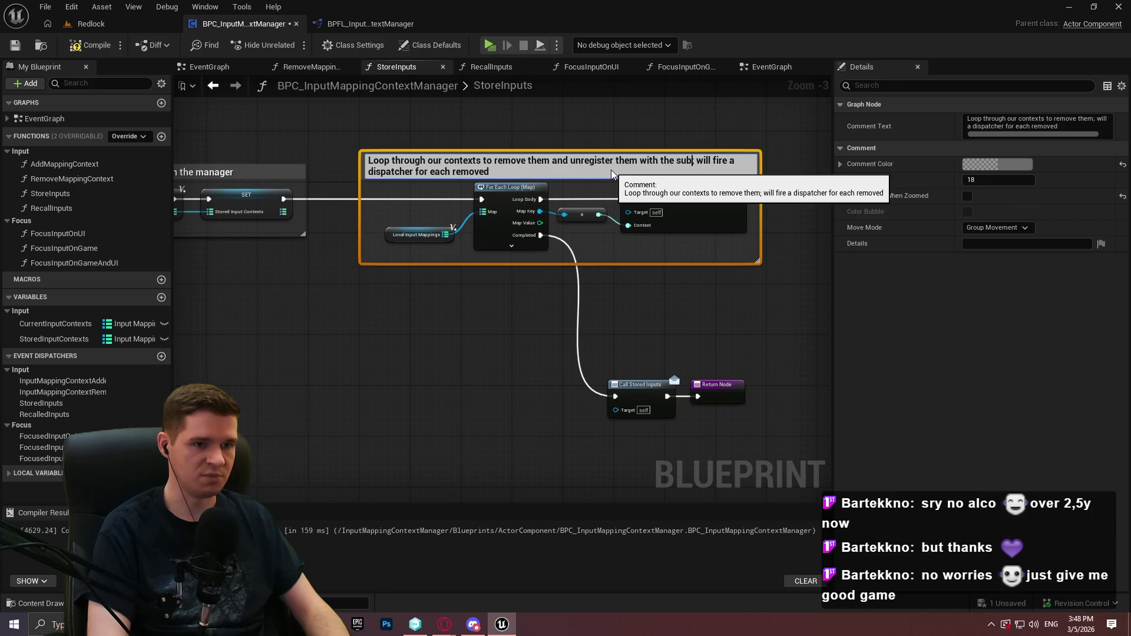
type("ystem/manag")
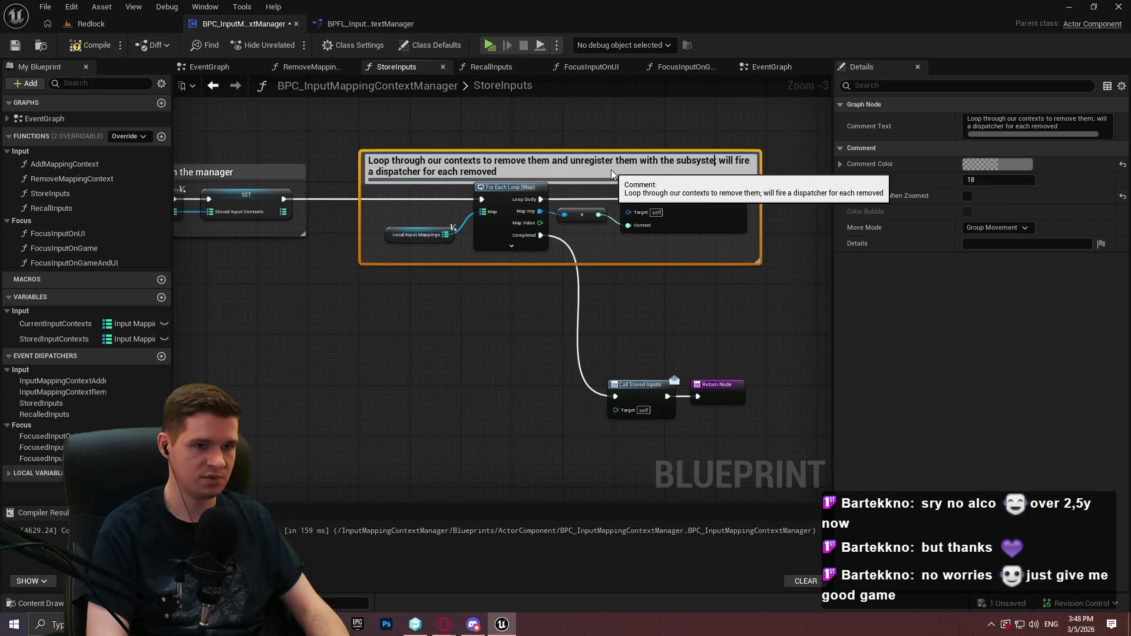
type("er")
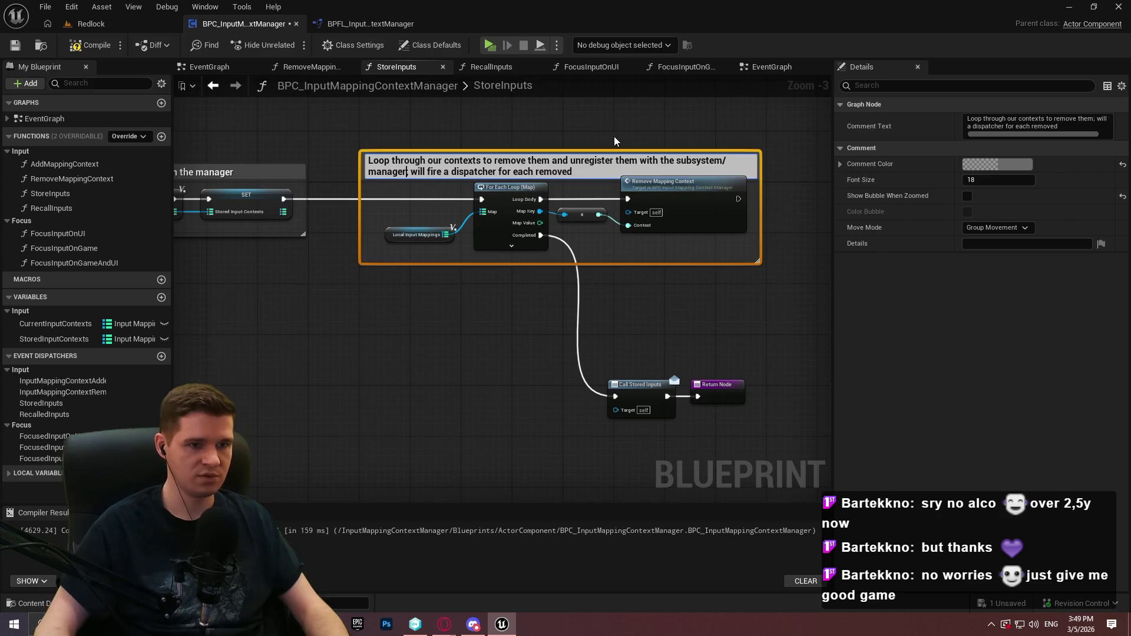
left_click(613, 139)
left_click_drag(629, 152, 634, 125)
Change 'subsystem/manager' to 'subsystem + manager' in the loop comment and widen the box
double_click(728, 135)
left_click(728, 134)
key("BackSpace")
type("+")
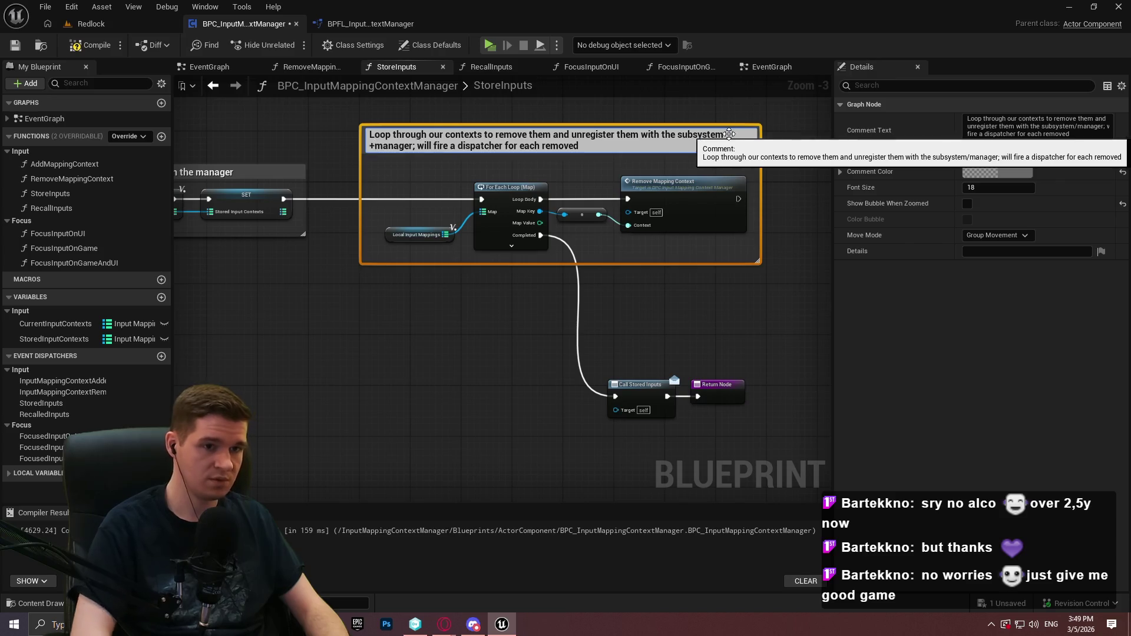
key("Return")
double_click(378, 147)
left_click(371, 146)
key("Return")
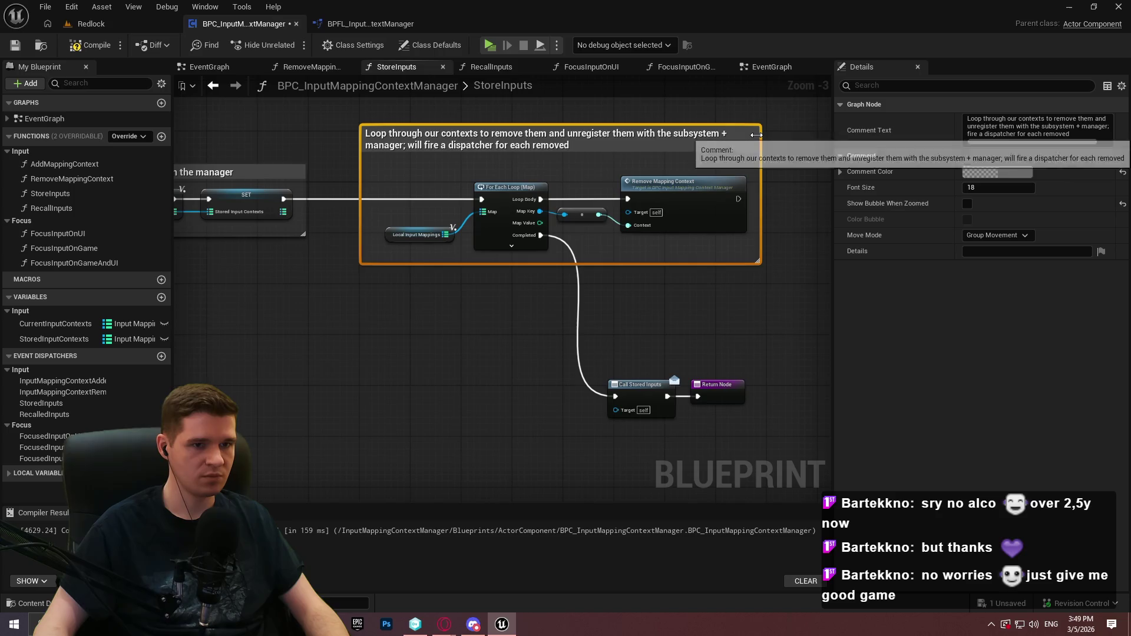
mouse_move(761, 134)
left_mouse_down()
mouse_move(807, 134)
mouse_move(791, 134)
left_mouse_up()
left_click(801, 135)
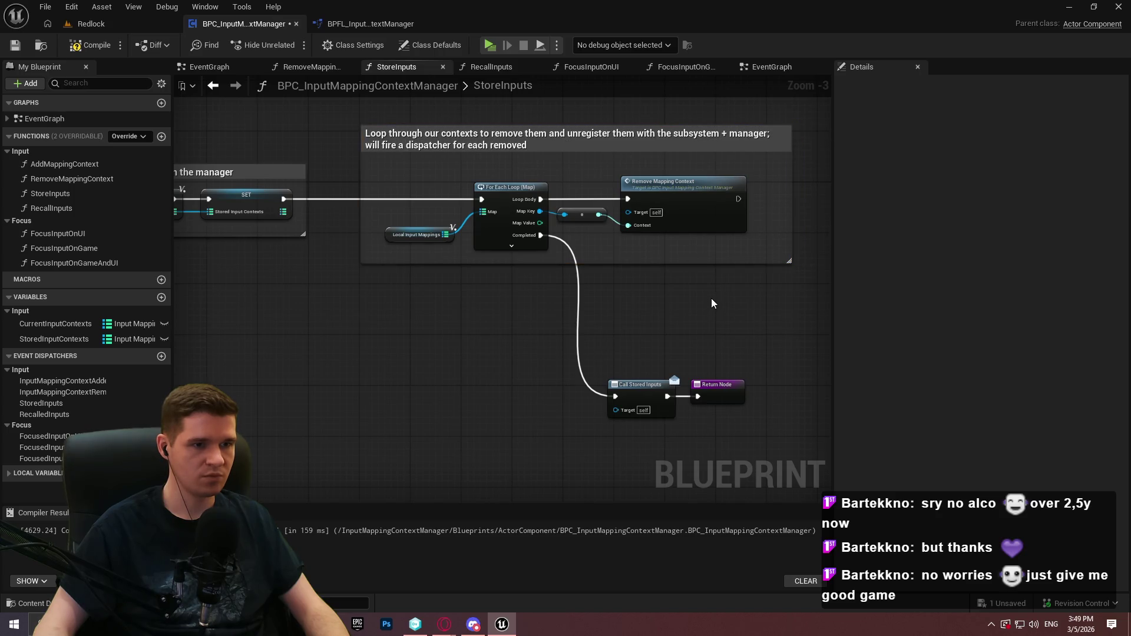
Move the StoreInputs Return Node further right of Call Stored Inputs
scroll(709, 298, "down", 2)
scroll(584, 284, "up", 6)
left_click_drag(631, 327, 377, 232)
left_click(554, 251)
left_click_drag(554, 252, 703, 253)
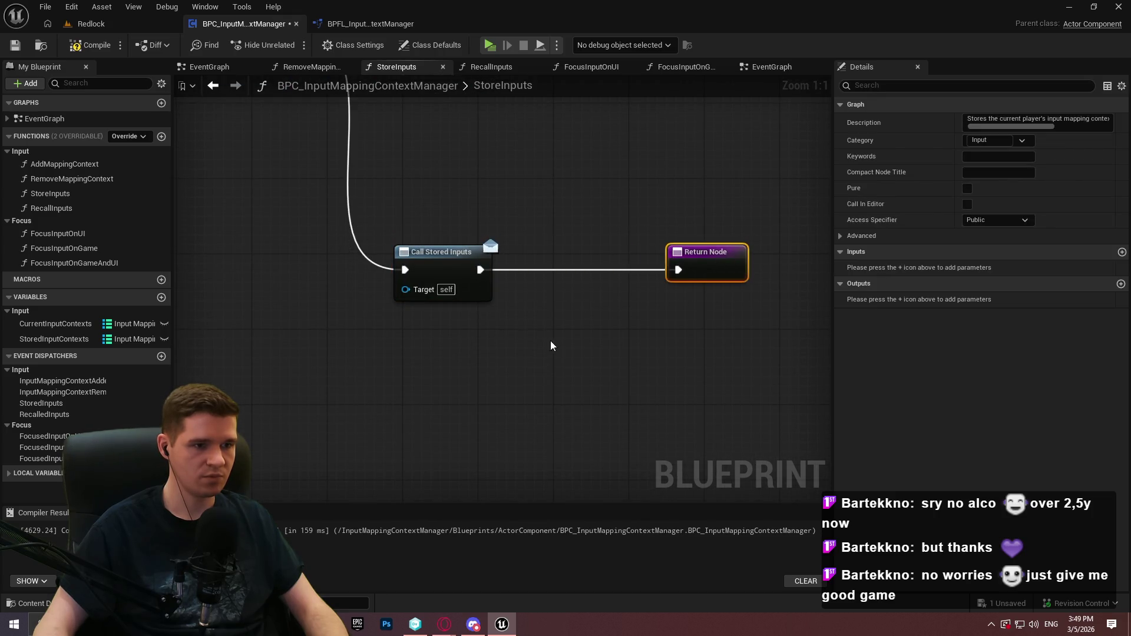
Comment Call Stored Inputs 'Call a dispatcher for successful storage of inputs' and widen the comment box
left_click_drag(557, 346, 460, 277)
type("c")
type("Call a ")
type("dispatcher")
type("for cu")
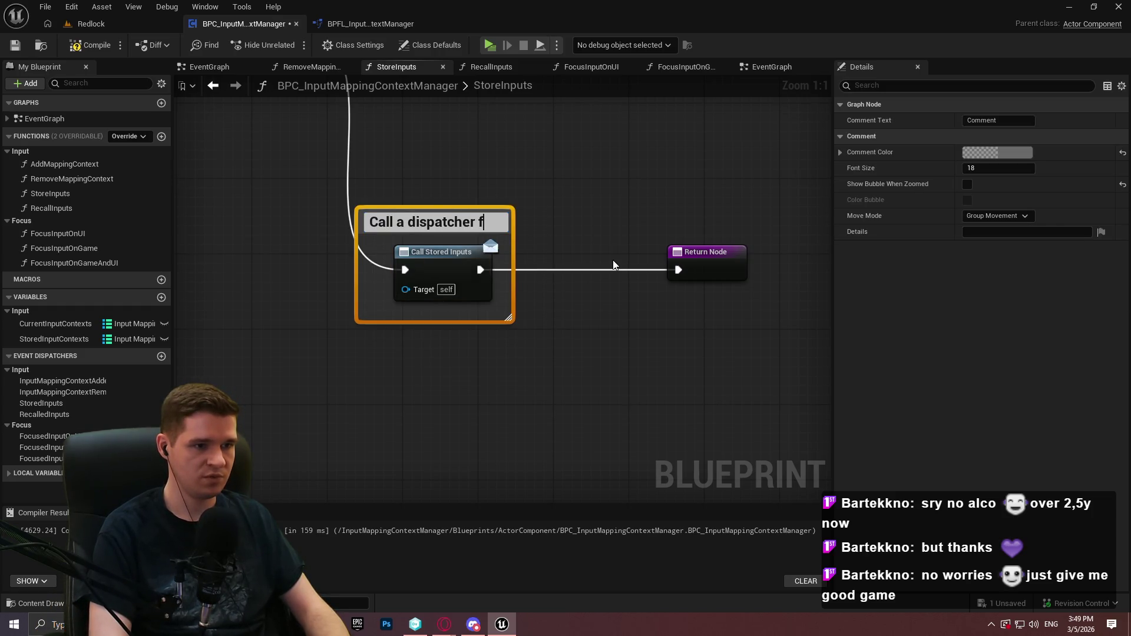
key("BackSpace")
key("BackSpace")
type("succes")
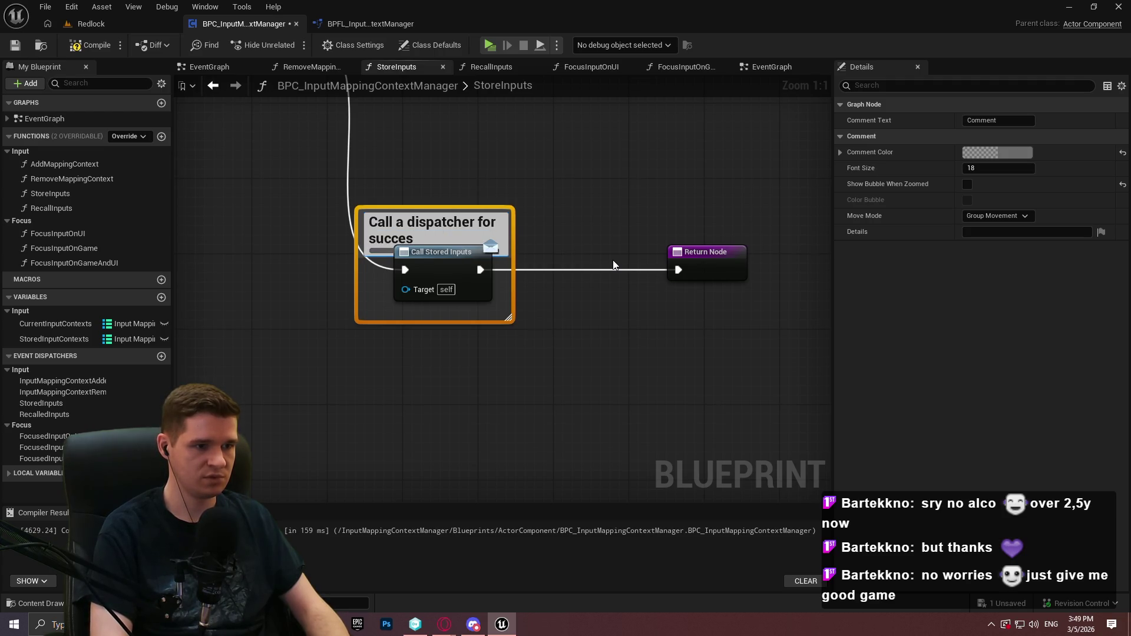
type("sful storage o")
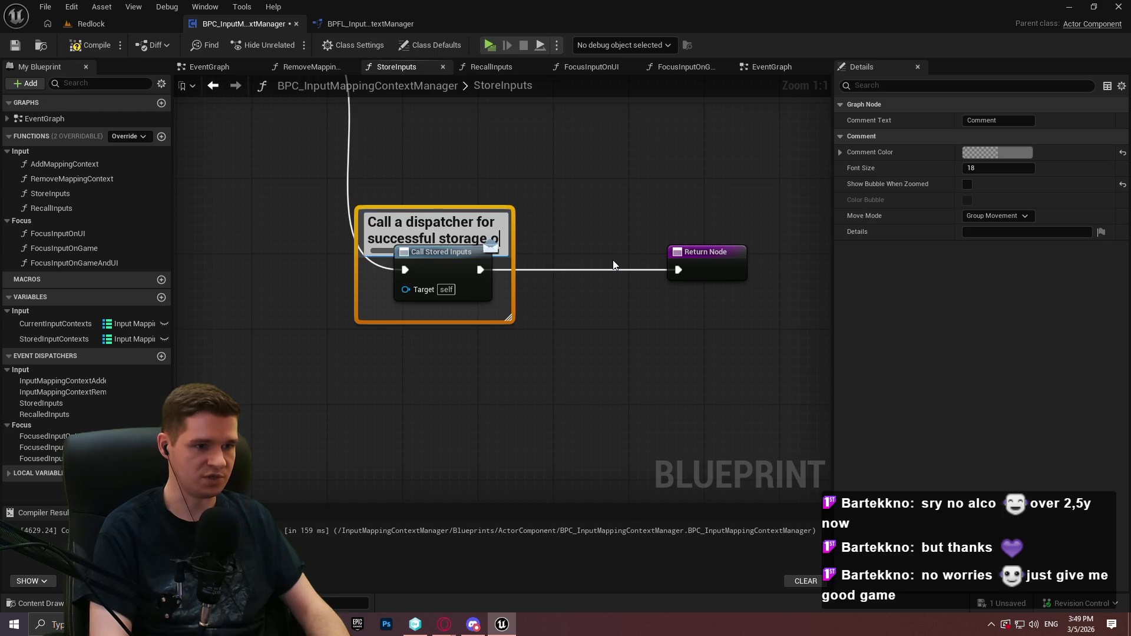
type("f inputs")
key("Return")
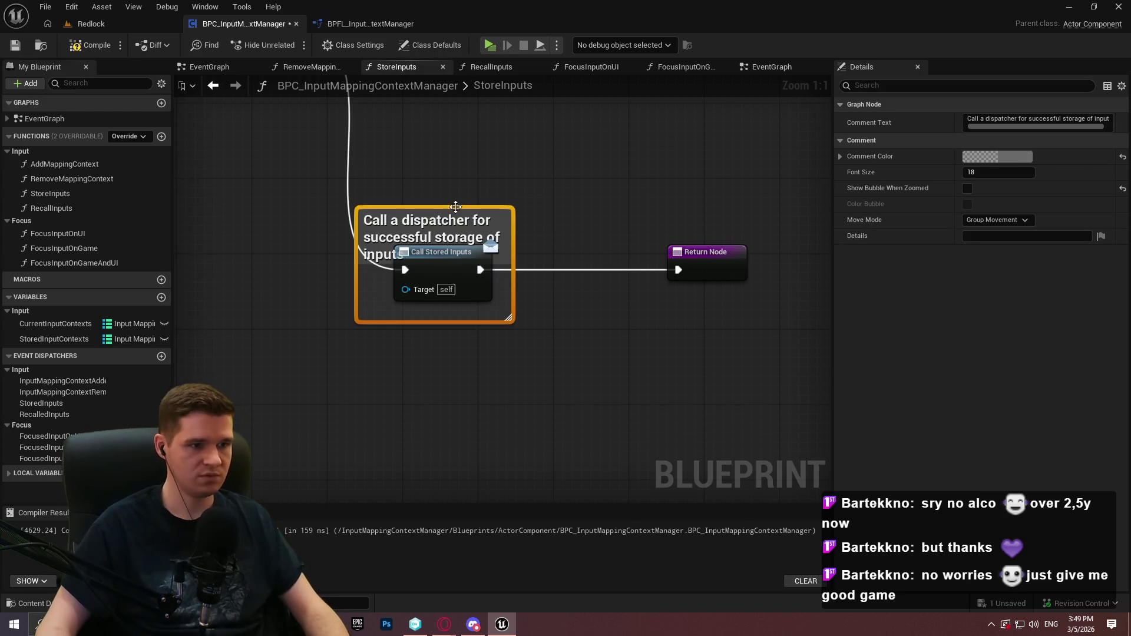
mouse_move(518, 208)
left_mouse_down()
mouse_move(586, 213)
mouse_move(567, 216)
left_mouse_up()
left_click(494, 270)
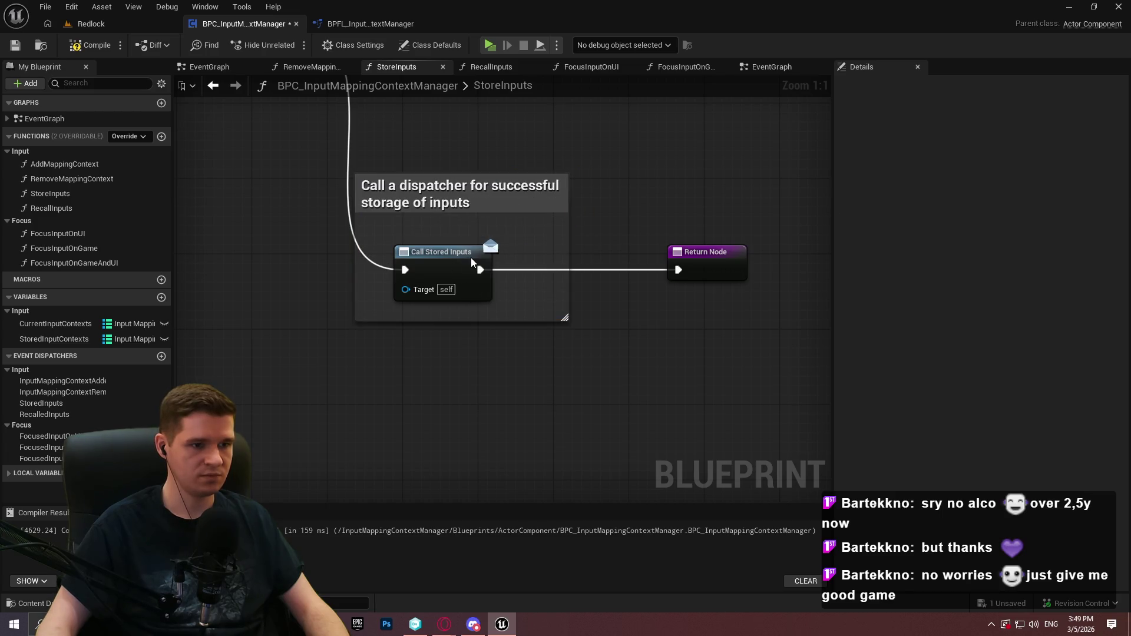
Look over the finished StoreInputs graph from its start and save the blueprint
left_click(471, 261)
scroll(631, 267, "down", 1)
left_click_drag(632, 267, 705, 373)
left_click(481, 311)
scroll(403, 233, "down", 2)
left_click(403, 233)
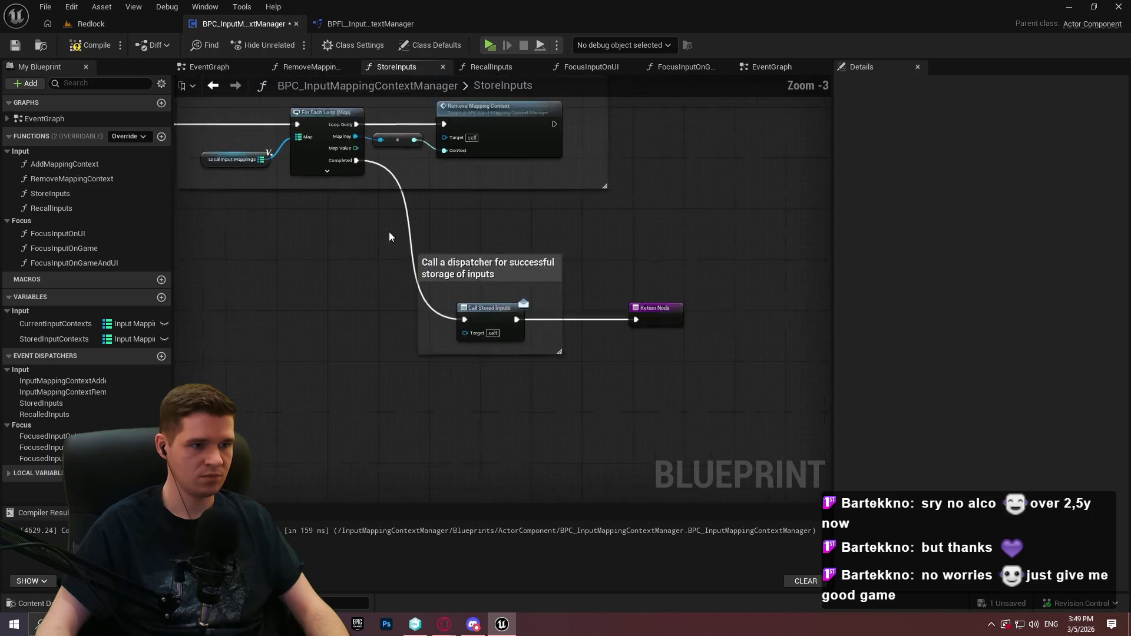
scroll(403, 233, "down", 2)
left_click_drag(403, 233, 725, 280)
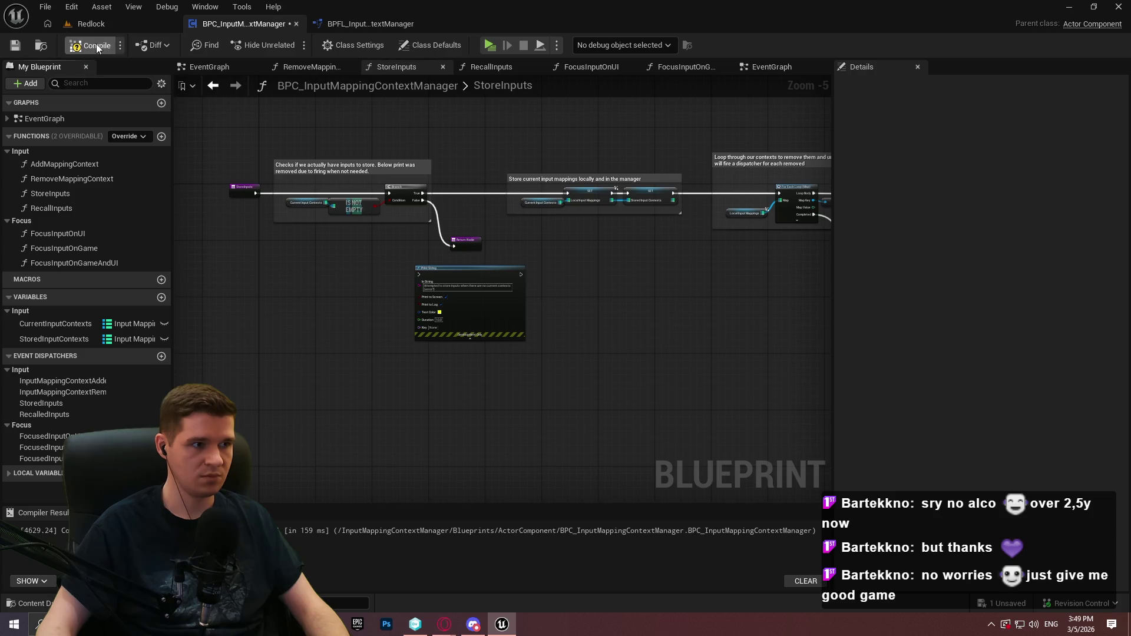
left_click(14, 47)
Wrap the RecallInputs stored-contexts emptiness check in a new comment and close the StoreInputs graph
double_click(57, 209)
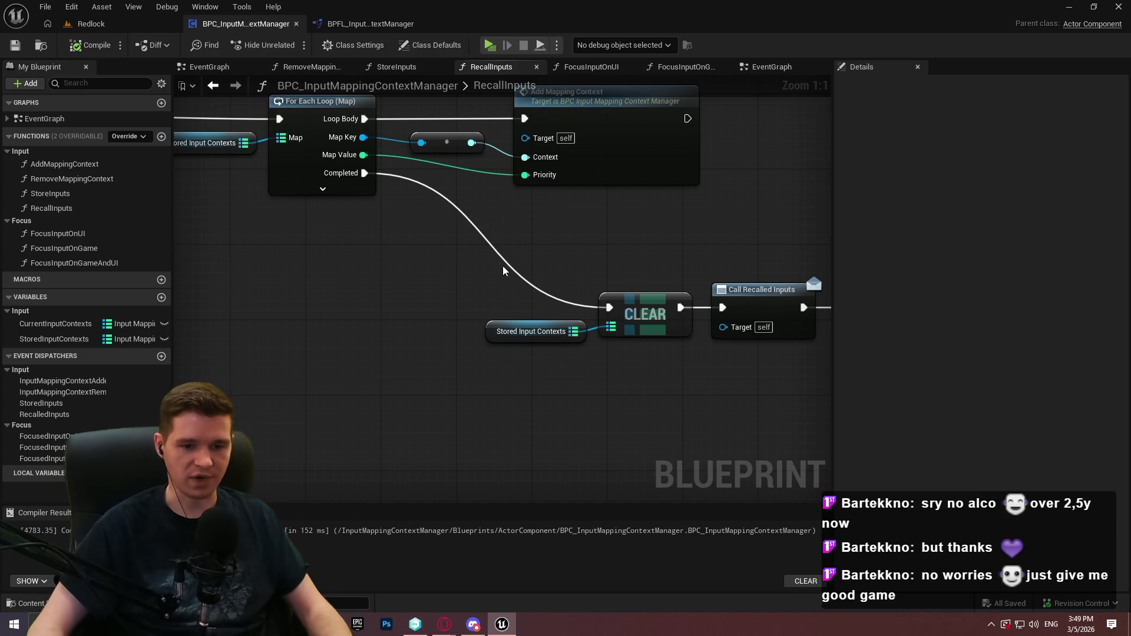
scroll(548, 313, "down", 3)
left_click_drag(547, 313, 630, 290)
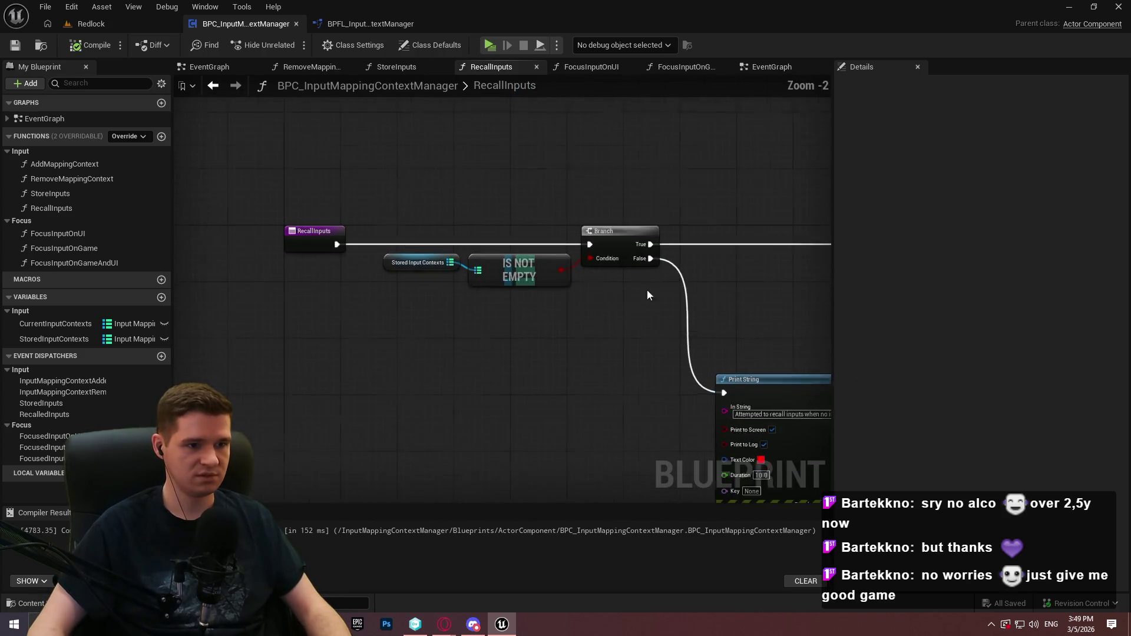
scroll(386, 192, "up", 2)
left_click_drag(715, 311, 359, 188)
key("c")
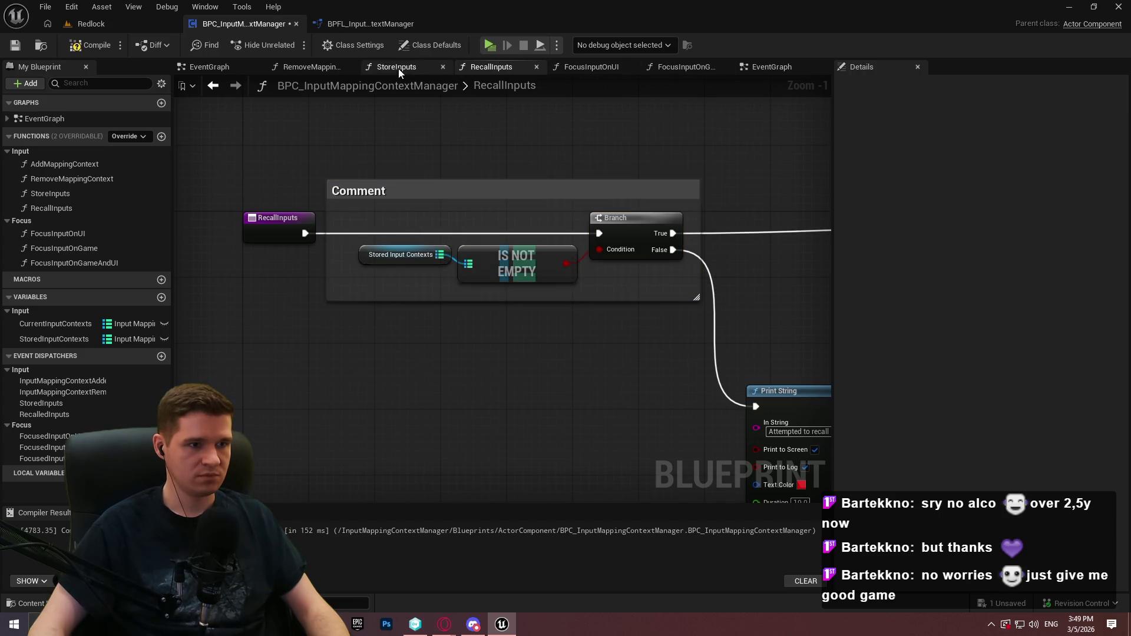
middle_click(400, 70)
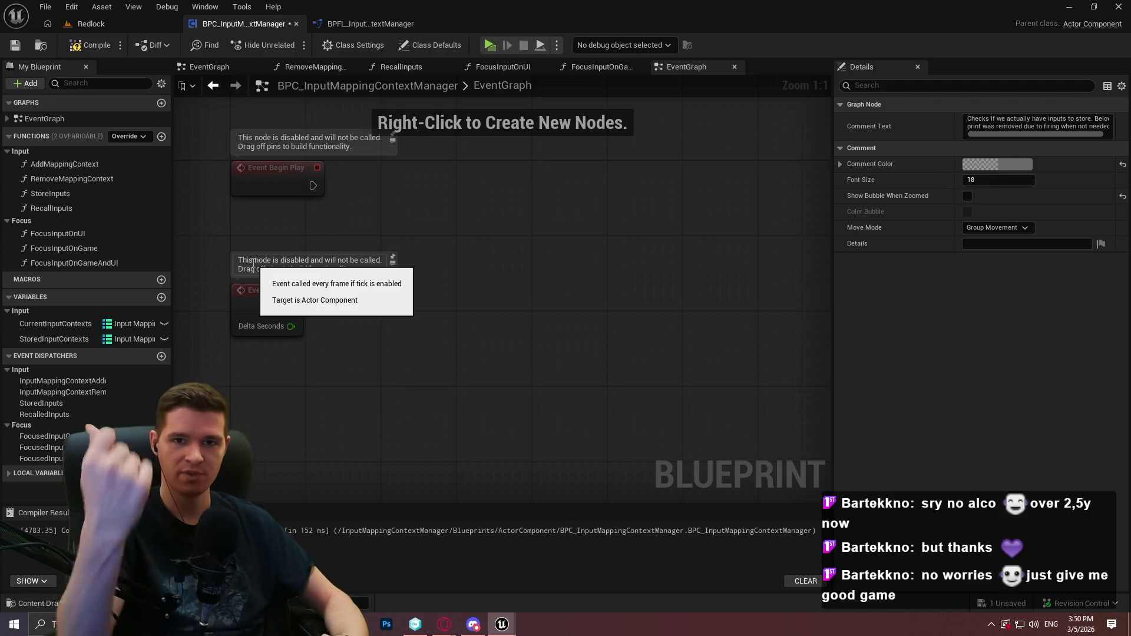
left_click(613, 189)
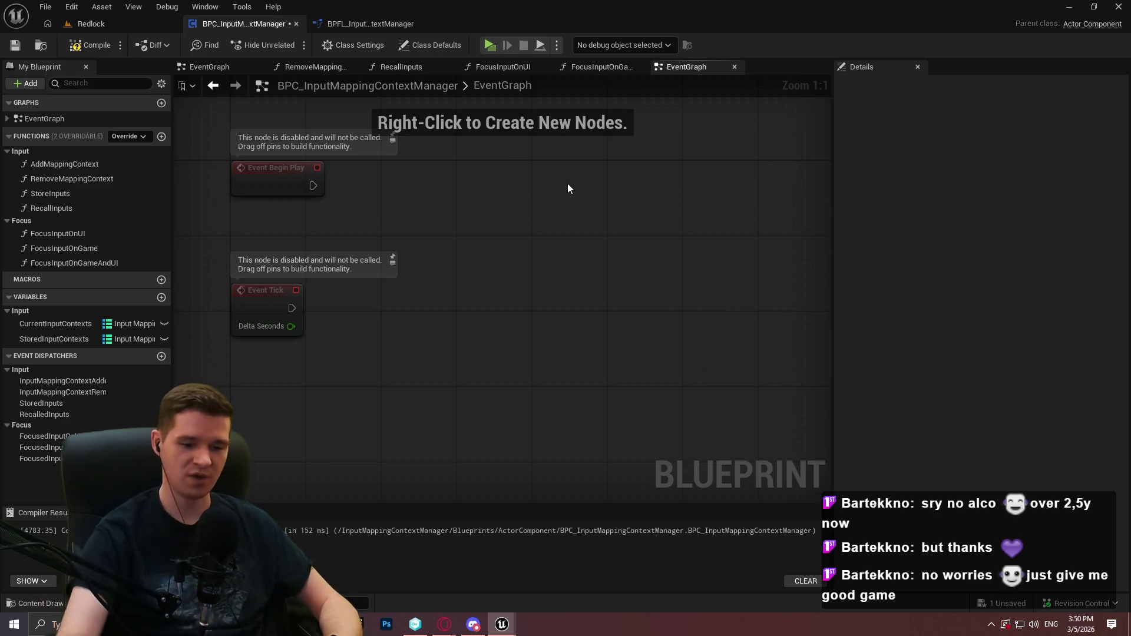
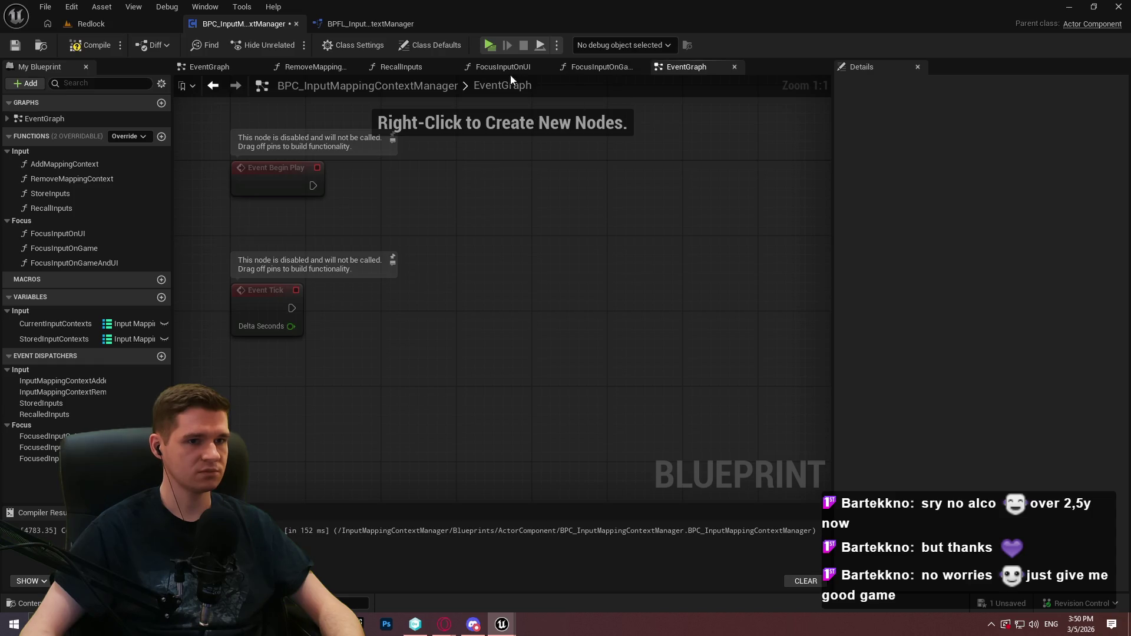
Open the RecallInputs function graph and change 'store' to 'recall' in its first comment
left_click(69, 206)
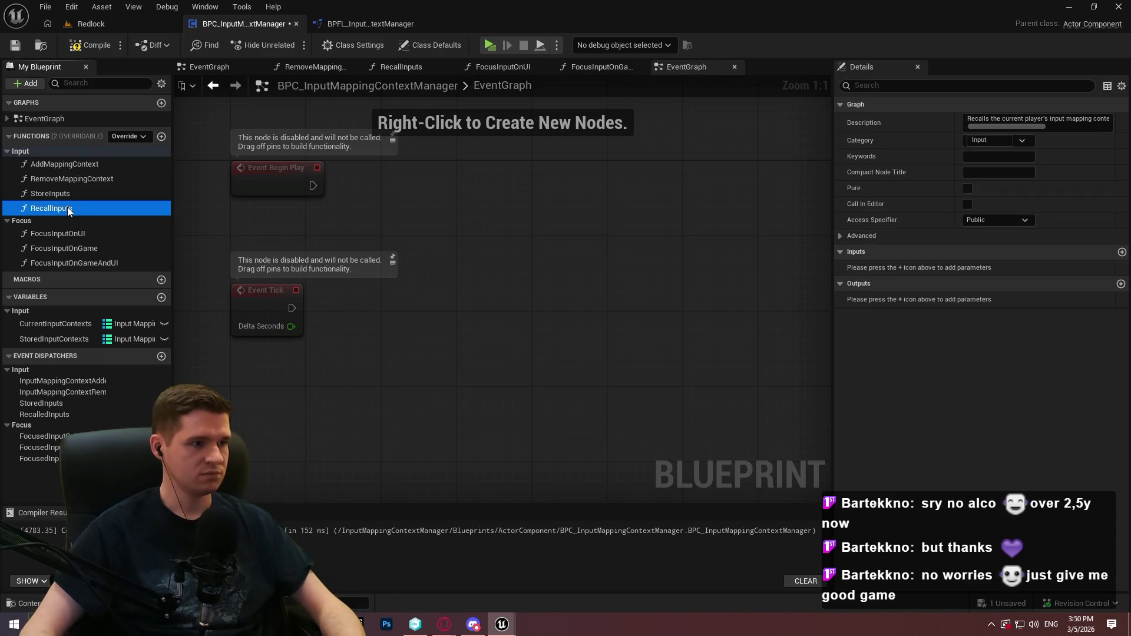
double_click(67, 207)
left_click(481, 186)
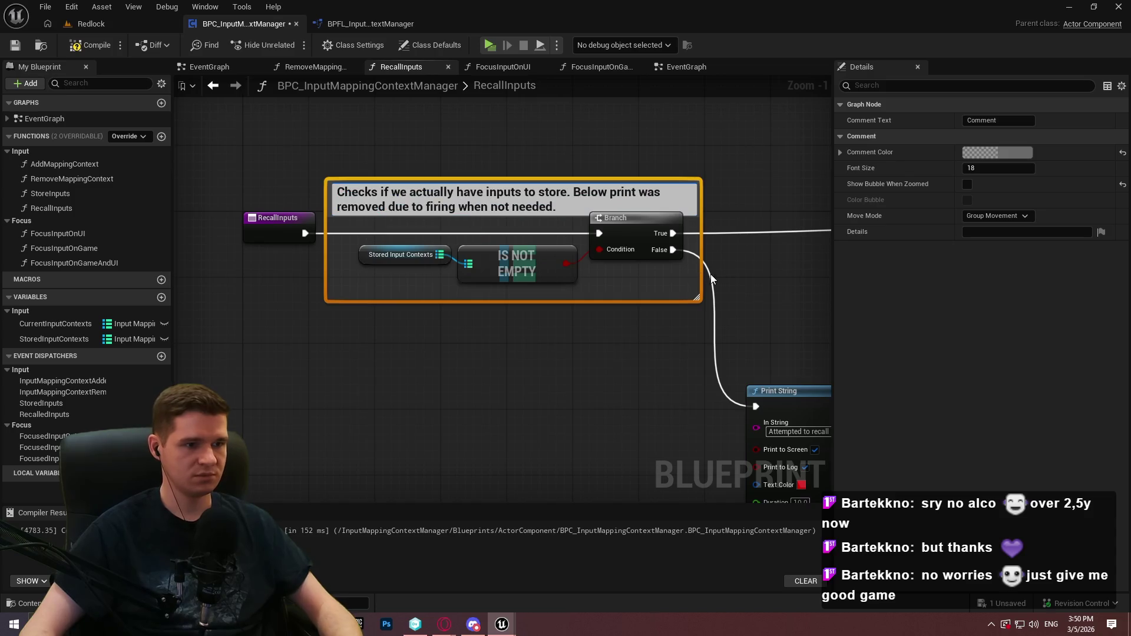
double_click(563, 189)
type("recall")
Rewrite the comment's sentence to explain the error when no inputs are stored, and enlarge the box
left_click_drag(558, 206, 587, 180)
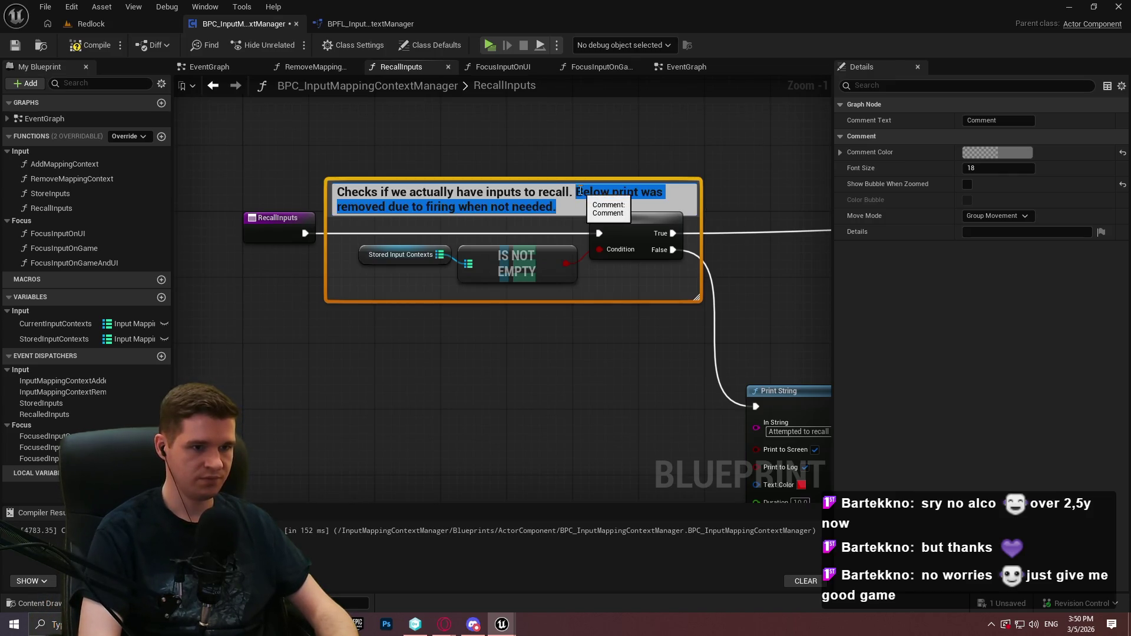
type("Pr")
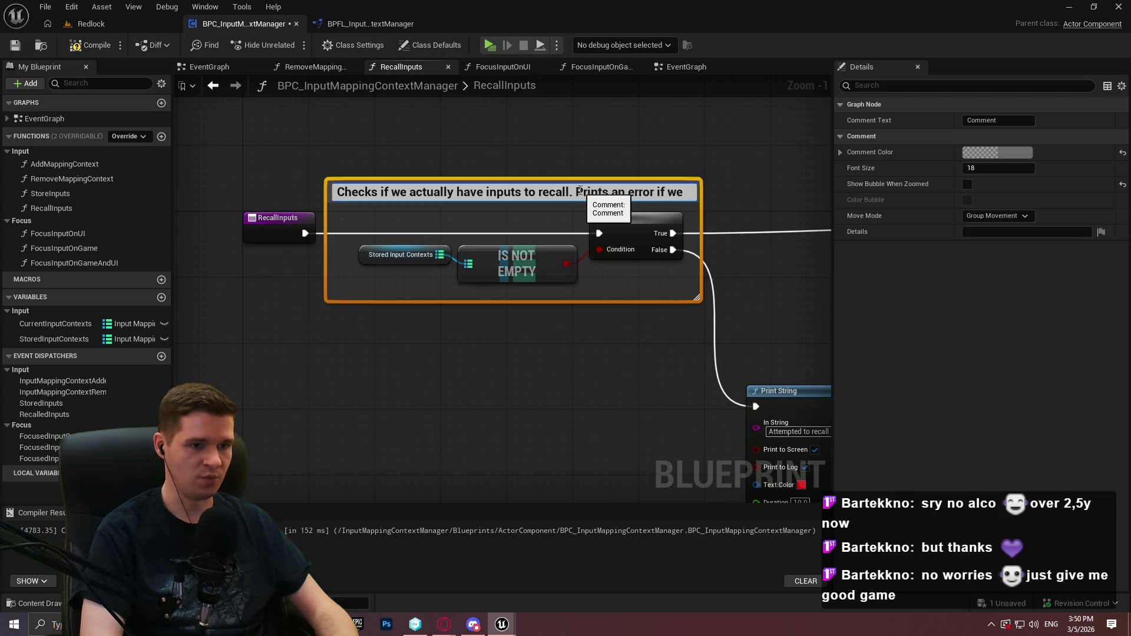
type("'re attempting to")
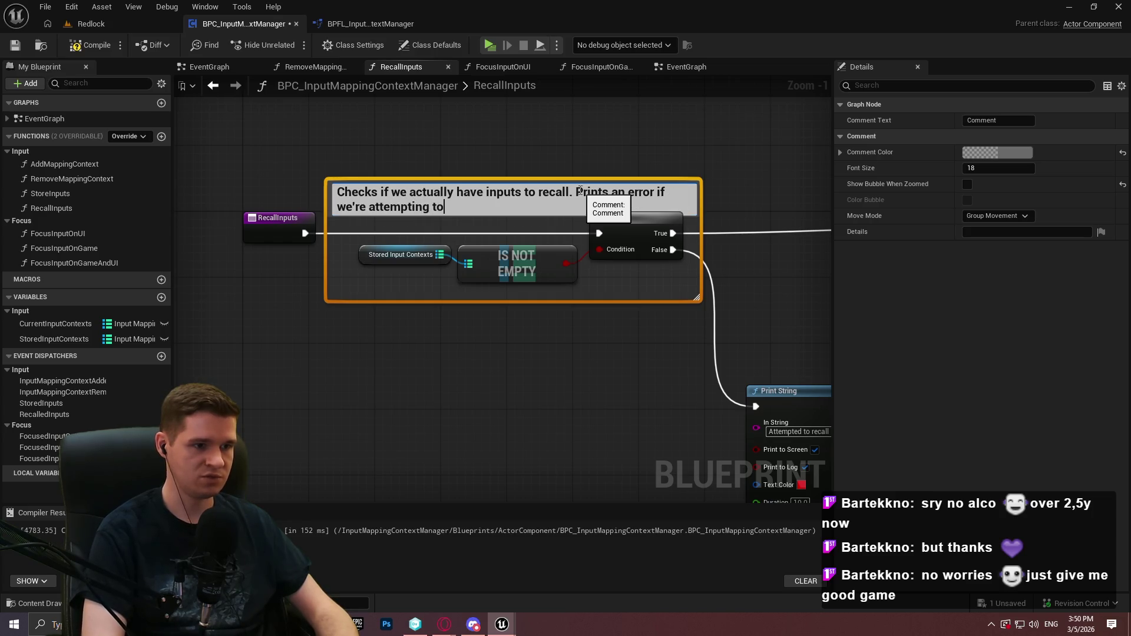
type("uts, b")
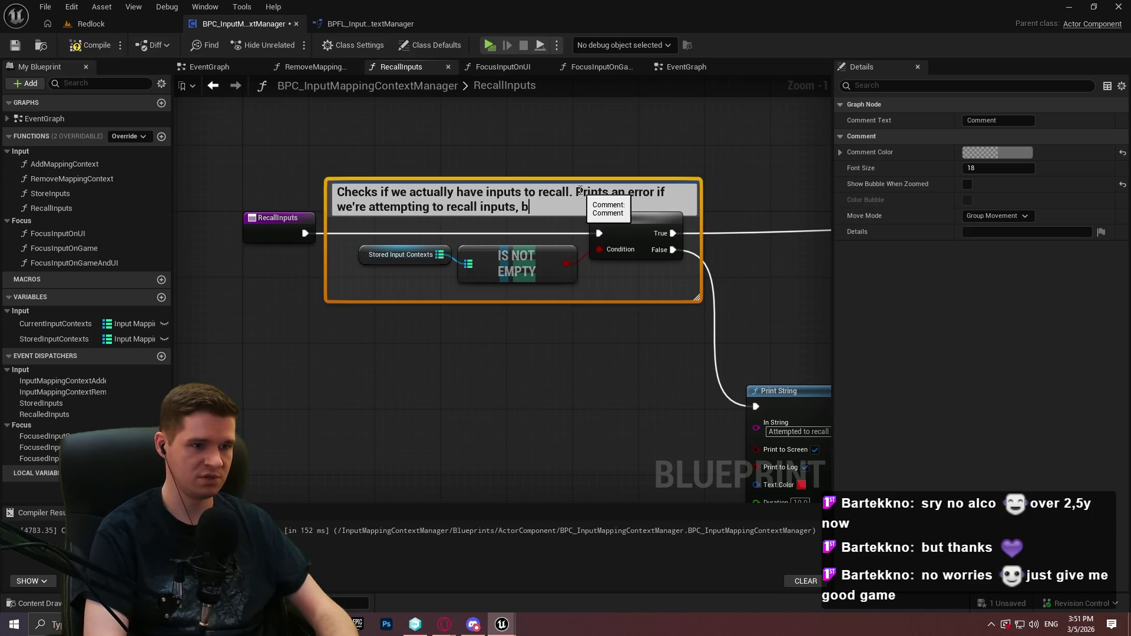
type("ut donve any stored.")
left_click(627, 140)
left_click_drag(602, 183, 603, 159)
left_click(272, 227)
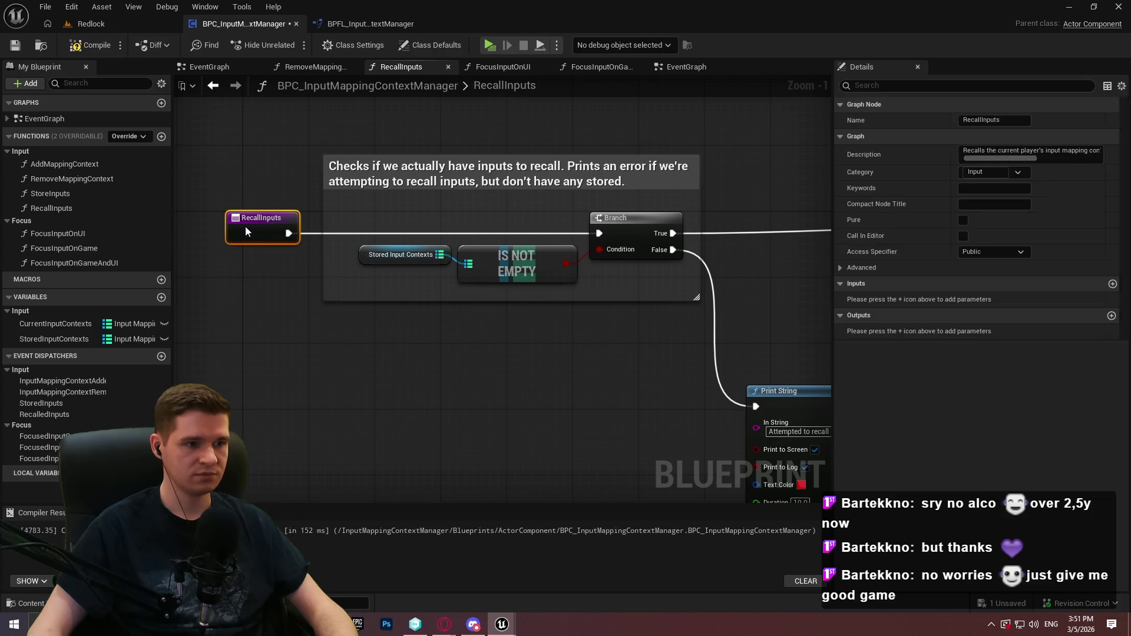
left_click(394, 314)
scroll(365, 285, "down", 2)
Bring the loop and clear nodes into view and move the clear, dispatcher and return nodes down
left_click_drag(609, 278, 452, 257)
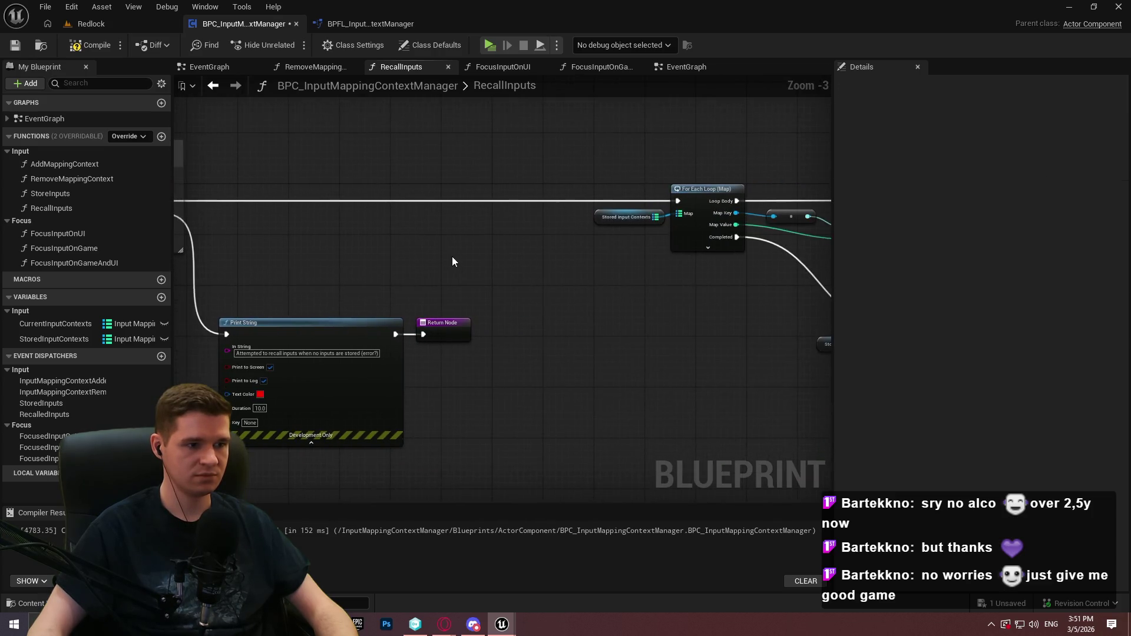
mouse_move(676, 239)
left_mouse_down()
mouse_move(255, 222)
mouse_move(332, 227)
left_mouse_up()
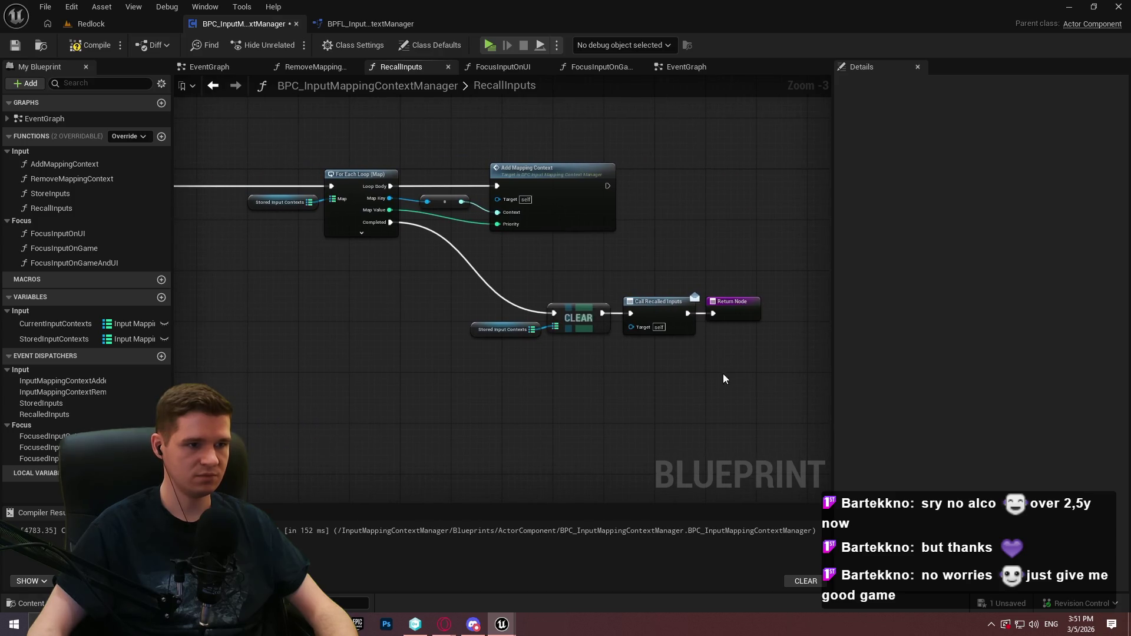
left_click_drag(691, 372, 476, 296)
mouse_move(578, 318)
left_mouse_down()
mouse_move(531, 387)
mouse_move(564, 398)
mouse_move(565, 412)
left_mouse_up()
Wrap the loop nodes in a comment: 'Loop through our stored contexts to add them and register them with the subsystem…'
mouse_move(690, 328)
left_mouse_down()
mouse_move(550, 260)
mouse_move(188, 127)
left_mouse_up()
key("c")
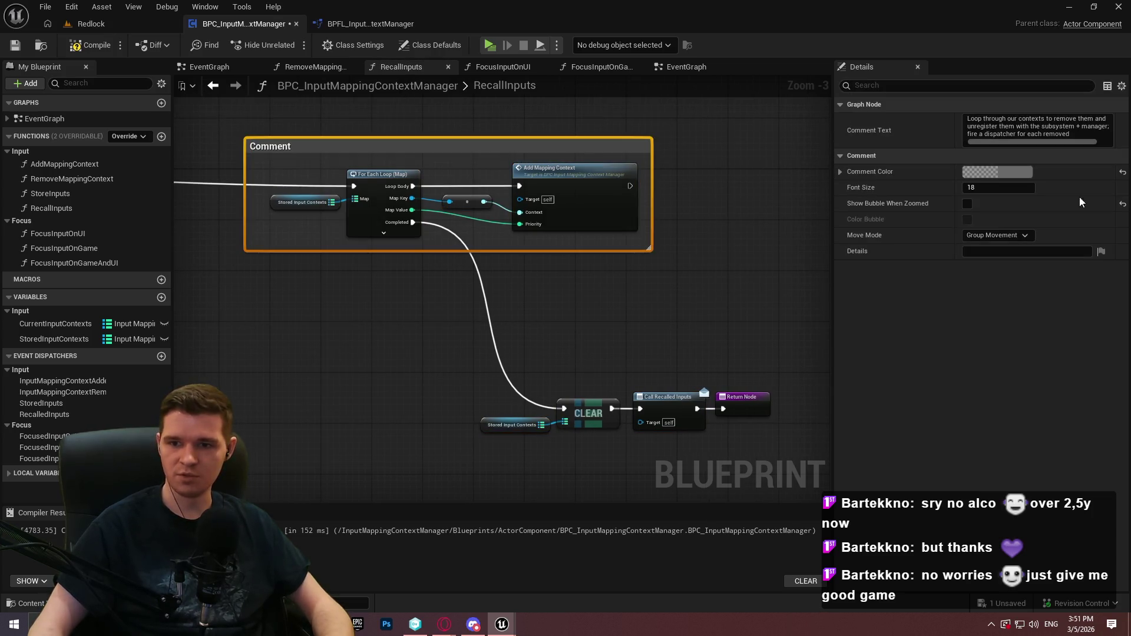
double_click(505, 143)
type("Loop through our contexts to remove them and unregister them with the subsystem + manager; will fire a dispatcher for each removed")
scroll(330, 149, "up", 1)
left_click(330, 149)
type("storre")
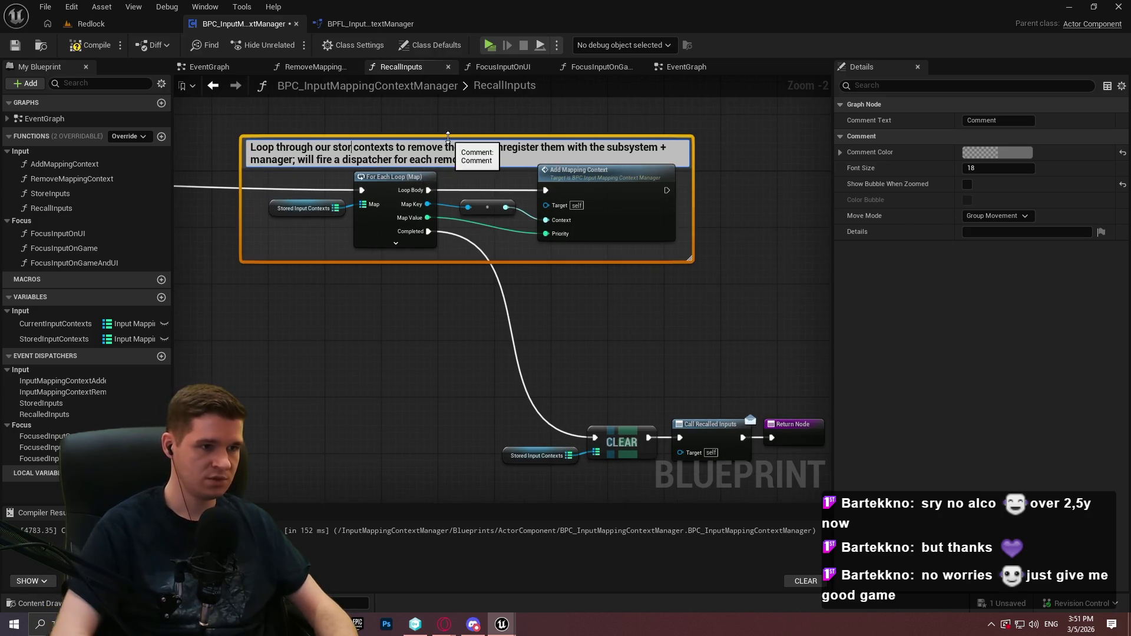
key("BackSpace")
key("BackSpace")
key("BackSpace")
type("ed")
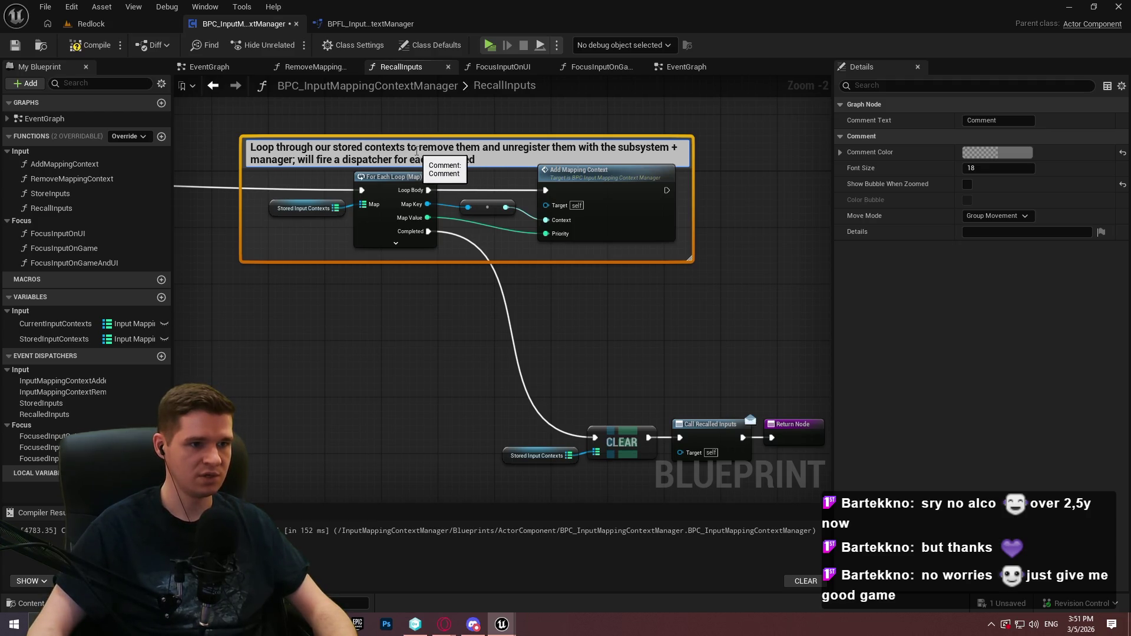
double_click(451, 150)
type("add")
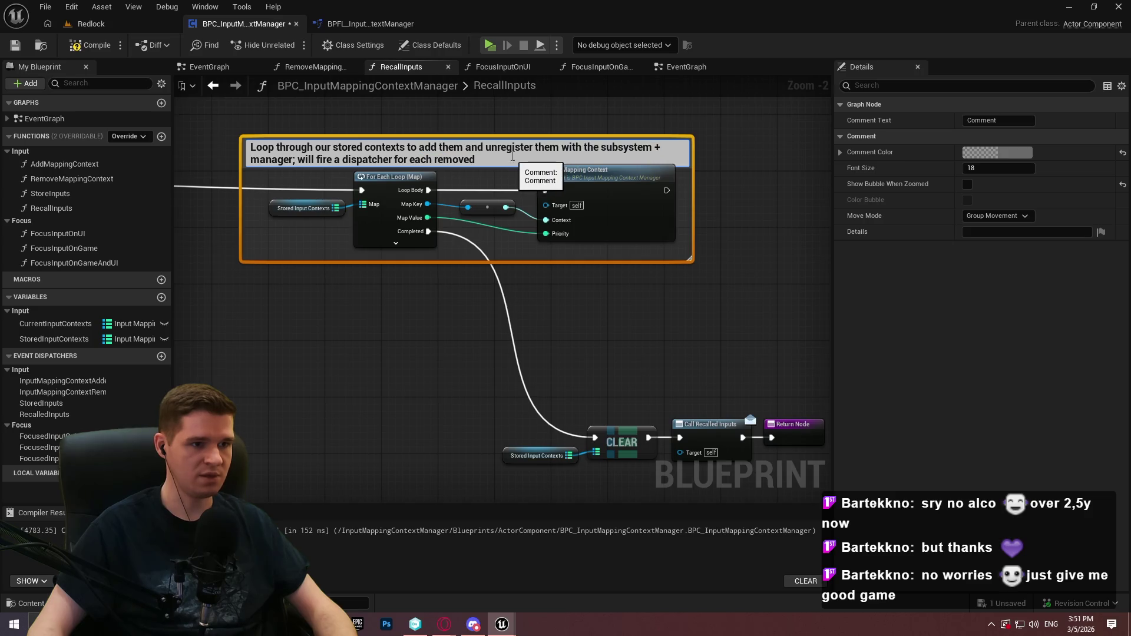
key("BackSpace")
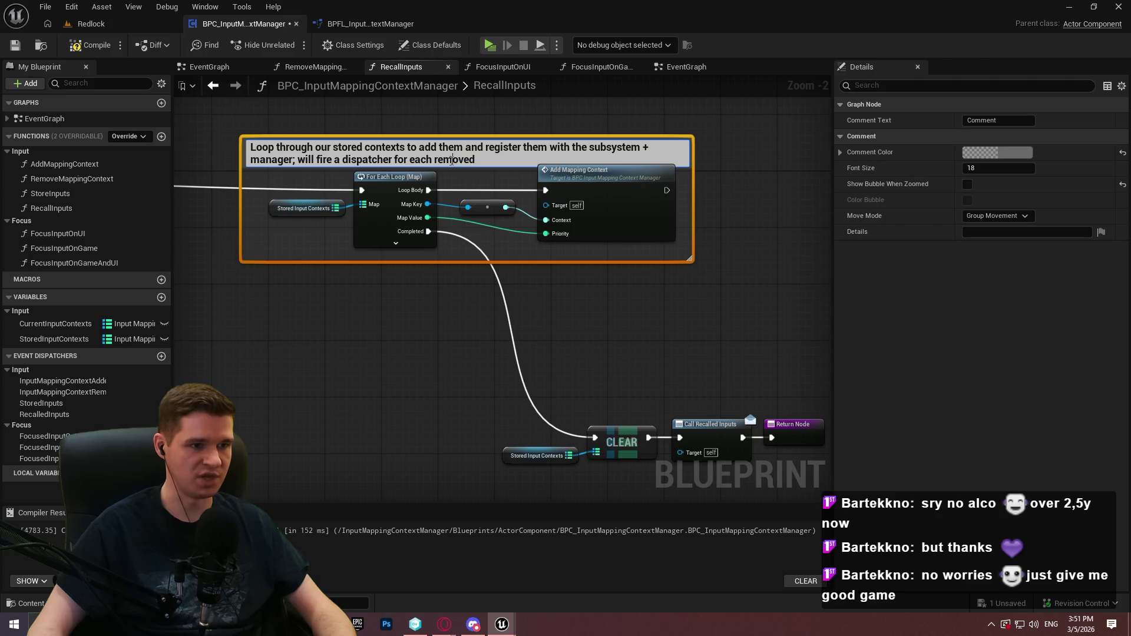
left_click(596, 321)
Comment the clear nodes 'Clear our stored inputs' and shift the dispatcher and Return nodes right
left_click_drag(522, 396, 316, 304)
type("c")
type("Clear our stored i")
type("nputs")
key("Return")
left_click_drag(742, 389, 594, 314)
left_click_drag(591, 328, 634, 333)
left_click_drag(735, 334, 791, 331)
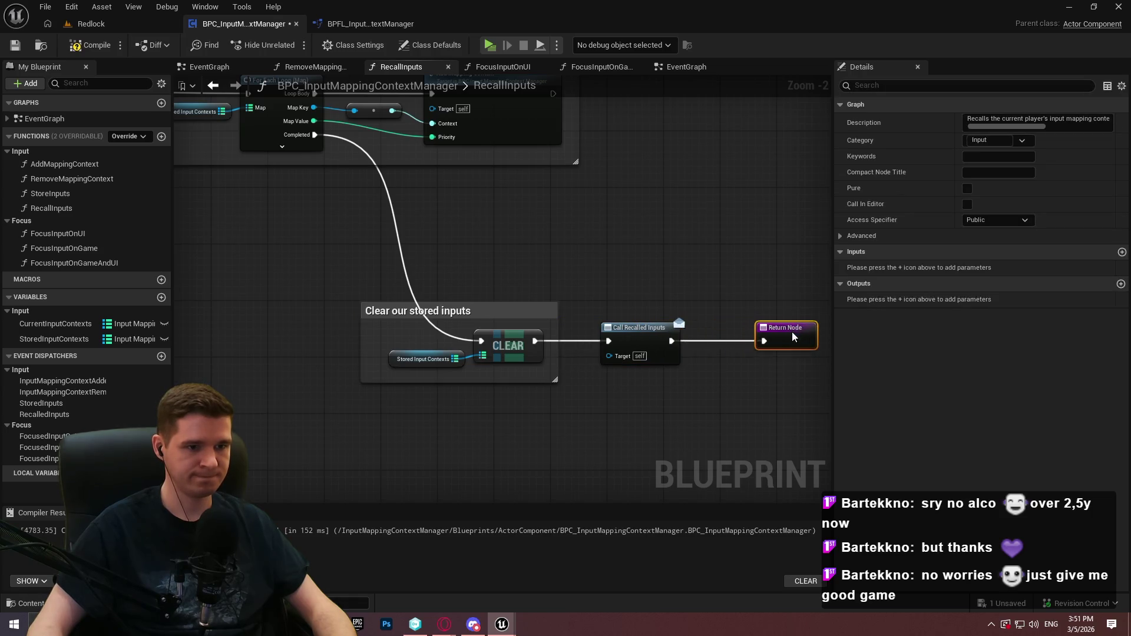
left_click(642, 347)
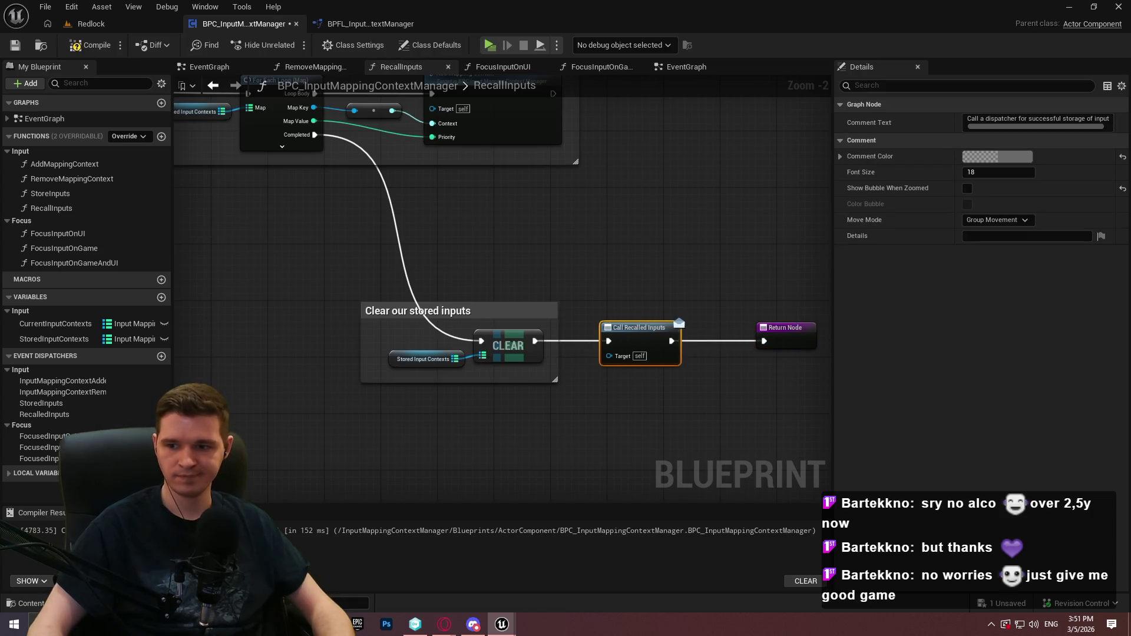
Wrap Call Recalled Inputs in a comment titled 'Fire a dispatcher for successful recollection of inputs'
left_click(617, 310)
left_click(678, 361)
key("c")
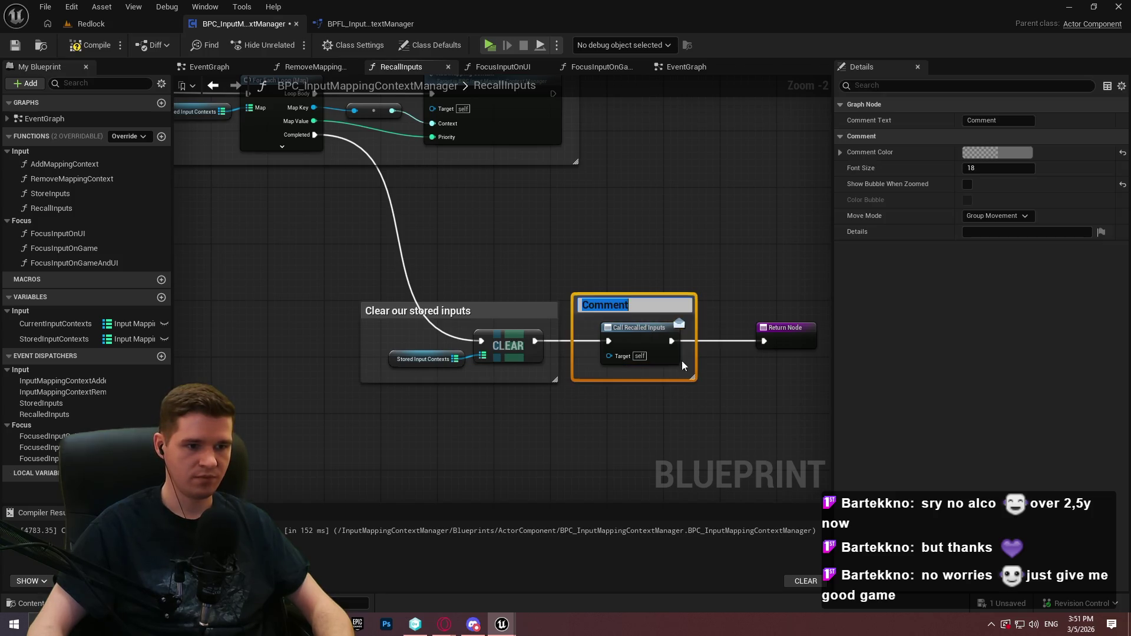
type("Call a dispatcher for successful storage of inputs")
left_click_drag(634, 296, 635, 270)
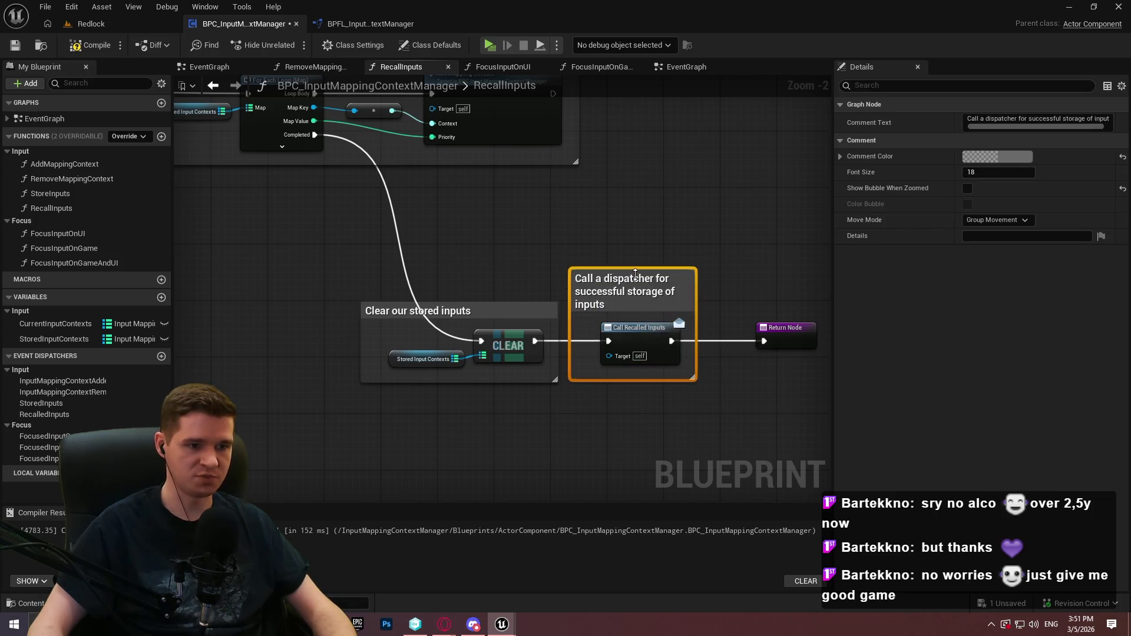
double_click(595, 279)
double_click(596, 280)
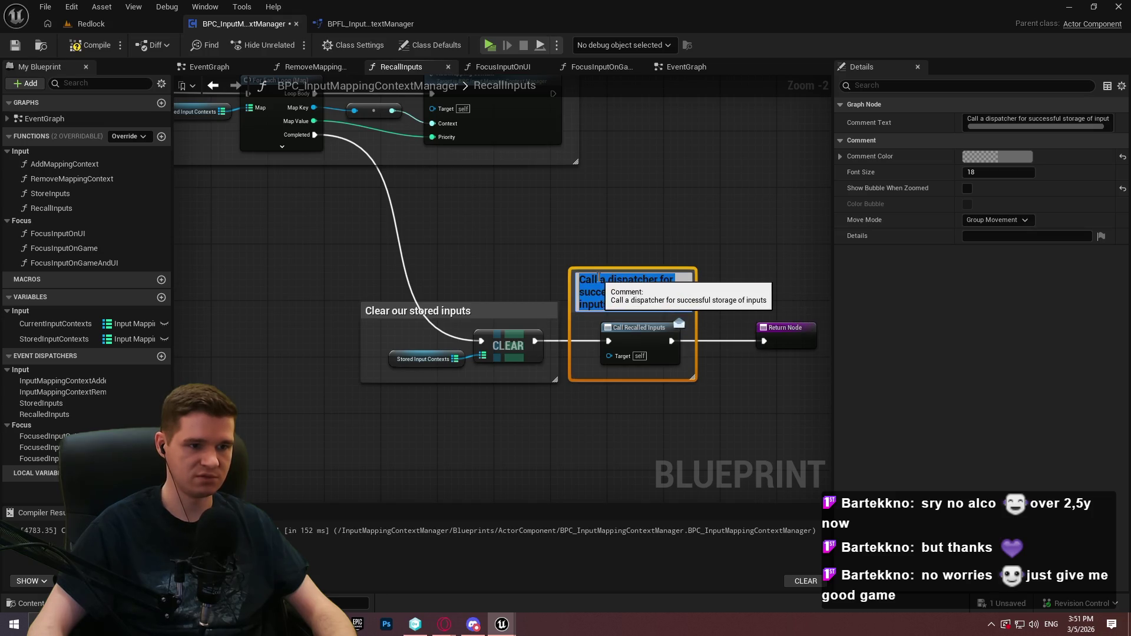
key("BackSpace")
type("Fire")
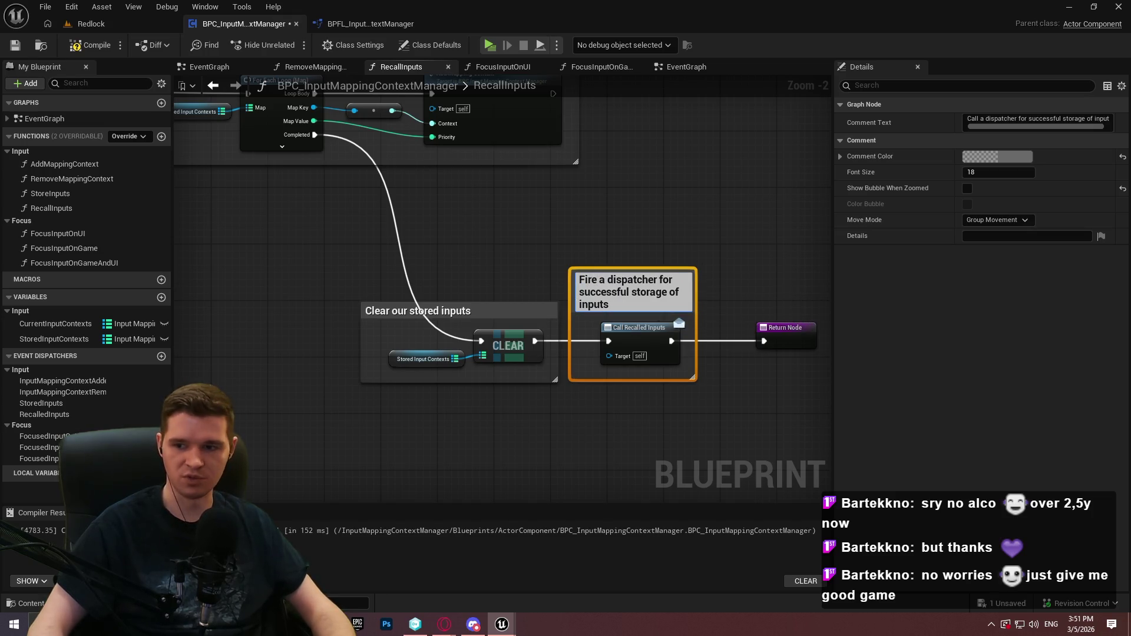
key("Return")
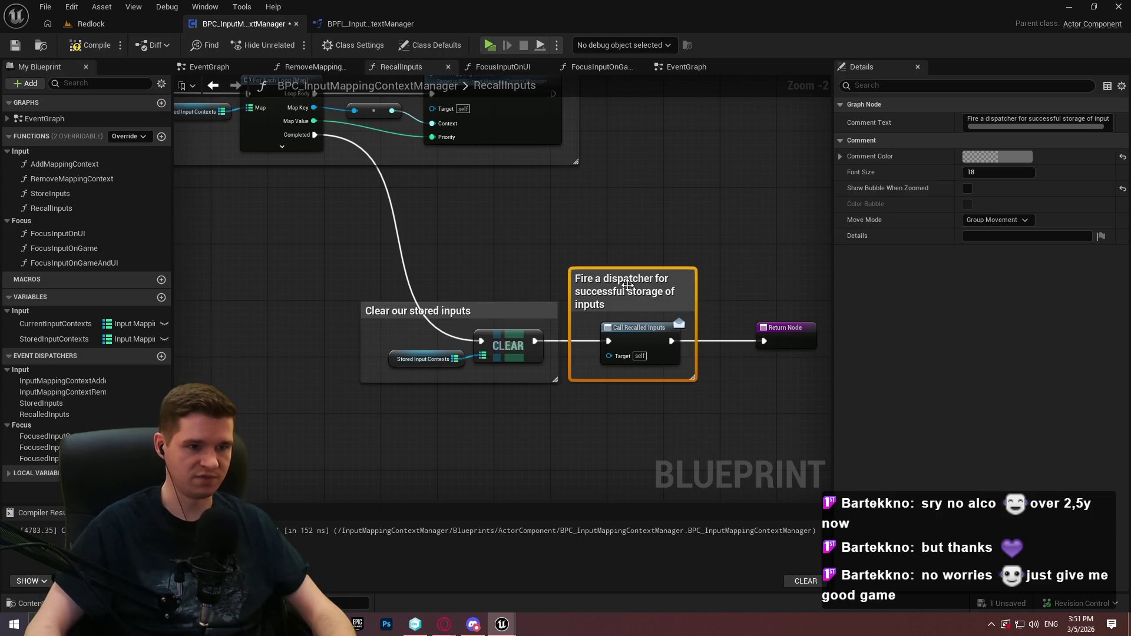
double_click(660, 297)
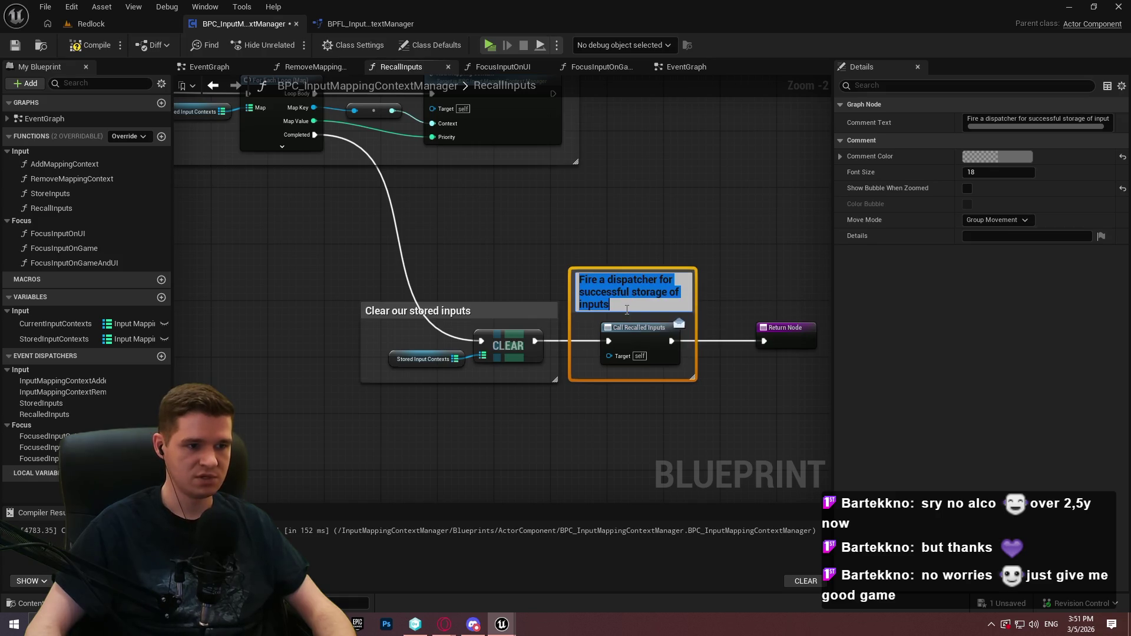
left_click(627, 310)
left_click_drag(627, 309, 632, 292)
type("recollection of inpu")
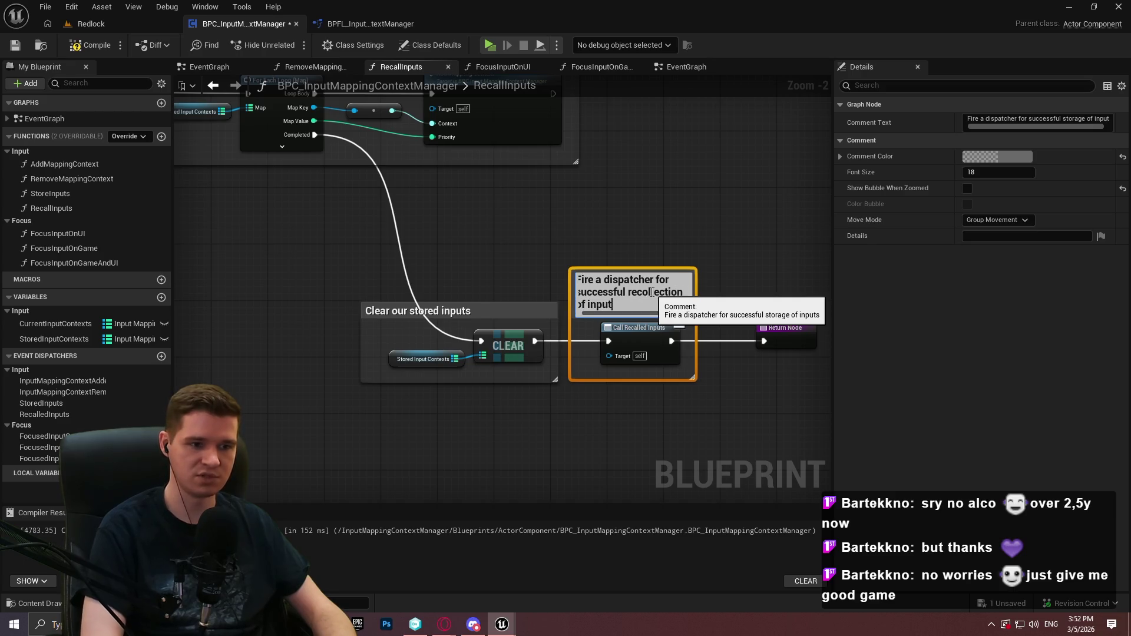
type("ts")
mouse_move(695, 306)
left_mouse_down()
mouse_move(728, 305)
mouse_move(696, 289)
mouse_move(705, 294)
left_mouse_up()
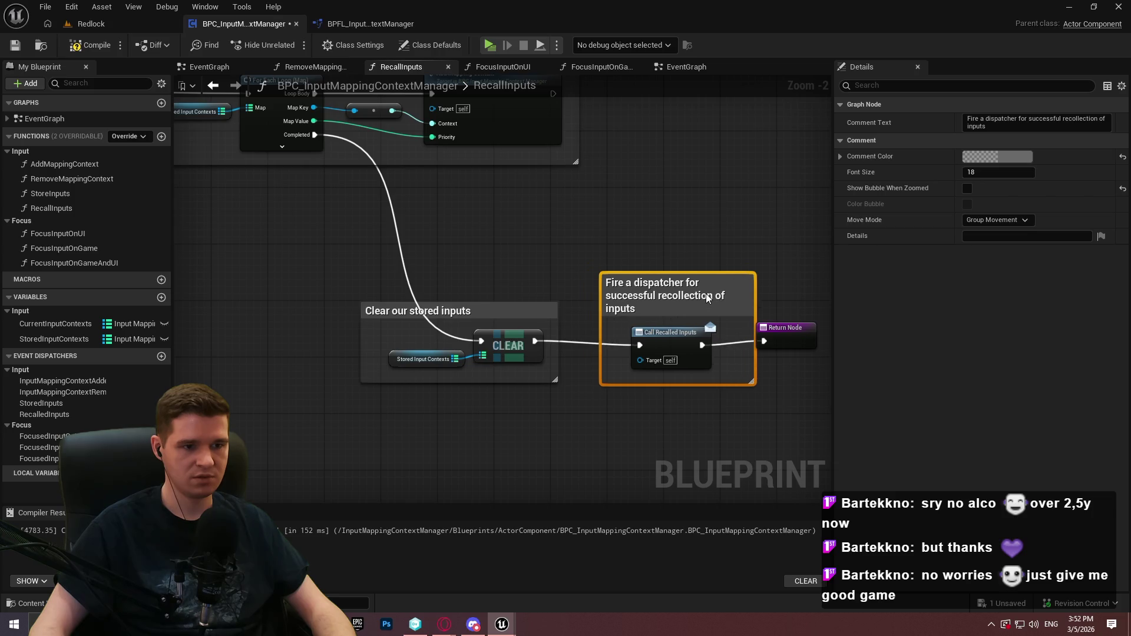
Nudge the Return Node right, then compile and save the blueprint
left_click(673, 331)
mouse_move(781, 333)
left_mouse_down()
mouse_move(807, 334)
mouse_move(769, 338)
left_mouse_up()
key("alt+Left")
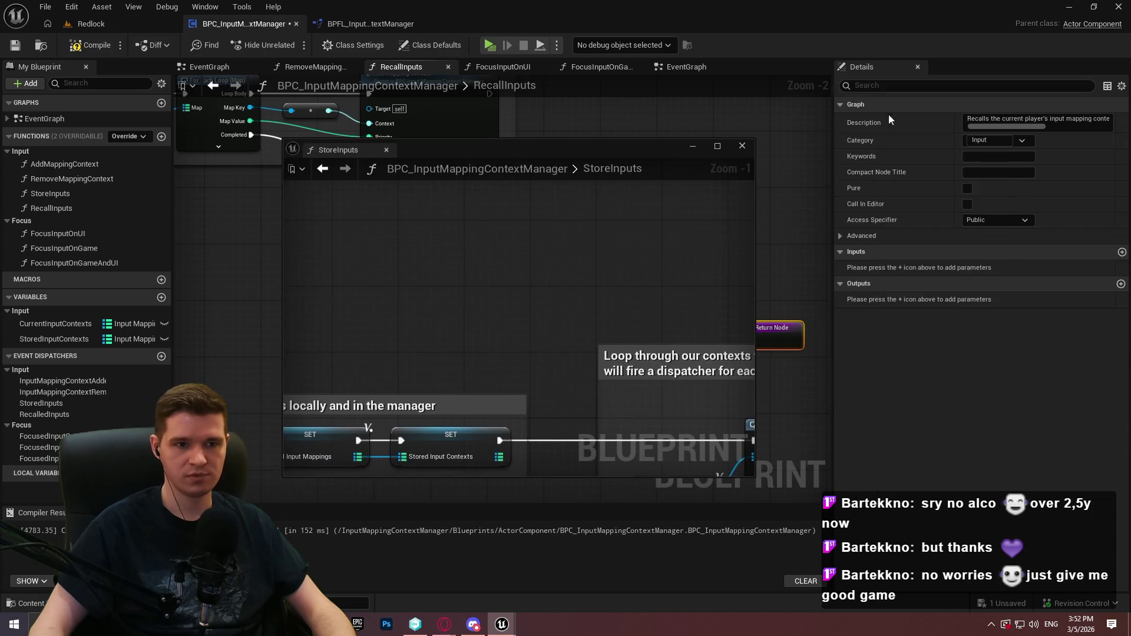
key("alt+Right")
left_click(89, 44)
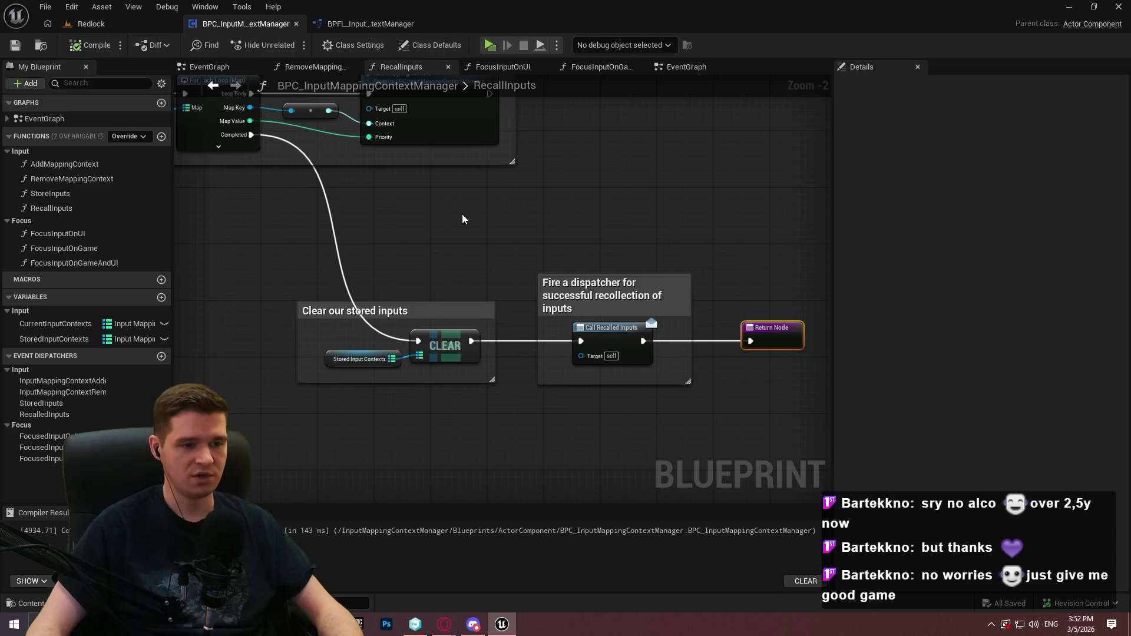
Create a new function in My Blueprint, to be named CheckIfPlayerHasMapping
scroll(546, 218, "down", 2)
mouse_move(176, 226)
left_mouse_down()
mouse_move(449, 296)
mouse_move(750, 323)
mouse_move(437, 292)
left_mouse_up()
scroll(510, 252, "up", 3)
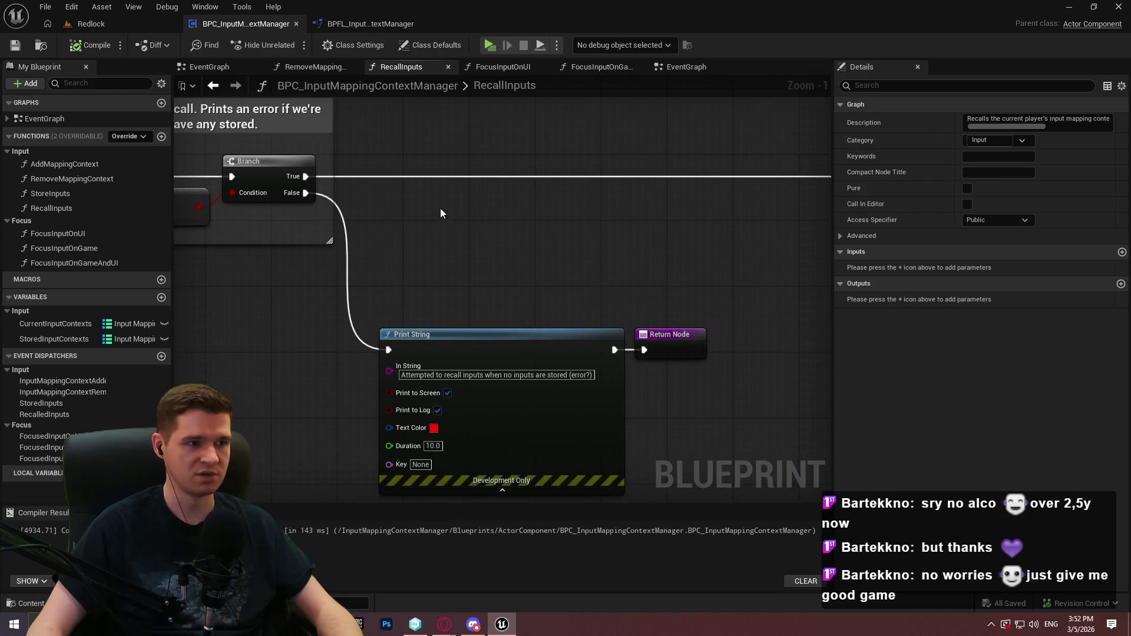
left_click(161, 137)
type("CheckIfPlayerHasMappingConte")
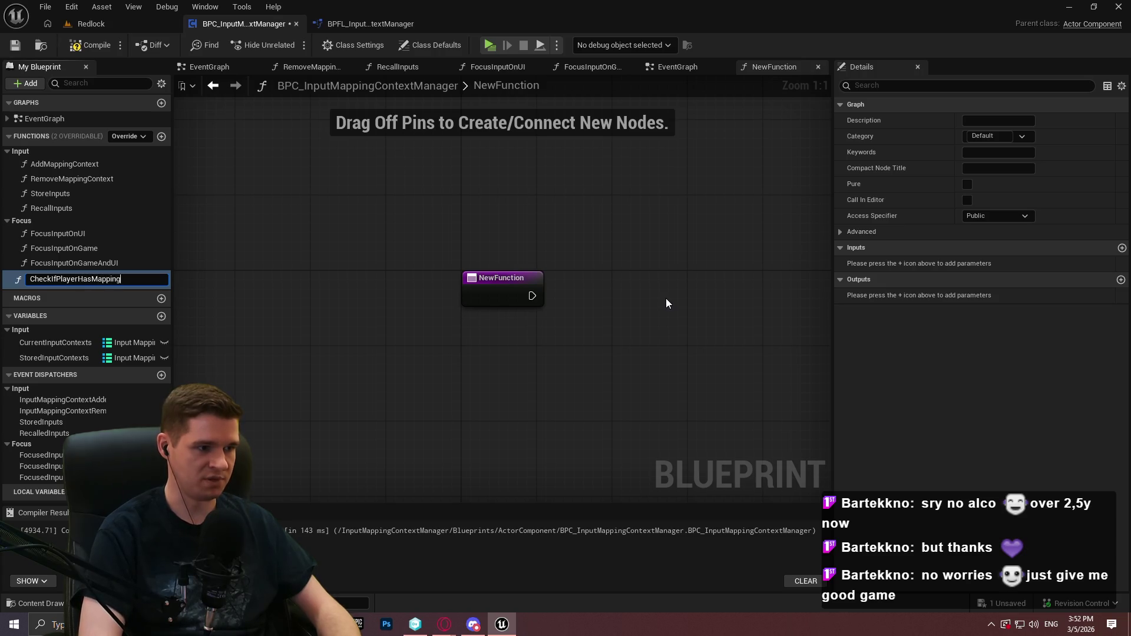
Name the function CheckIfPlayerHasMappingContext and move it into the Input category
type("xt")
key("Return")
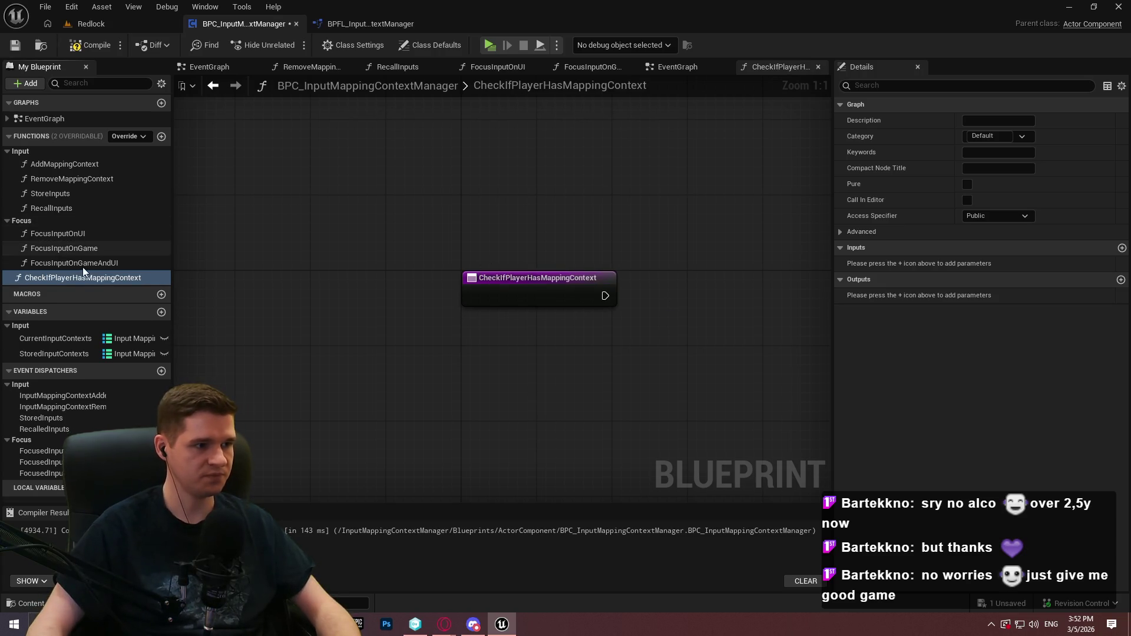
left_click_drag(87, 276, 33, 155)
Rename the function to DoesPlayerHaveMappingContext and make it Pure
left_click(59, 225)
left_click_drag(62, 227, 2, 218)
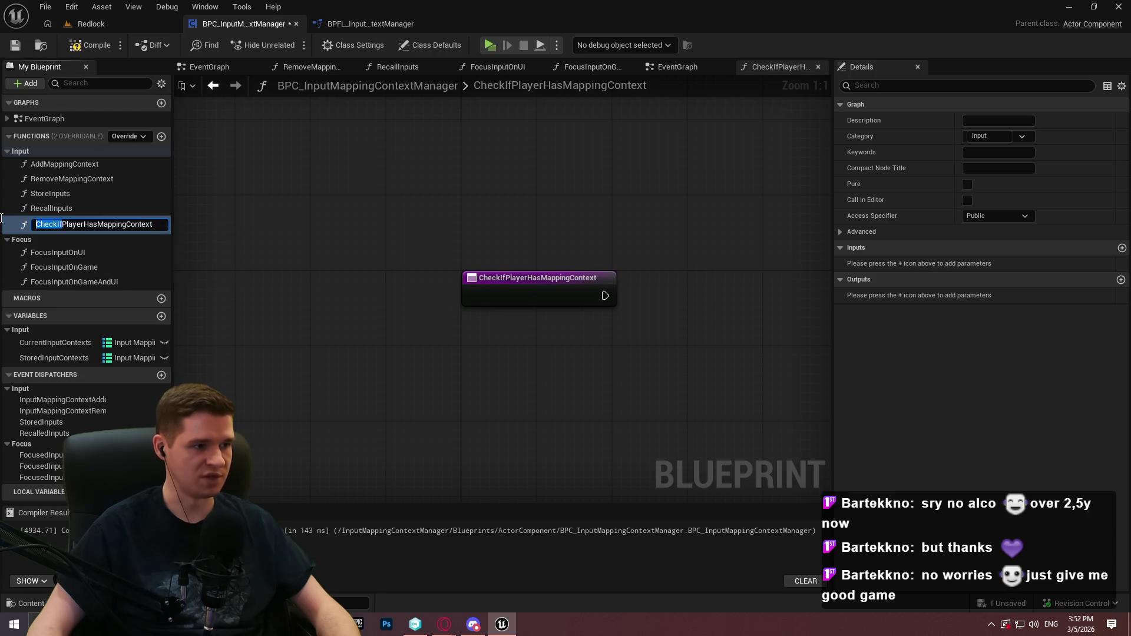
type("Does")
key("Return")
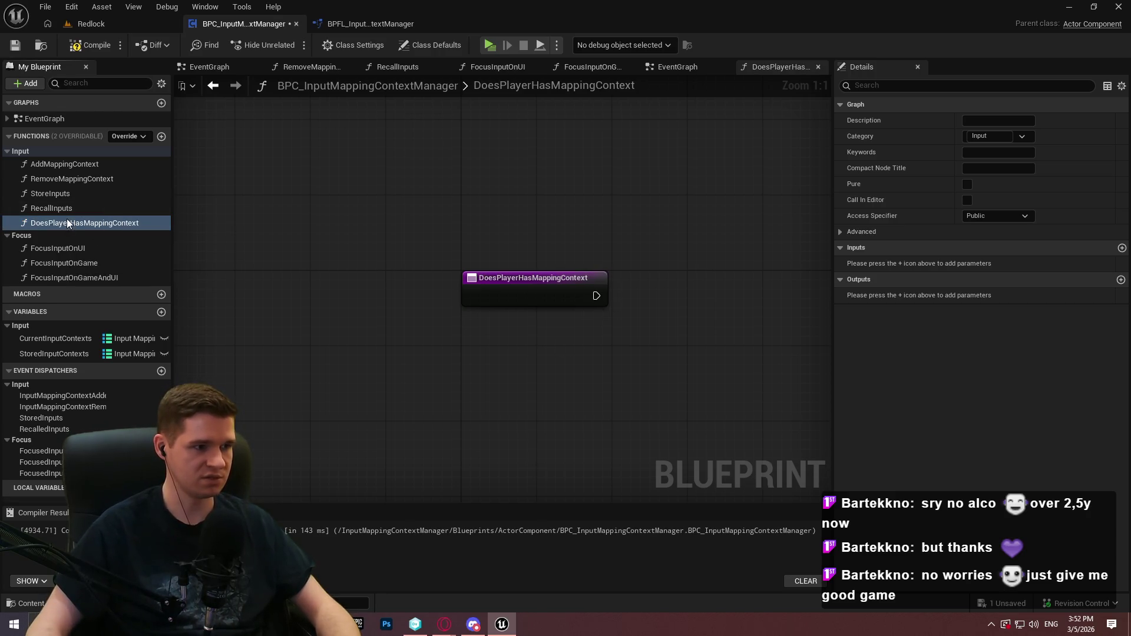
left_click(85, 223)
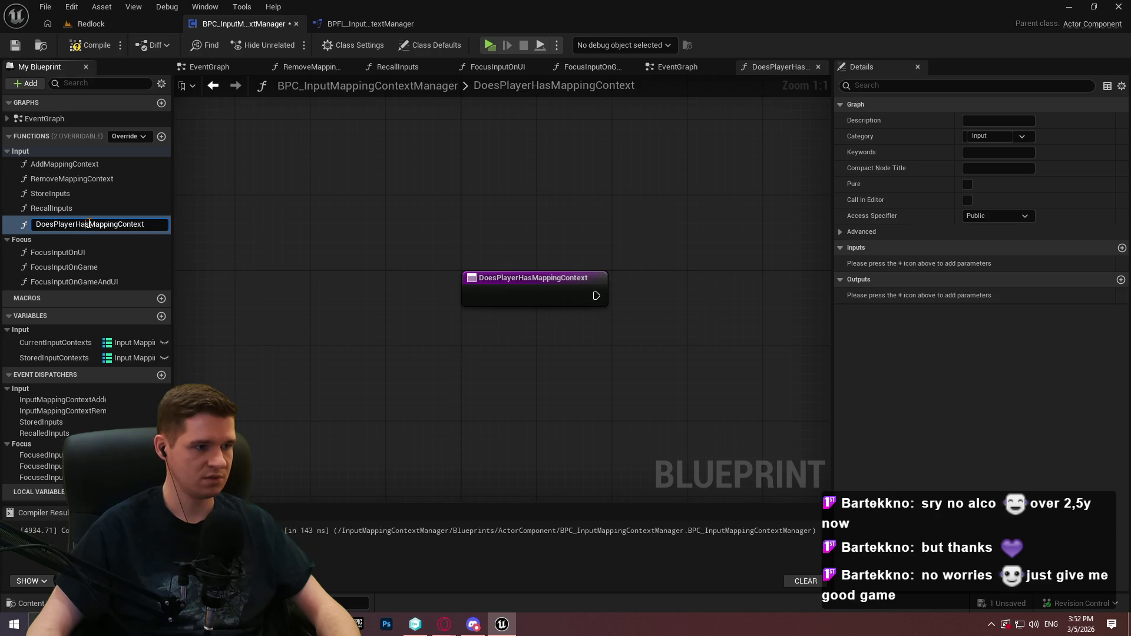
key("Delete")
type("ve")
key("Return")
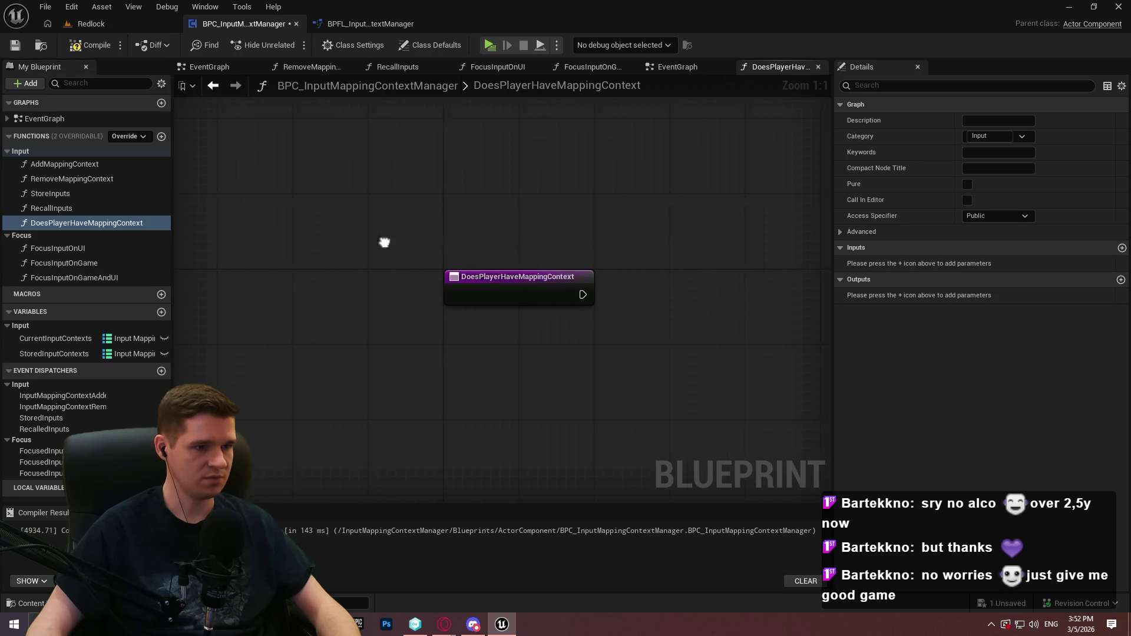
left_click(967, 185)
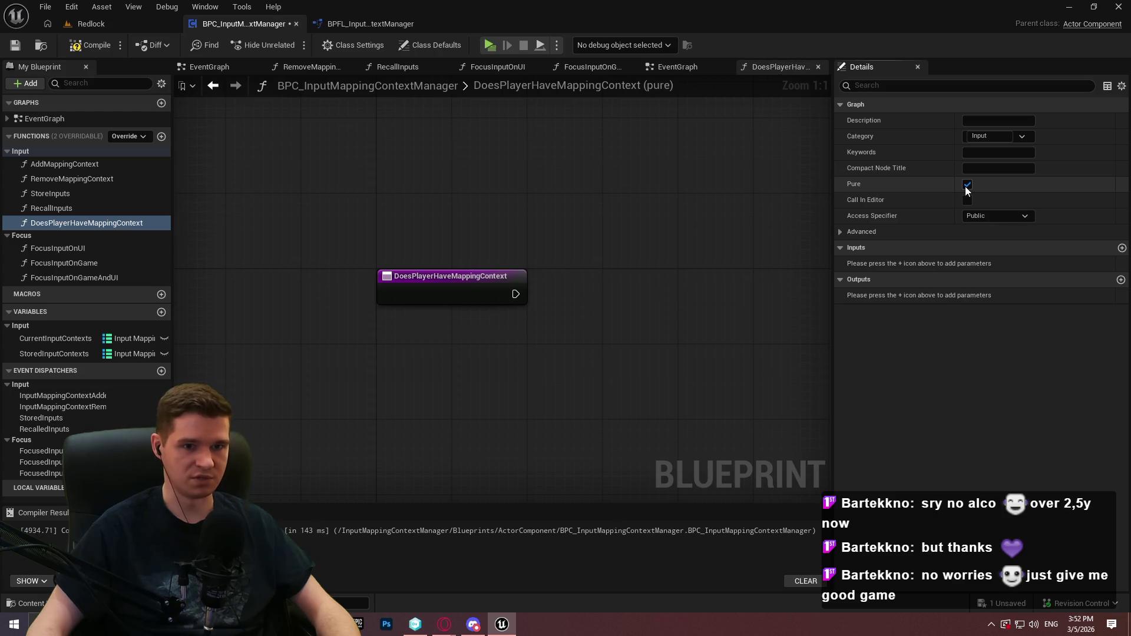
Add two outputs, an Input Mapping Context reference and an Integer, and move the Return Node right
left_click(1121, 279)
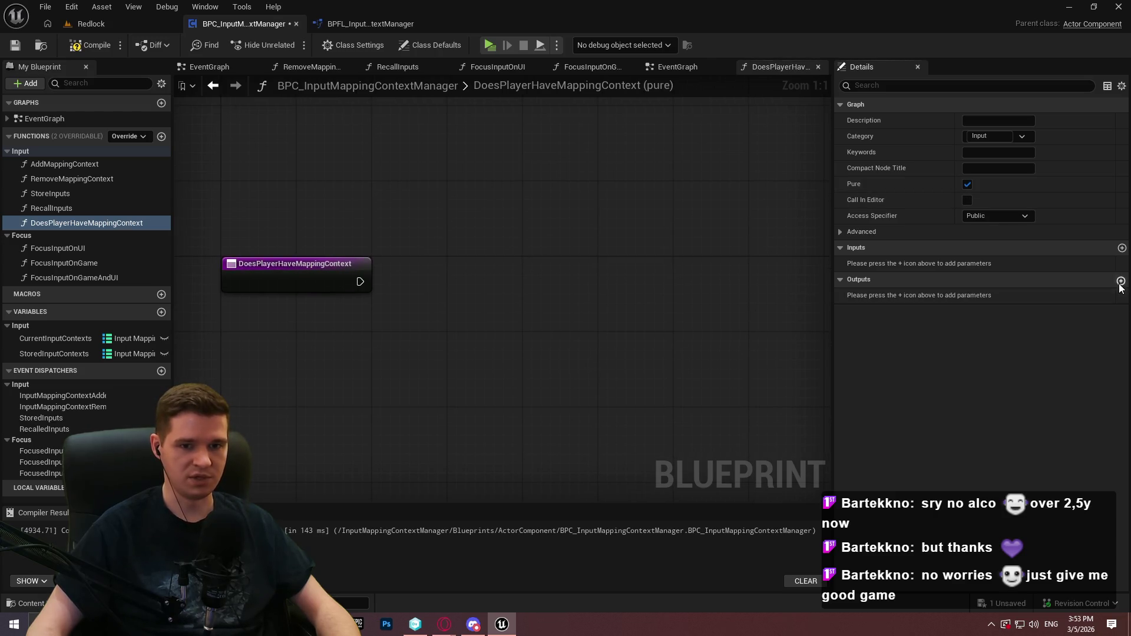
left_click(977, 291)
type("mappin")
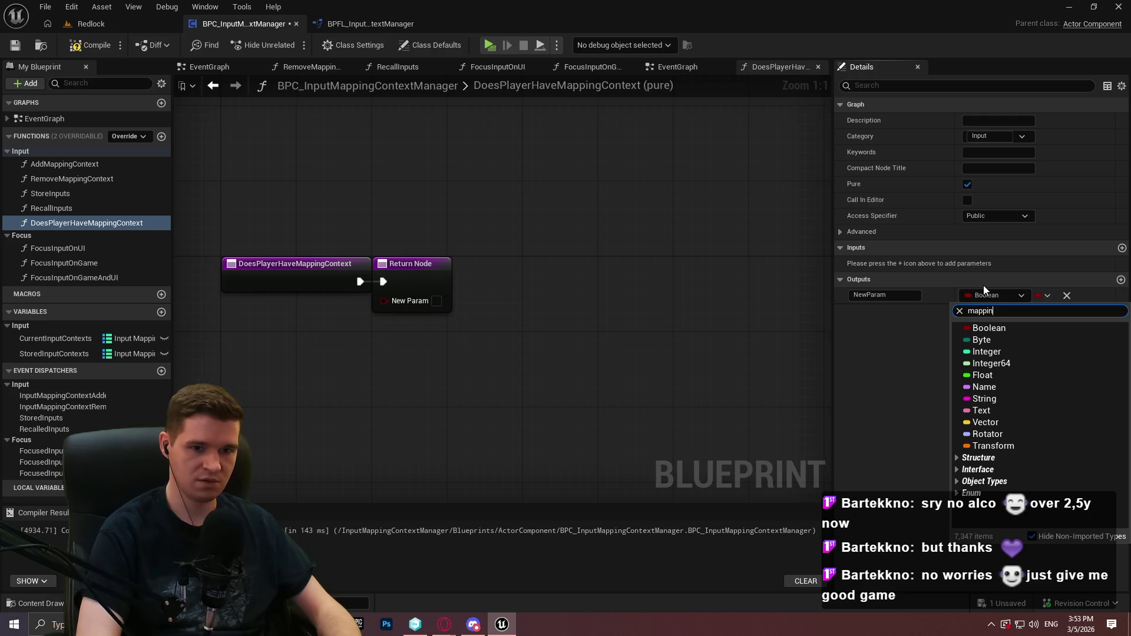
type("g co")
mouse_move(1041, 402)
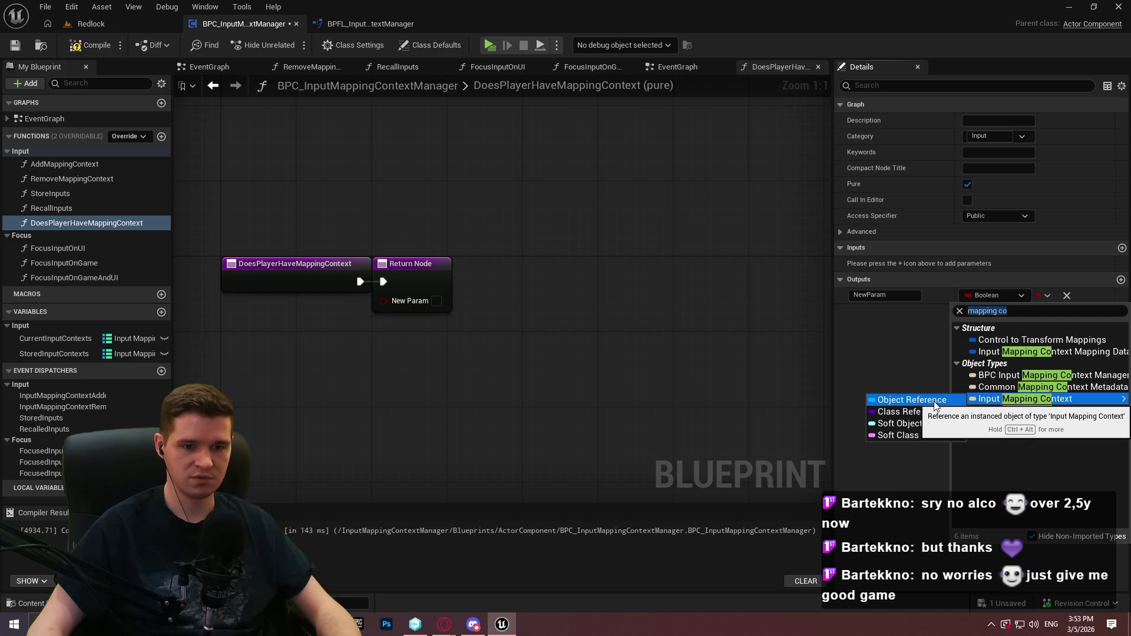
left_click(934, 403)
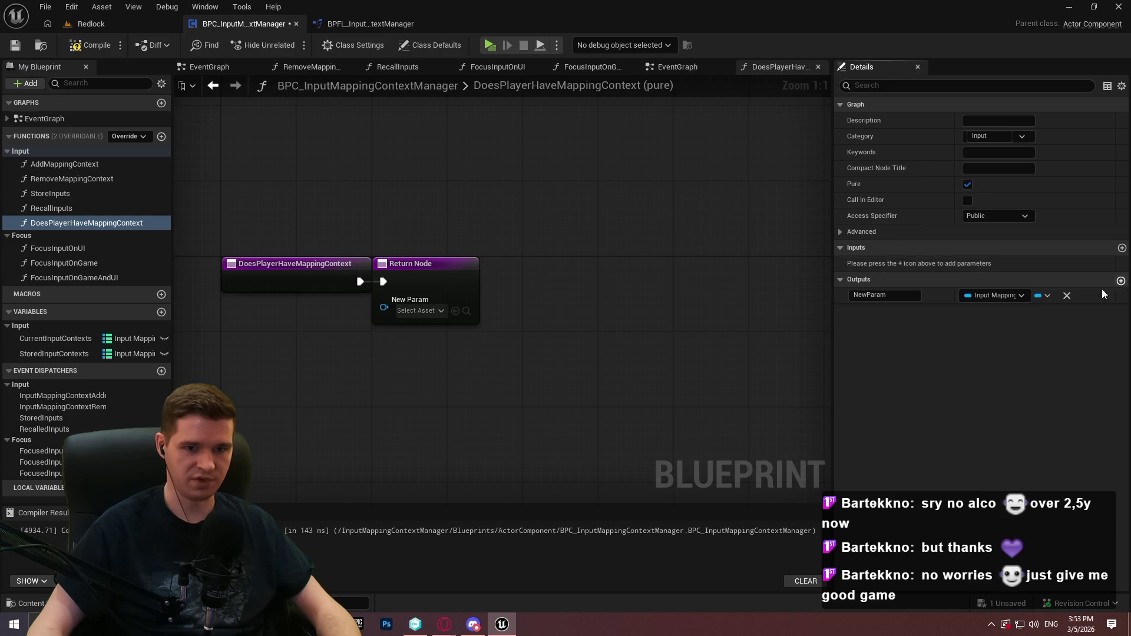
left_click(1121, 280)
left_click(1004, 312)
left_click(835, 356)
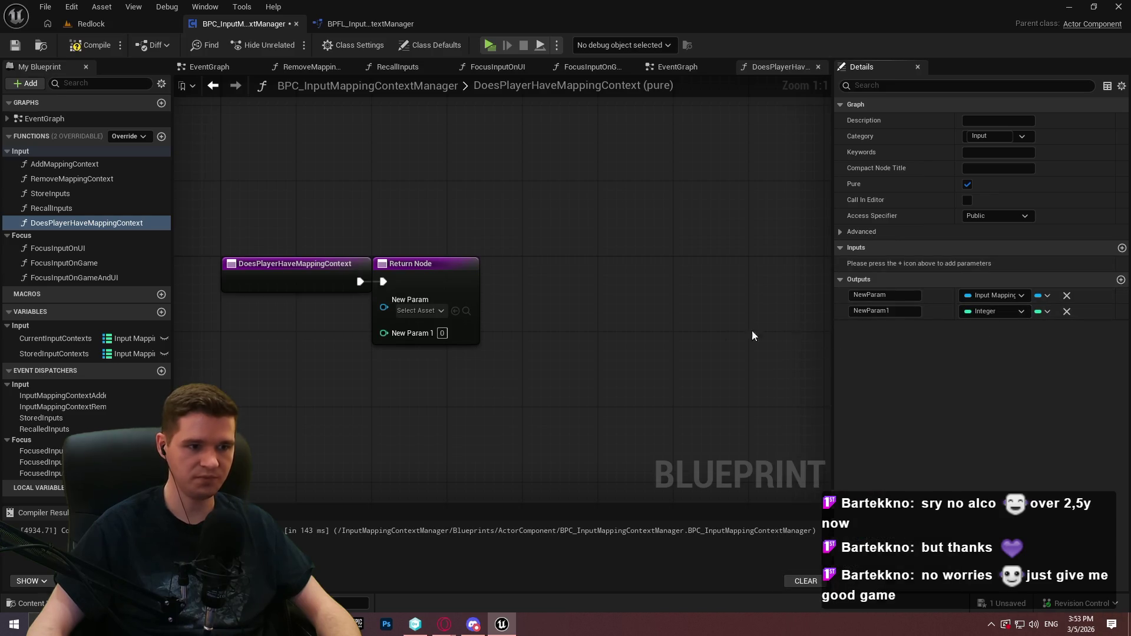
left_click_drag(406, 272, 736, 278)
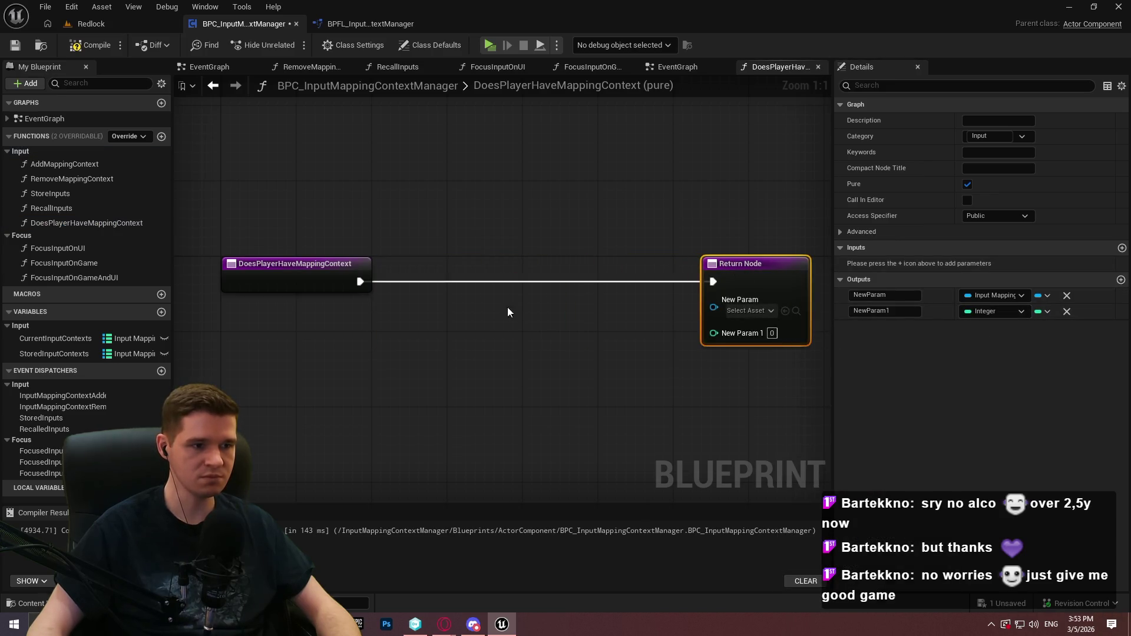
left_click(261, 265)
Add an Input Mapping Context input parameter named Context
left_click(1121, 279)
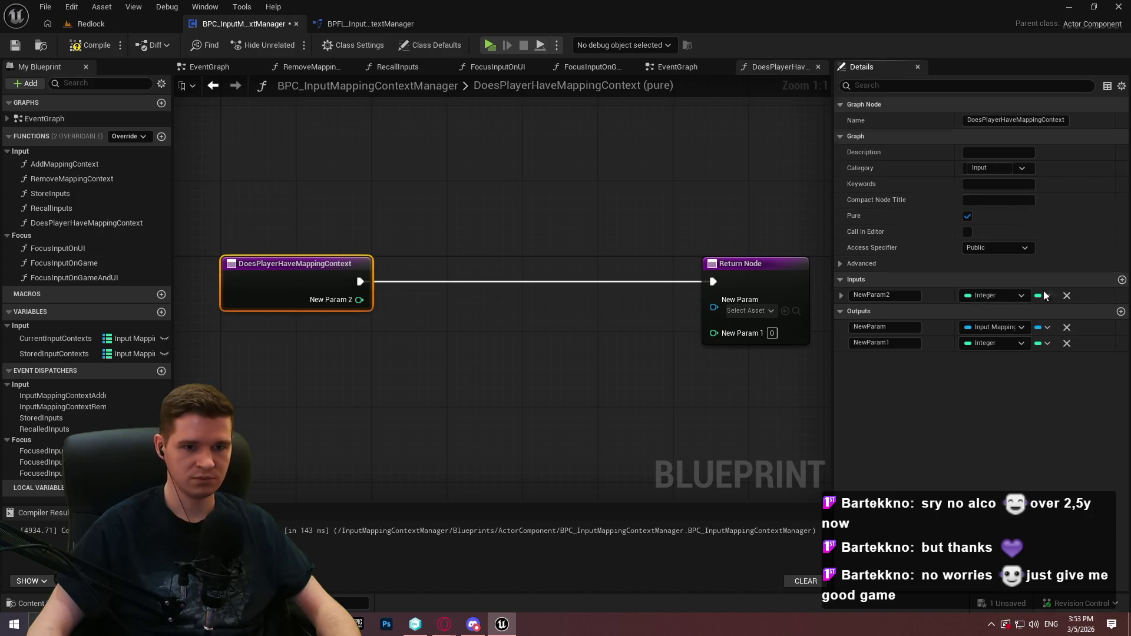
left_click(977, 296)
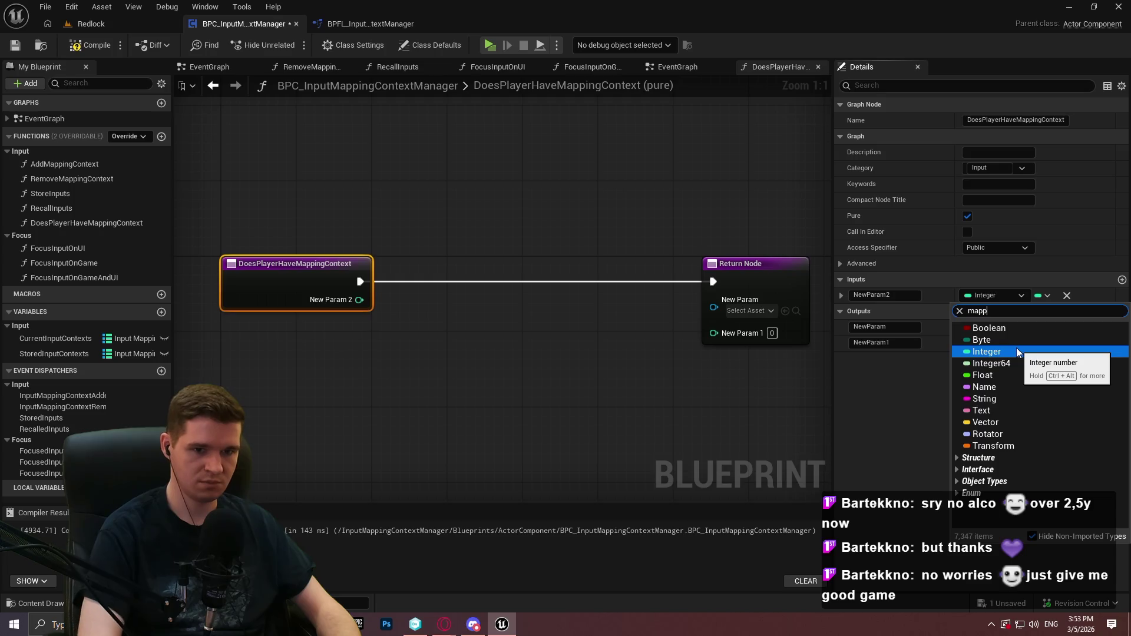
type("ing")
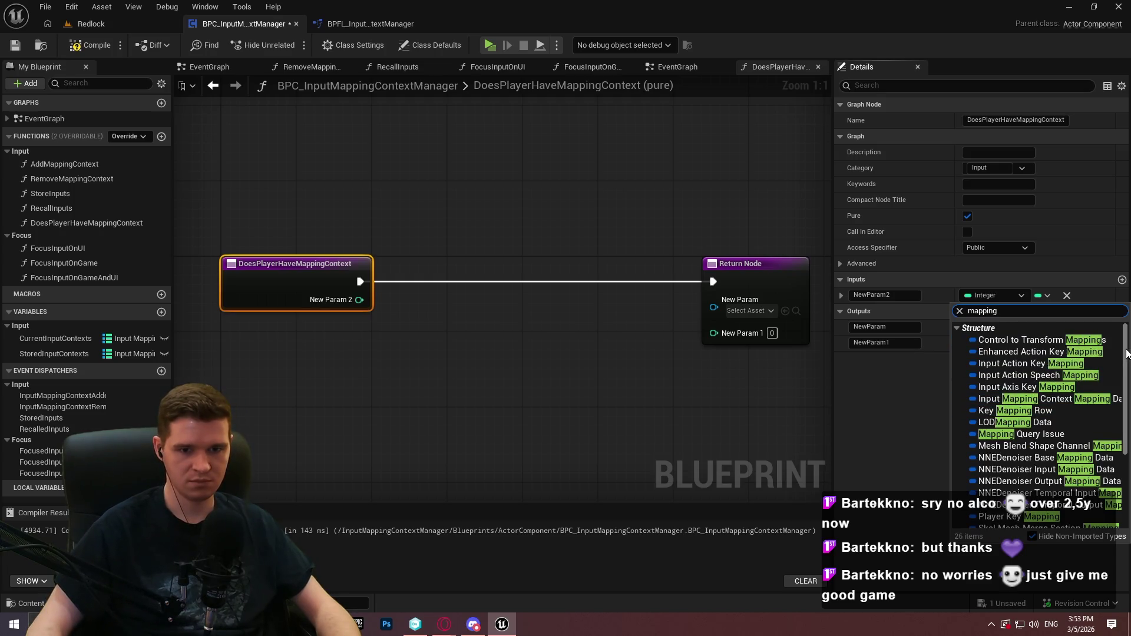
scroll(1126, 354, "down", 5)
mouse_move(1015, 468)
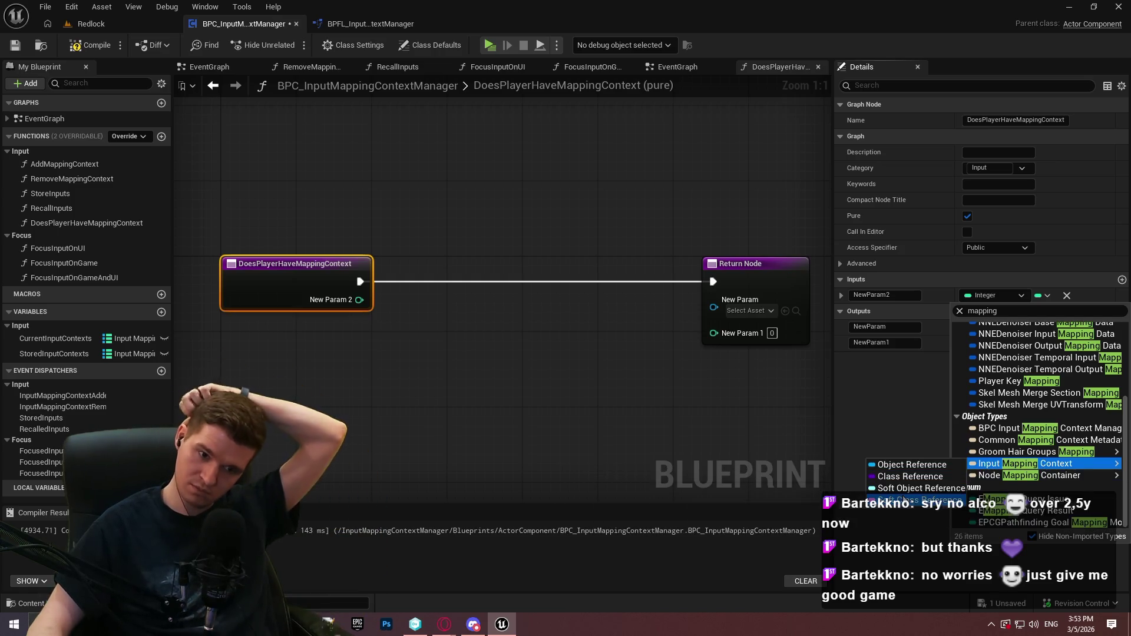
left_click(905, 491)
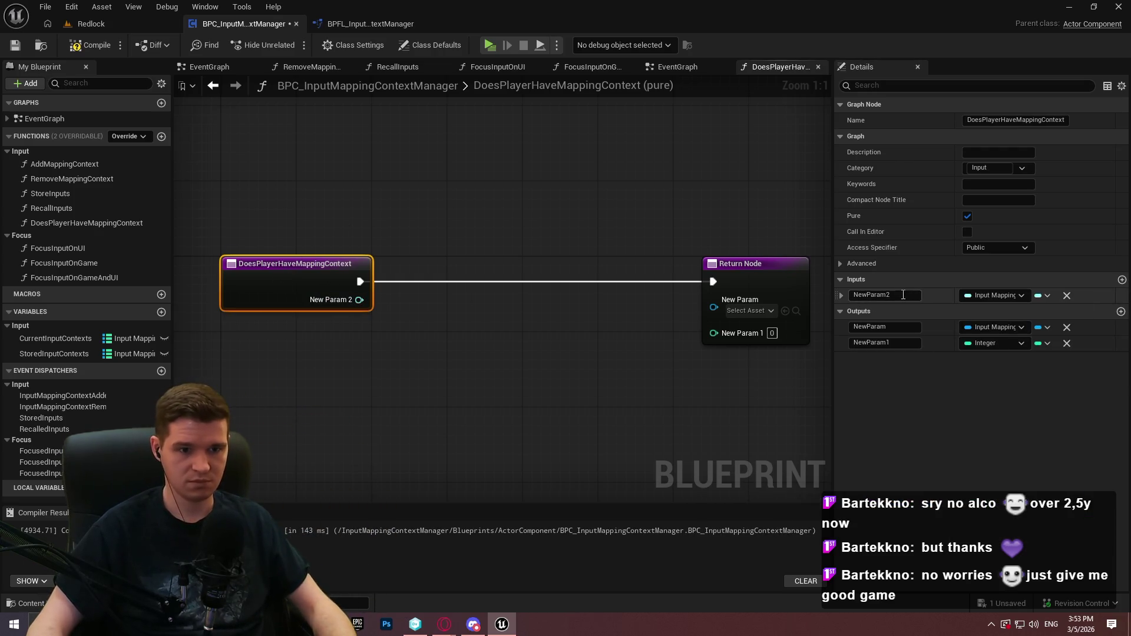
left_click(885, 294)
type("Context")
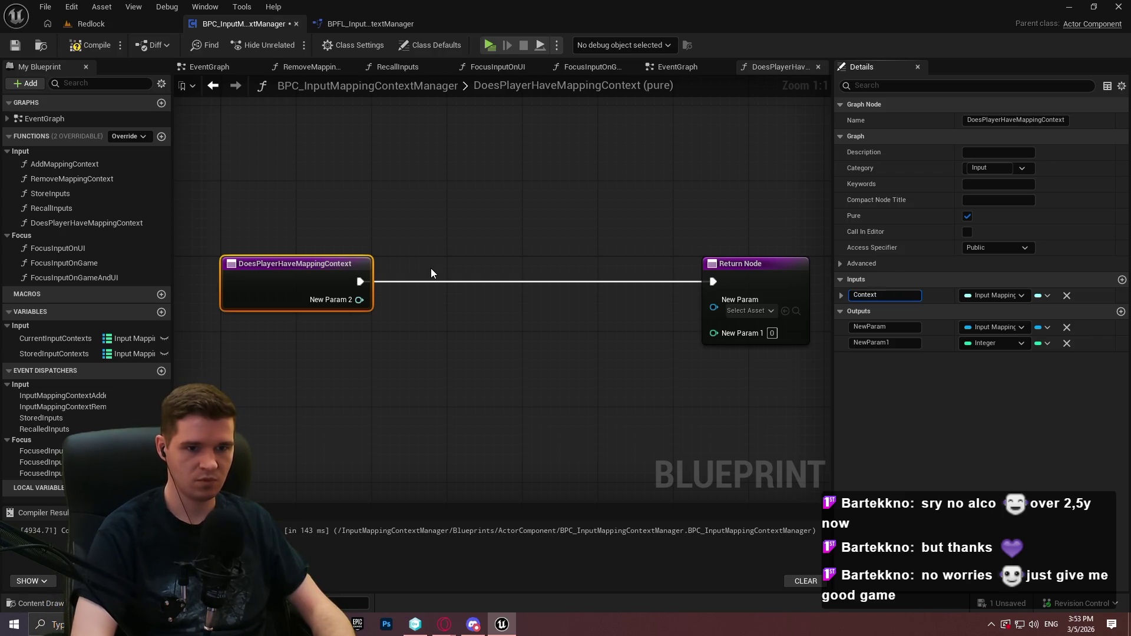
key("Return")
Name the Integer output Priority and add a Boolean Has Context output
left_click(749, 269)
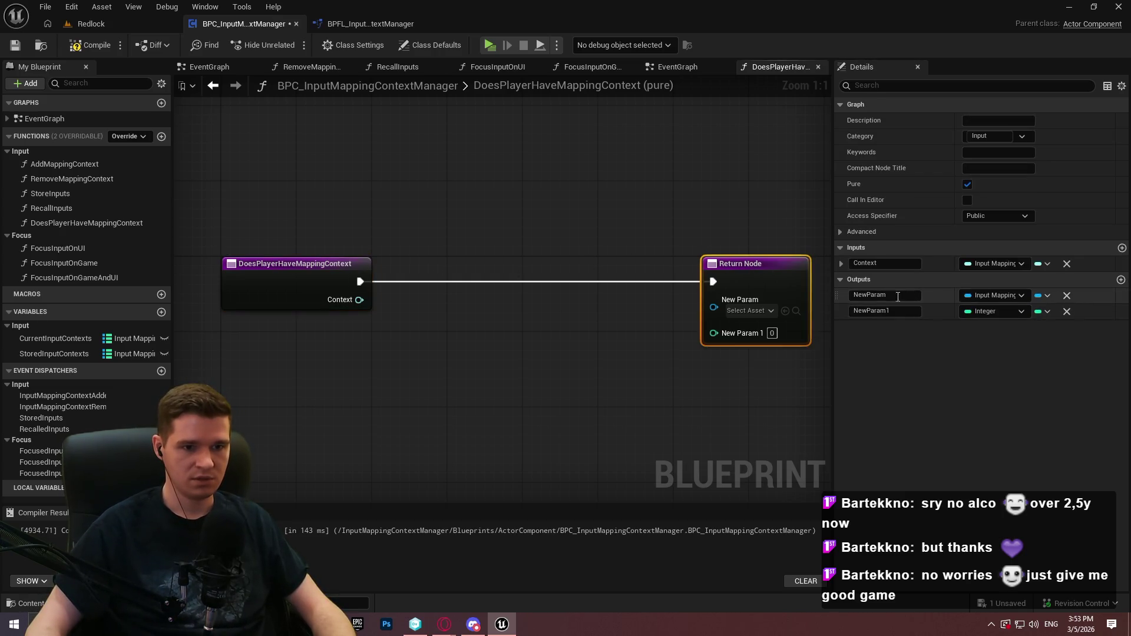
left_click(885, 295)
type("Ref")
key("Return")
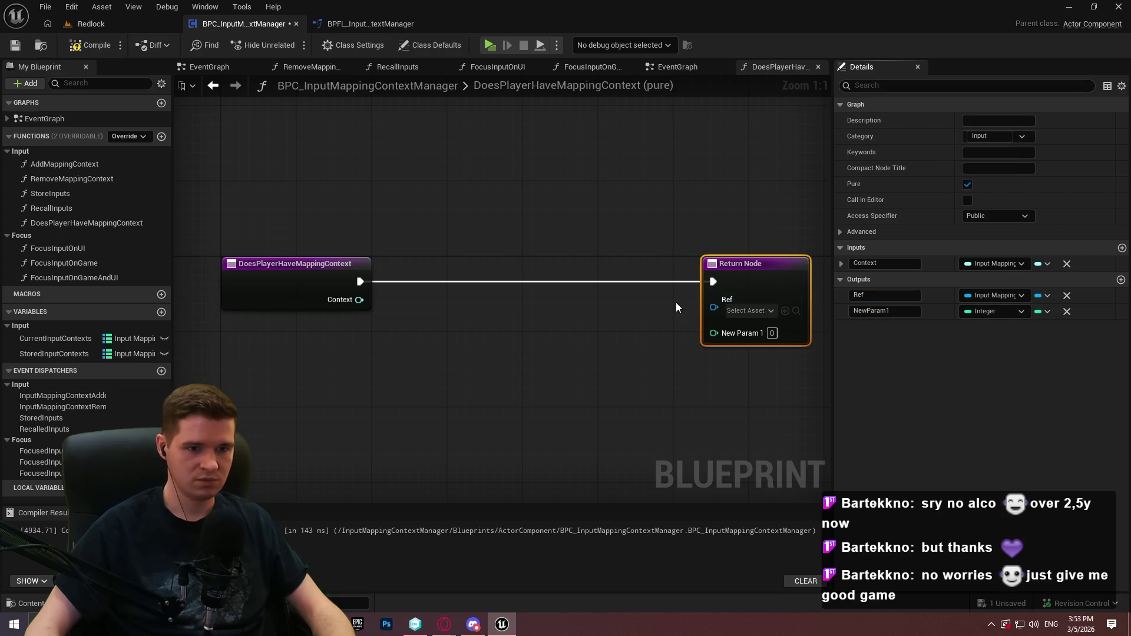
left_click(890, 311)
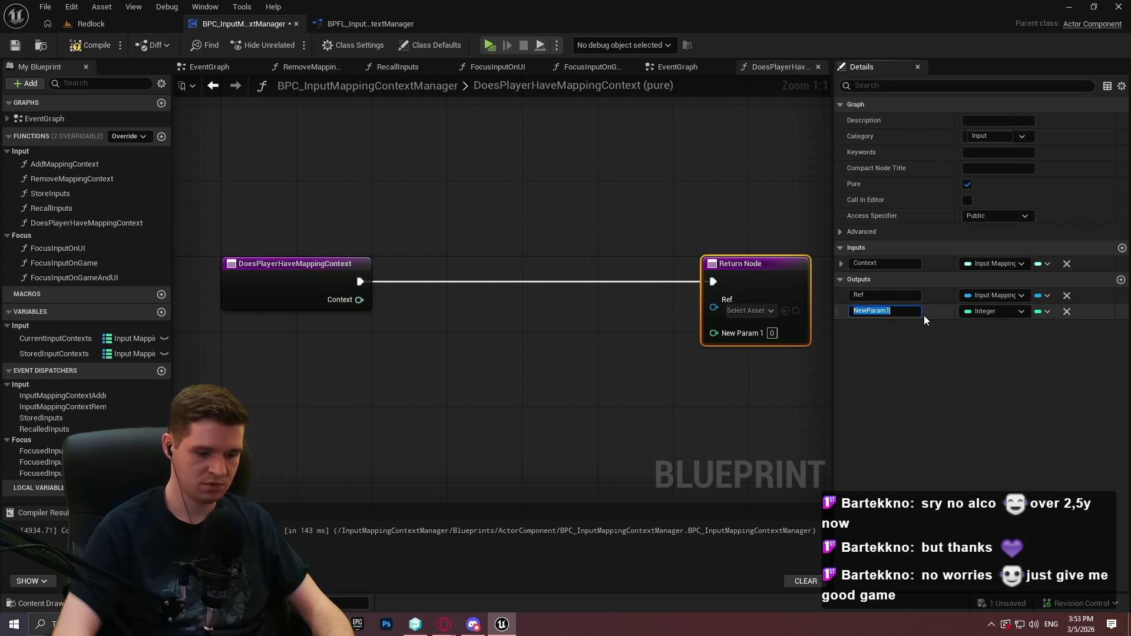
type("Priority")
key("Return")
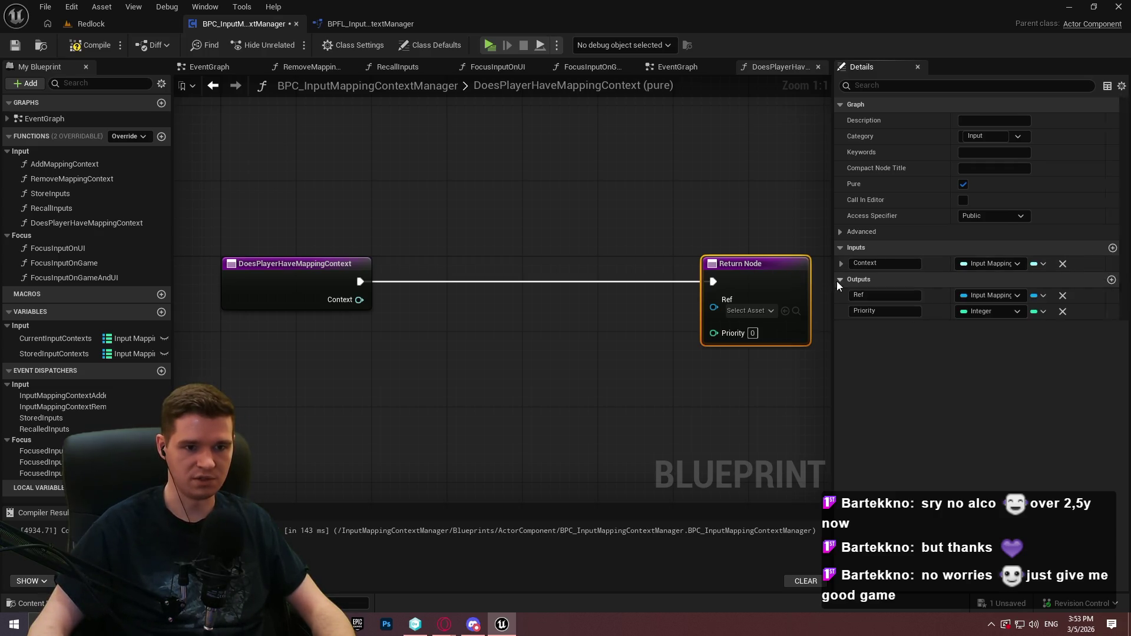
left_click(1121, 280)
left_click_drag(835, 327, 838, 290)
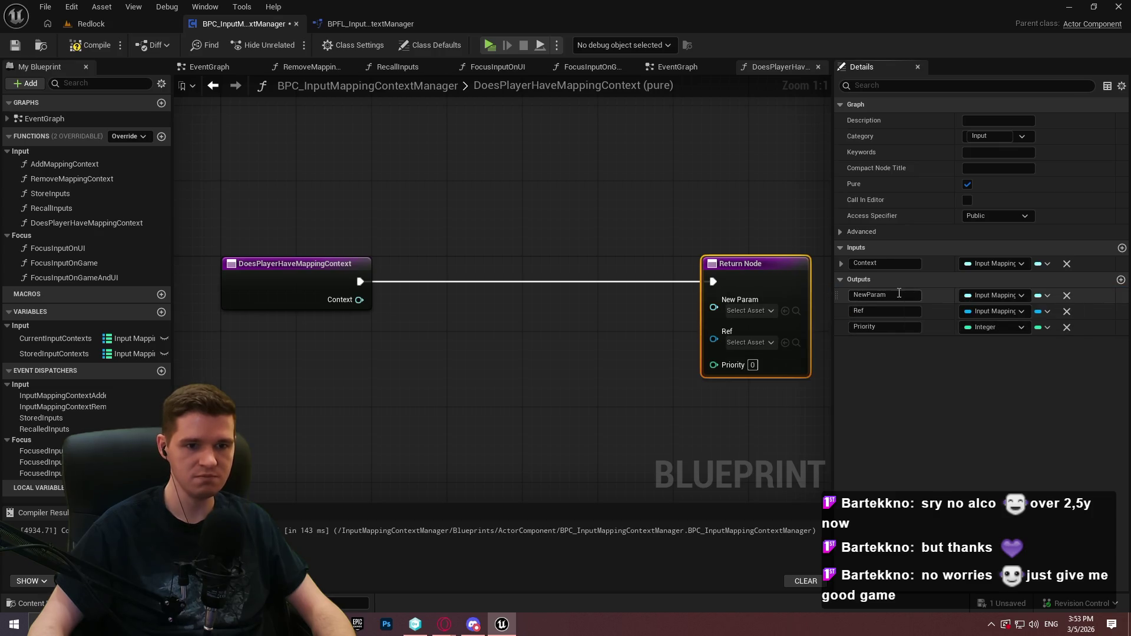
type("b")
left_click(1002, 295)
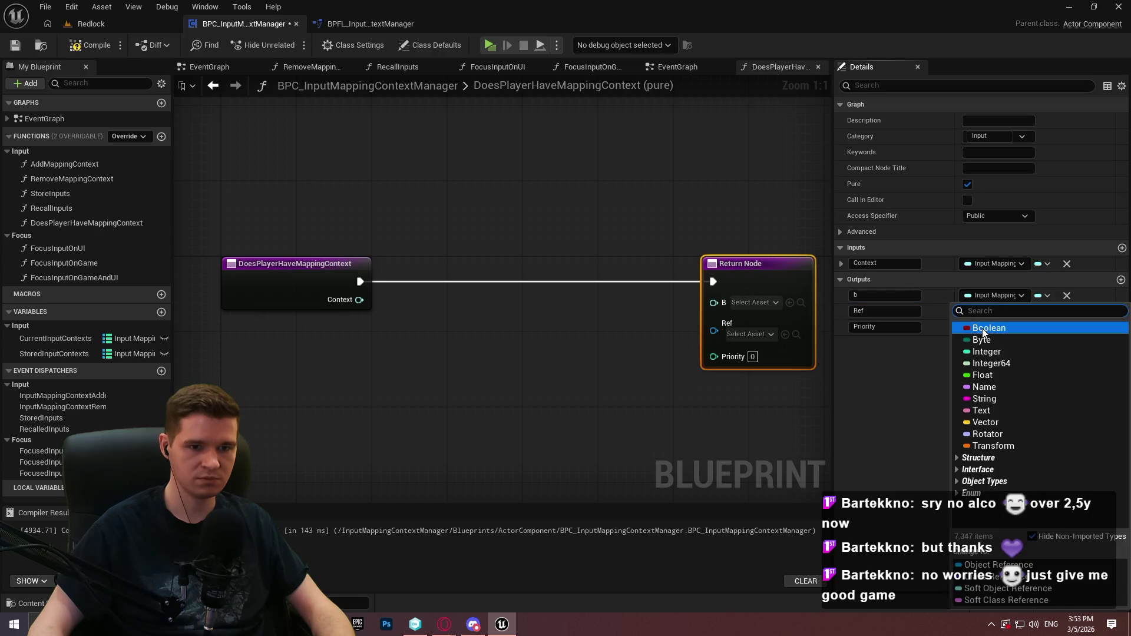
left_click(990, 323)
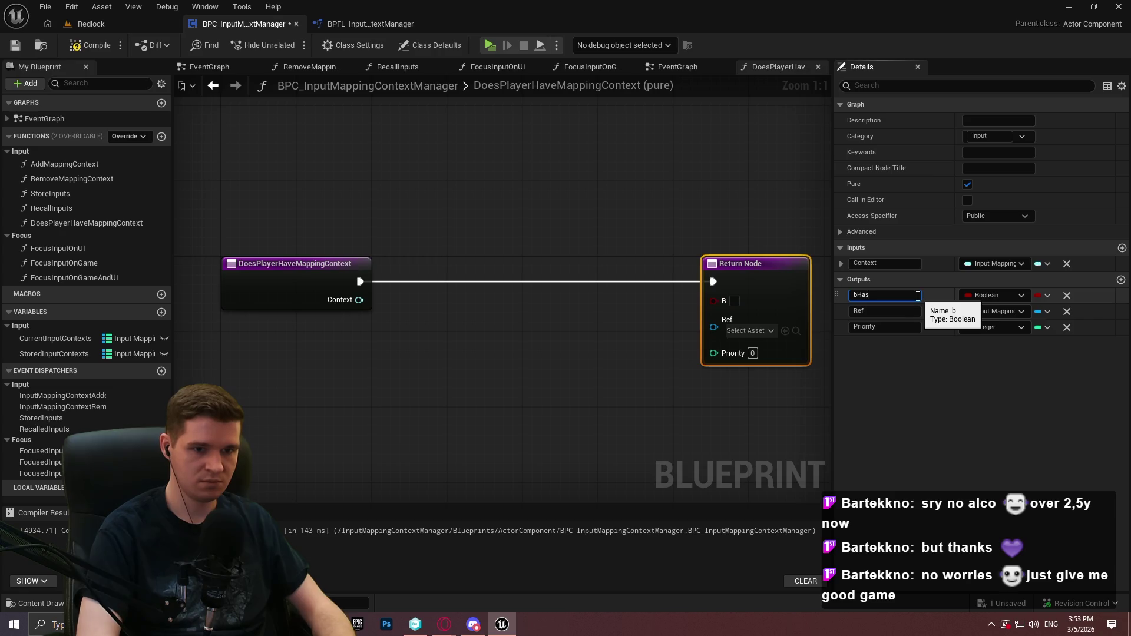
type("ext")
left_click(628, 346)
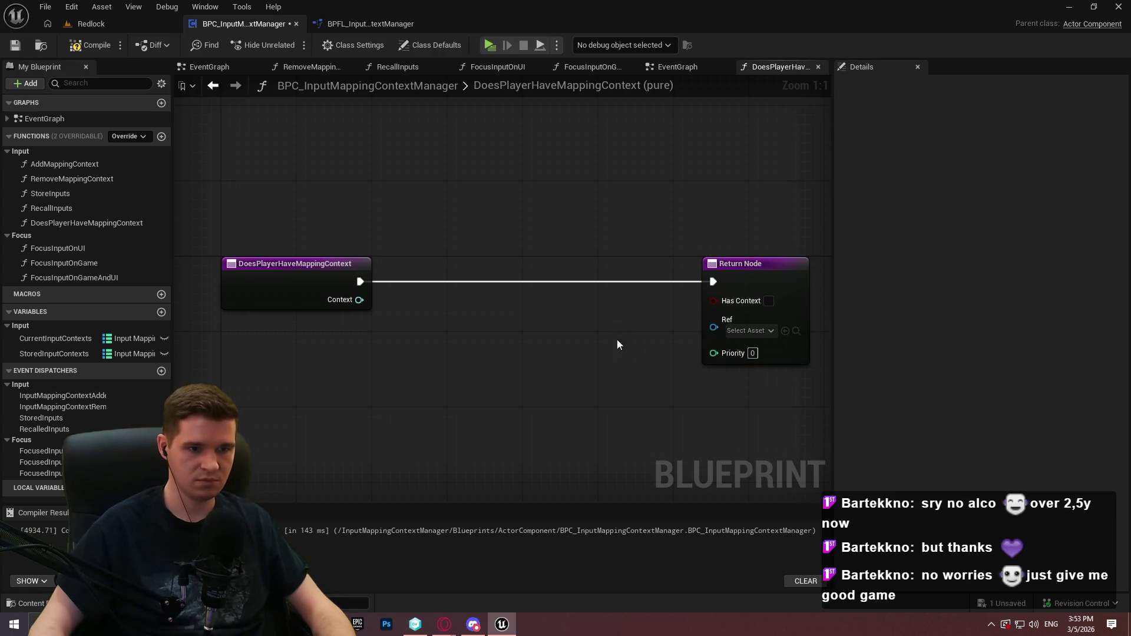
Compile and save the blueprint, and delete the leftover Ref output
left_click(617, 261)
left_click(88, 45)
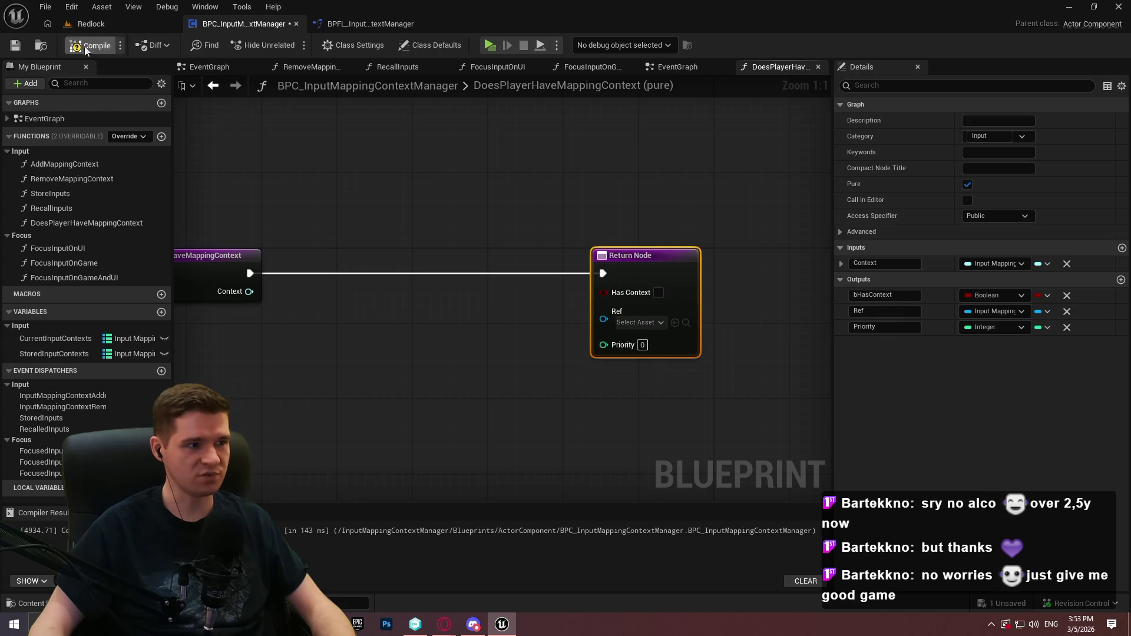
key("ctrl+s")
left_click(1066, 312)
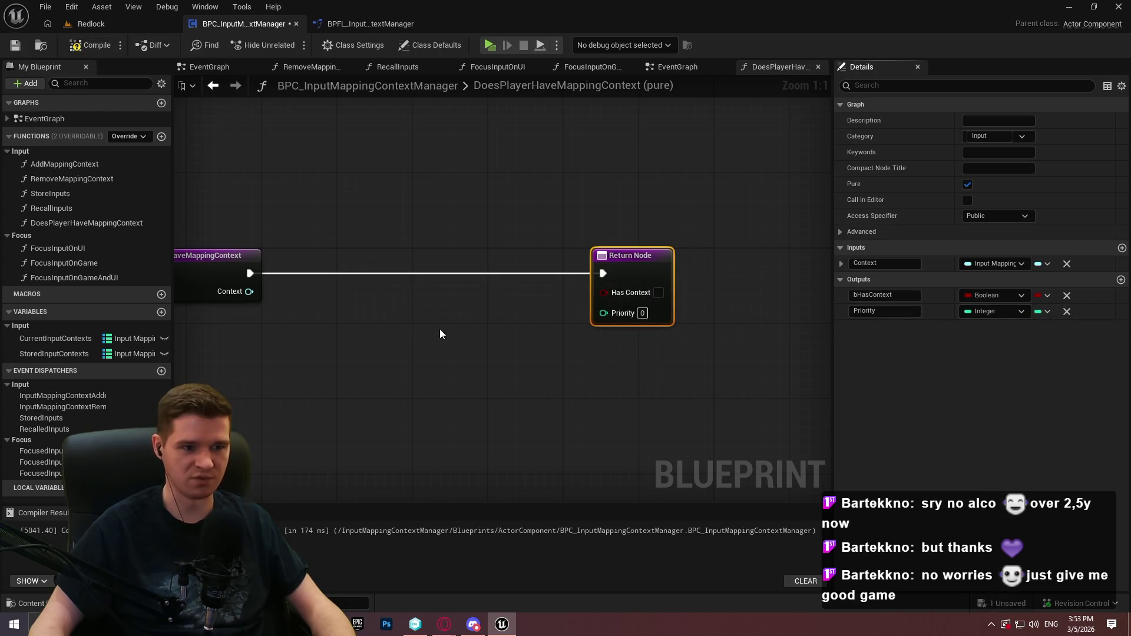
left_click(440, 328)
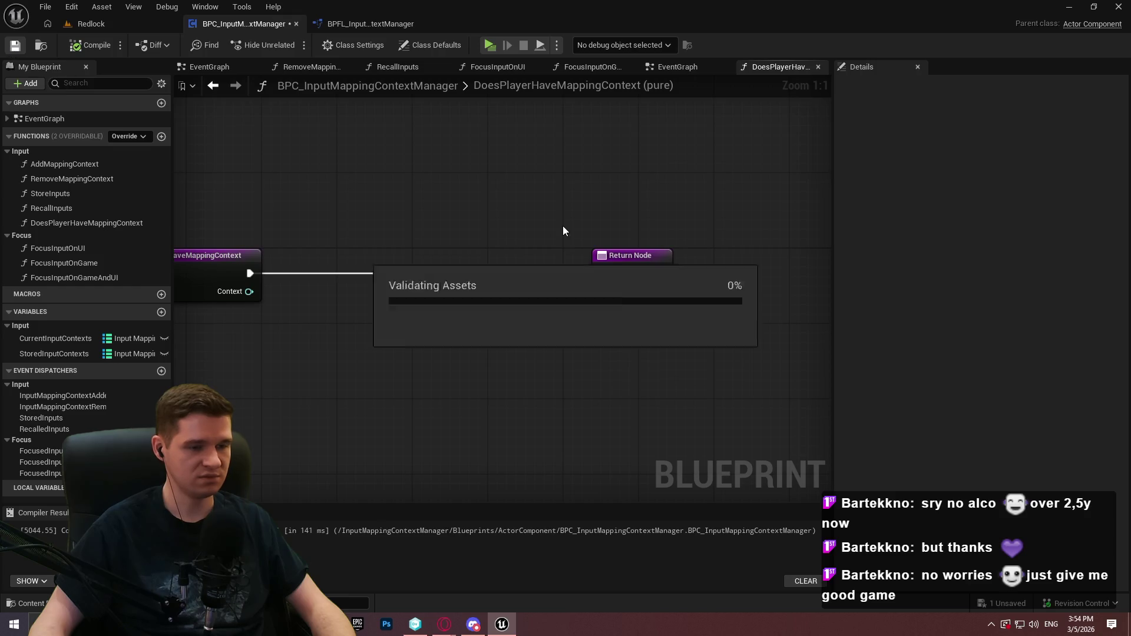
Feed the Context input into a new Is Valid Soft Object Reference check
left_click_drag(624, 256, 710, 258)
left_click(577, 292)
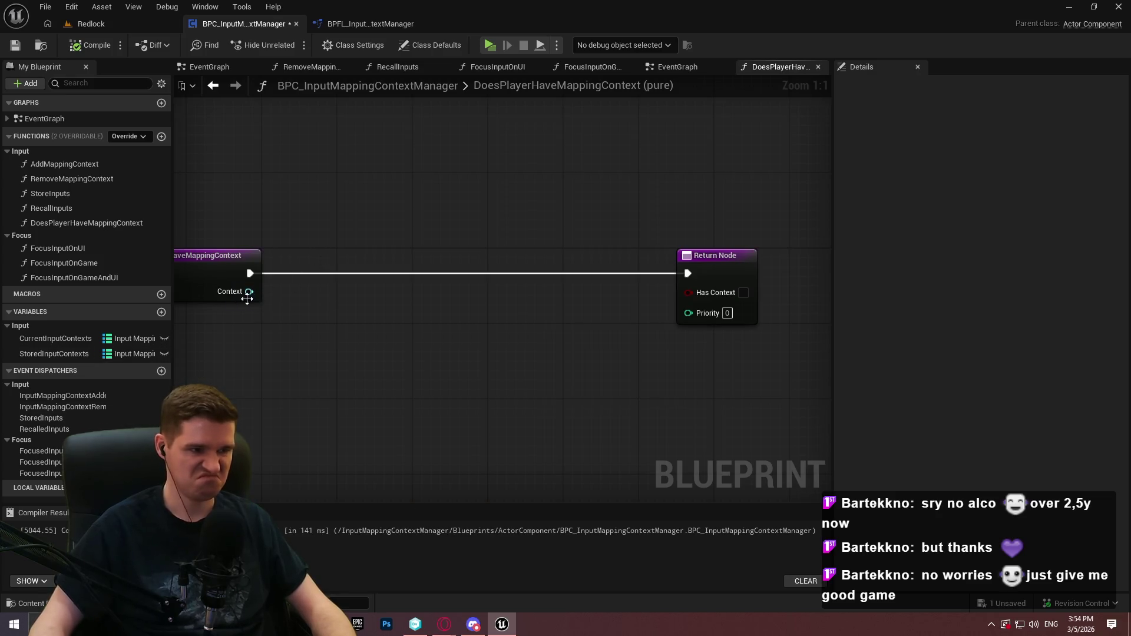
left_click_drag(248, 292, 295, 311)
type("valid")
key("Return")
Add a Branch conditioned on the Is Valid result, run the function entry into it, and tidy the nodes
left_click(497, 313)
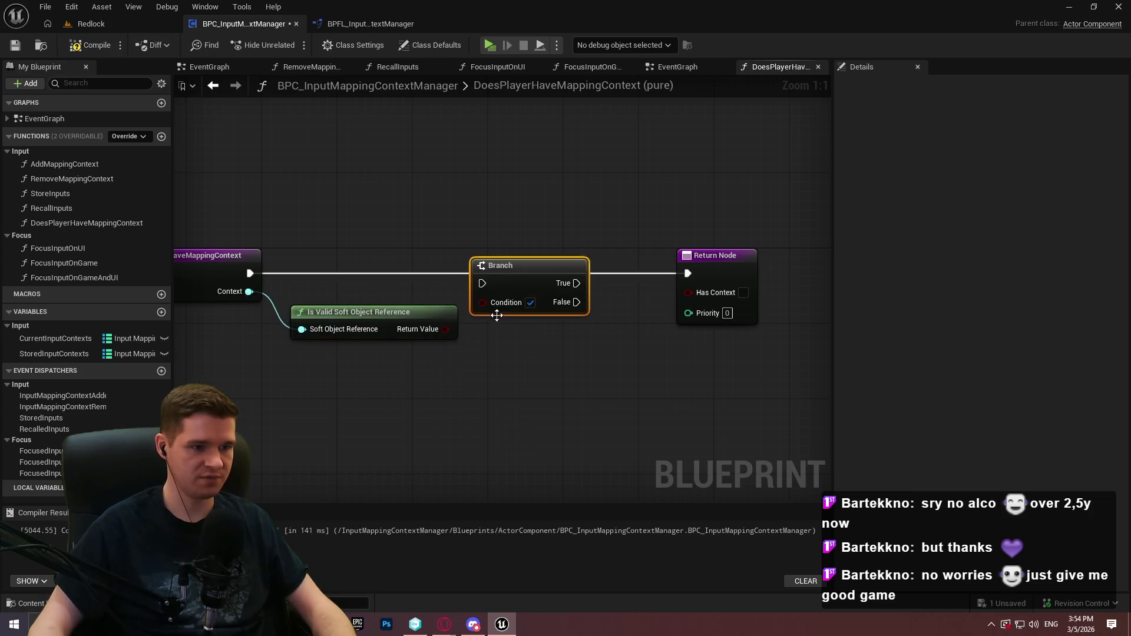
left_click_drag(454, 325, 482, 302)
left_click_drag(393, 317, 383, 298)
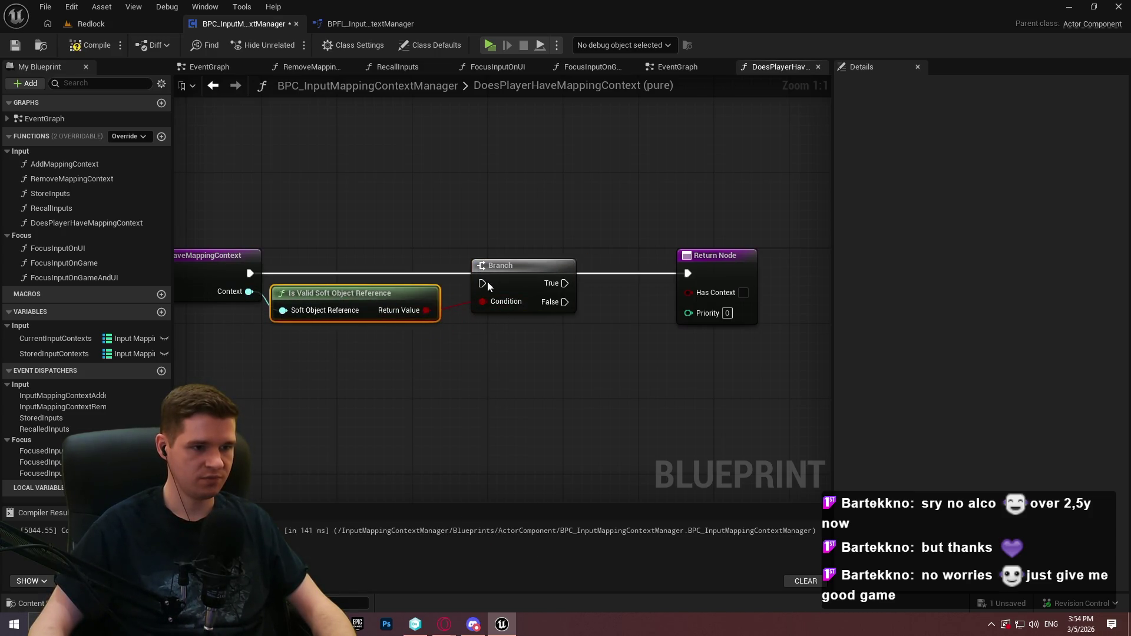
left_click_drag(254, 275, 253, 275)
left_click_drag(539, 269, 547, 260)
left_click_drag(389, 293, 407, 293)
left_click_drag(662, 227, 790, 227)
scroll(646, 341, "down", 1)
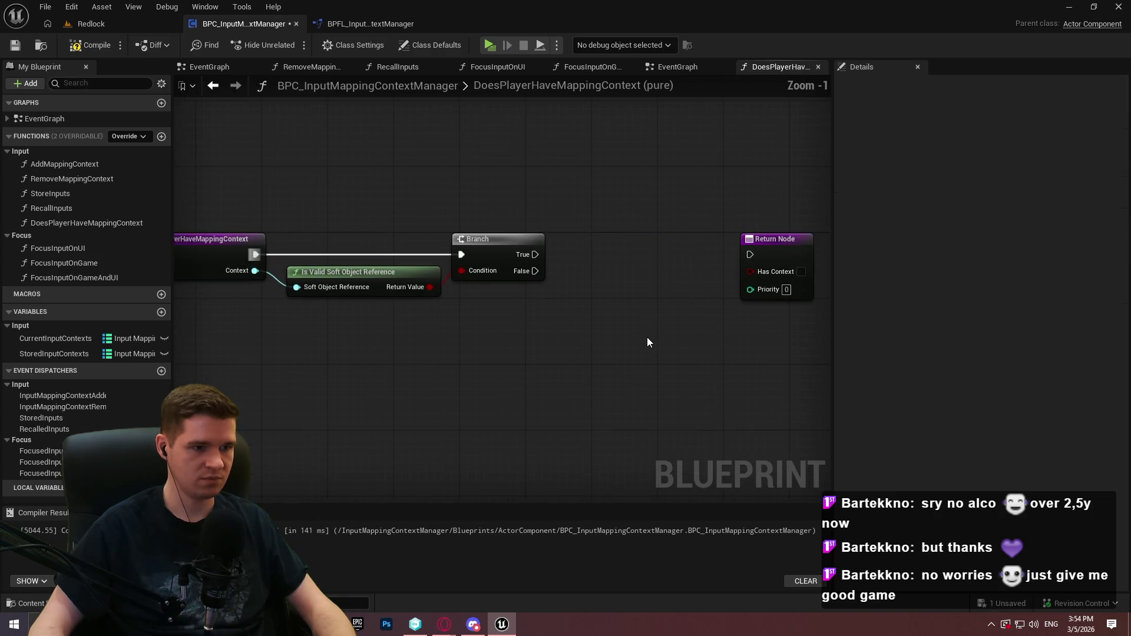
left_click_drag(482, 219, 534, 342)
Add a Return Node and a Print String node on the Branch's False path
type("return")
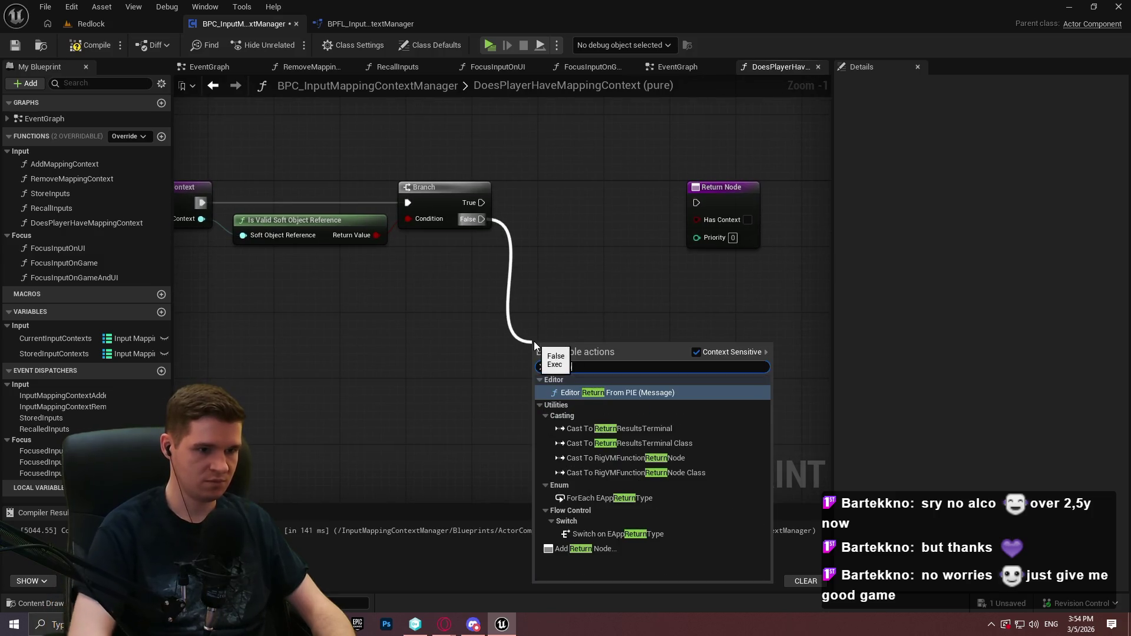
left_click(628, 549)
left_click_drag(620, 369, 660, 369)
mouse_move(599, 302)
left_mouse_down()
mouse_move(692, 331)
mouse_move(650, 307)
left_mouse_up()
mouse_move(604, 239)
left_mouse_down()
mouse_move(559, 171)
mouse_move(387, 348)
left_mouse_up()
type("print")
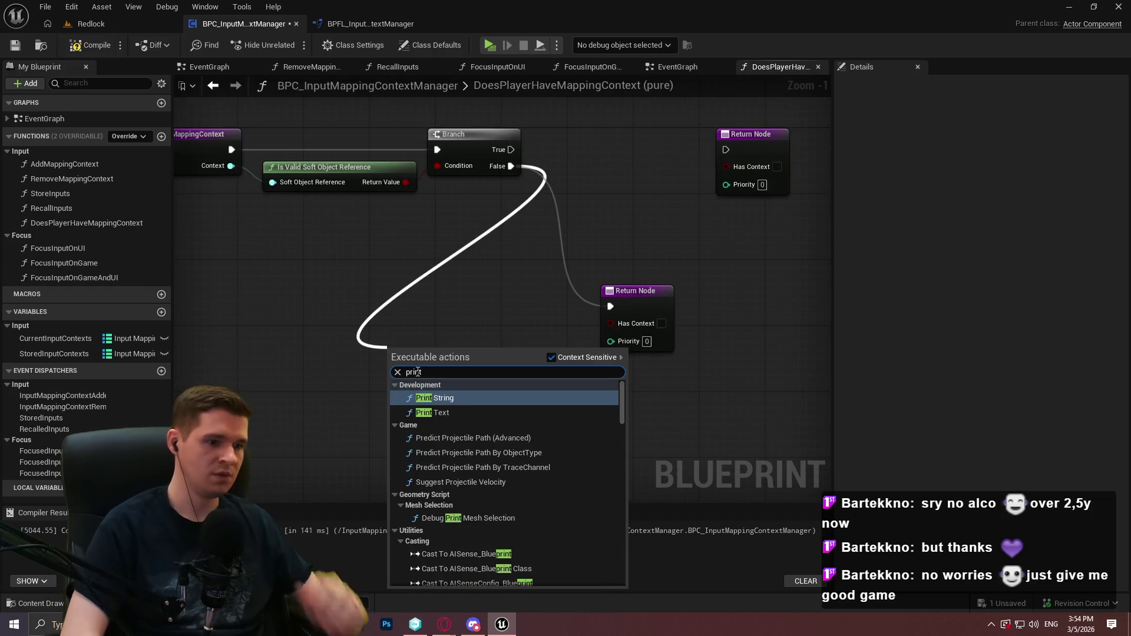
key("Return")
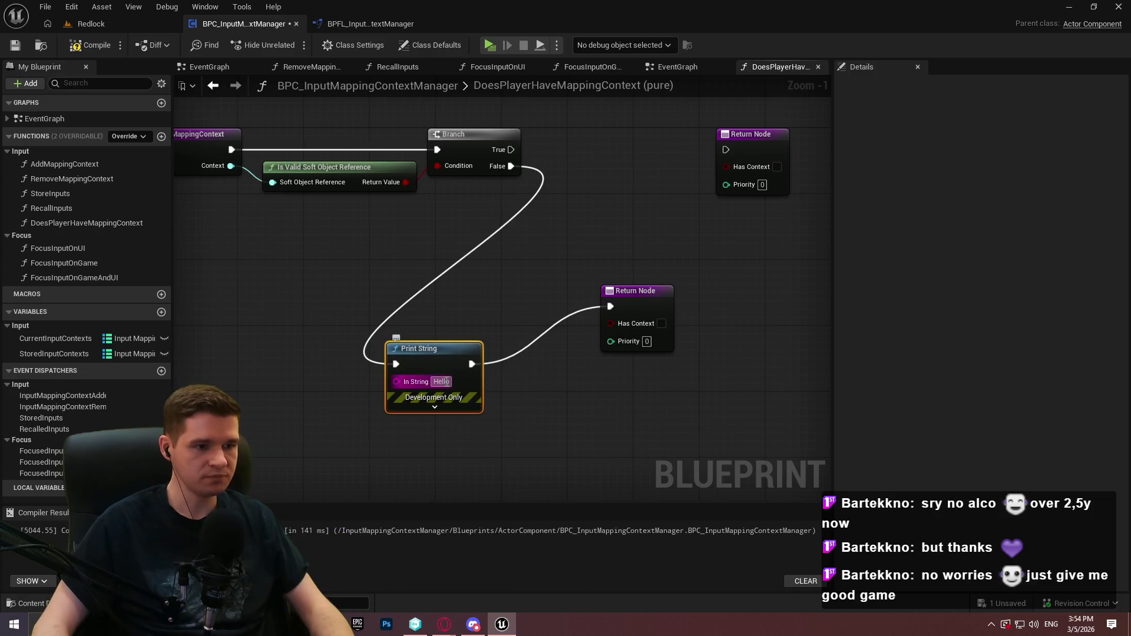
Move the warning 'Attempted to check for mapping context, but soft object' into a new Append node's A input
type("Attempted to")
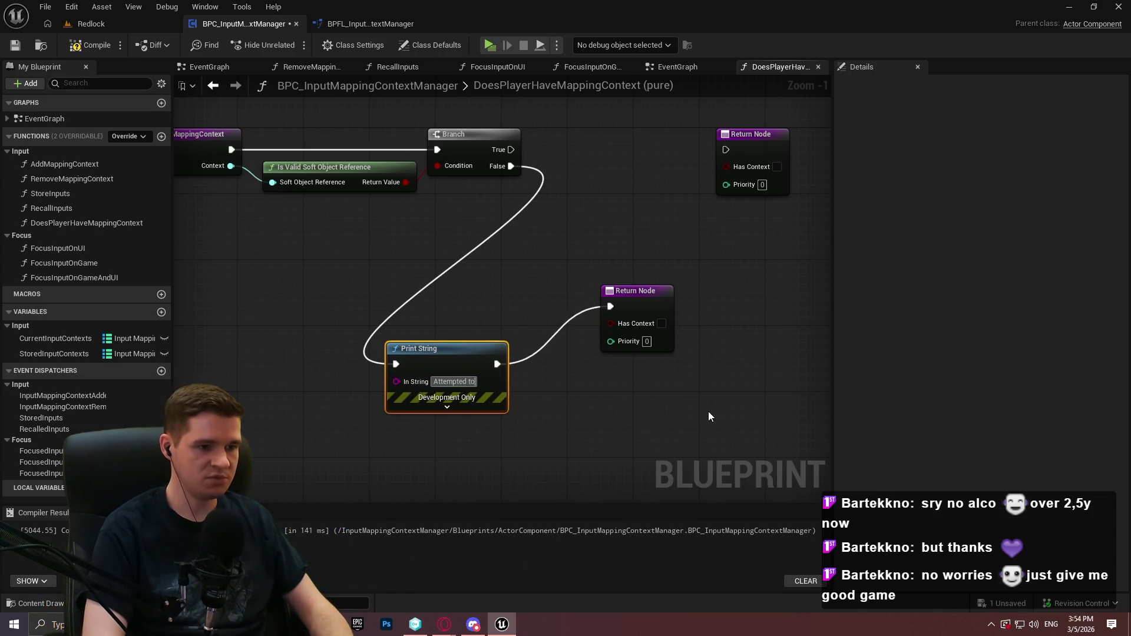
type(" check for mapping ")
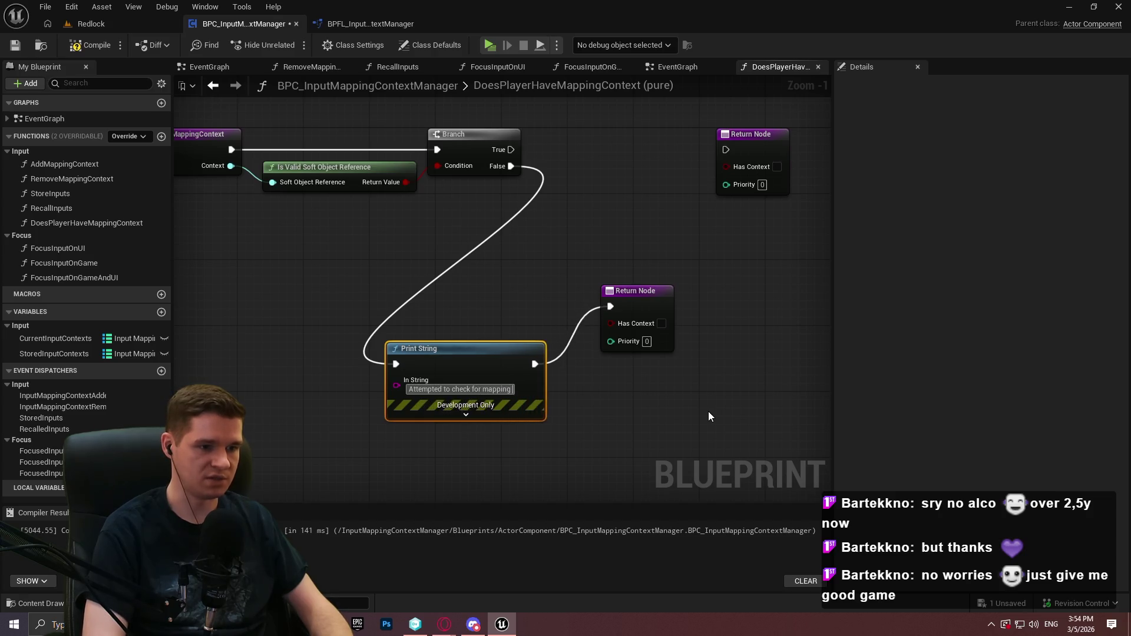
type("context, but")
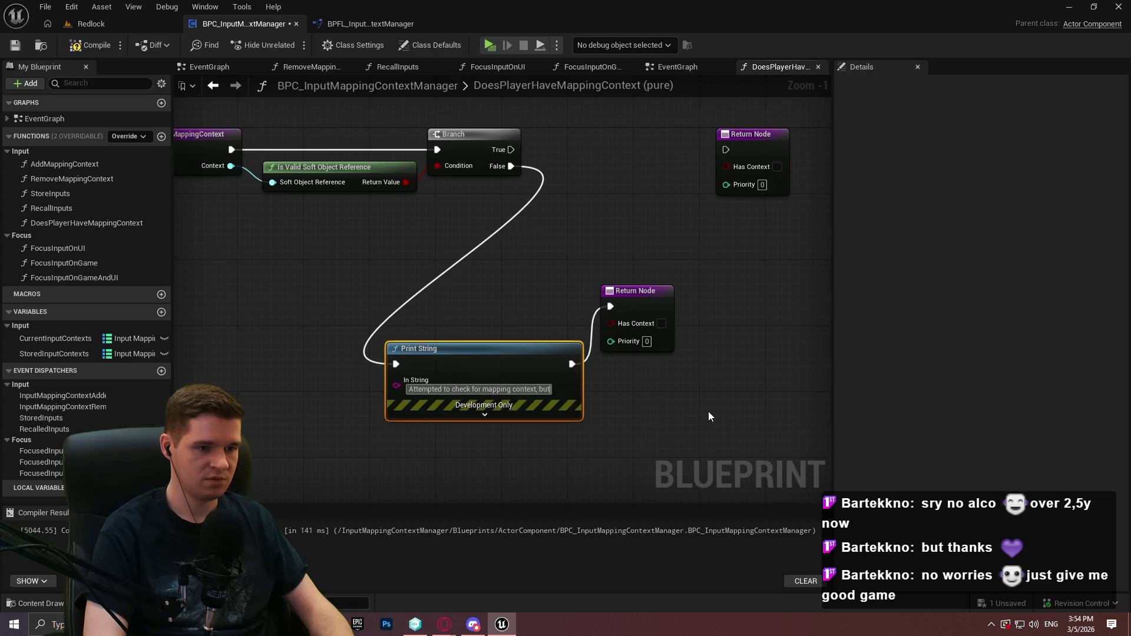
type(" soft object")
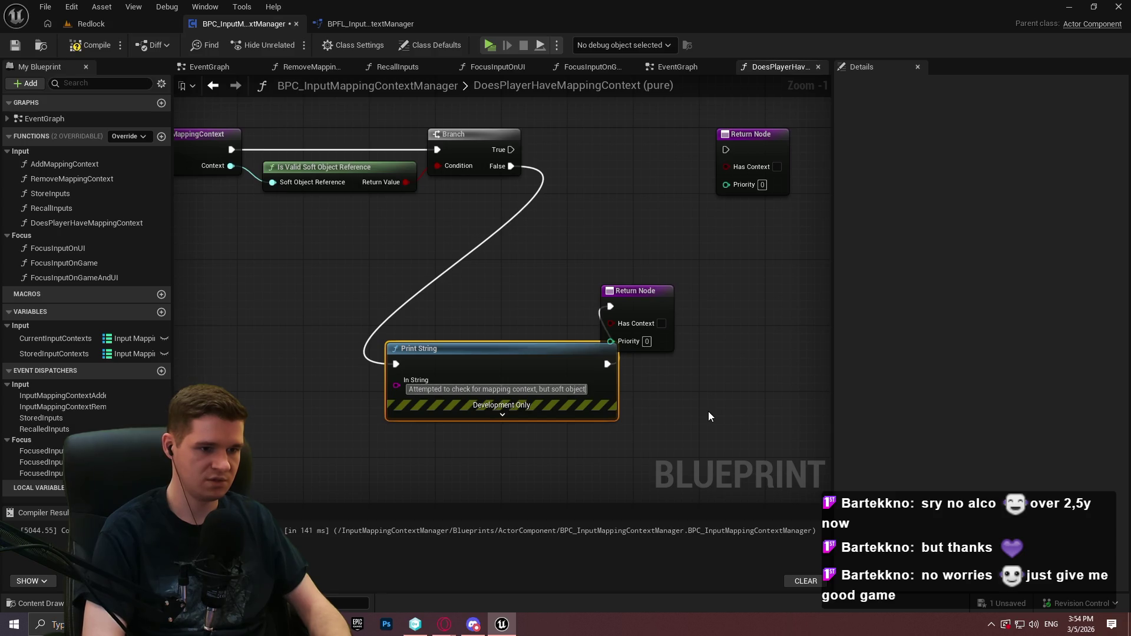
key("ctrl+a")
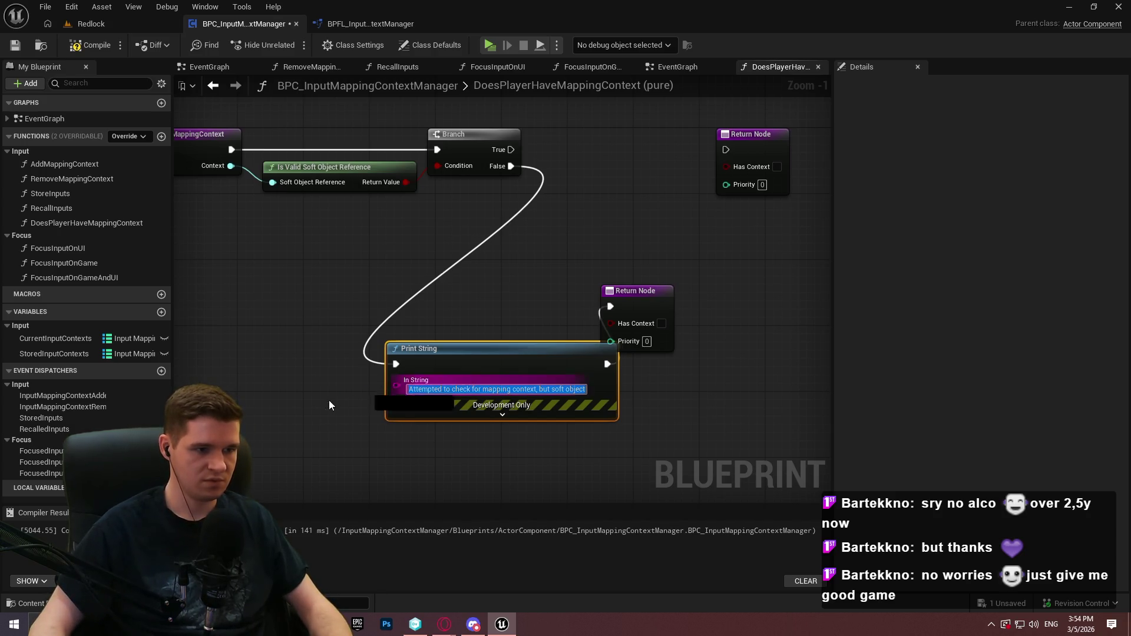
key("ctrl+x")
right_click(333, 401)
type("append")
key("Return")
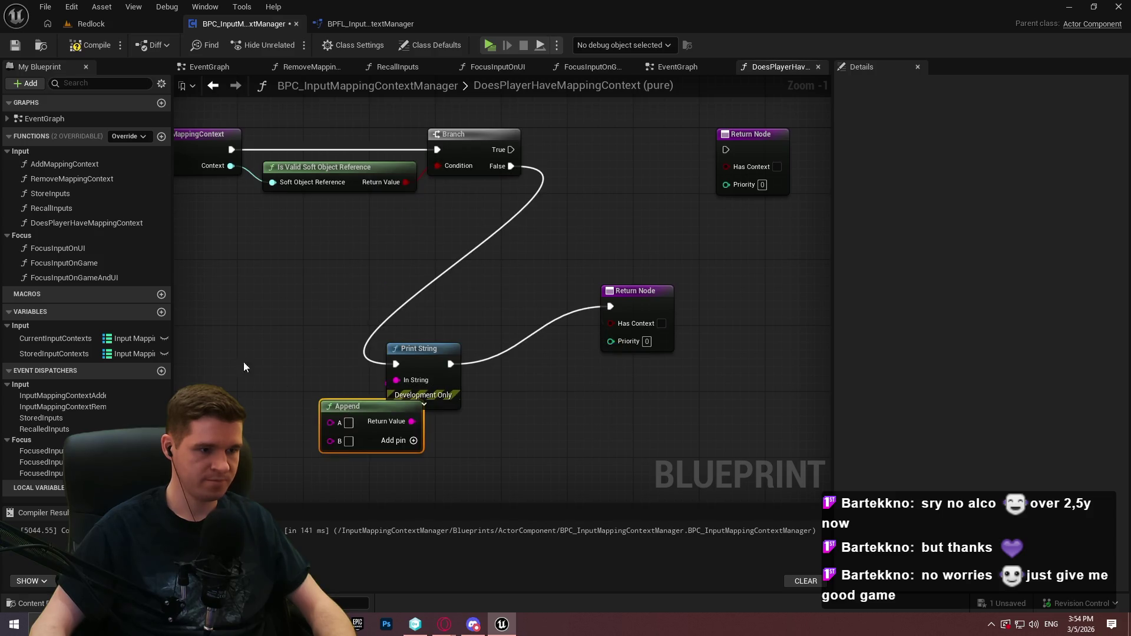
left_click_drag(344, 424, 239, 369)
left_click(244, 369)
key("ctrl+v")
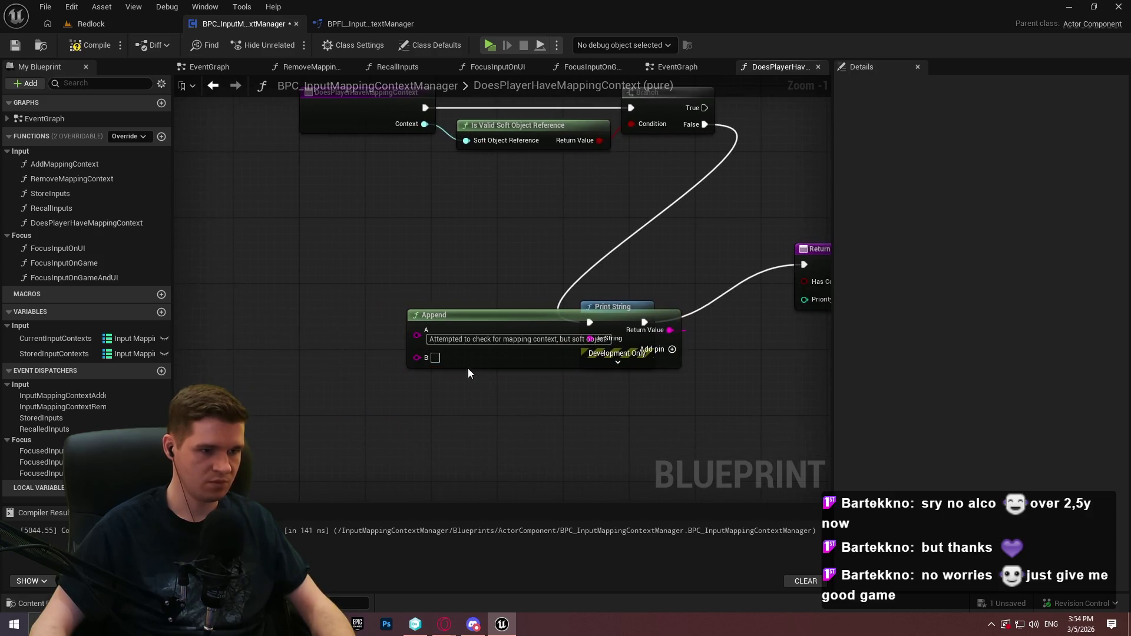
Add a third Append input C and enter ' is not valid' into it
left_click_drag(600, 339, 443, 331)
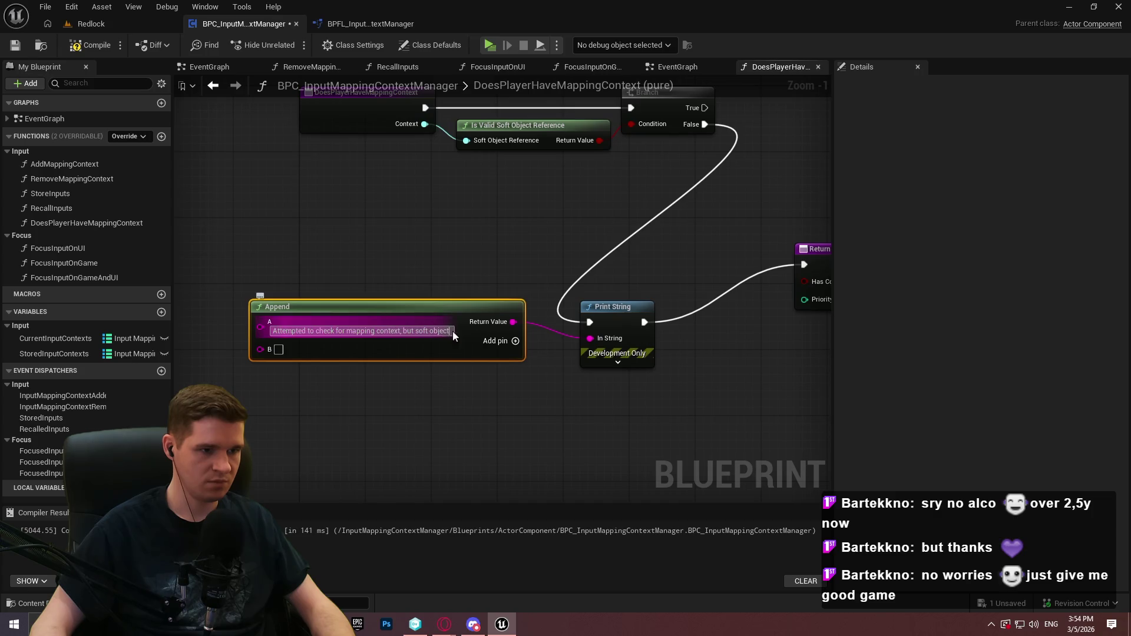
type("\"")
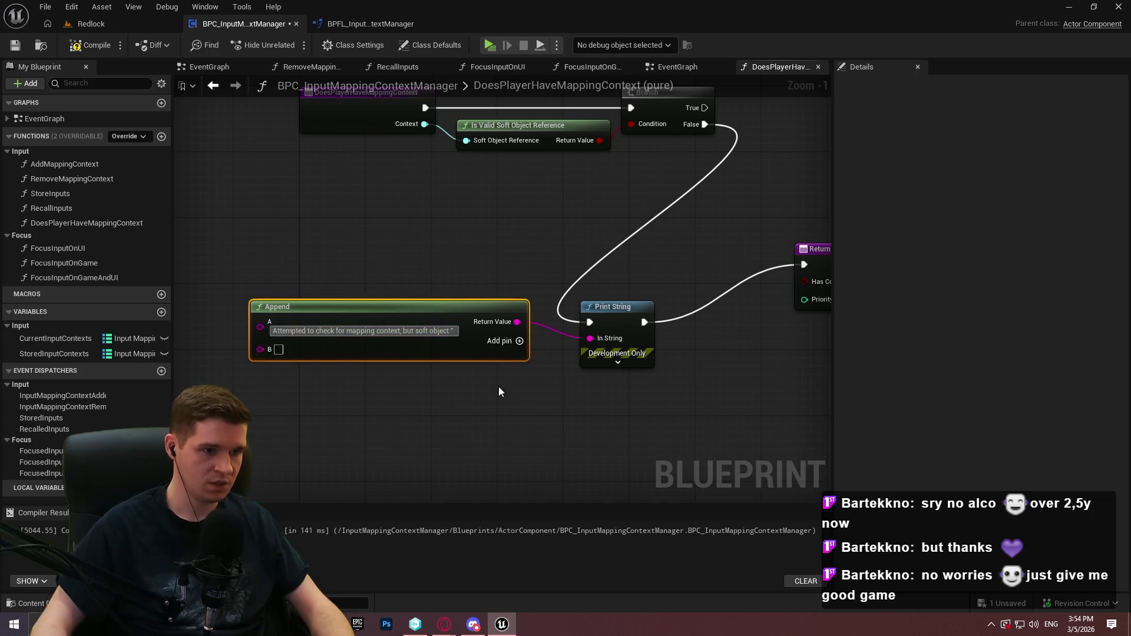
left_click(517, 341)
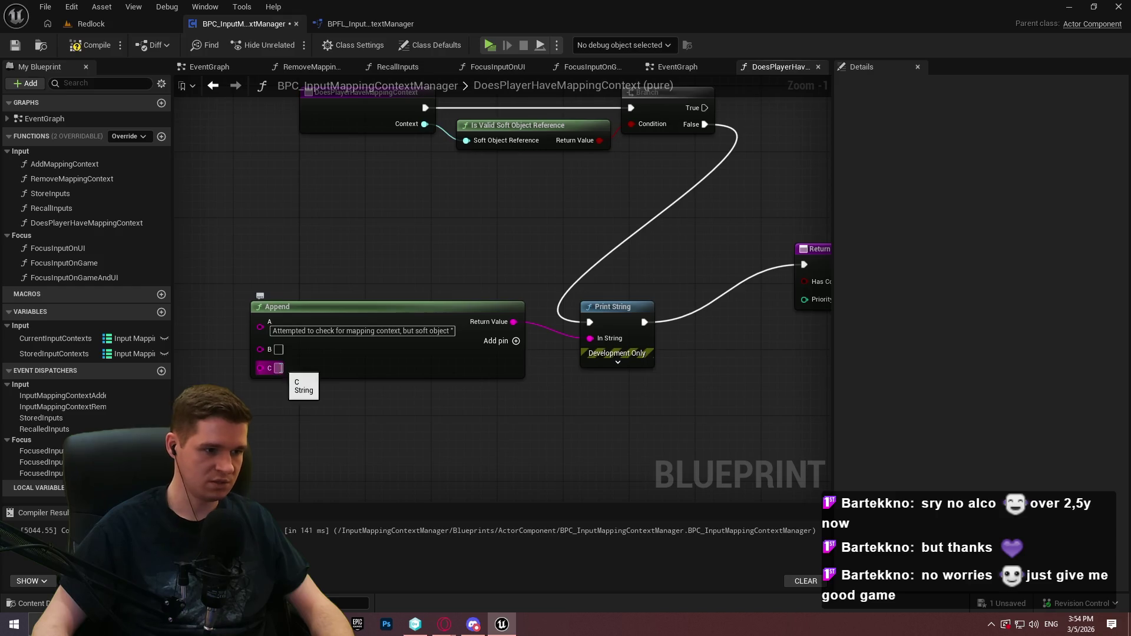
left_click(278, 368)
type("\" is not valid")
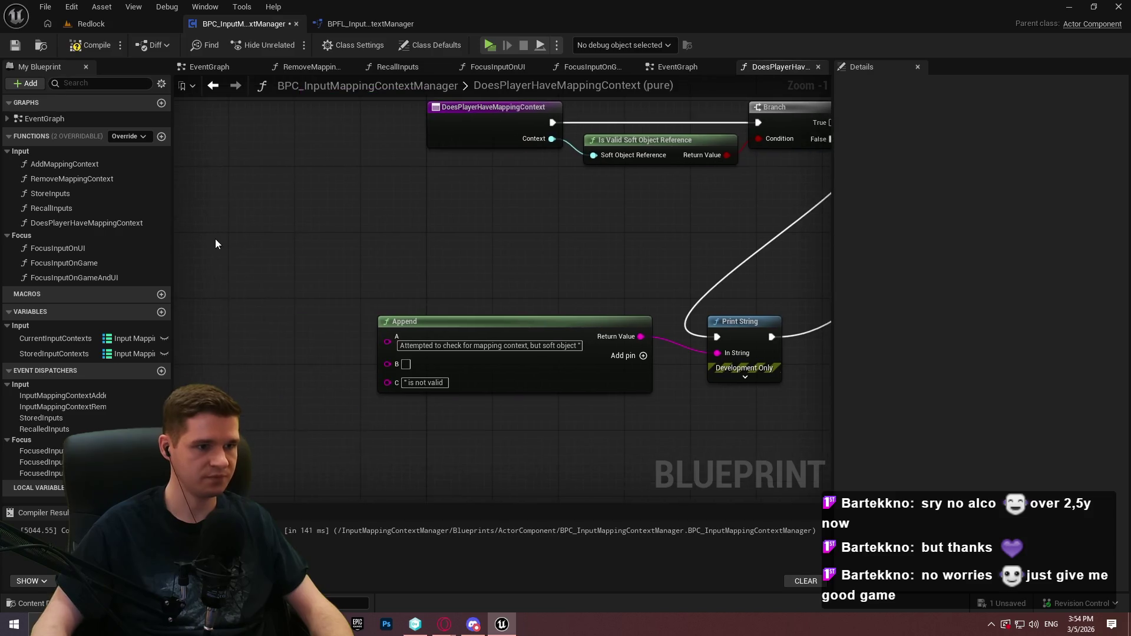
Add a getter for the function's Context input, discarding the unwanted Find Context node
right_click(216, 243)
type("conte")
key("Return")
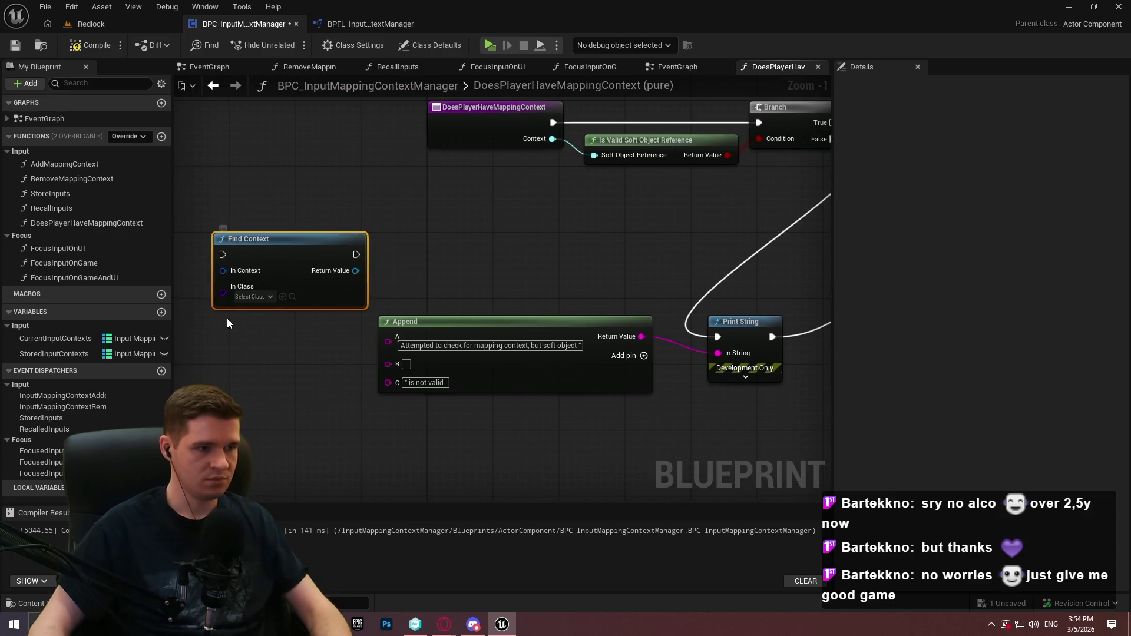
key("Delete")
right_click(244, 238)
type("context")
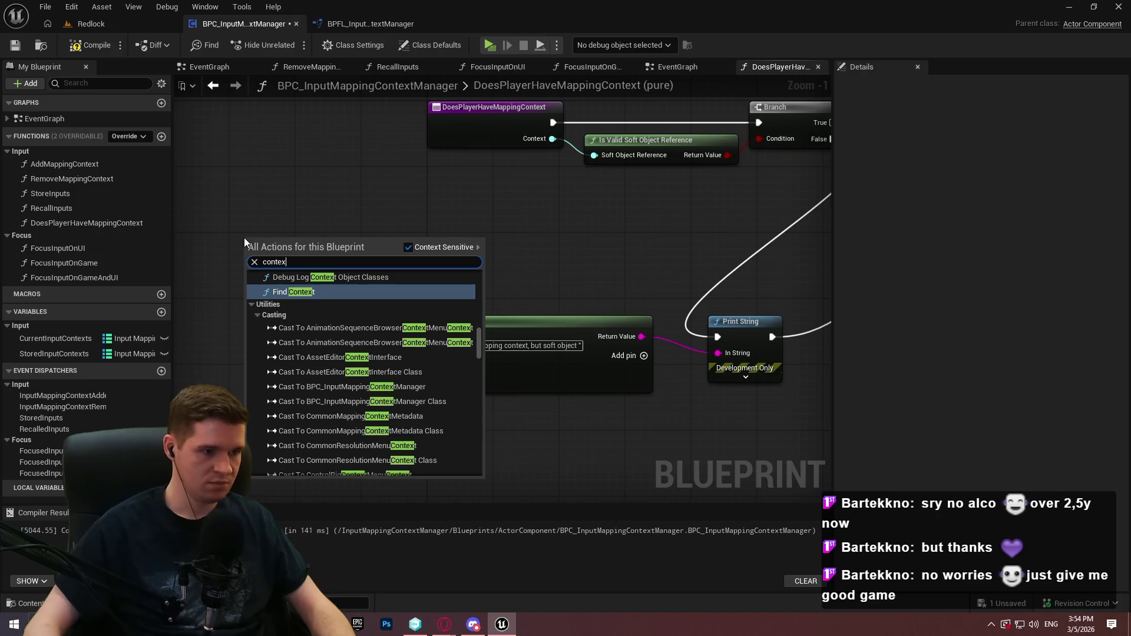
scroll(485, 389, "down", 1)
left_click_drag(480, 344, 477, 479)
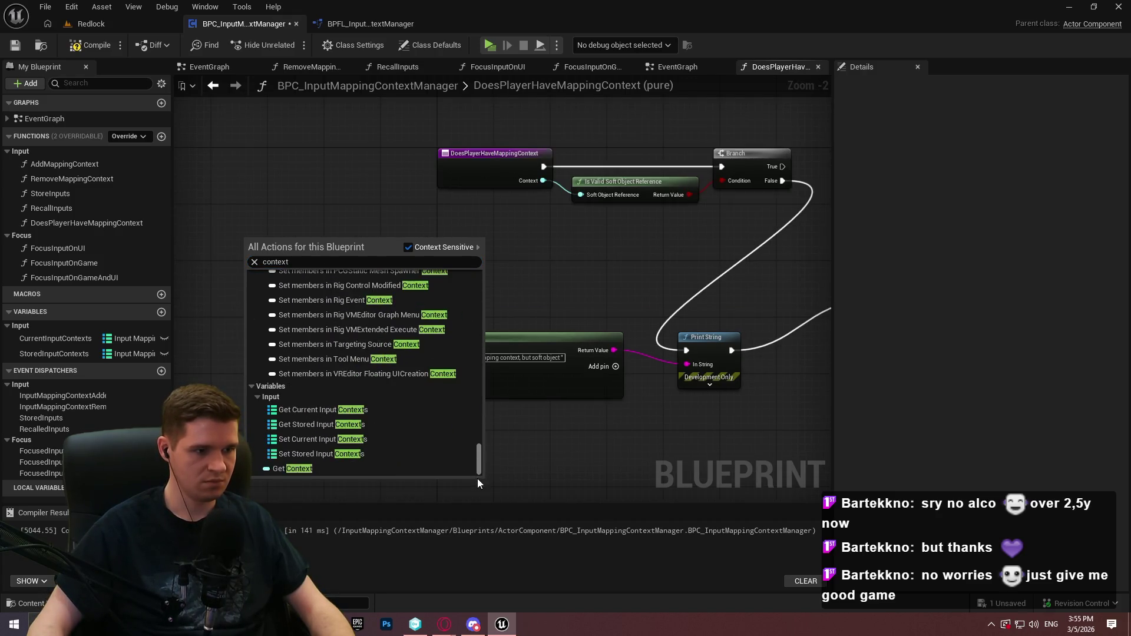
left_click(301, 468)
scroll(332, 259, "up", 2)
Convert Context with To String (Soft Object Reference), wire it into Append's B pin, and arrange the nodes
left_click_drag(316, 230, 425, 367)
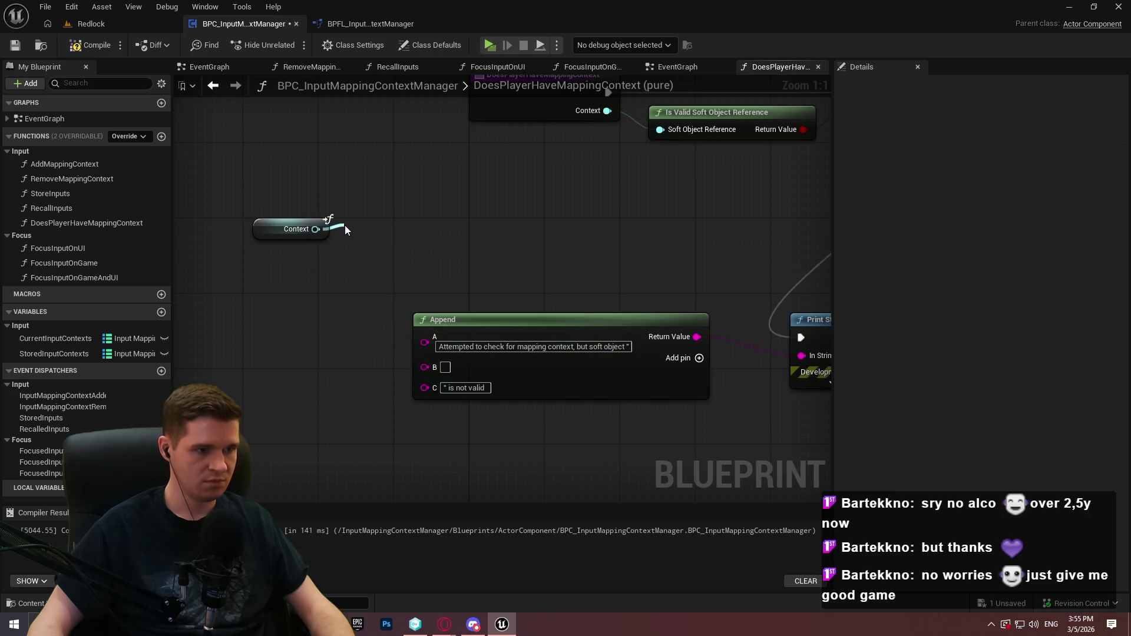
left_click_drag(344, 229, 345, 229)
type("obj")
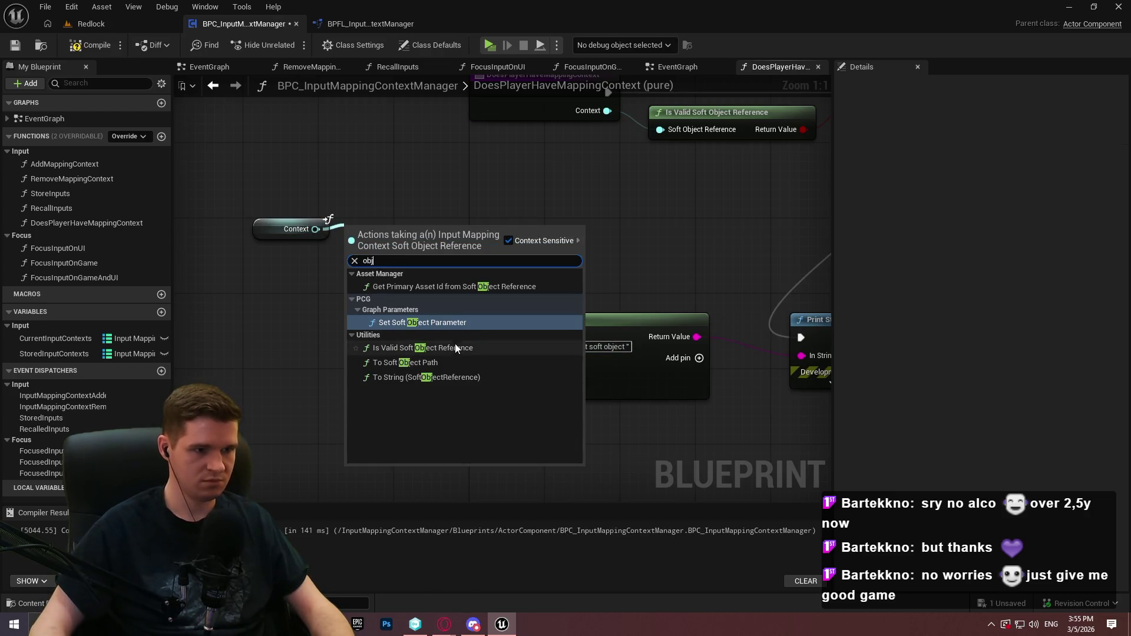
left_click(446, 378)
left_click_drag(429, 369, 429, 369)
left_click_drag(388, 262, 250, 215)
mouse_move(366, 229)
left_mouse_down()
mouse_move(361, 371)
mouse_move(350, 363)
left_mouse_up()
left_click_drag(554, 447, 263, 357)
mouse_move(581, 404)
left_mouse_down()
mouse_move(618, 411)
mouse_move(608, 408)
left_mouse_up()
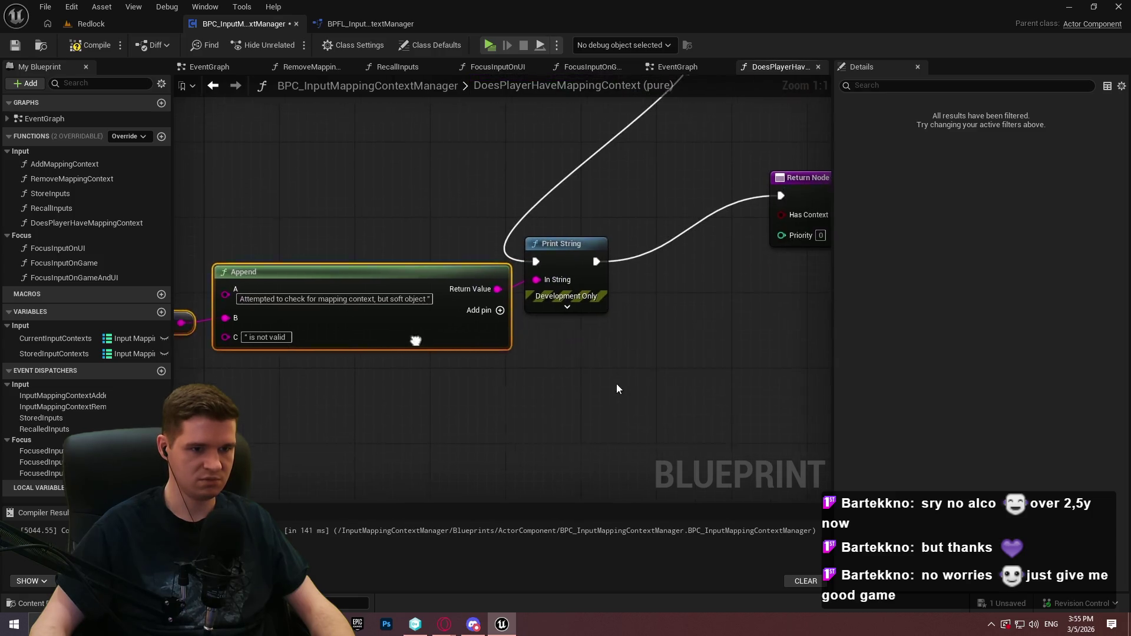
left_click(567, 309)
Give the warning Print String red text and a 5.0-second duration
left_click(585, 342)
left_click_drag(639, 389, 716, 360)
left_click(701, 453)
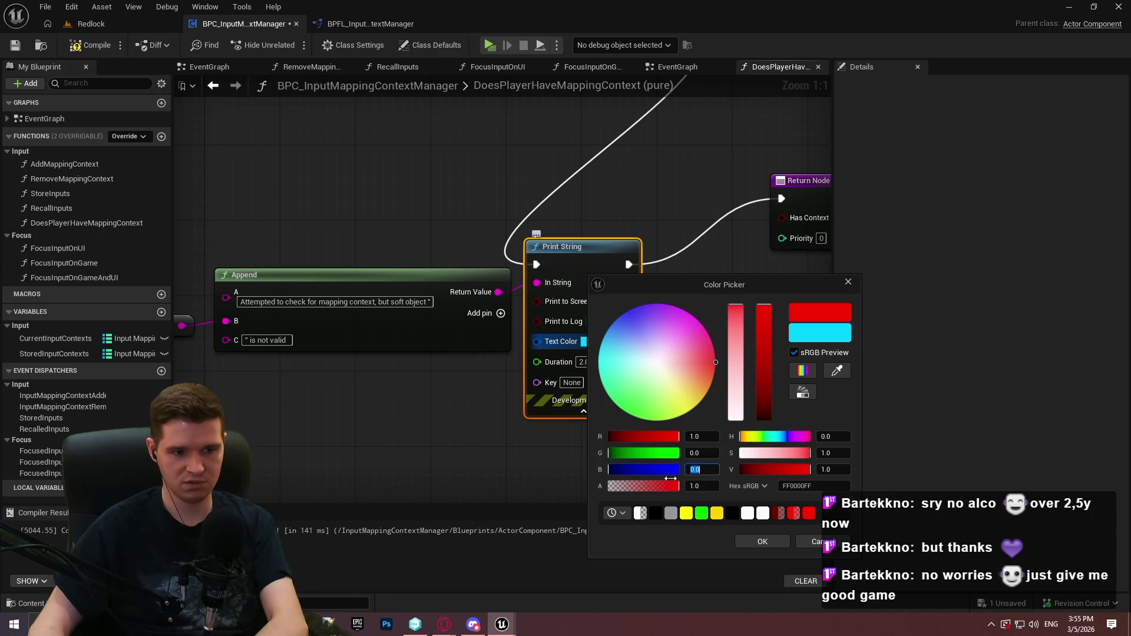
left_click(759, 541)
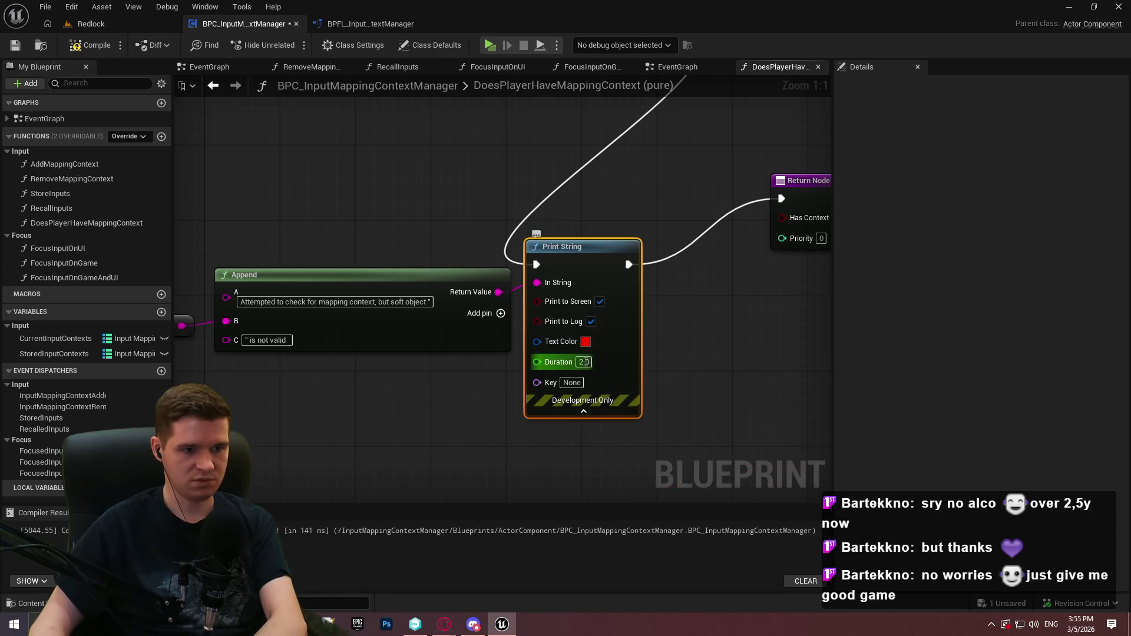
type("5")
left_click(663, 390)
scroll(726, 387, "down", 2)
scroll(727, 271, "up", 1)
Place the Return Node after the print, shift the False-path nodes right, and compile and save
mouse_move(715, 274)
left_mouse_down()
mouse_move(633, 344)
mouse_move(641, 327)
left_mouse_up()
scroll(641, 326, "down", 1)
left_click_drag(744, 235, 214, 320)
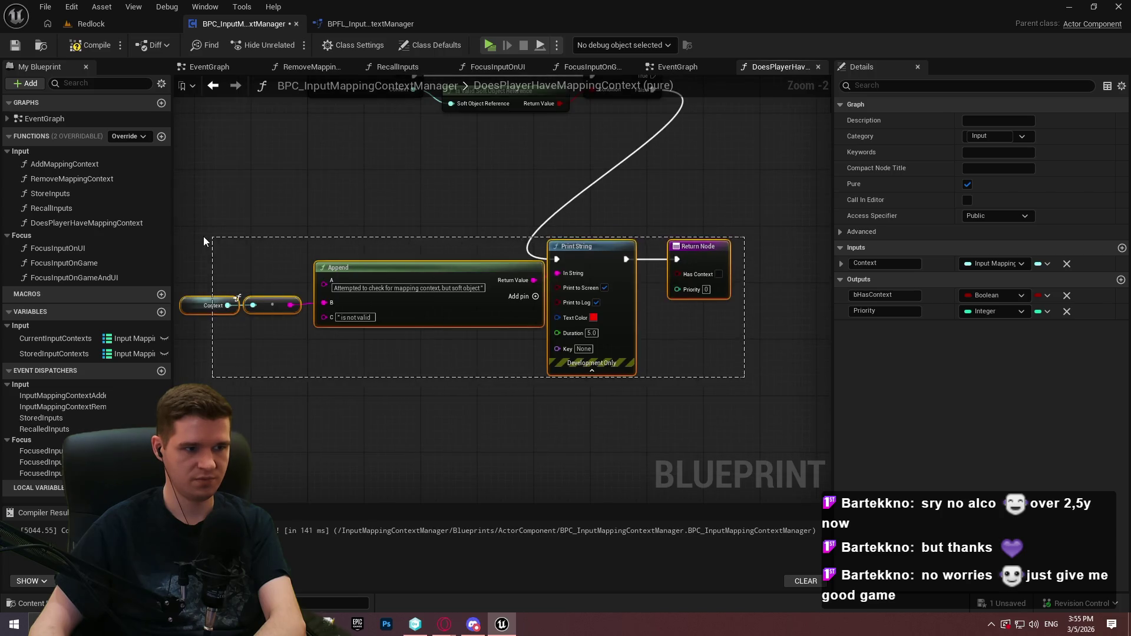
left_click_drag(441, 271, 787, 335)
left_click(728, 219)
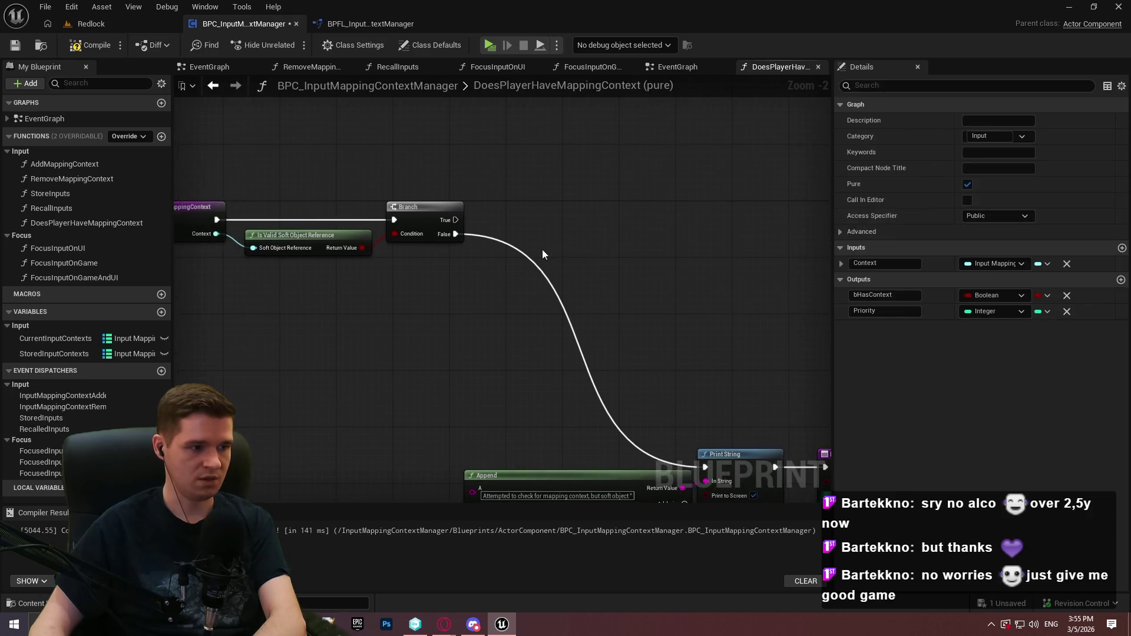
scroll(312, 217, "up", 1)
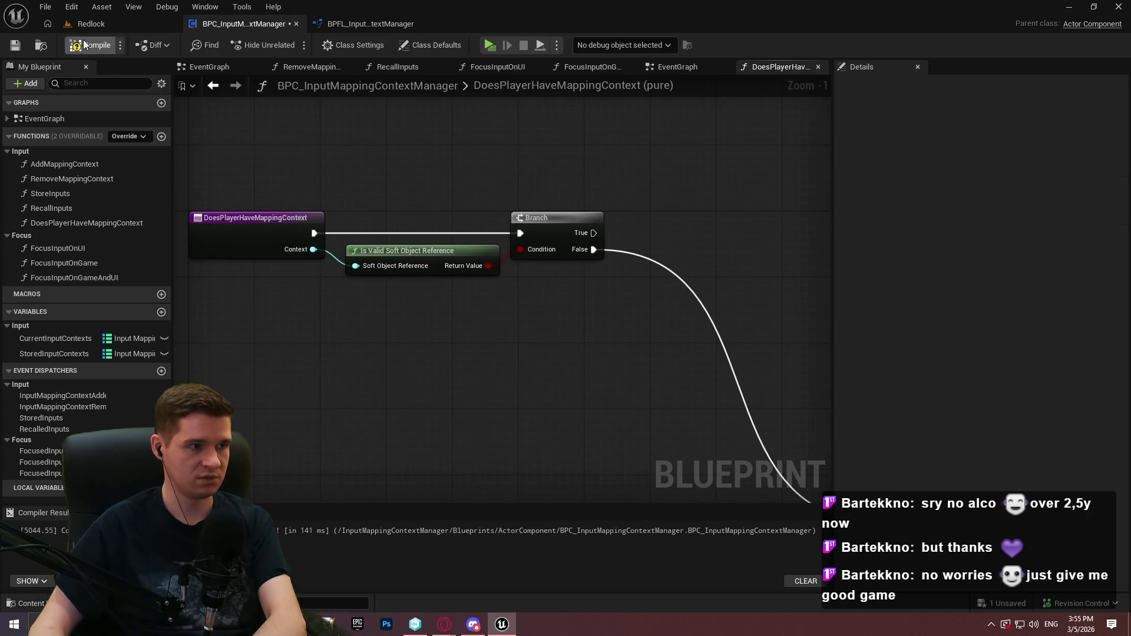
left_click(15, 45)
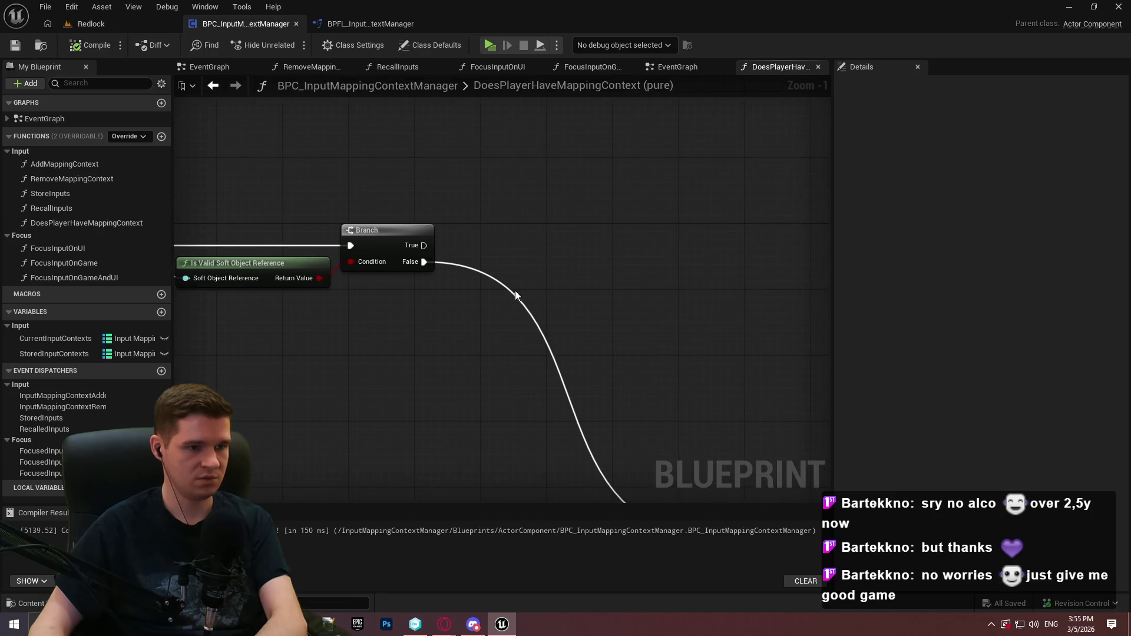
mouse_move(369, 411)
left_mouse_down()
mouse_move(455, 292)
mouse_move(565, 242)
left_mouse_up()
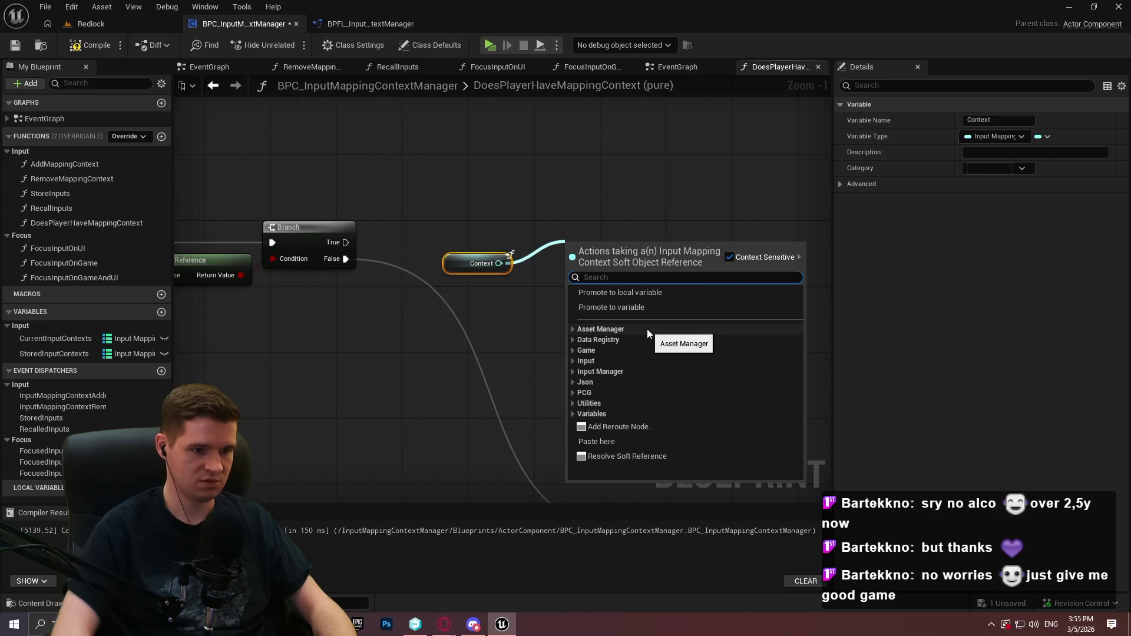
Resolve Context into a Load Asset Blocking node run on Branch True, line the nodes up, and save
left_click(627, 456)
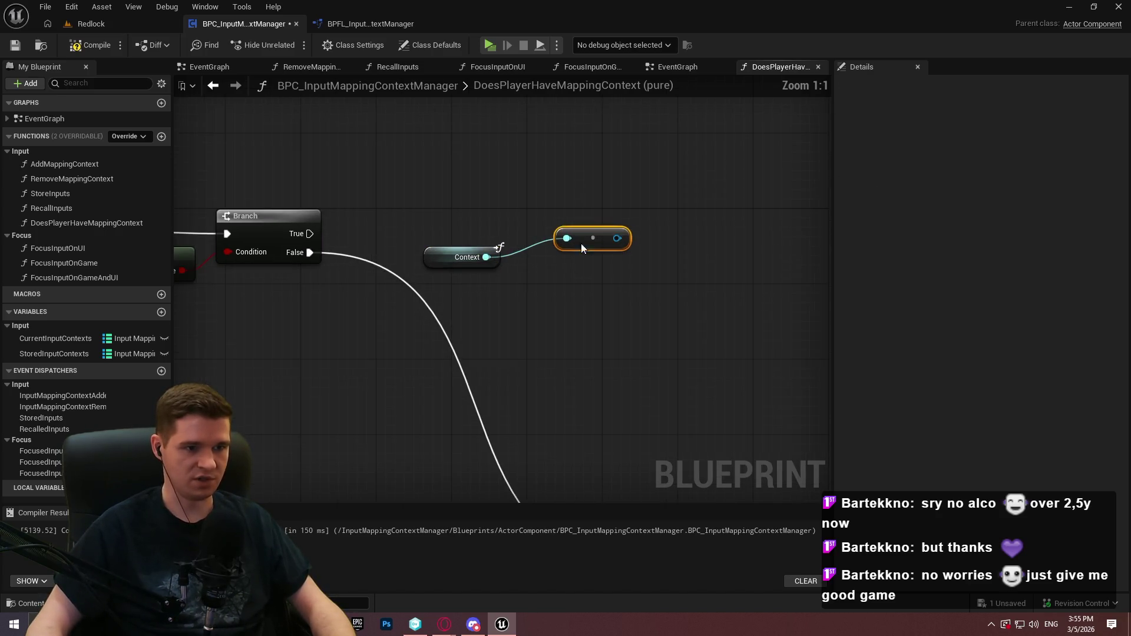
left_click_drag(563, 260, 535, 270)
left_click_drag(508, 216, 545, 191)
type("load asset")
key("Return")
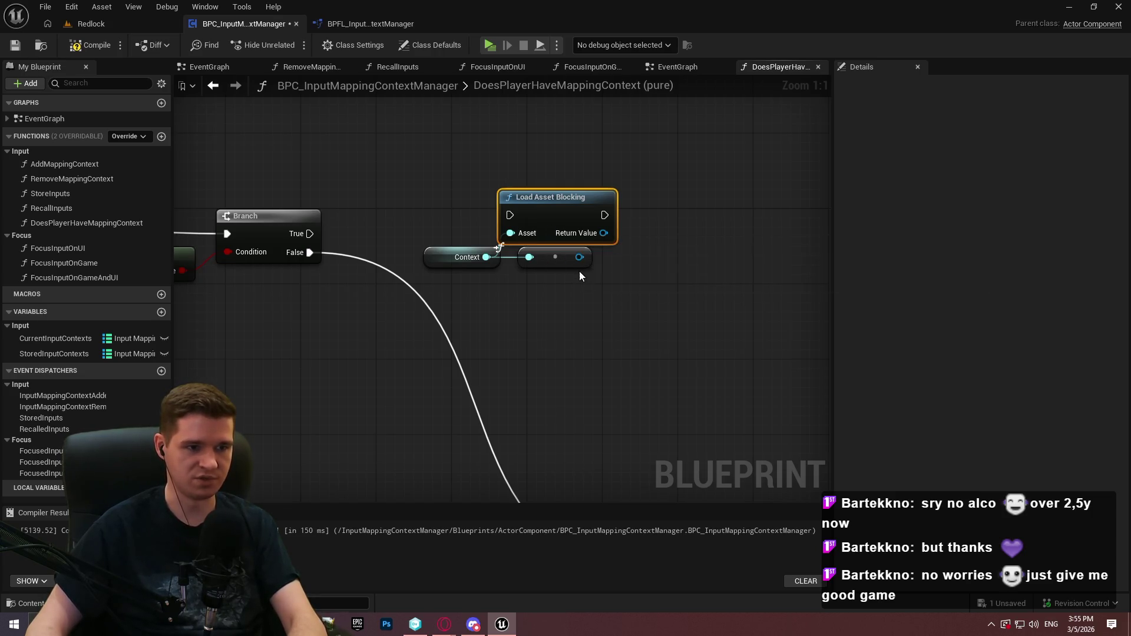
left_click_drag(310, 236, 309, 236)
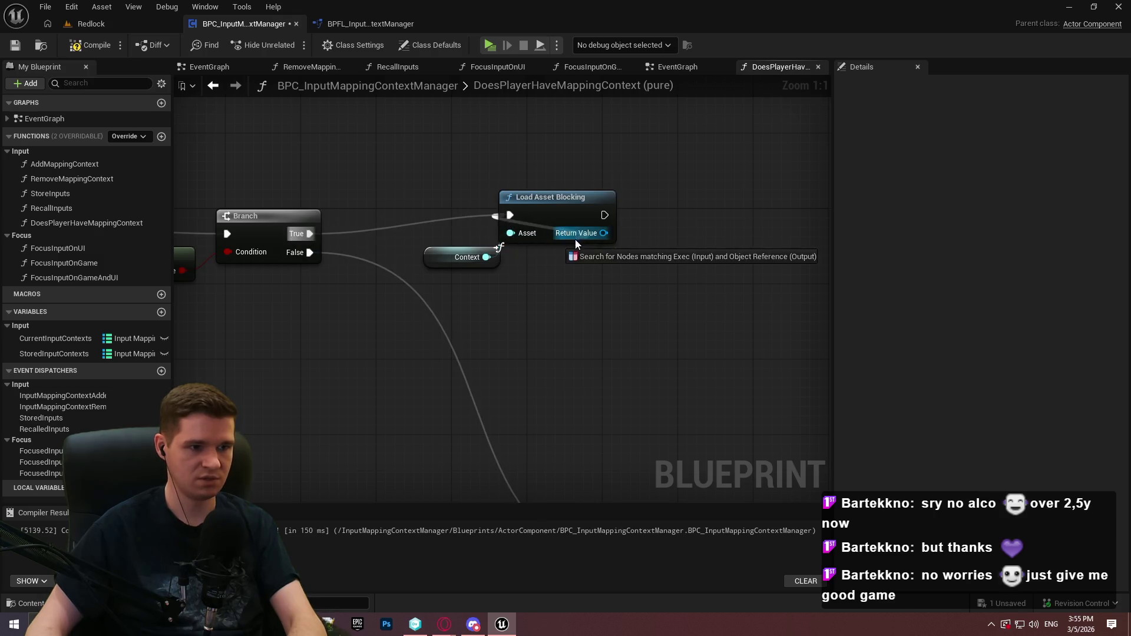
mouse_move(520, 199)
left_mouse_down()
mouse_move(557, 237)
mouse_move(563, 217)
left_mouse_up()
mouse_move(489, 252)
left_mouse_down()
mouse_move(537, 260)
mouse_move(537, 250)
left_mouse_up()
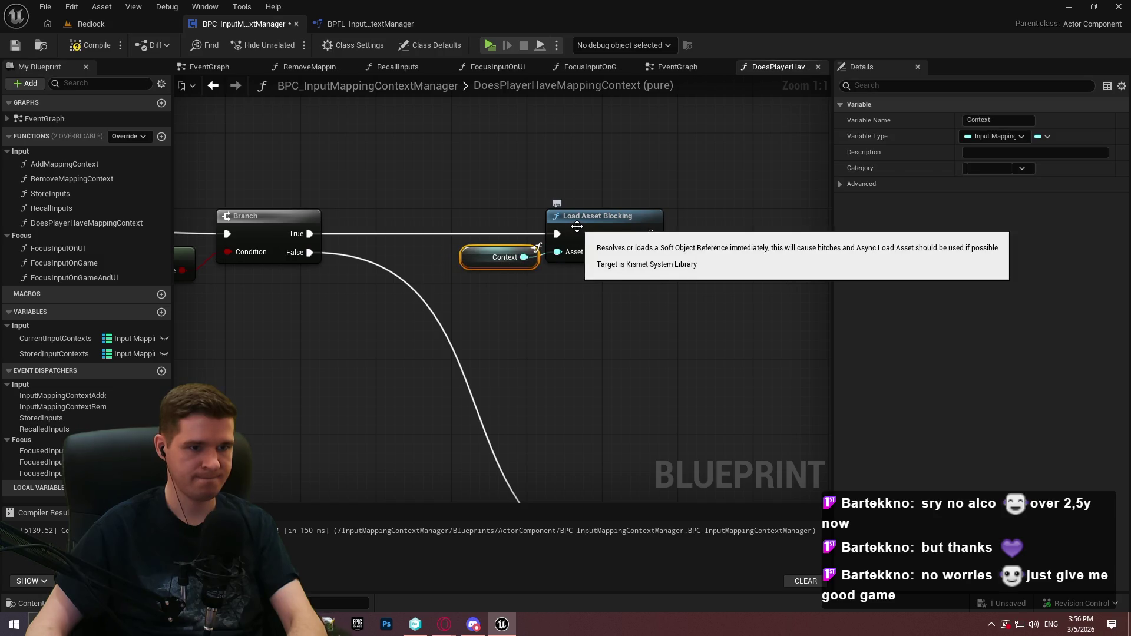
left_click_drag(691, 277, 626, 293)
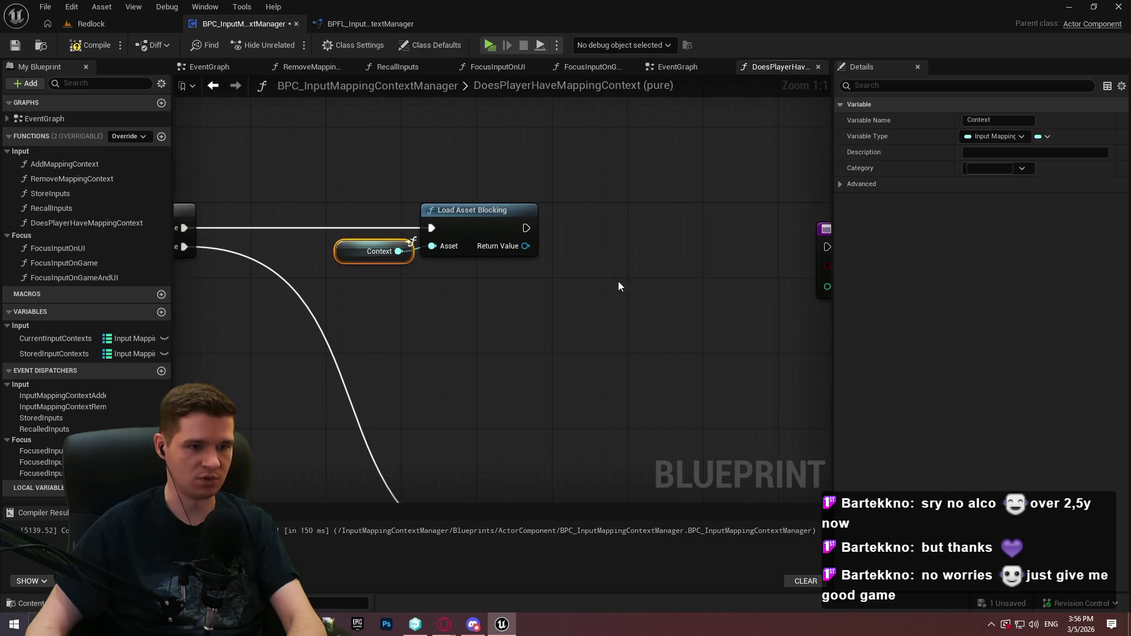
left_click(15, 45)
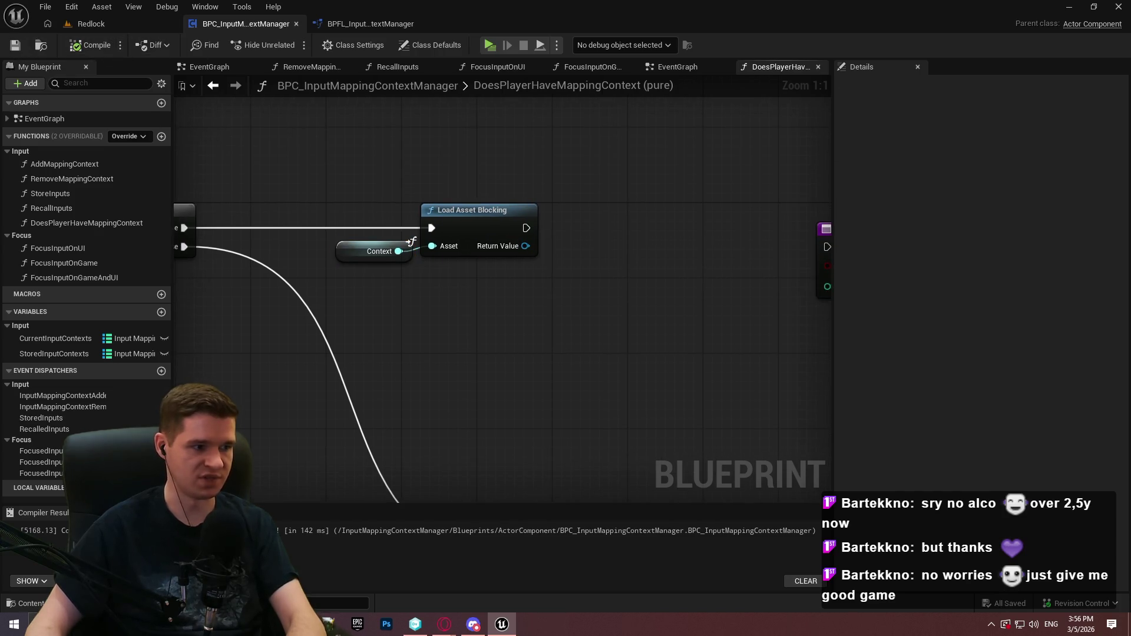
left_click_drag(493, 335, 308, 361)
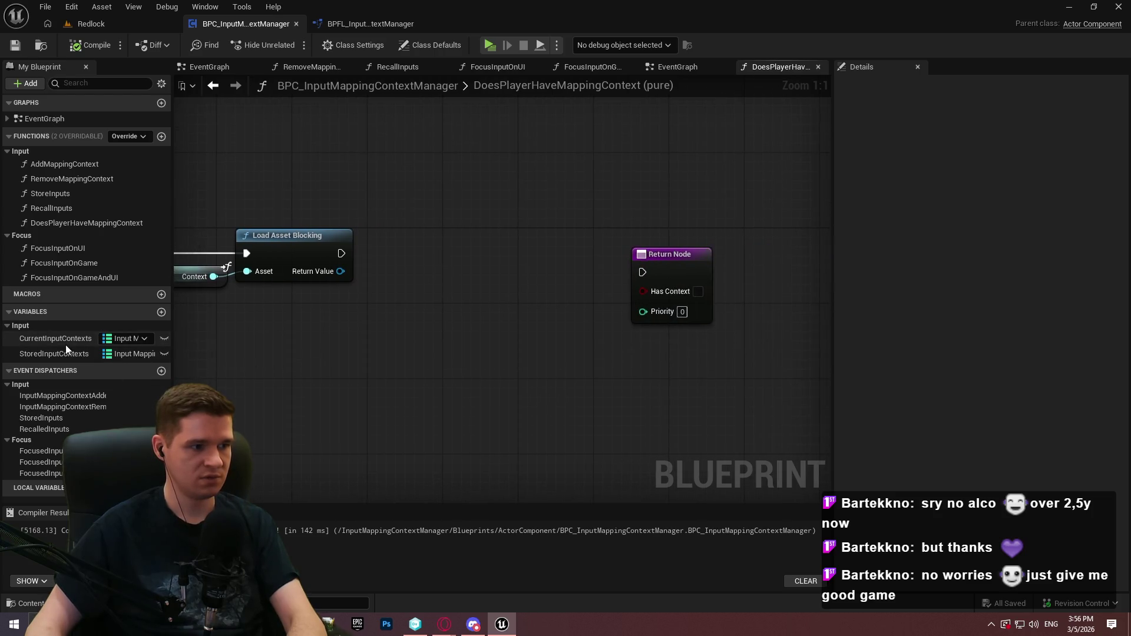
Add a Current Input Contexts getter with a Find node on the map
mouse_move(41, 343)
left_mouse_down()
mouse_move(254, 325)
mouse_move(262, 337)
left_mouse_up()
left_click(313, 345)
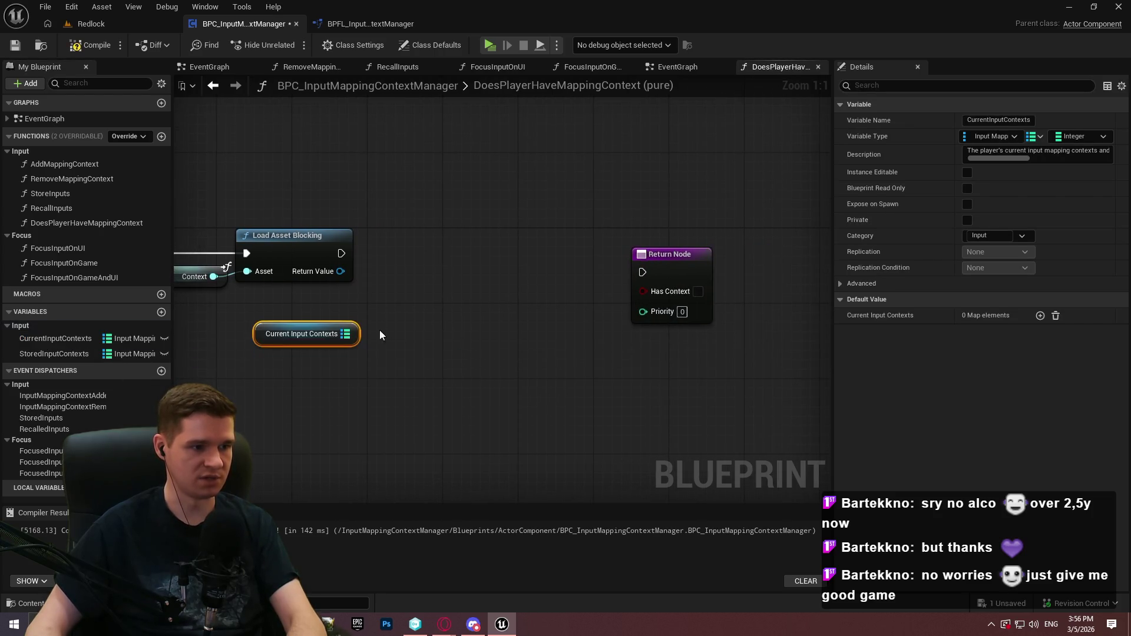
left_click_drag(355, 333, 455, 329)
type("fin")
left_click(464, 414)
mouse_move(427, 353)
left_mouse_down()
mouse_move(377, 273)
mouse_move(330, 271)
mouse_move(345, 448)
mouse_move(331, 430)
left_mouse_up()
left_click(307, 401)
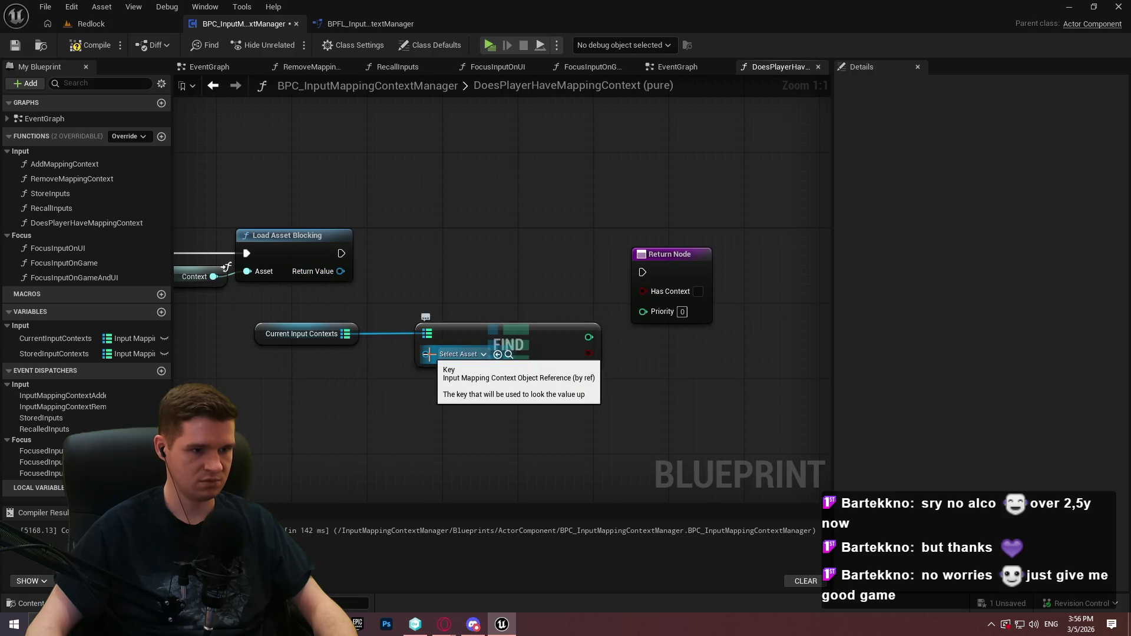
Cast the loaded asset to InputMappingContext and feed the cast result into Find's key
left_click_drag(341, 271, 380, 272)
type("cast to input")
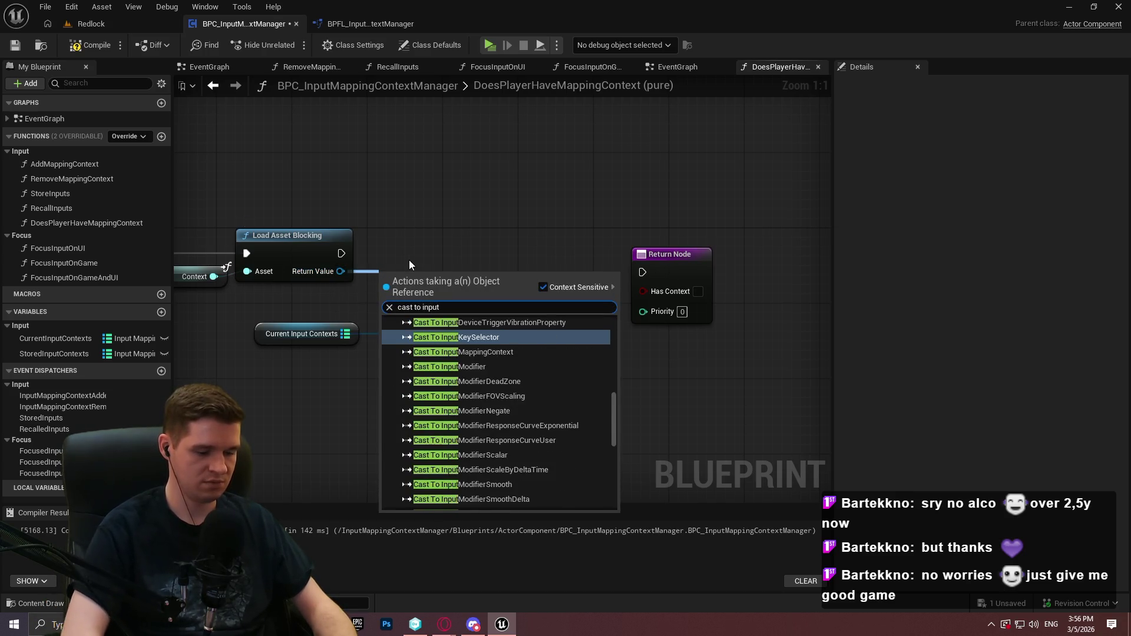
type("mapping")
key("Return")
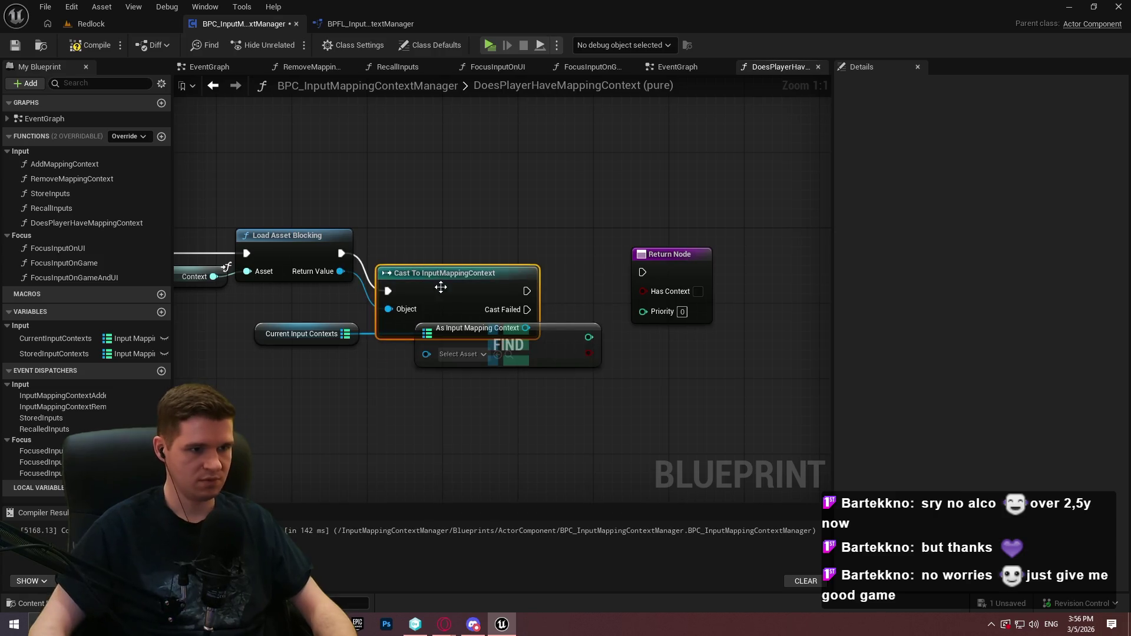
left_click_drag(437, 245, 447, 255)
left_click_drag(660, 254, 831, 271)
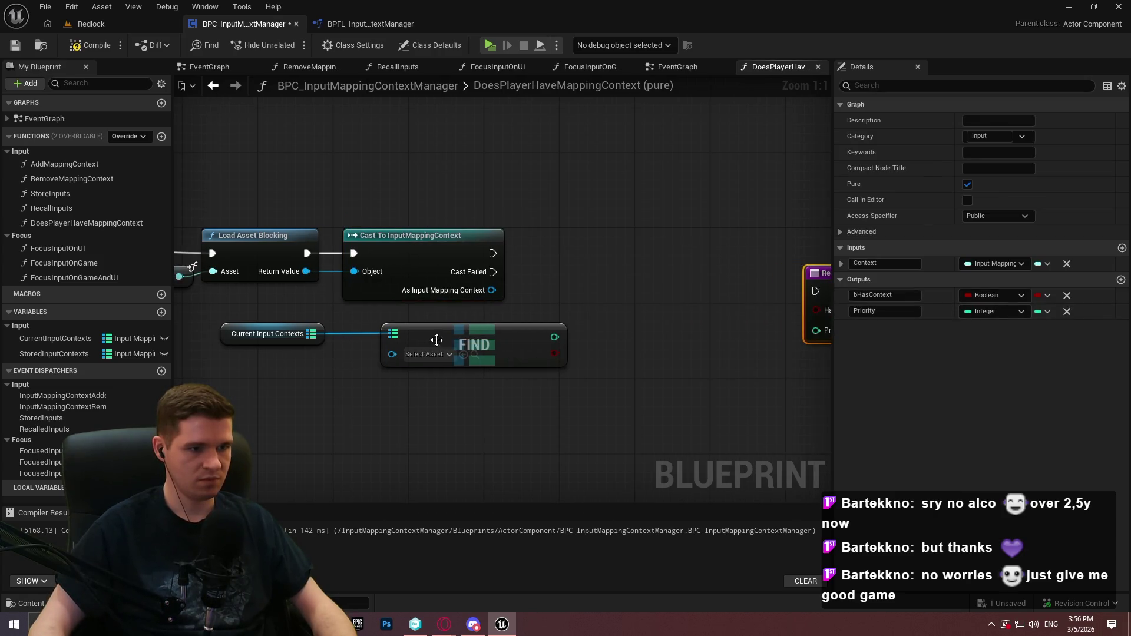
left_click_drag(491, 290, 391, 354)
mouse_move(475, 340)
left_mouse_down()
mouse_move(625, 321)
mouse_move(669, 331)
left_mouse_up()
left_click(424, 294)
Tidy the Find nodes with a reroute and wire the cast's execution output to the Return Node
left_click_drag(323, 327, 633, 288)
left_click(544, 321)
double_click(546, 319)
left_click_drag(549, 340, 530, 349)
mouse_move(631, 326)
left_mouse_down()
mouse_move(706, 317)
mouse_move(700, 305)
left_mouse_up()
left_click(549, 356)
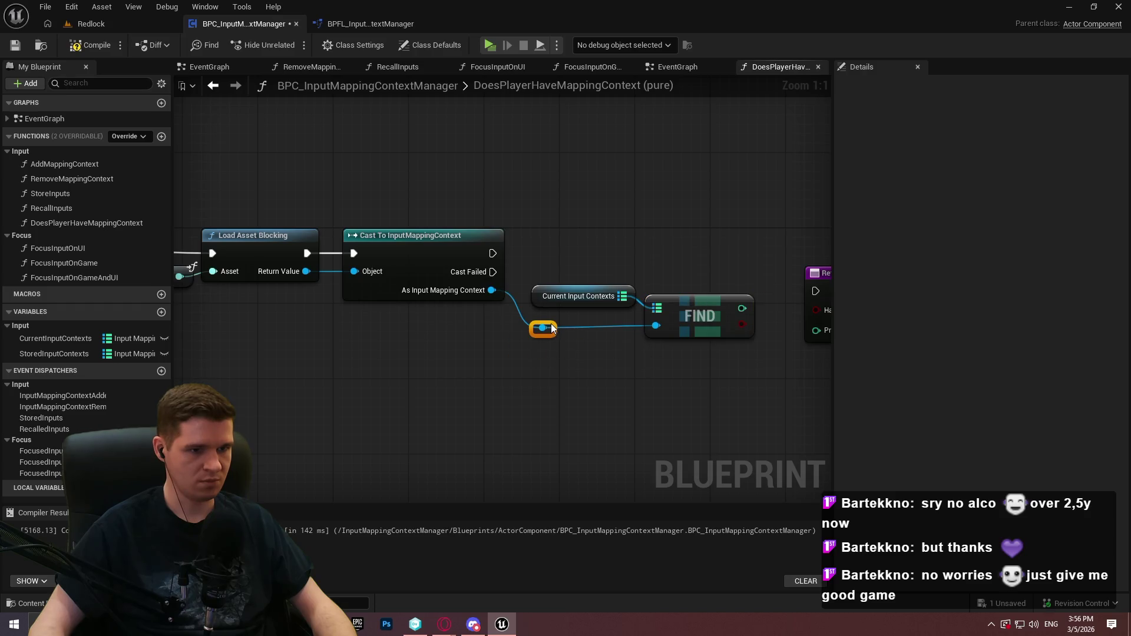
left_click_drag(678, 378, 571, 381)
mouse_move(709, 294)
left_mouse_down()
mouse_move(401, 256)
mouse_move(442, 272)
mouse_move(480, 262)
left_mouse_up()
mouse_move(387, 256)
left_mouse_down()
mouse_move(714, 295)
mouse_move(741, 270)
mouse_move(786, 255)
mouse_move(590, 226)
left_mouse_up()
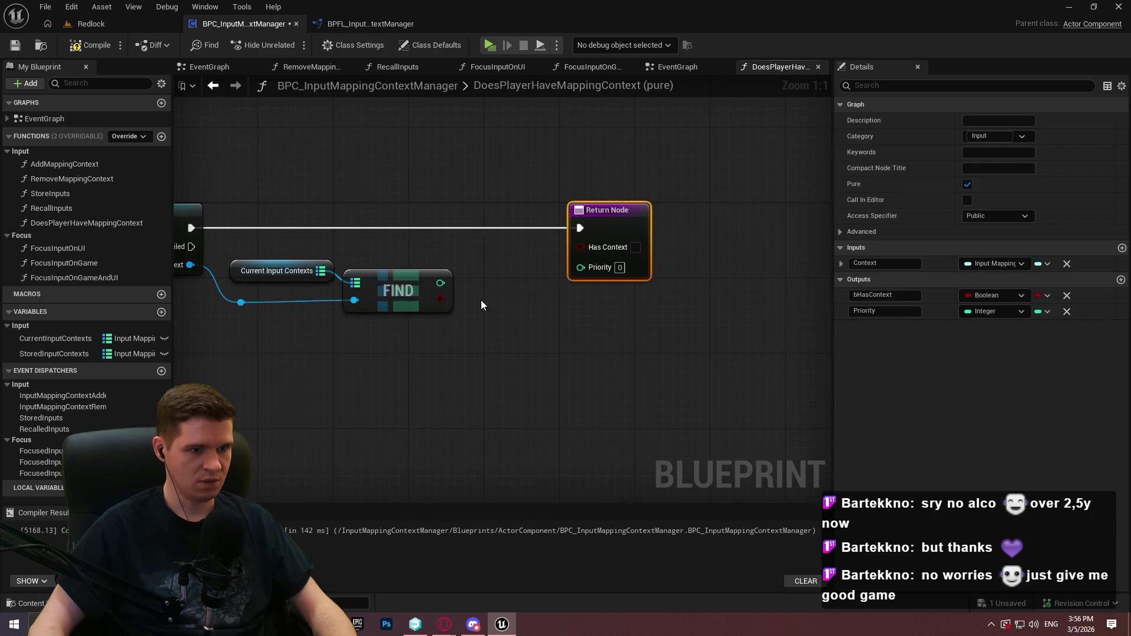
Feed Priority from a Select using Find's found flag as Index, its value as True, -1 as False
left_click(477, 295)
left_click_drag(602, 310, 573, 398)
type("selec")
scroll(662, 249, "up", 5)
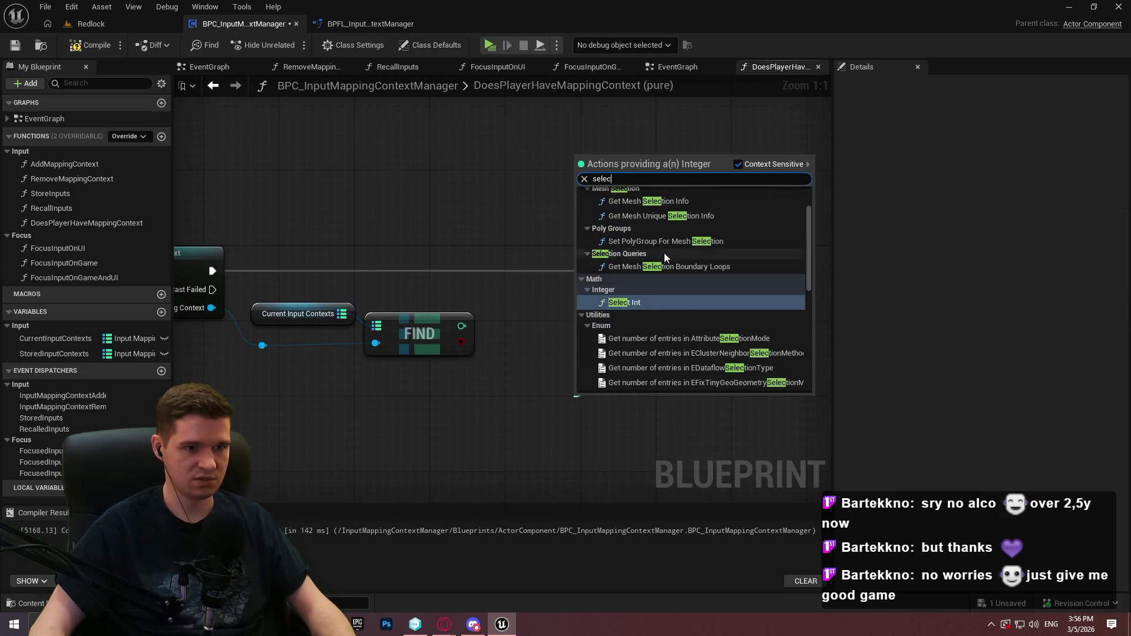
left_click_drag(806, 206, 811, 371)
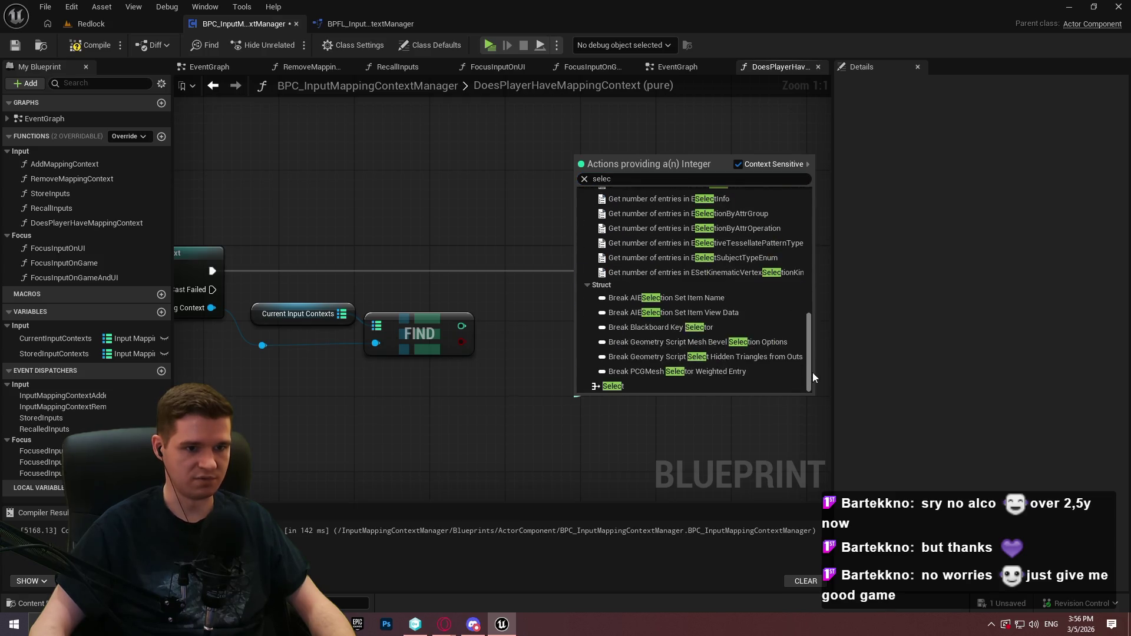
left_click(719, 379)
mouse_move(564, 459)
left_mouse_down()
mouse_move(461, 341)
mouse_move(797, 254)
left_mouse_up()
left_click_drag(616, 391, 645, 317)
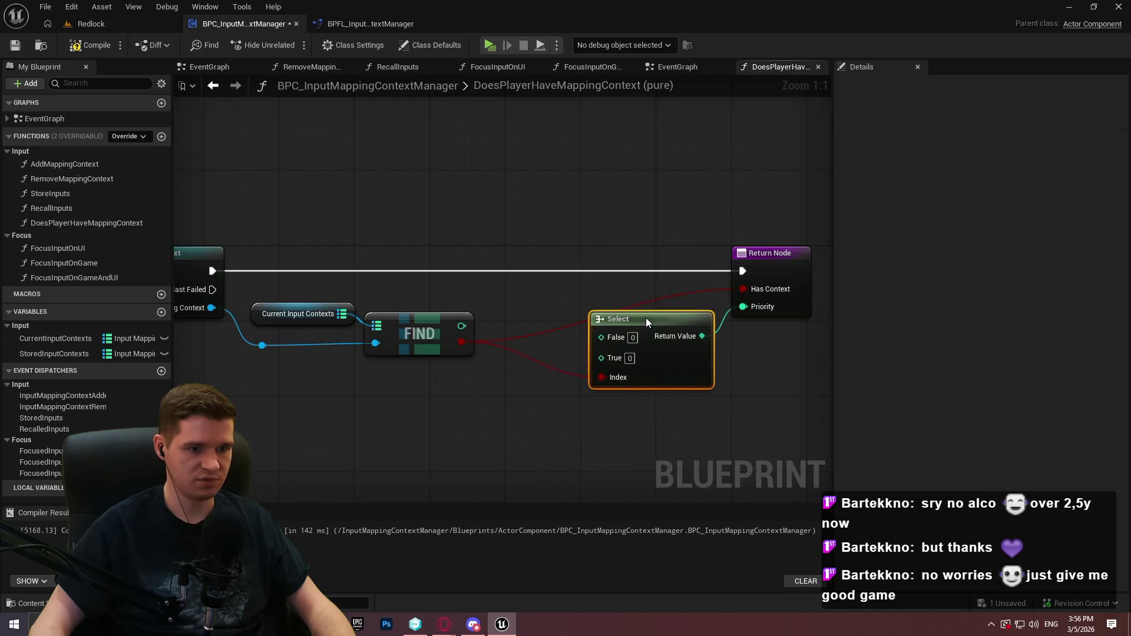
left_click_drag(592, 358, 460, 326)
type("-1")
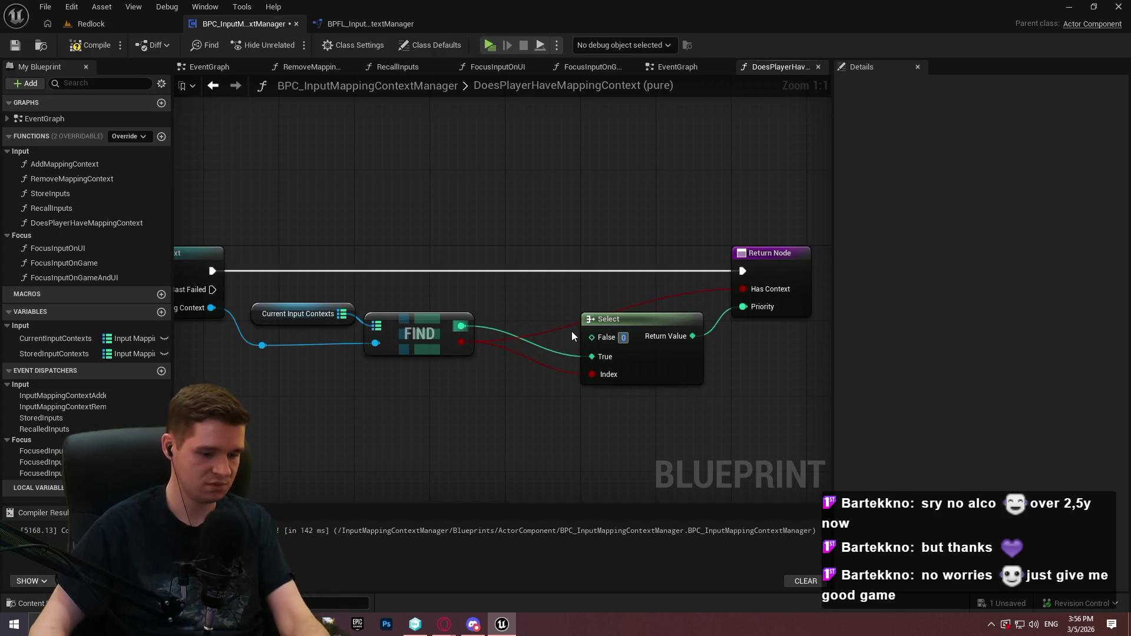
key("Return")
Route Find's found flag through reroute points to Has Context and tidy the Select and Return nodes
double_click(545, 328)
left_click_drag(588, 302, 599, 303)
left_click(635, 297)
double_click(630, 290)
left_click(642, 291)
key("q")
left_click_drag(619, 312, 565, 283)
left_click_drag(578, 326, 544, 320)
left_click_drag(763, 294, 706, 282)
scroll(708, 373, "down", 7)
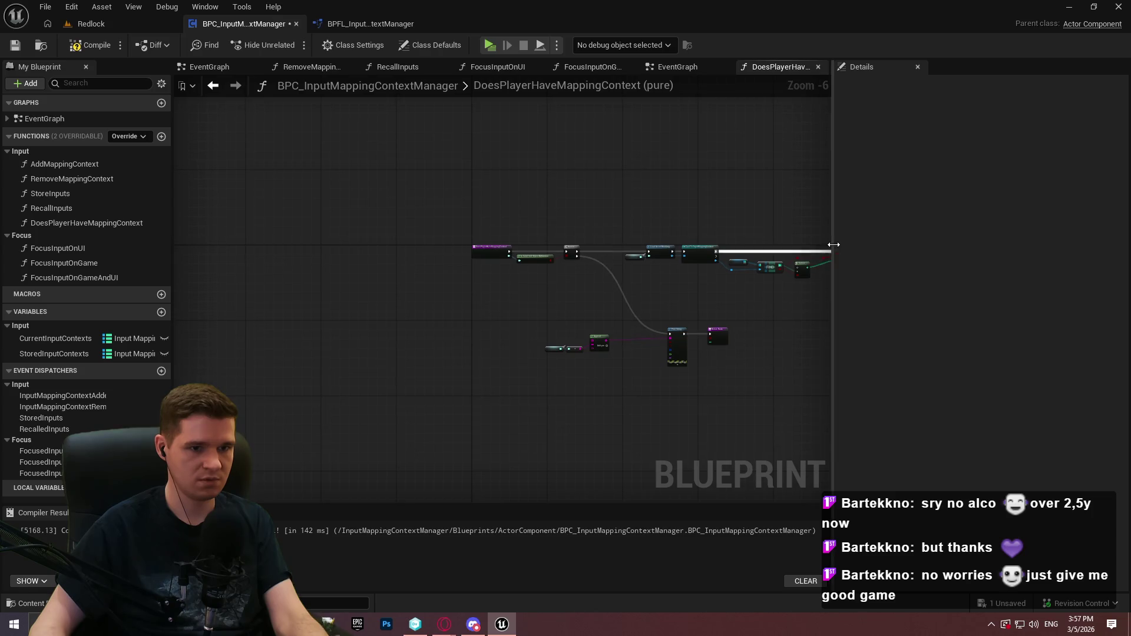
Set the failure Return Node's Priority to -1 and compile the blueprint
left_click_drag(831, 245, 1035, 238)
scroll(900, 273, "up", 1)
scroll(900, 267, "up", 3)
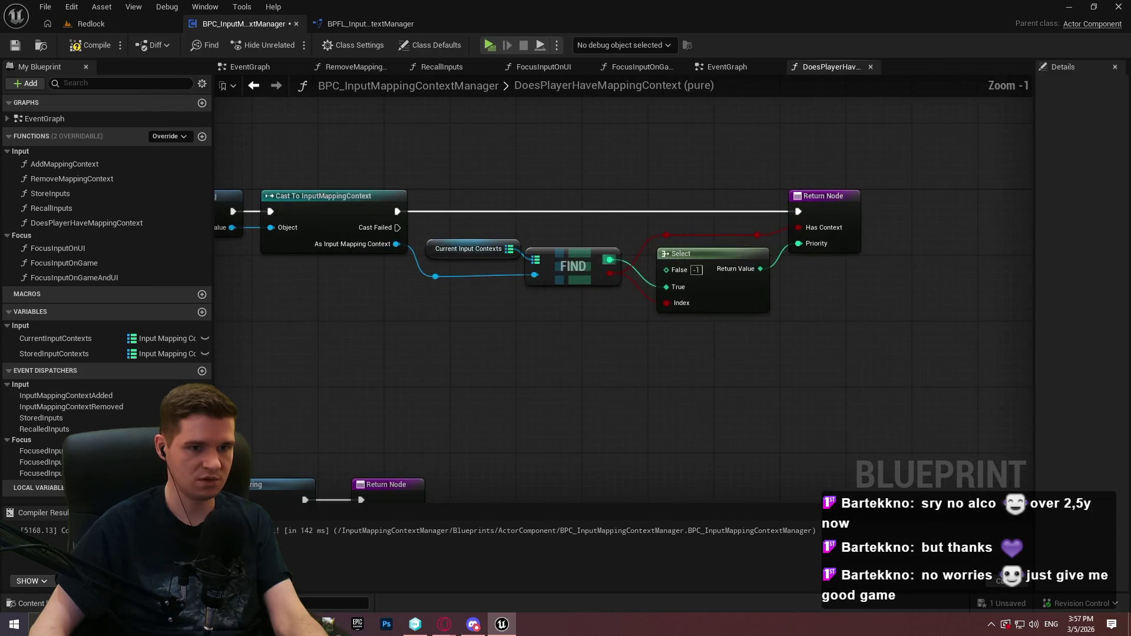
scroll(800, 283, "down", 3)
scroll(606, 351, "up", 3)
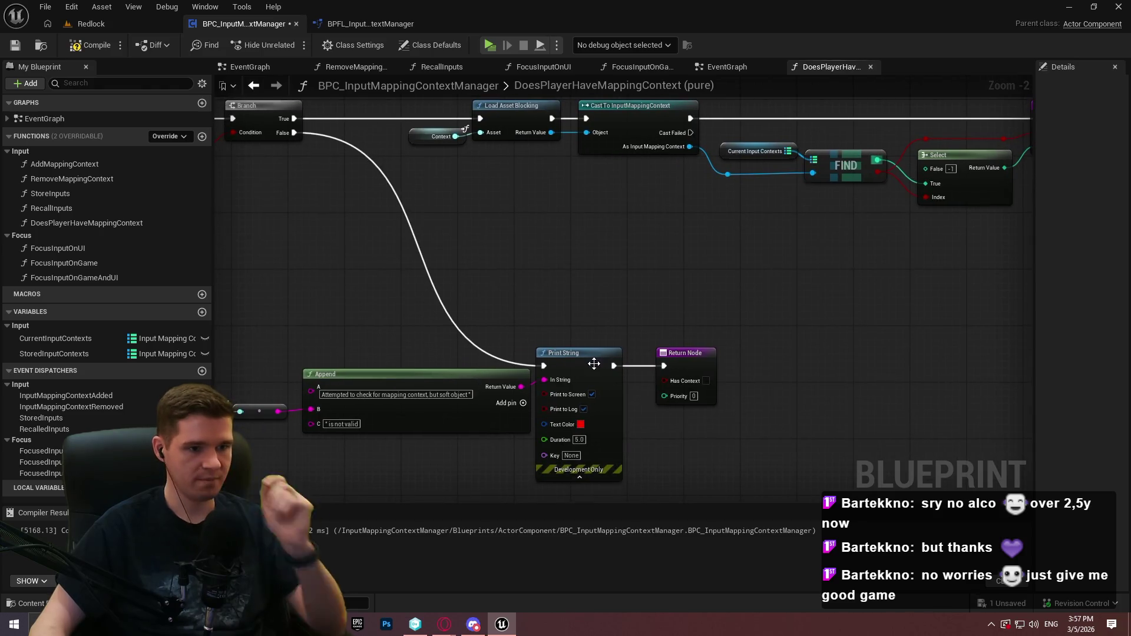
left_click_drag(596, 361, 603, 362)
left_click(693, 396)
type("-1")
key("Return")
left_click(751, 298)
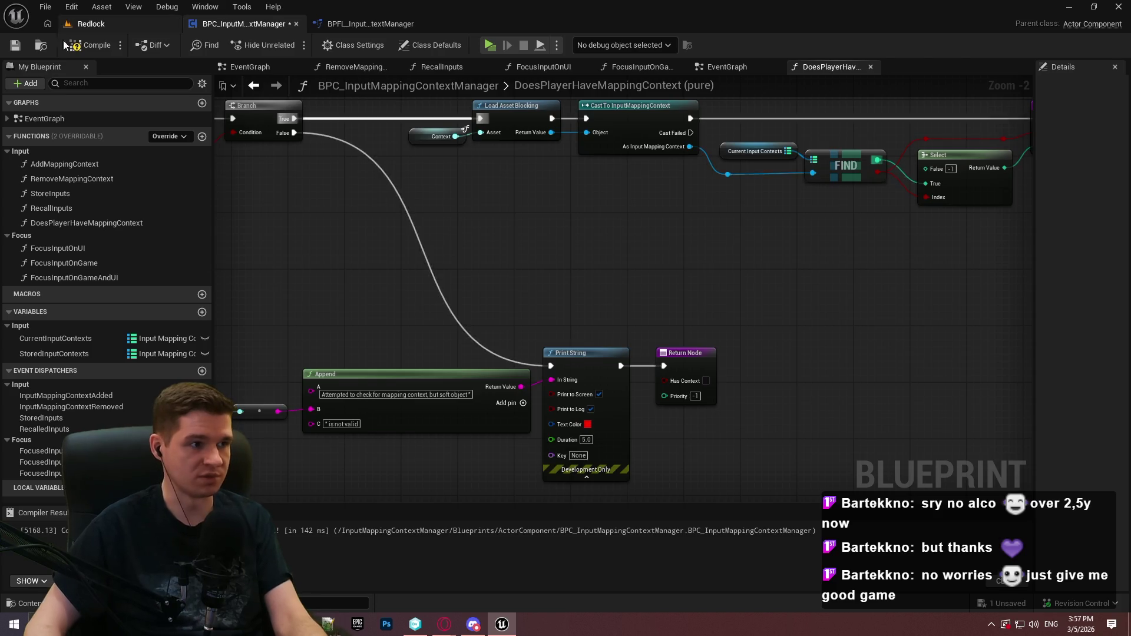
left_click(75, 49)
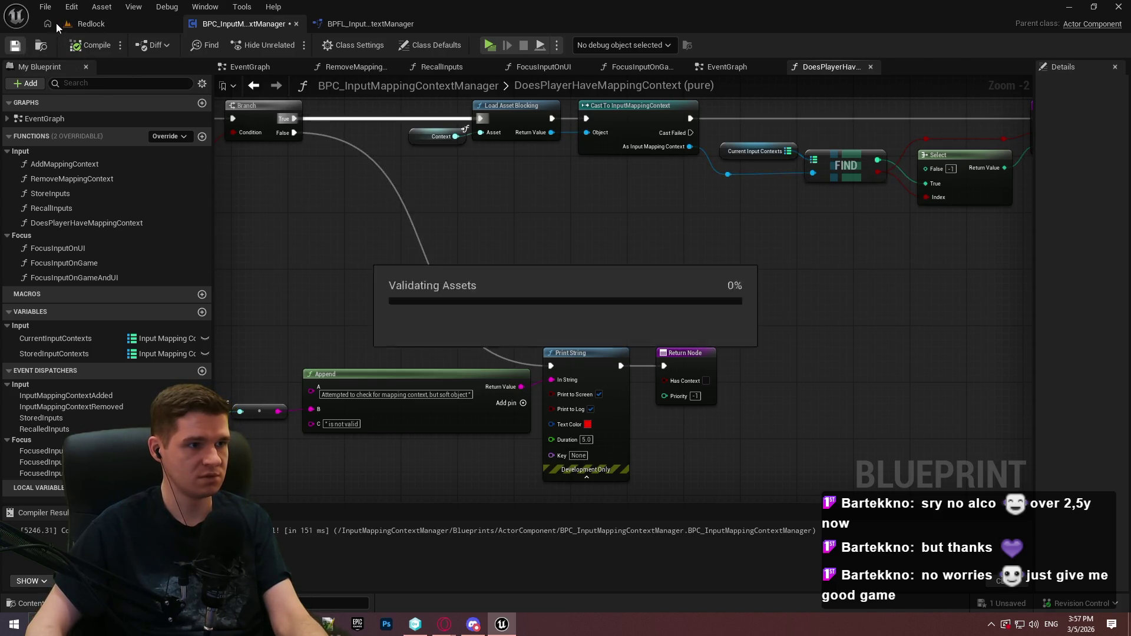
mouse_move(530, 251)
left_mouse_down()
mouse_move(846, 282)
mouse_move(373, 263)
mouse_move(627, 369)
mouse_move(608, 340)
mouse_move(722, 359)
mouse_move(311, 232)
mouse_move(319, 212)
left_mouse_up()
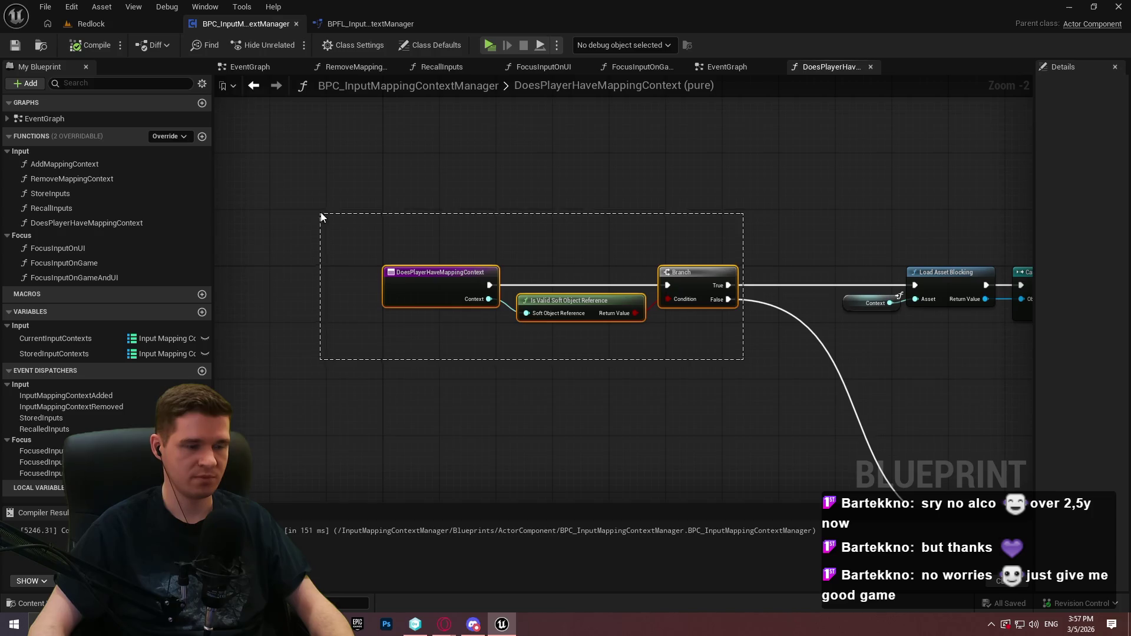
Finish the validity-check comment title and feed a Context getter into the Soft Object Reference input
type("c")
type("Dou")
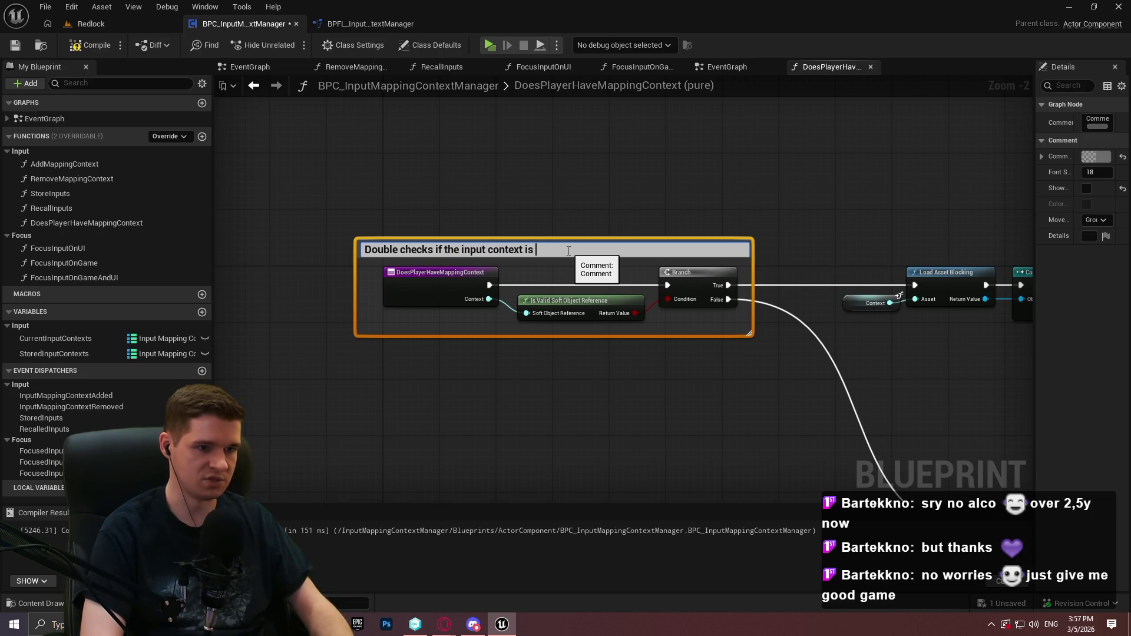
type("nce")
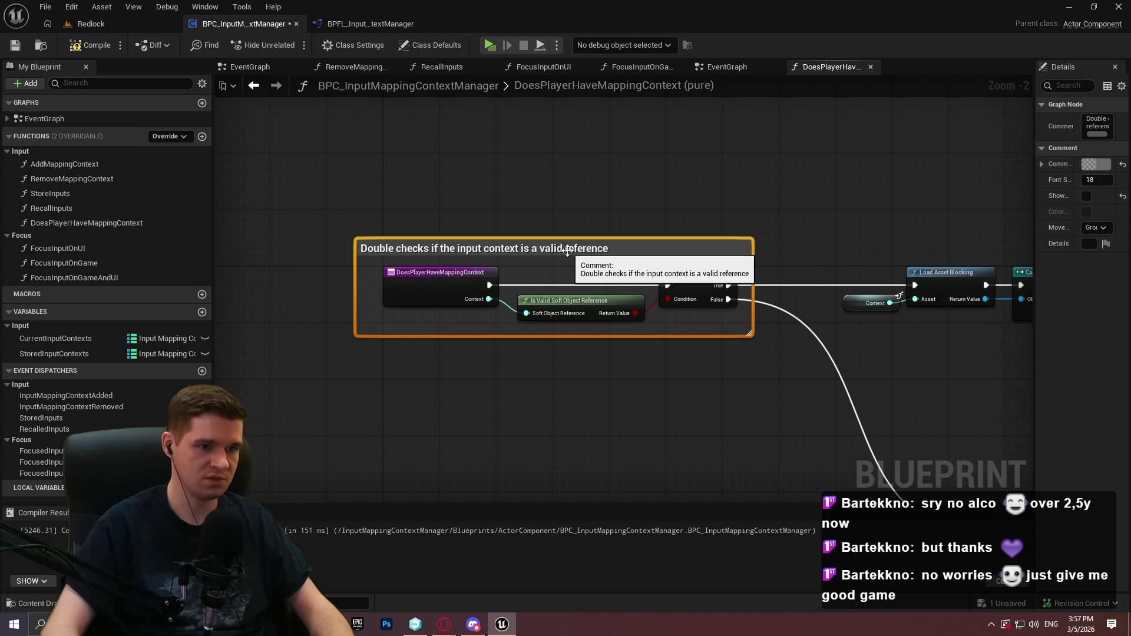
key("Return")
left_click_drag(525, 317, 471, 345)
type("context")
key("Return")
Move the entry node out of the comment, the Context getter in, and shrink the box
left_click_drag(425, 288, 234, 287)
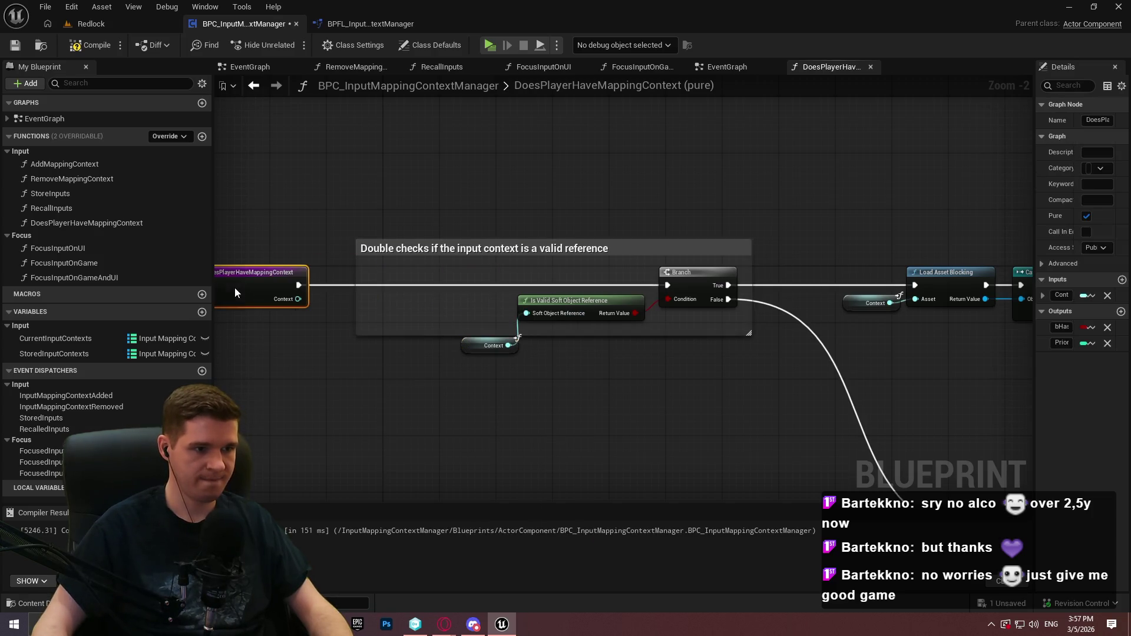
left_click_drag(469, 346, 462, 304)
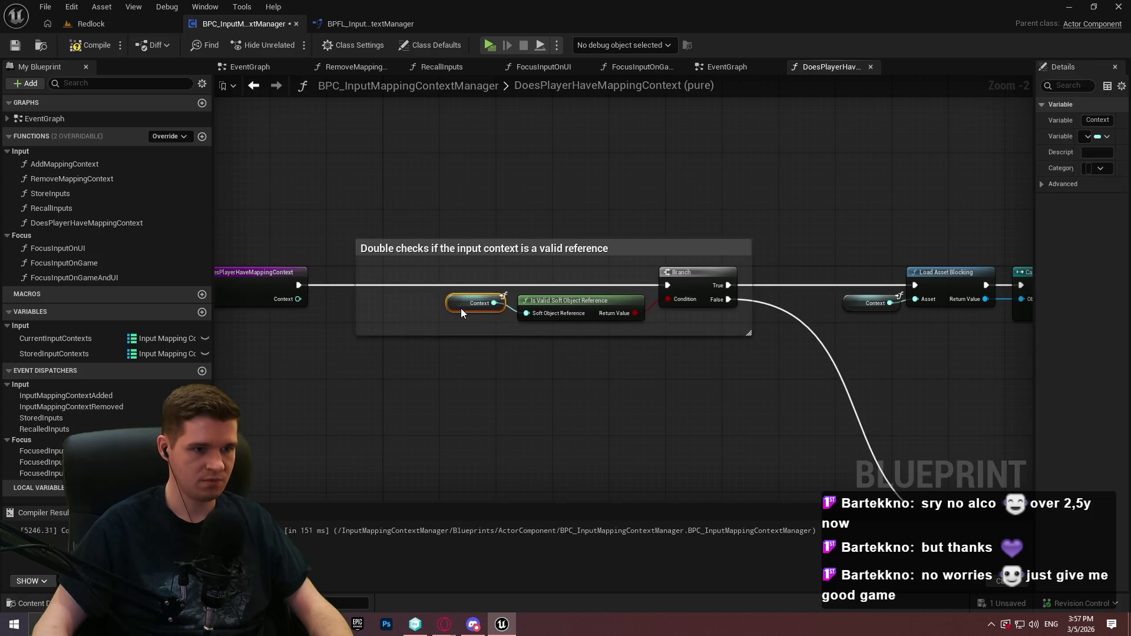
left_click_drag(356, 293, 434, 293)
left_click(611, 406)
Wrap the Cast, Find and Select nodes in a comment about loading the context and searching the manager
mouse_move(612, 406)
left_mouse_down()
mouse_move(470, 333)
mouse_move(596, 360)
left_mouse_up()
mouse_move(938, 370)
left_mouse_down()
mouse_move(351, 218)
mouse_move(230, 202)
mouse_move(243, 198)
left_mouse_up()
type("c")
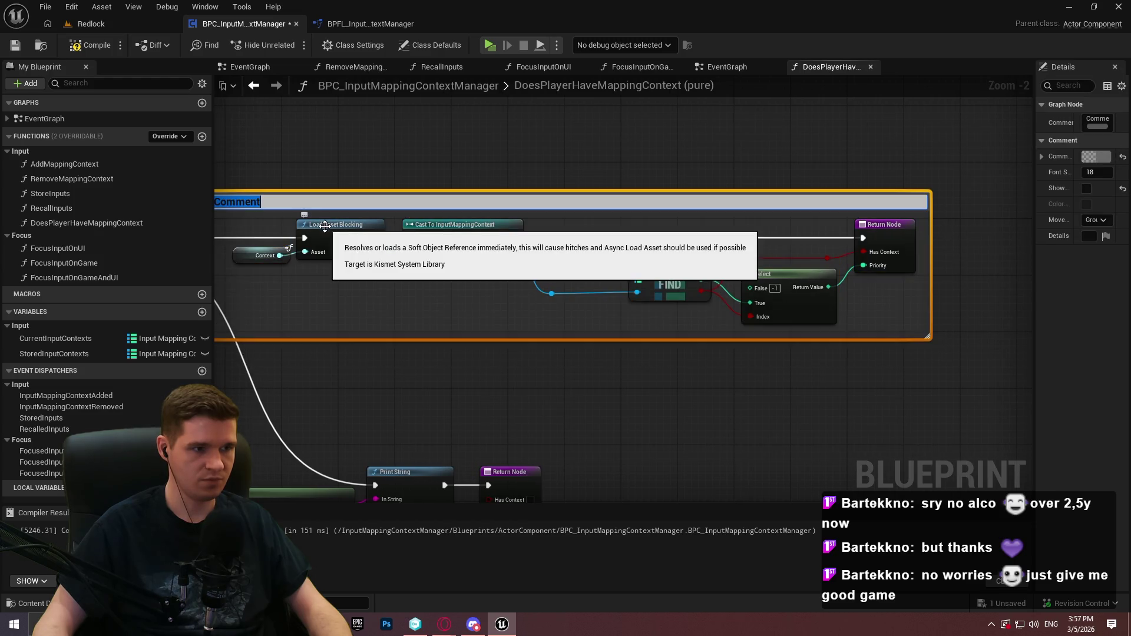
type("Loads the x")
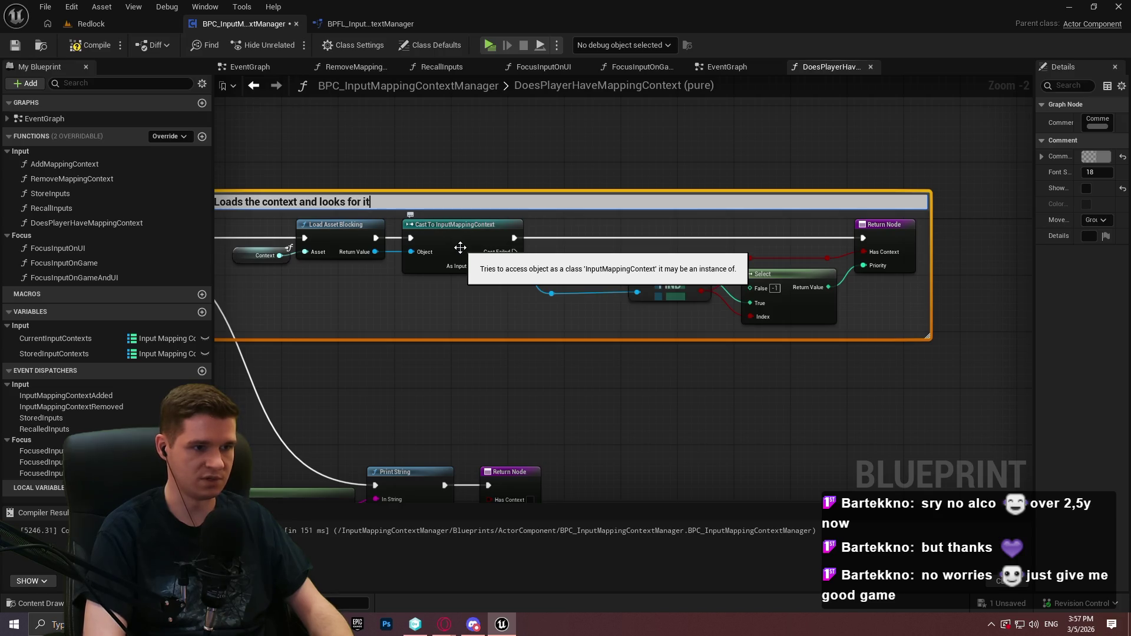
type("n the manager, returning a val")
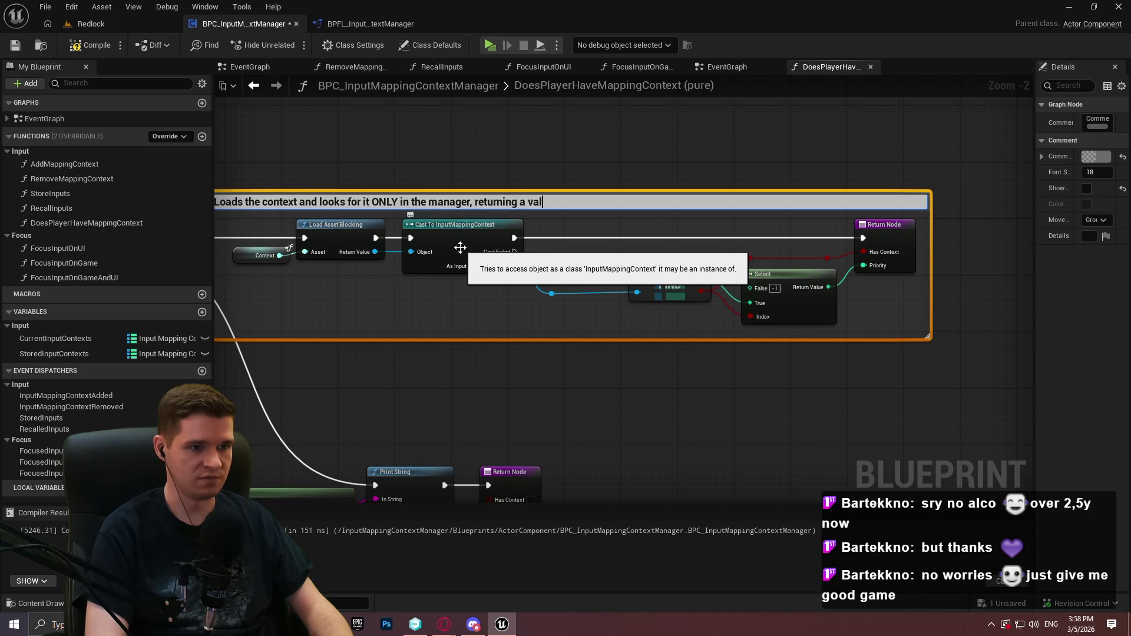
key("BackSpace")
key("BackSpace")
key("BackSpace")
type("boolean")
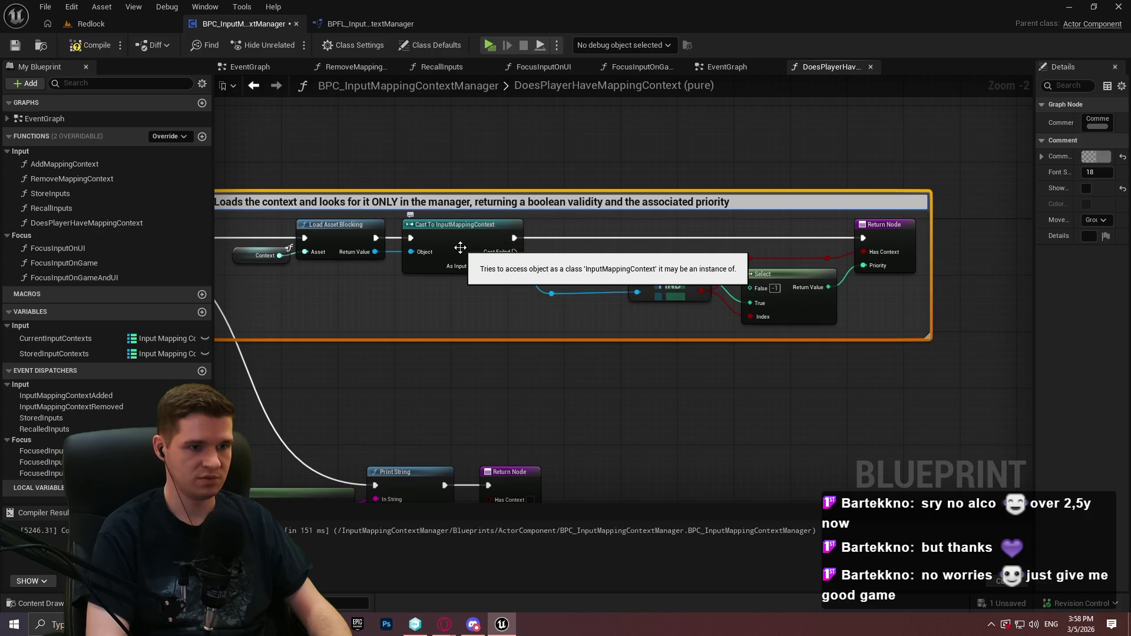
key("Return")
left_click(533, 215)
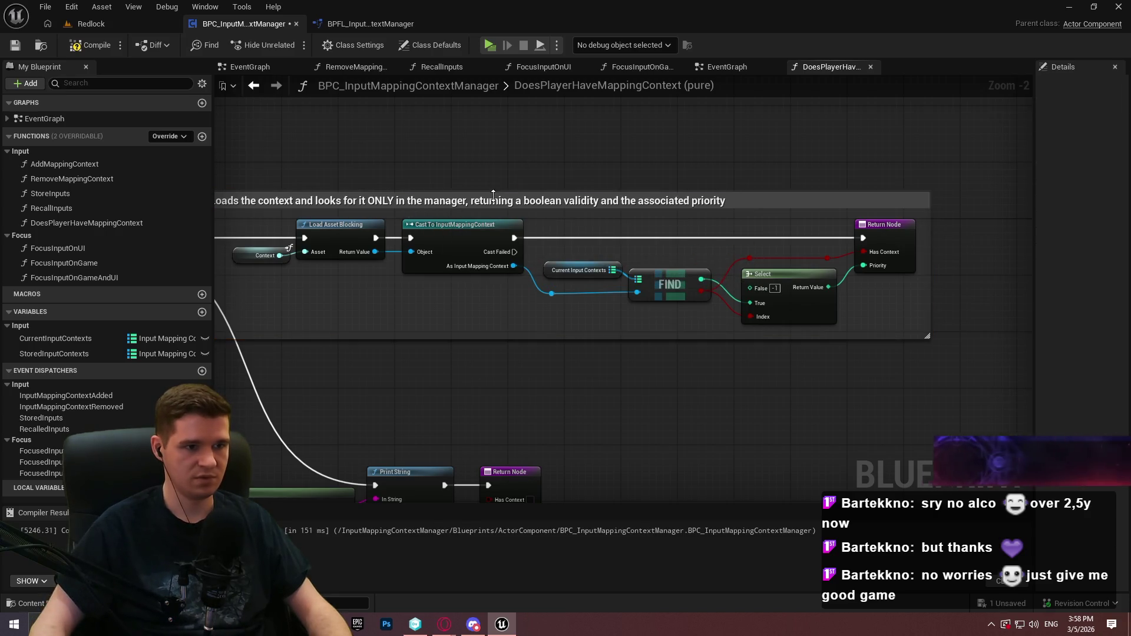
left_click(536, 201)
left_click(853, 236)
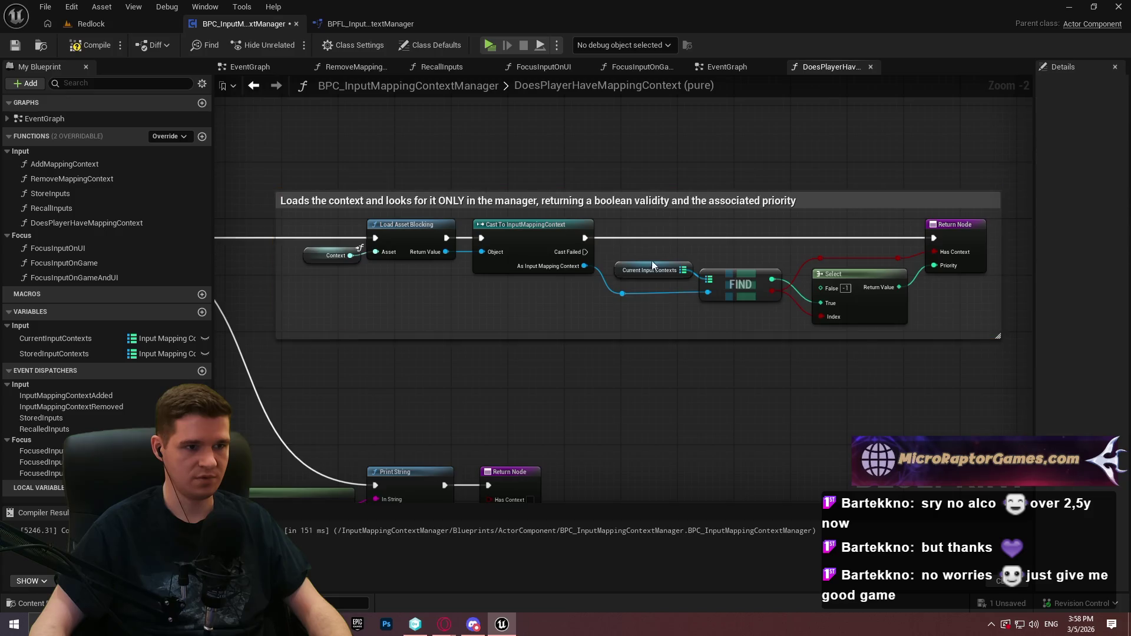
scroll(815, 262, "down", 1)
mouse_move(814, 261)
left_mouse_down()
mouse_move(872, 344)
mouse_move(918, 354)
mouse_move(966, 394)
mouse_move(951, 425)
mouse_move(386, 306)
mouse_move(353, 282)
left_mouse_up()
Wrap the error-printing nodes in a comment 'Returns an error if the input soft object reference is invalid'
mouse_move(432, 262)
left_mouse_down()
mouse_move(771, 359)
mouse_move(747, 331)
mouse_move(787, 316)
mouse_move(821, 392)
mouse_move(244, 273)
left_mouse_up()
type("cReturns ")
type("an a")
type("or if the input soft ")
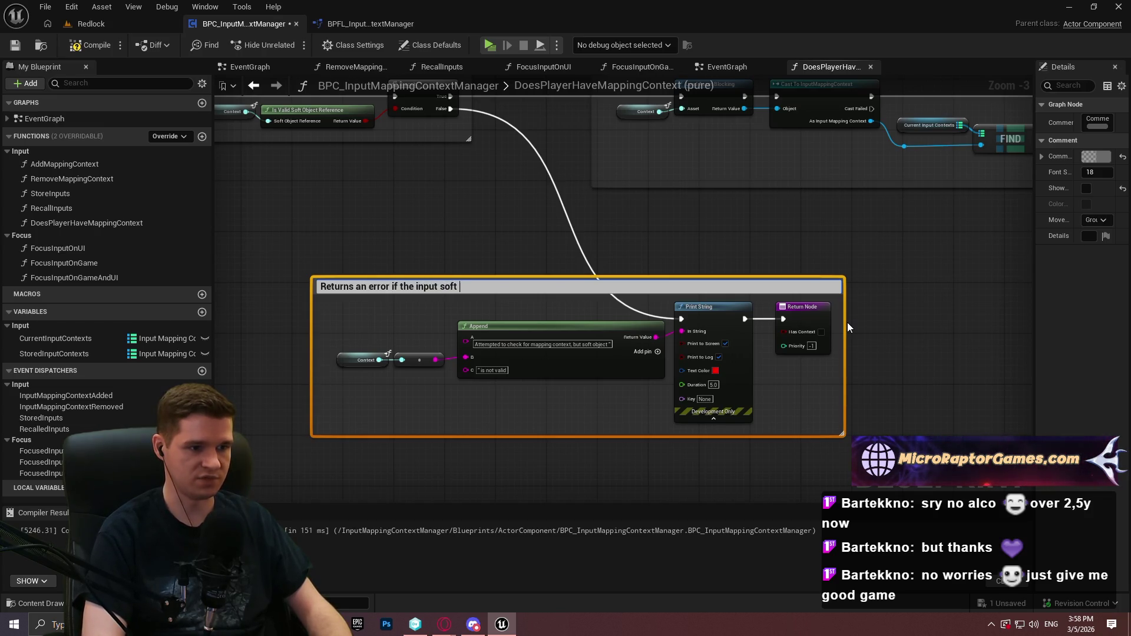
type("object refe")
type("rence i")
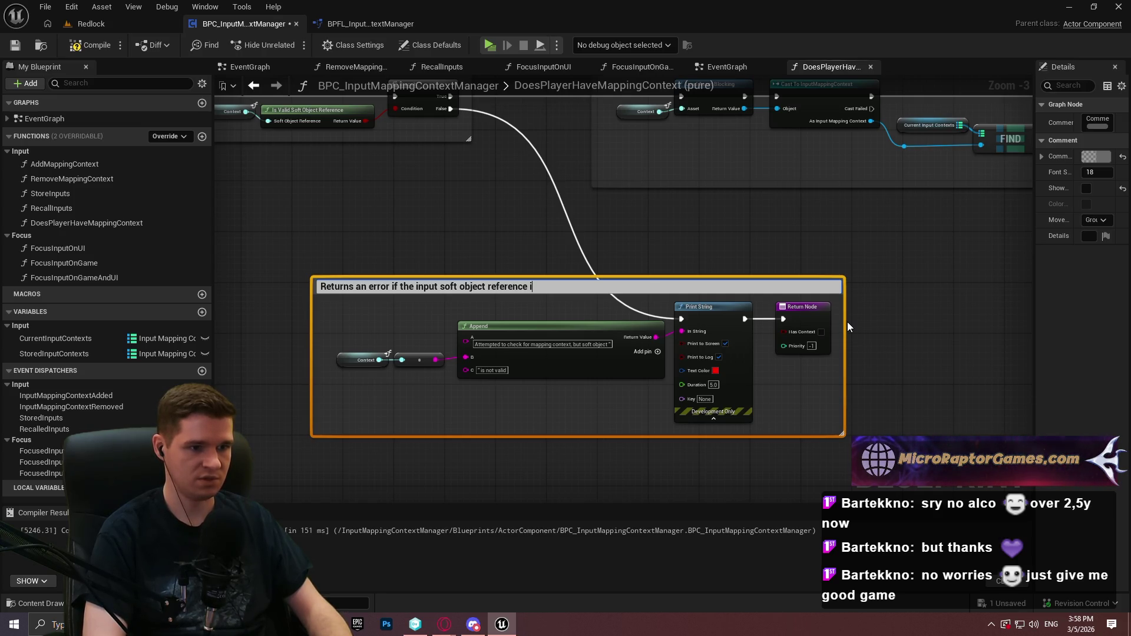
type("s invalid")
key("Return")
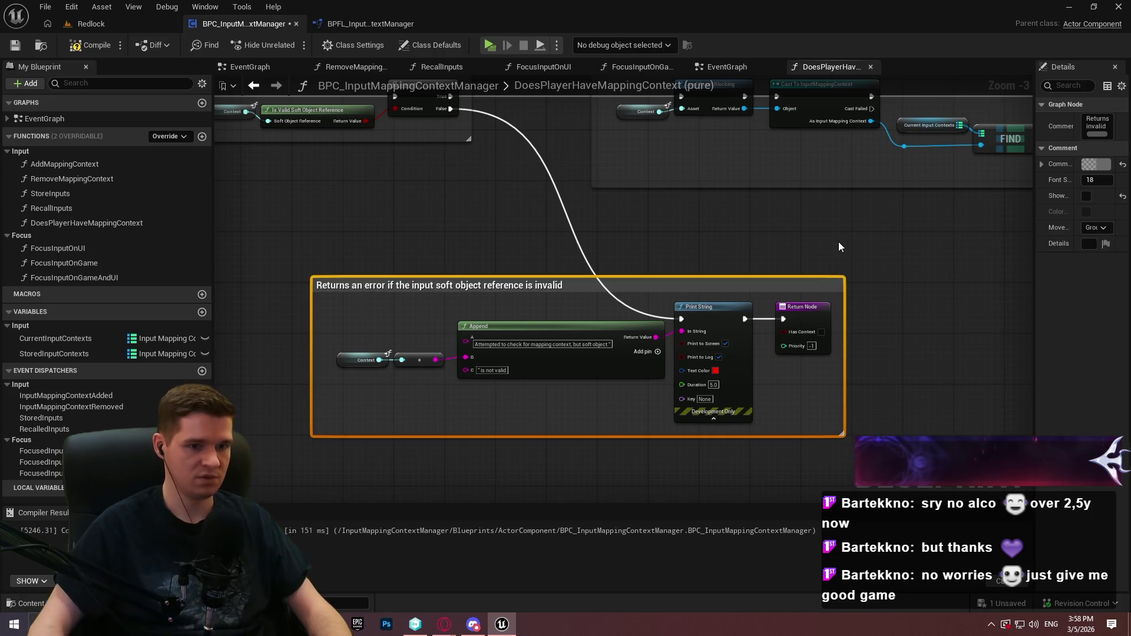
Compile and save the blueprint
left_click(849, 243)
left_click(79, 47)
key("ctrl+s")
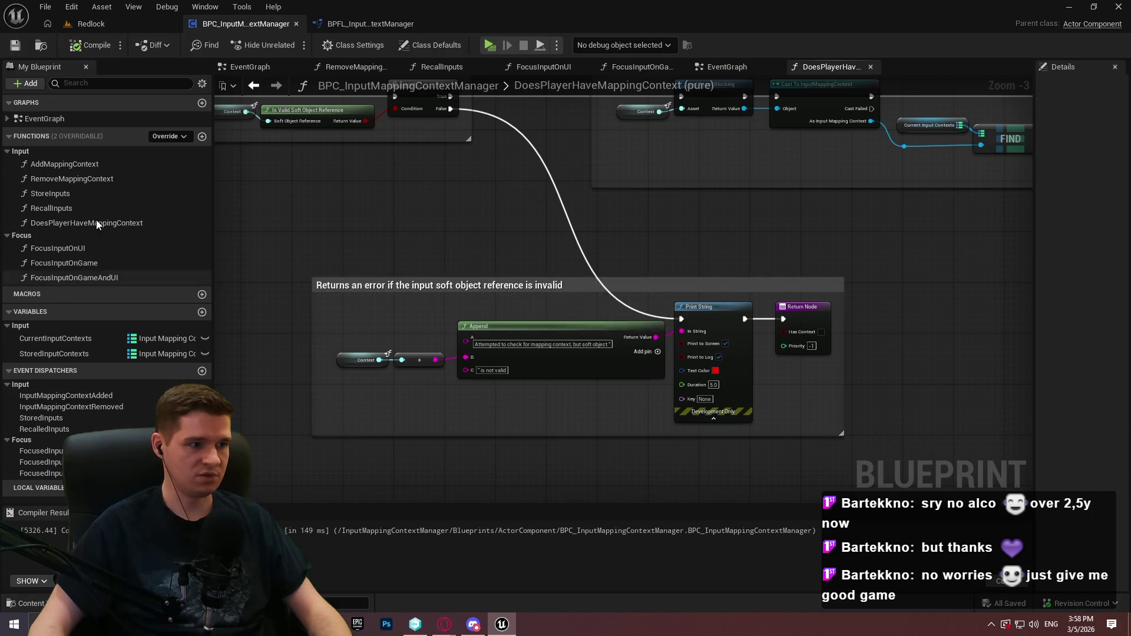
Describe DoesPlayerHaveMappingContext as checking the input manager for a mapping context, returning boolean validity and priority
left_click(95, 223)
left_click_drag(1033, 236, 760, 235)
left_click(972, 121)
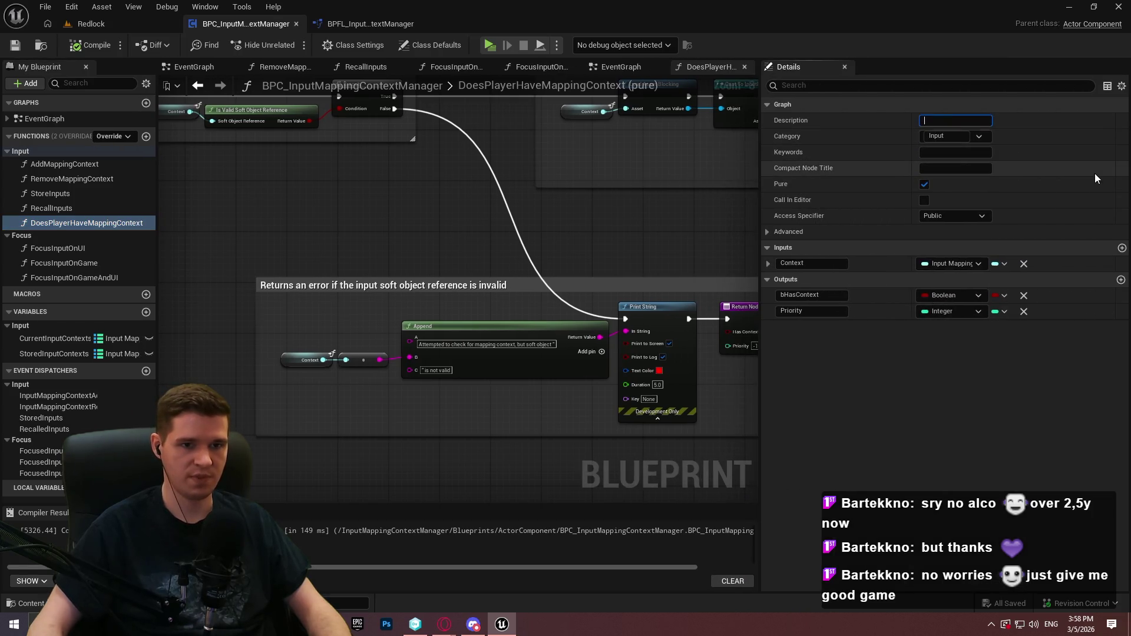
type("Checks t")
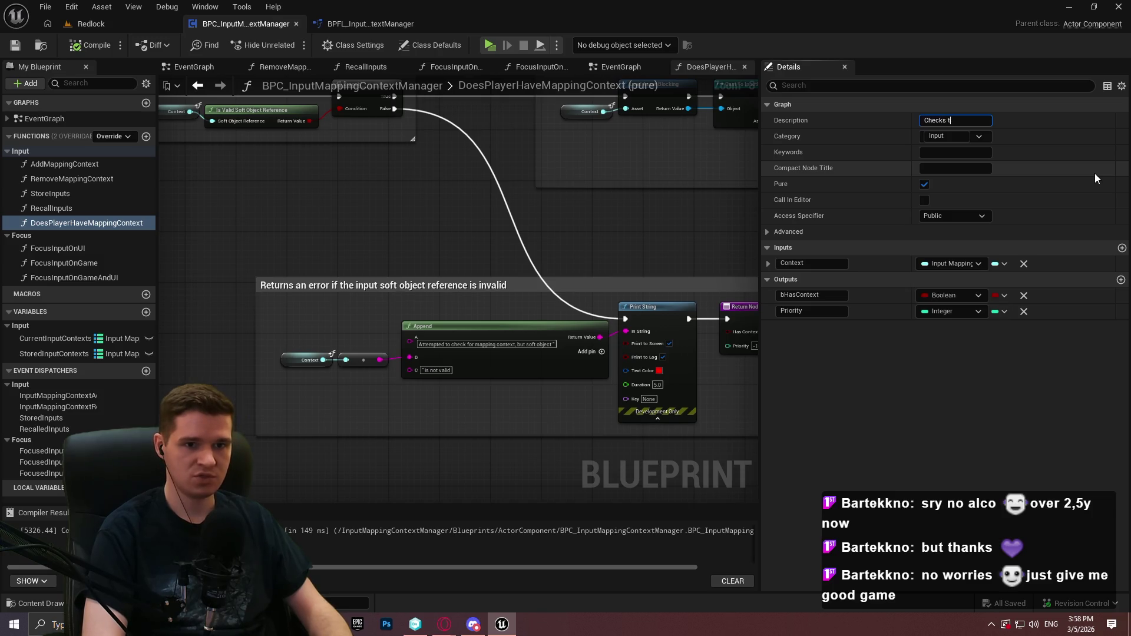
type("he input manager f")
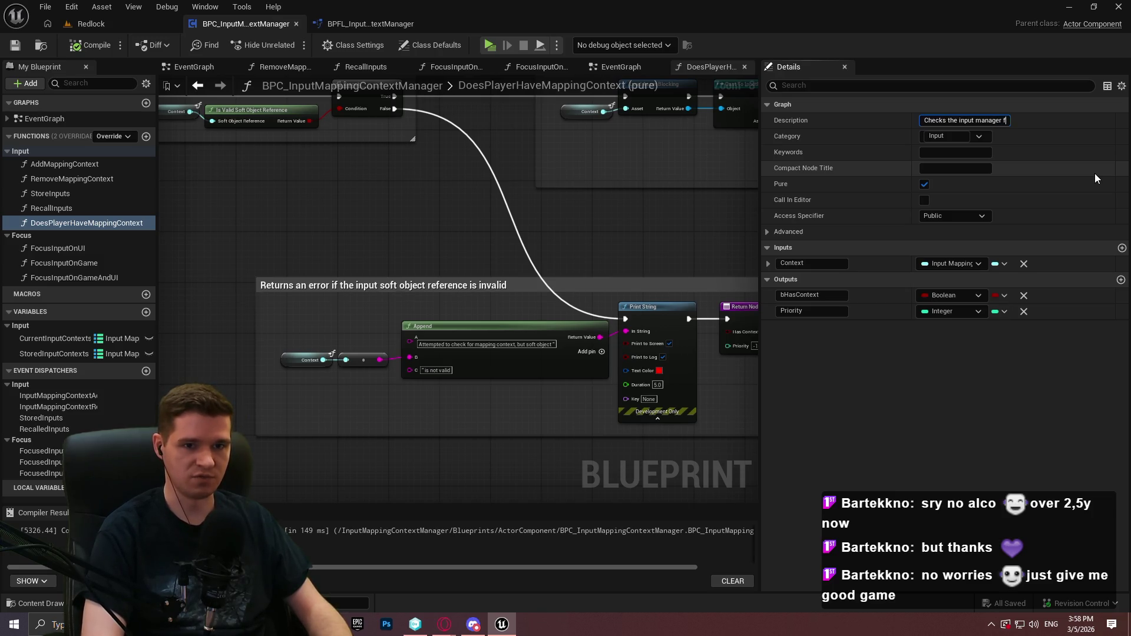
type("or a mapping context")
type(", rt")
type("turning a bo")
type("olean and prior")
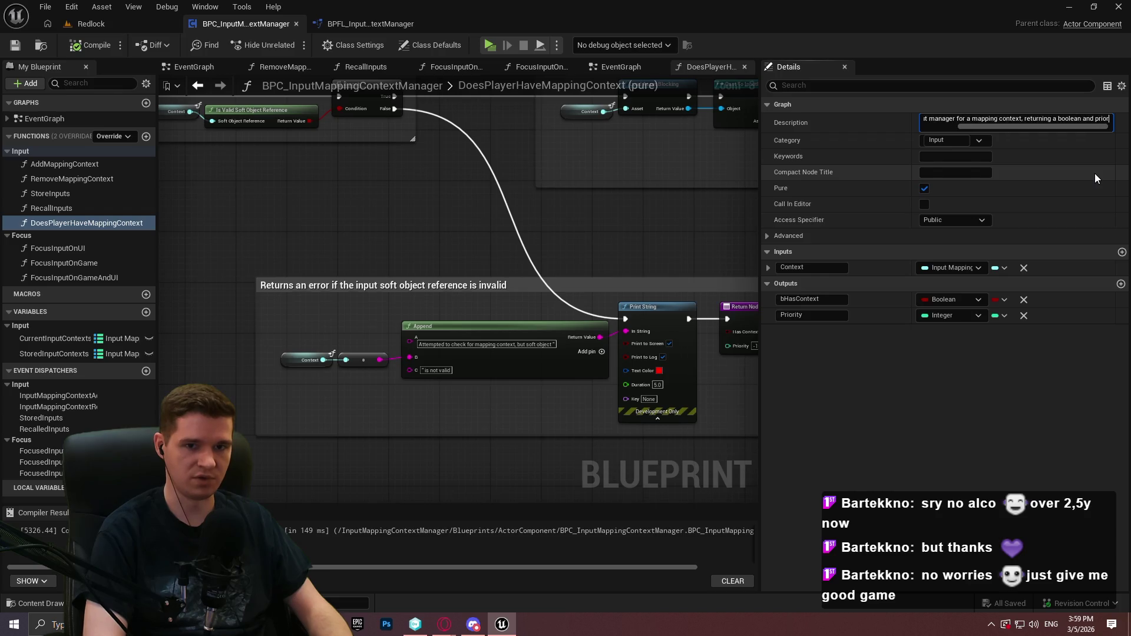
type("ity")
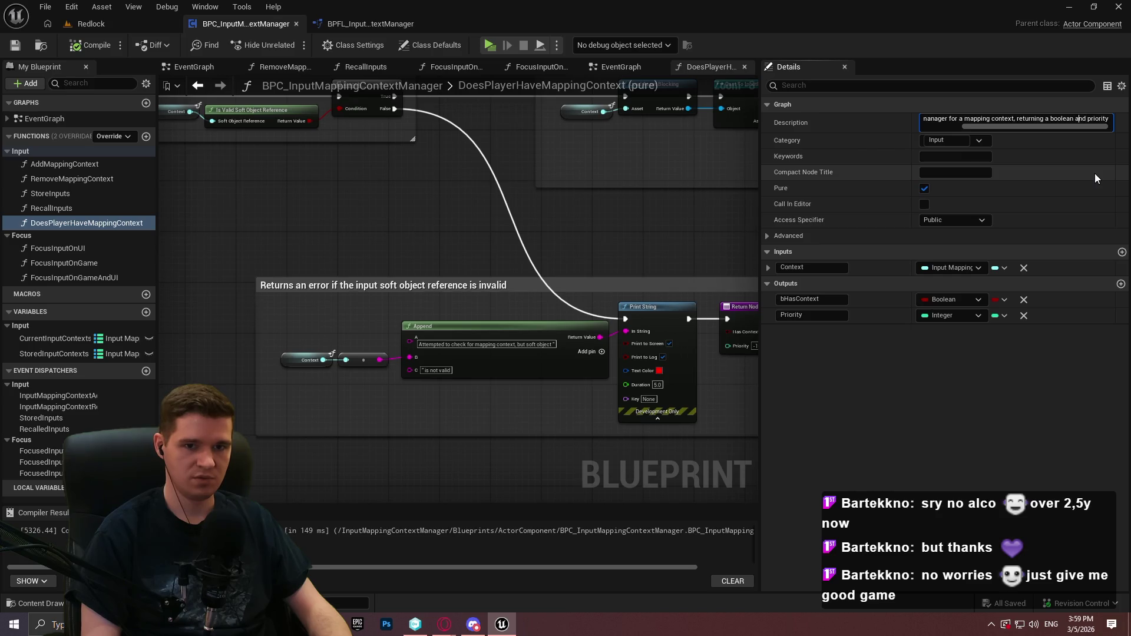
type(" for")
key("BackSpace")
key("BackSpace")
key("BackSpace")
type("val")
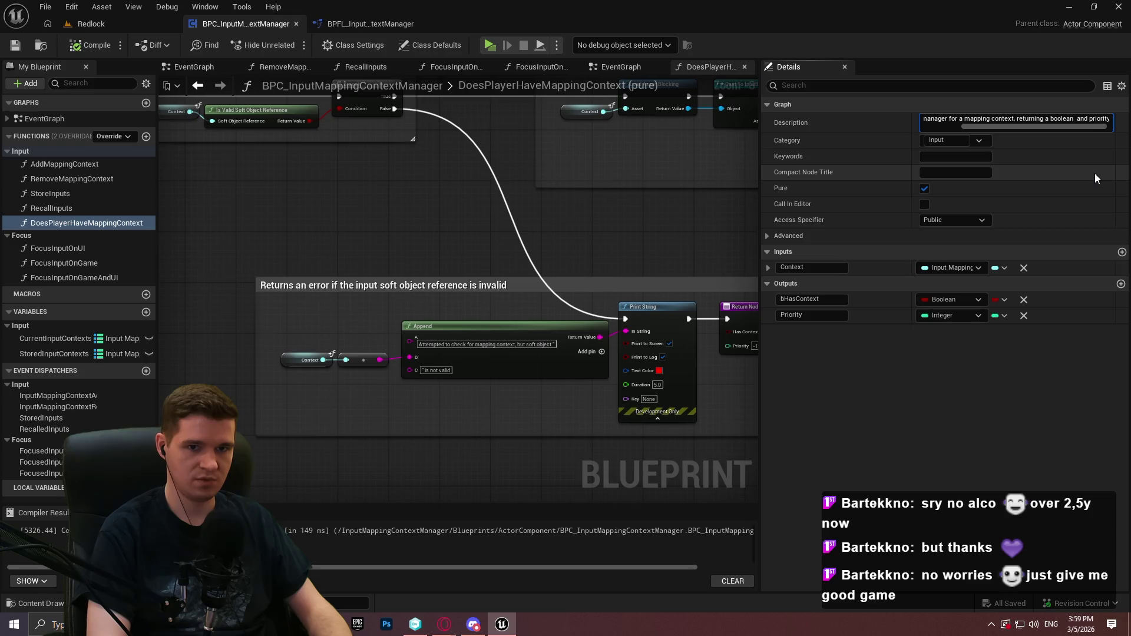
type("idty")
key("End")
key("Return")
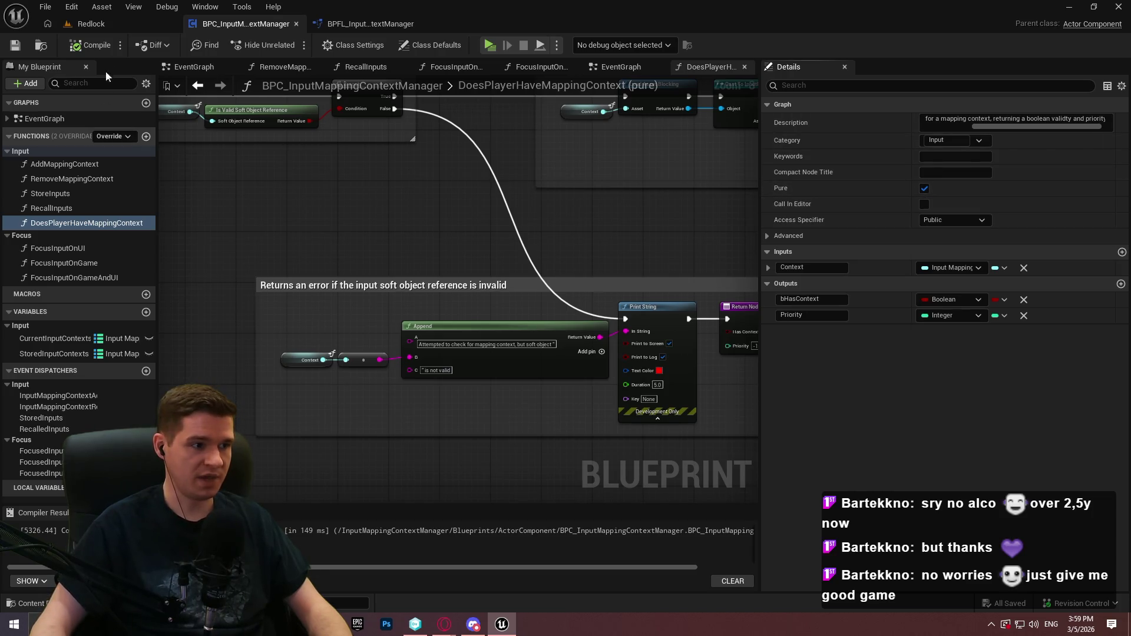
left_click(85, 47)
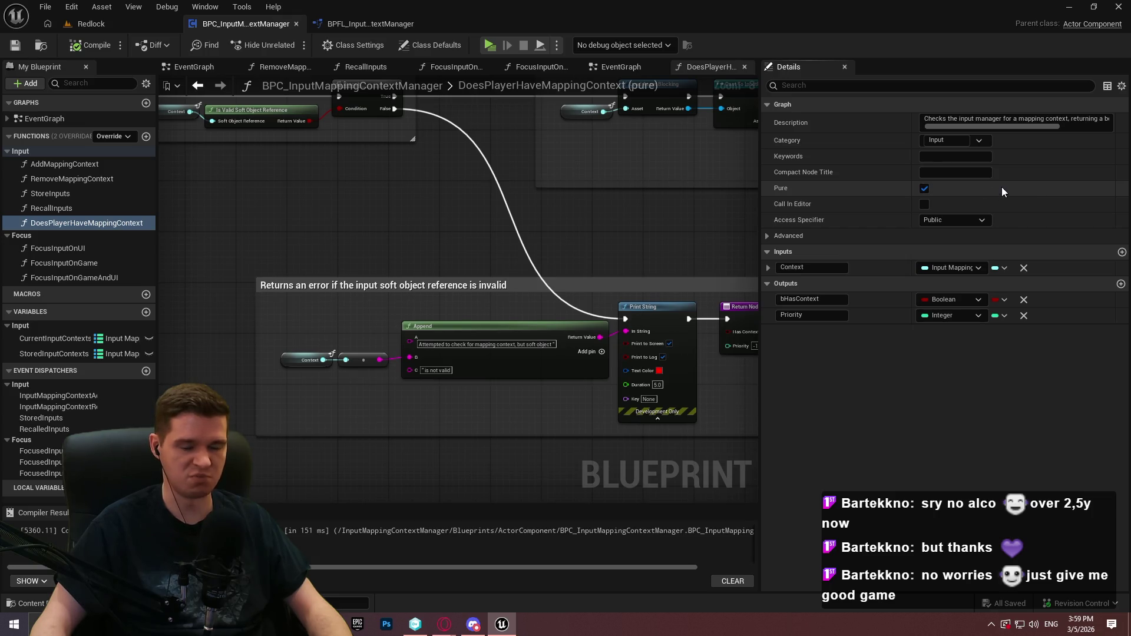
Add a new DoesPlayerHaveMappingContext function to the function library
left_click(349, 26)
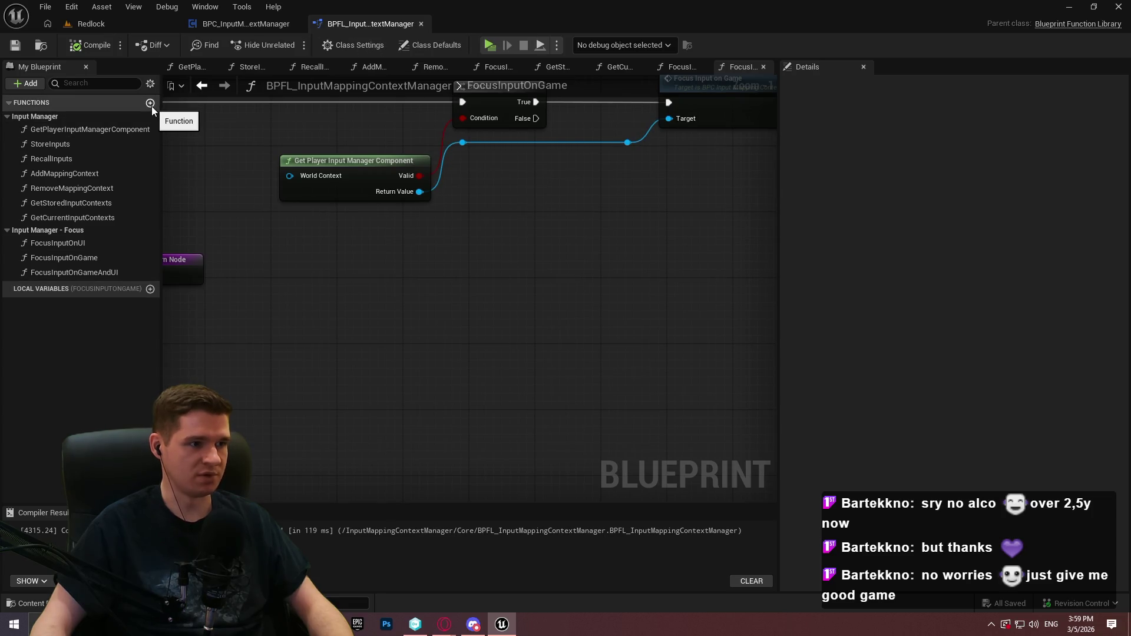
left_click(252, 25)
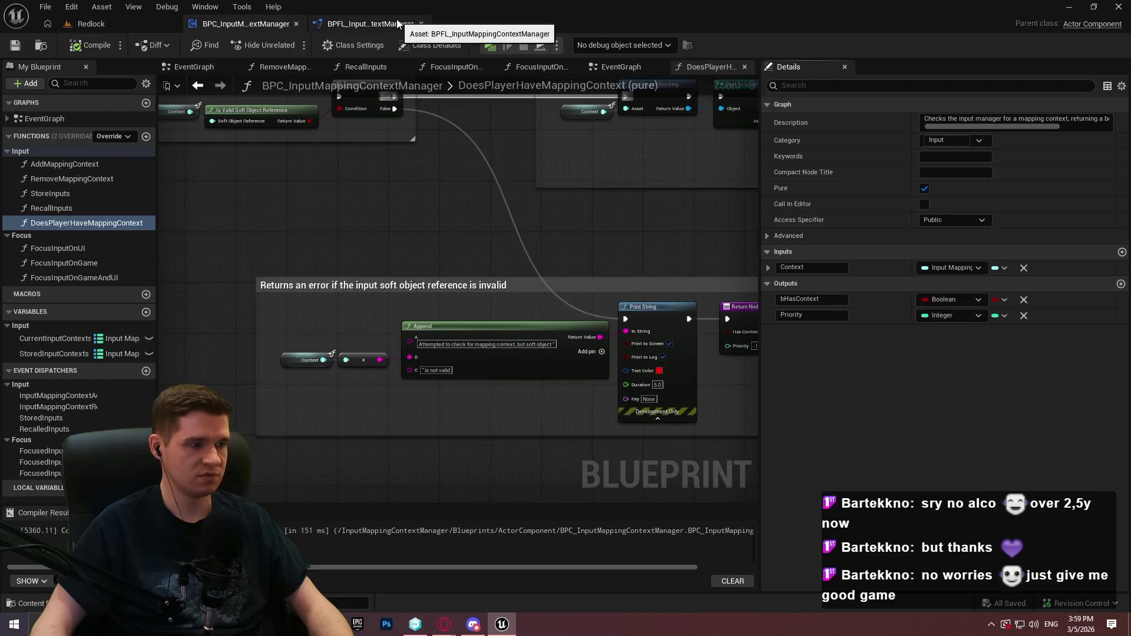
left_click(397, 24)
left_click(150, 103)
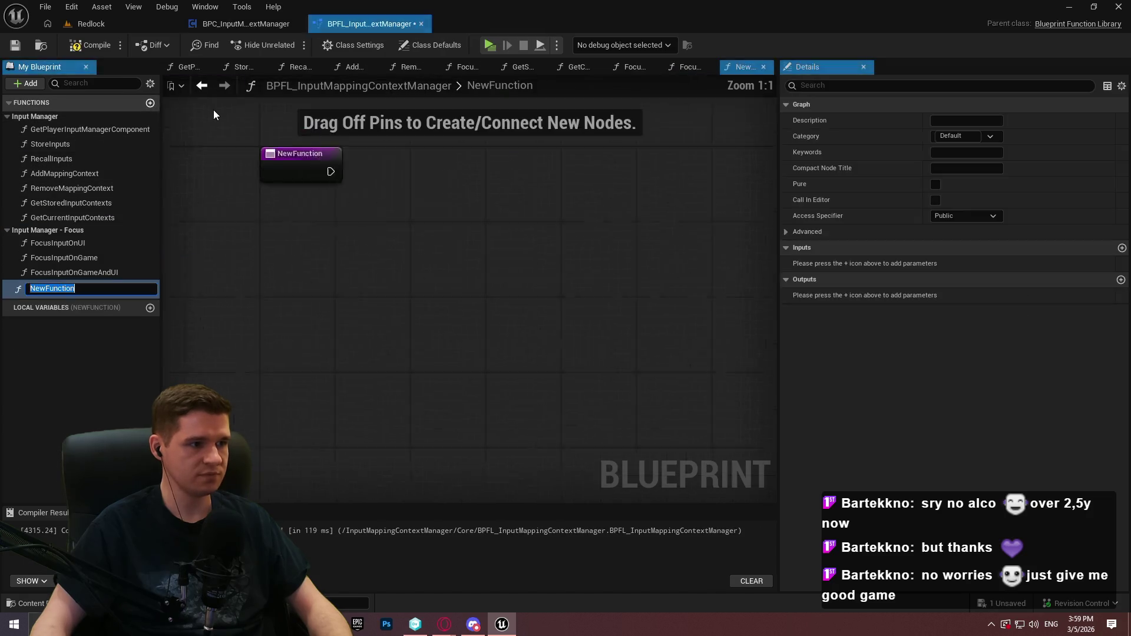
type("DoesPlayerHaveMappingO")
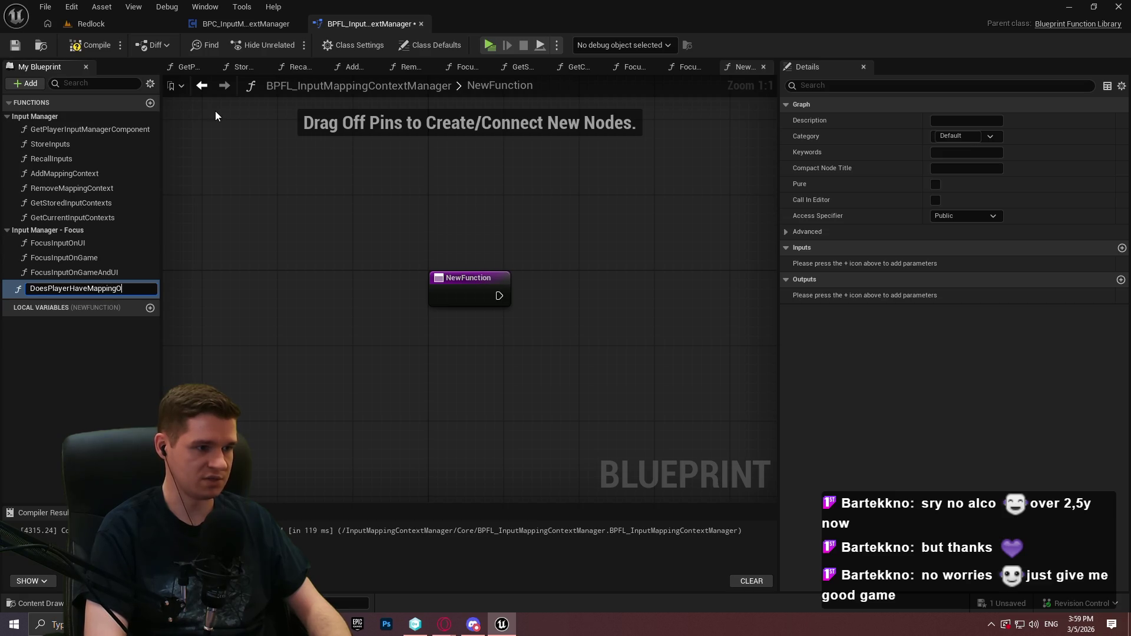
type("ntext")
key("Return")
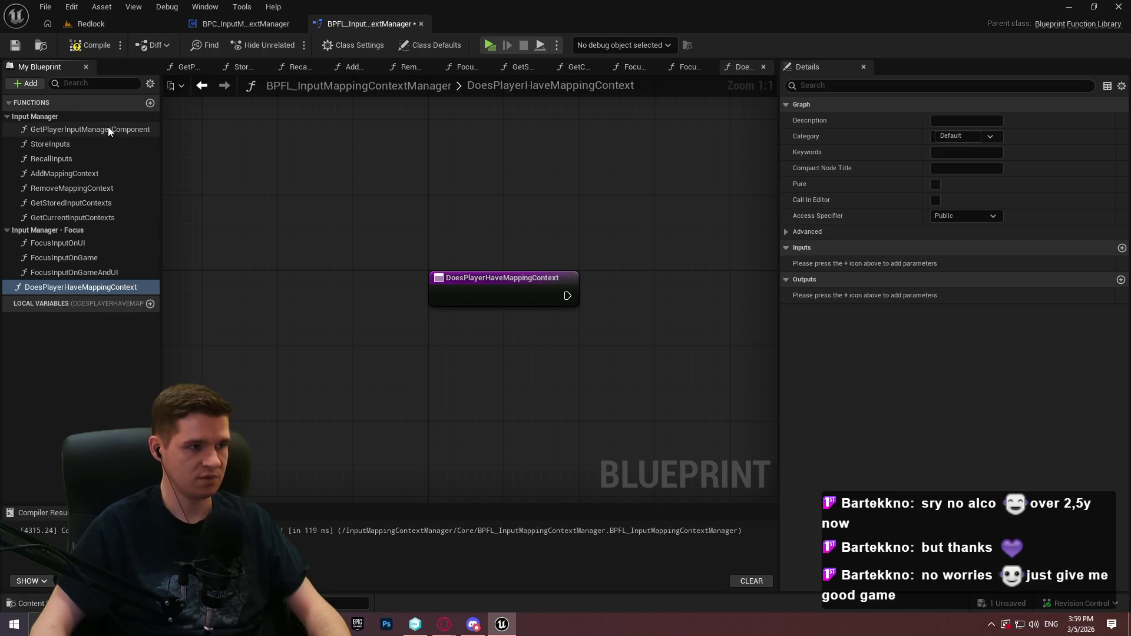
left_click(107, 129)
left_click_drag(536, 371, 471, 340)
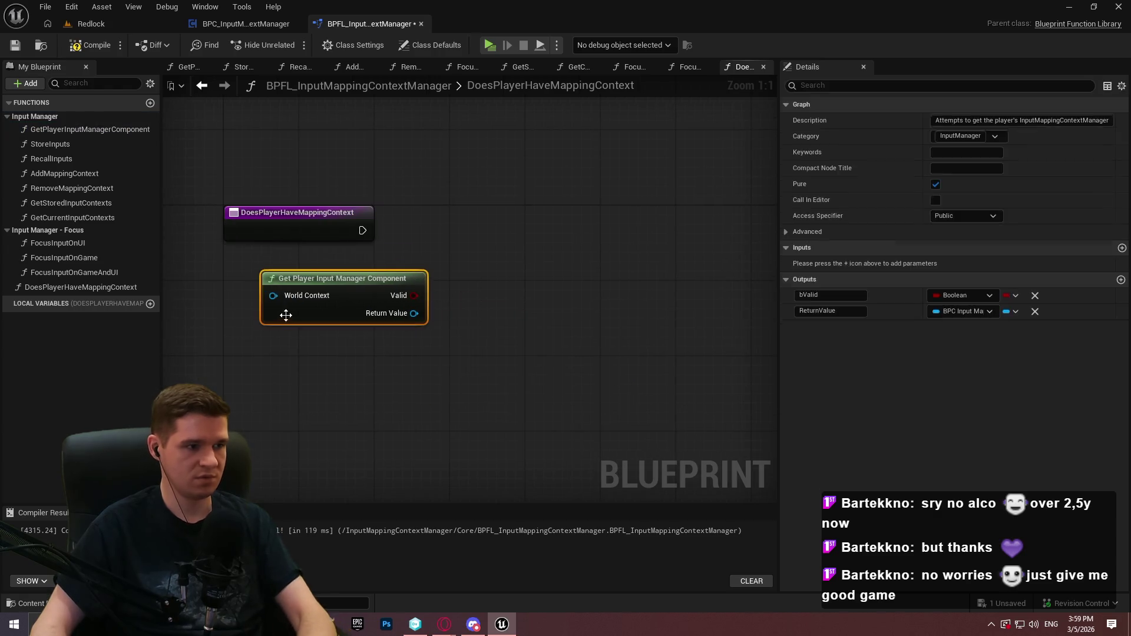
key("Delete")
Copy the Branch and Get Player Input Manager Component nodes from GetStoredInputContexts and wire the entry into them
double_click(58, 202)
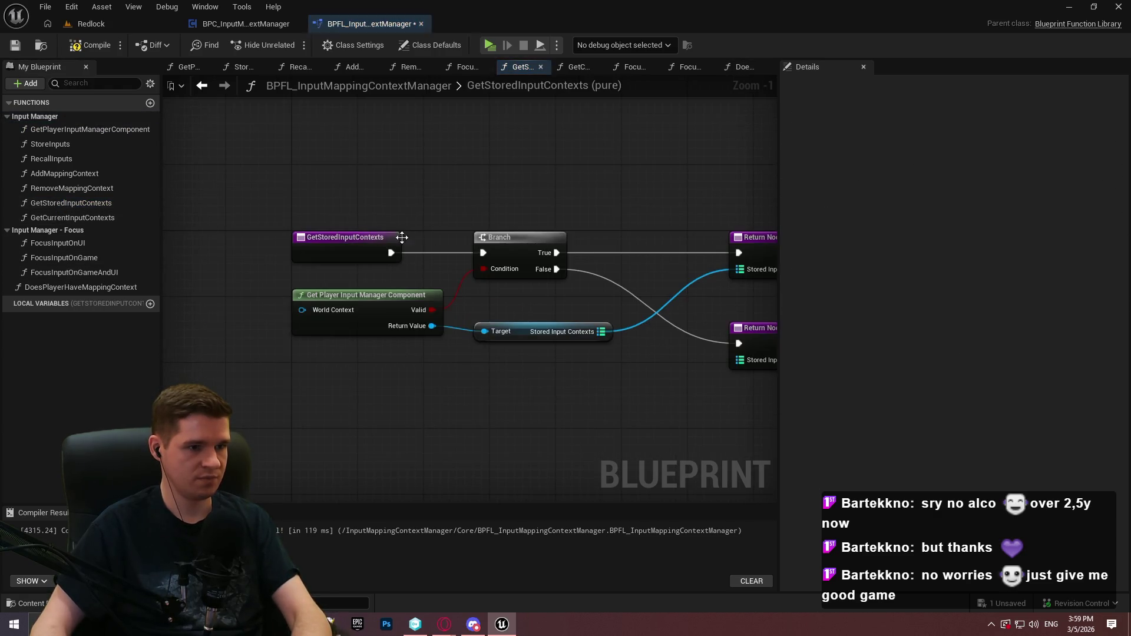
left_click_drag(570, 277, 340, 243)
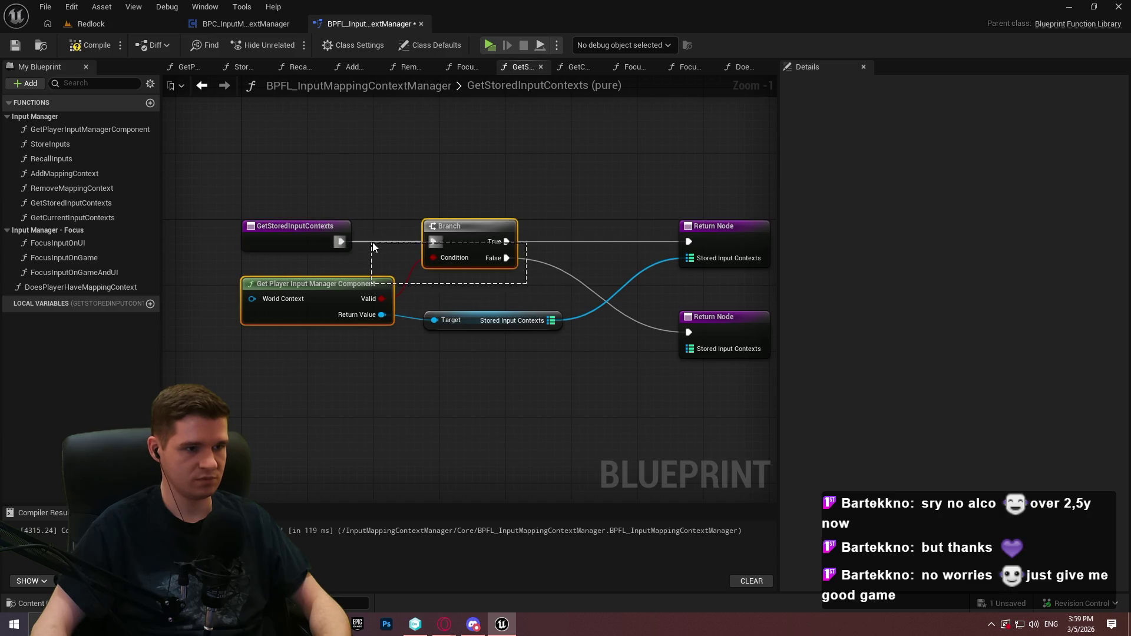
key("ctrl+c")
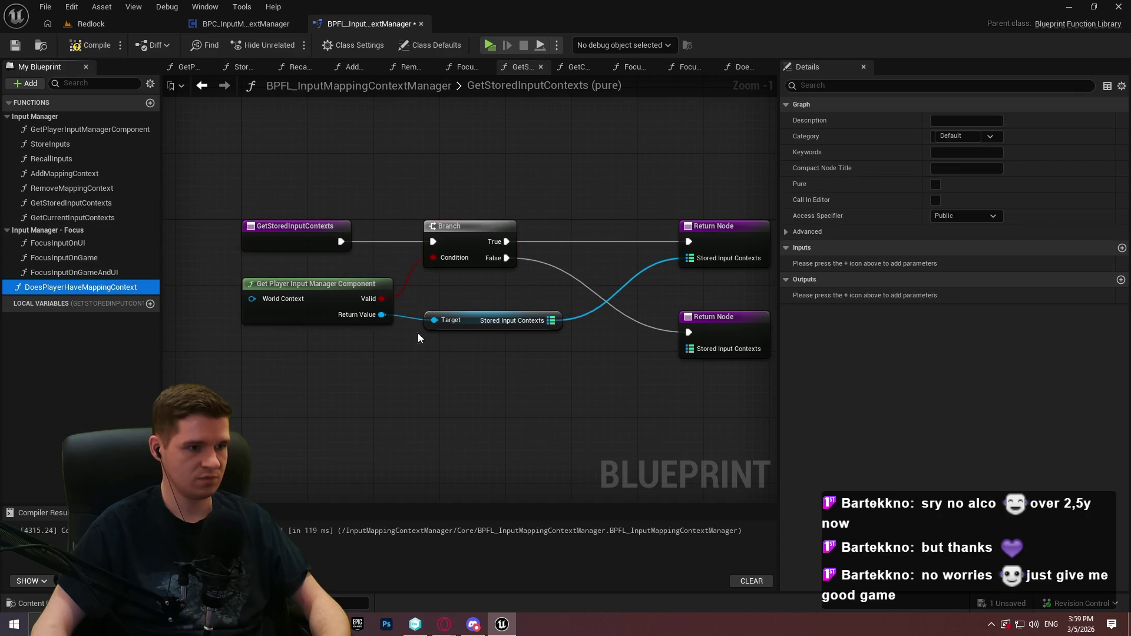
double_click(75, 287)
key("ctrl+v")
left_click_drag(547, 325, 357, 233)
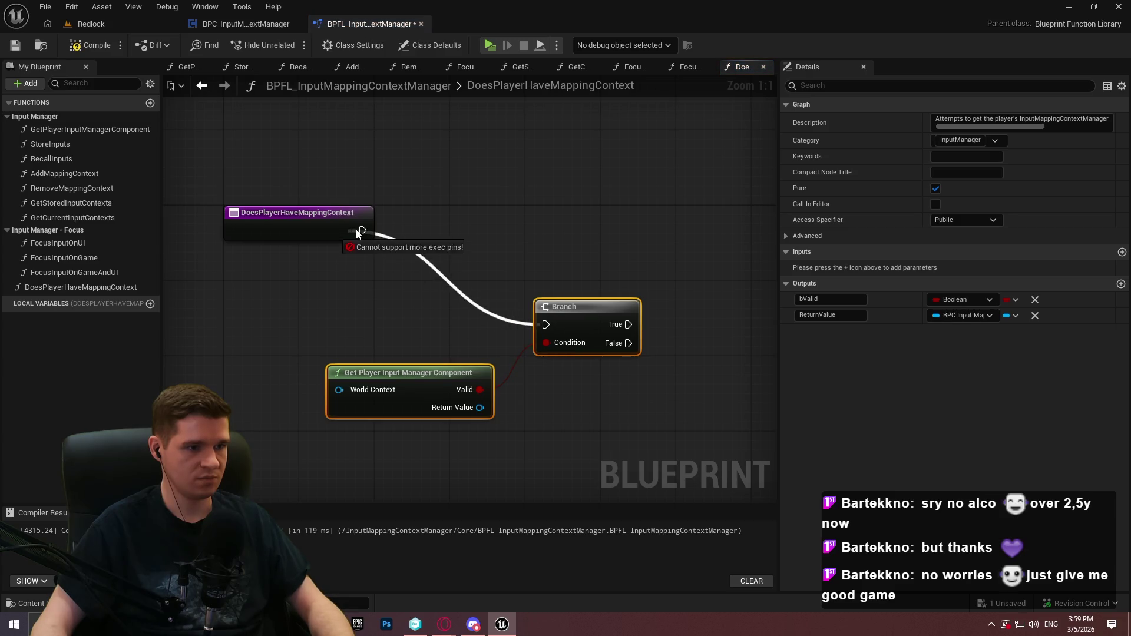
mouse_move(564, 302)
left_mouse_down()
mouse_move(498, 221)
mouse_move(471, 223)
left_mouse_up()
left_click(570, 337)
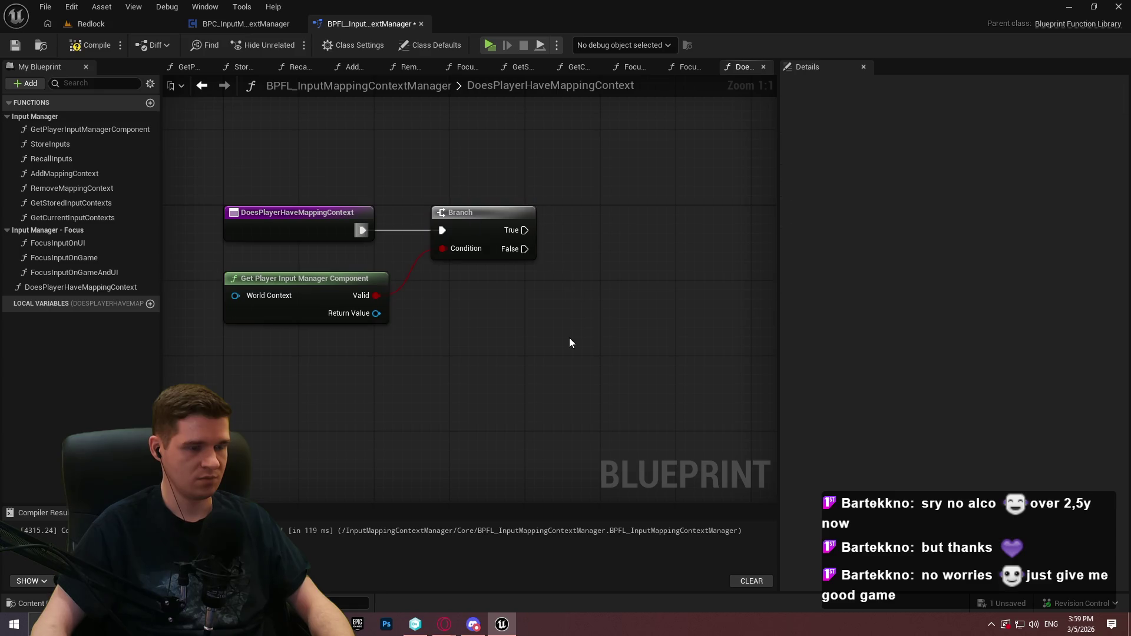
Add a Does Player Have Mapping Context node from the manager's Return Value beside the Branch
left_click_drag(570, 337, 370, 325)
left_click_drag(202, 336, 470, 322)
key("ctrl+z")
type("does player")
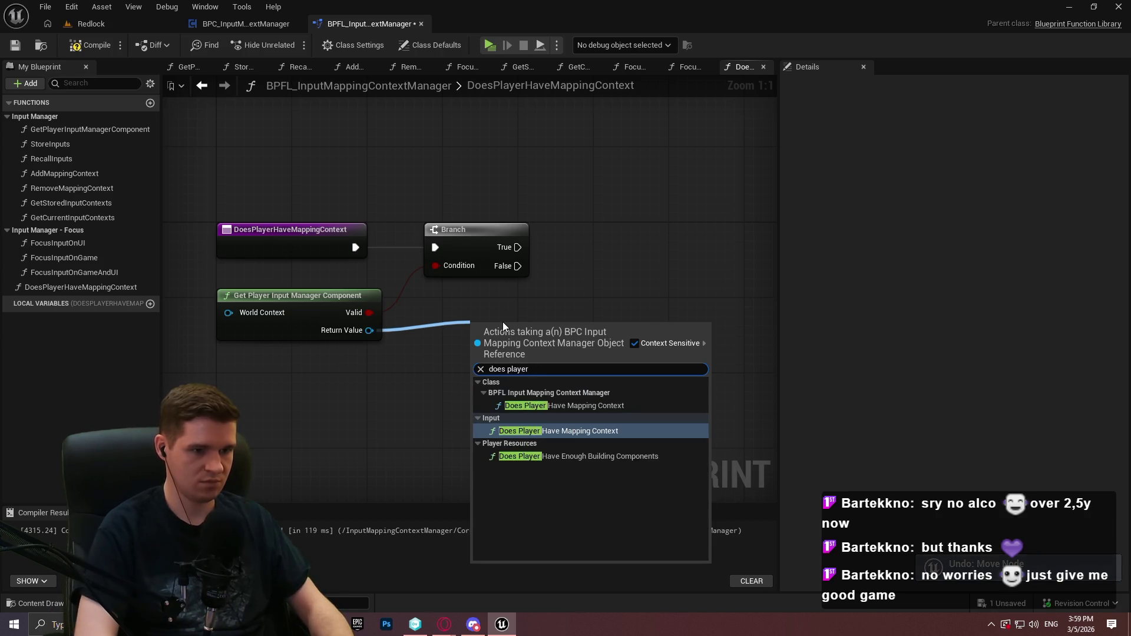
key("Return")
mouse_move(503, 322)
left_mouse_down()
mouse_move(597, 271)
mouse_move(608, 278)
mouse_move(467, 324)
left_mouse_up()
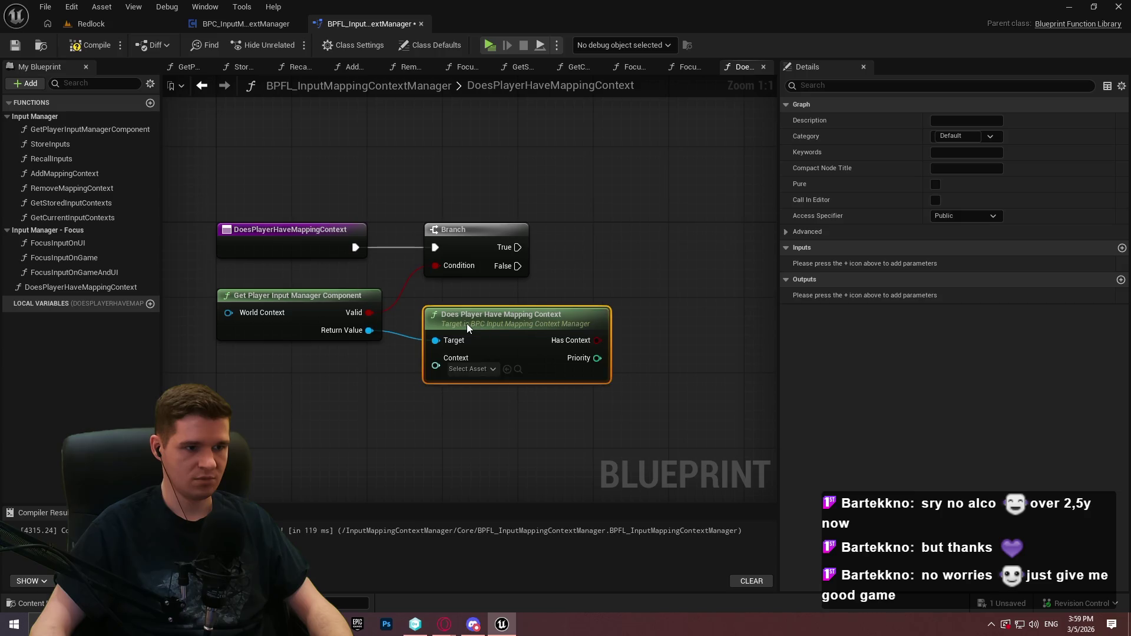
Expose Context as a function input and feed it through a Context getter
left_click_drag(629, 286, 578, 250)
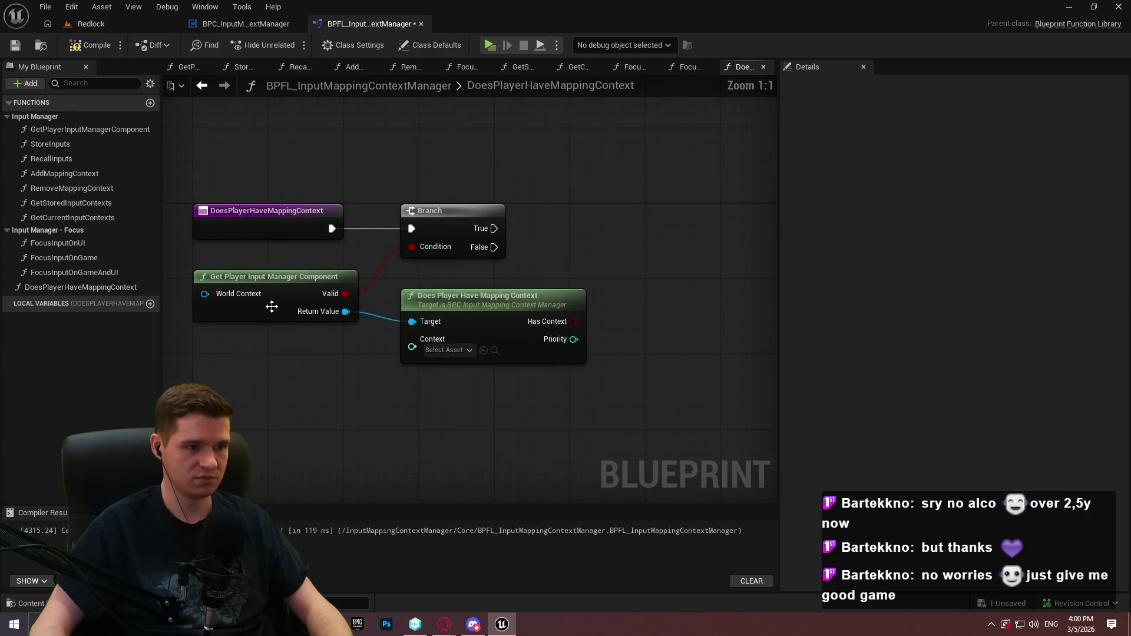
left_click(320, 252)
mouse_move(420, 351)
left_mouse_down()
mouse_move(306, 224)
mouse_move(316, 231)
left_mouse_up()
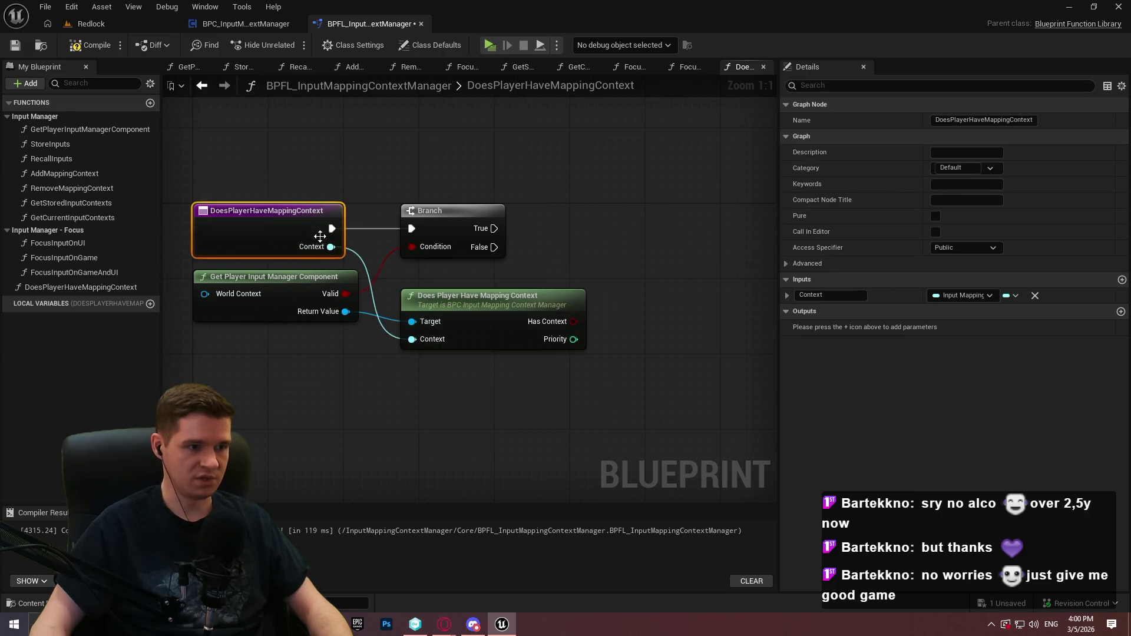
mouse_move(411, 339)
left_mouse_down()
mouse_move(406, 353)
mouse_move(339, 373)
mouse_move(362, 366)
mouse_move(291, 351)
mouse_move(291, 361)
left_mouse_up()
type("contex")
key("Return")
left_click(444, 412)
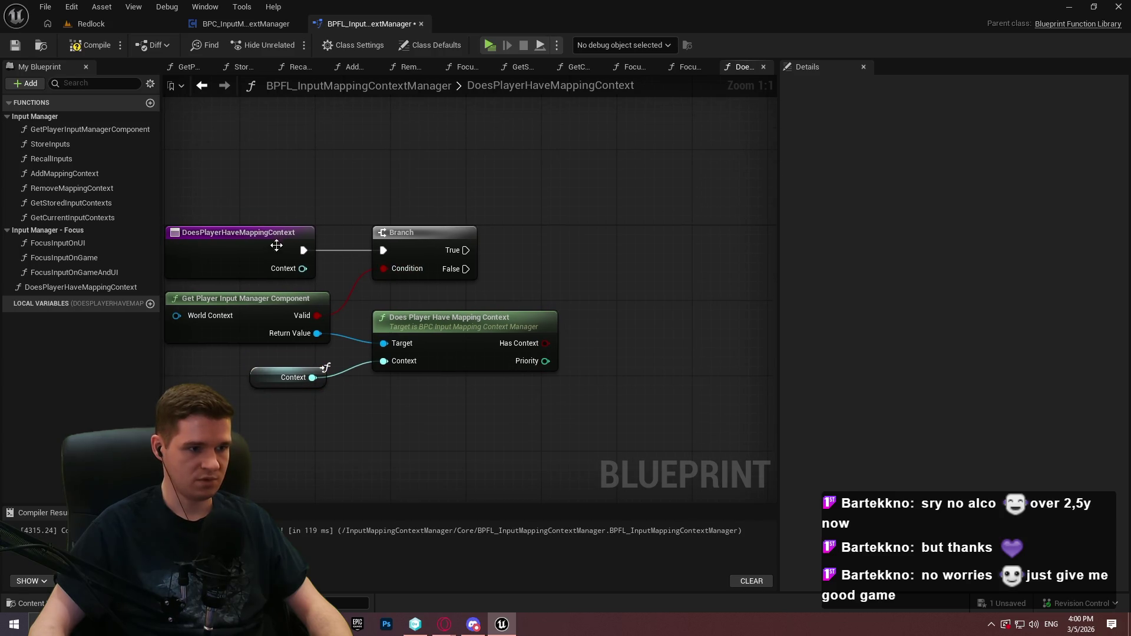
Add a Return Node on True returning Has Context and Priority, and connect the entry to the Branch
type("return")
left_click_drag(477, 249, 668, 229)
key("Return")
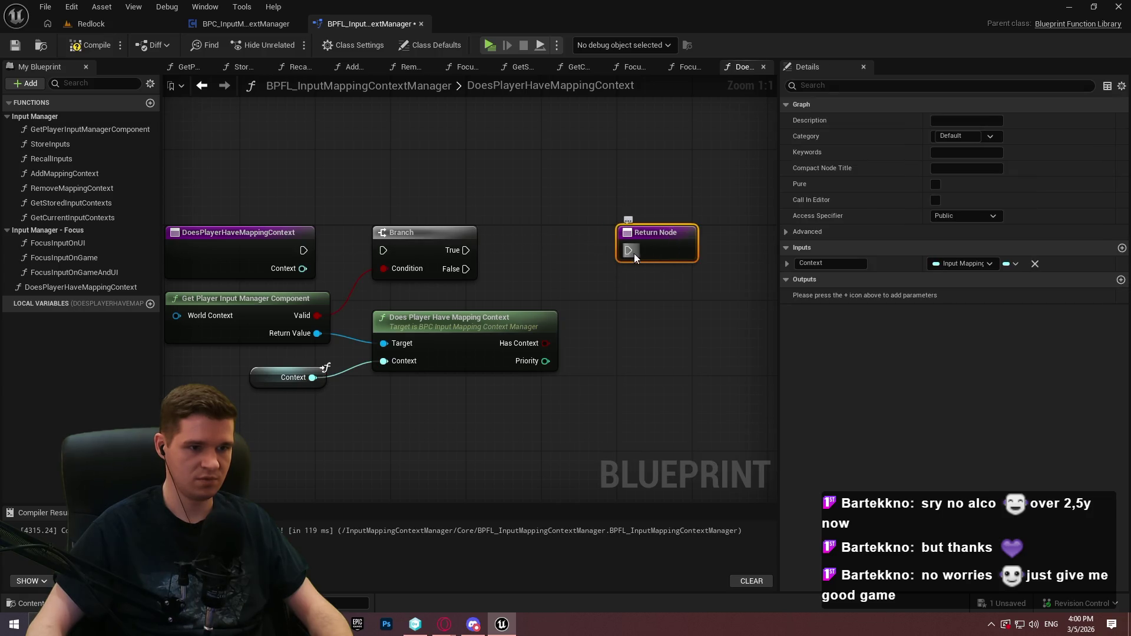
mouse_move(545, 342)
left_mouse_down()
mouse_move(672, 236)
mouse_move(668, 248)
left_mouse_up()
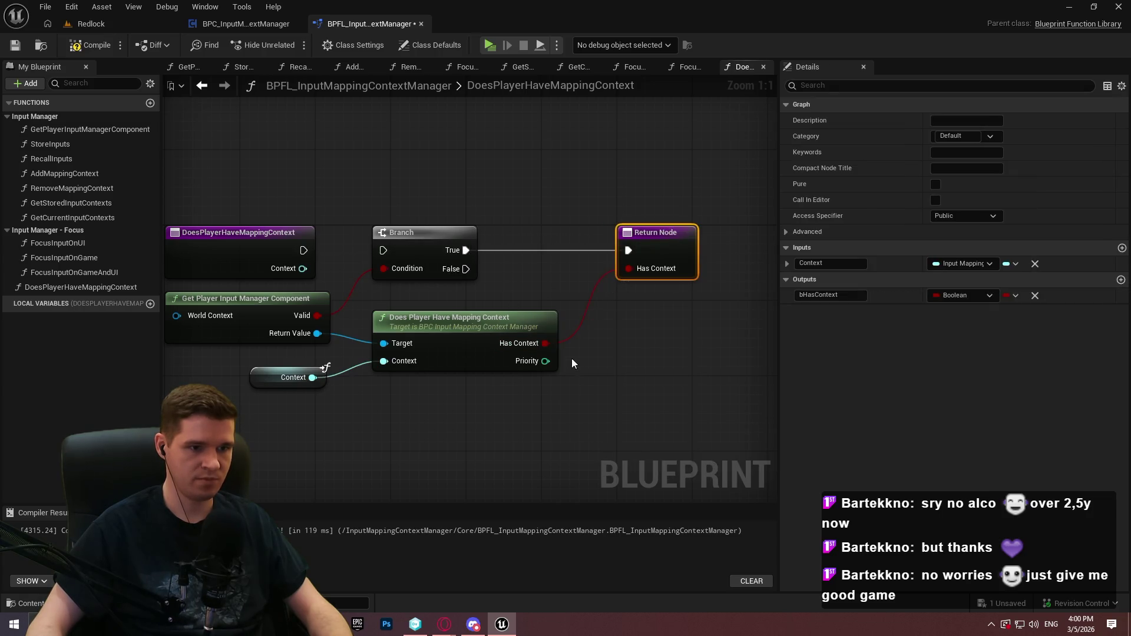
mouse_move(546, 361)
left_mouse_down()
mouse_move(672, 238)
mouse_move(692, 247)
left_mouse_up()
left_click(639, 358)
left_click_drag(383, 250, 303, 250)
Duplicate the Return Node with Priority -1 on the False path, then compile and save
left_click(701, 283)
key("ctrl+c")
key("ctrl+v")
type("-1")
left_click(658, 410)
left_click_drag(657, 410, 466, 268)
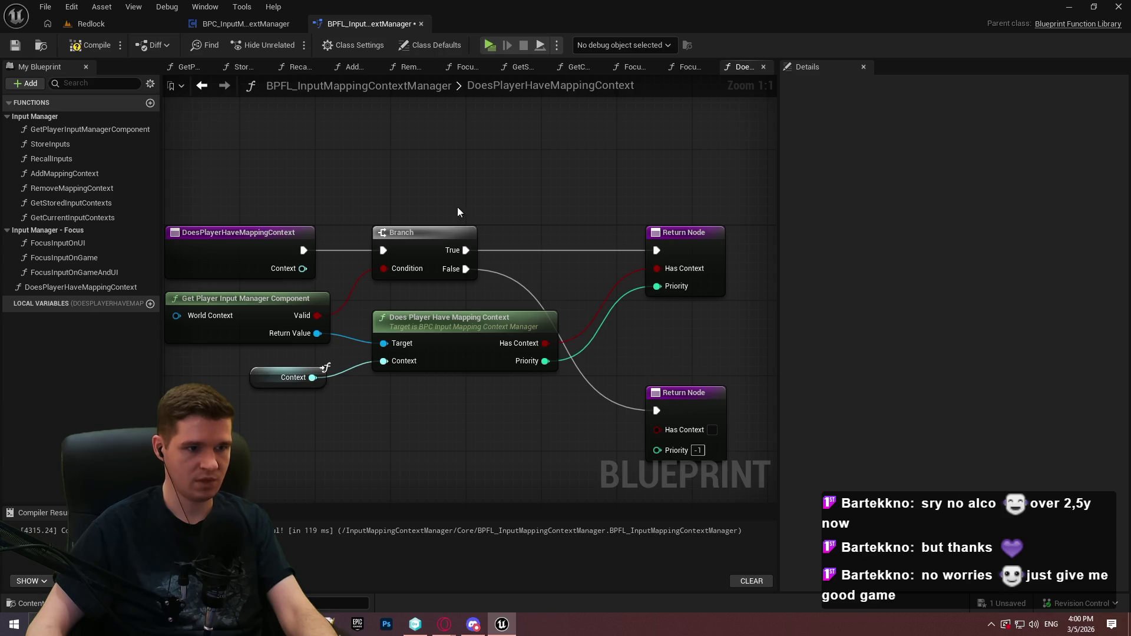
scroll(395, 191, "down", 4)
left_click(88, 45)
left_click(14, 44)
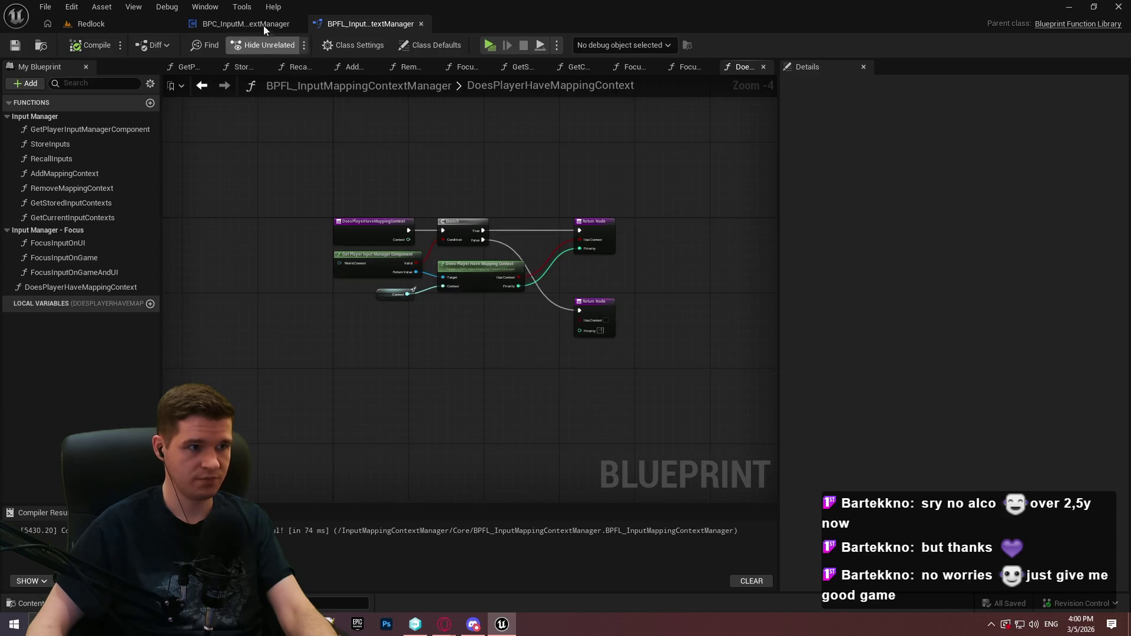
Paste a description into the library's DoesPlayerHaveMappingContext, make it pure, and compile
left_click(264, 25)
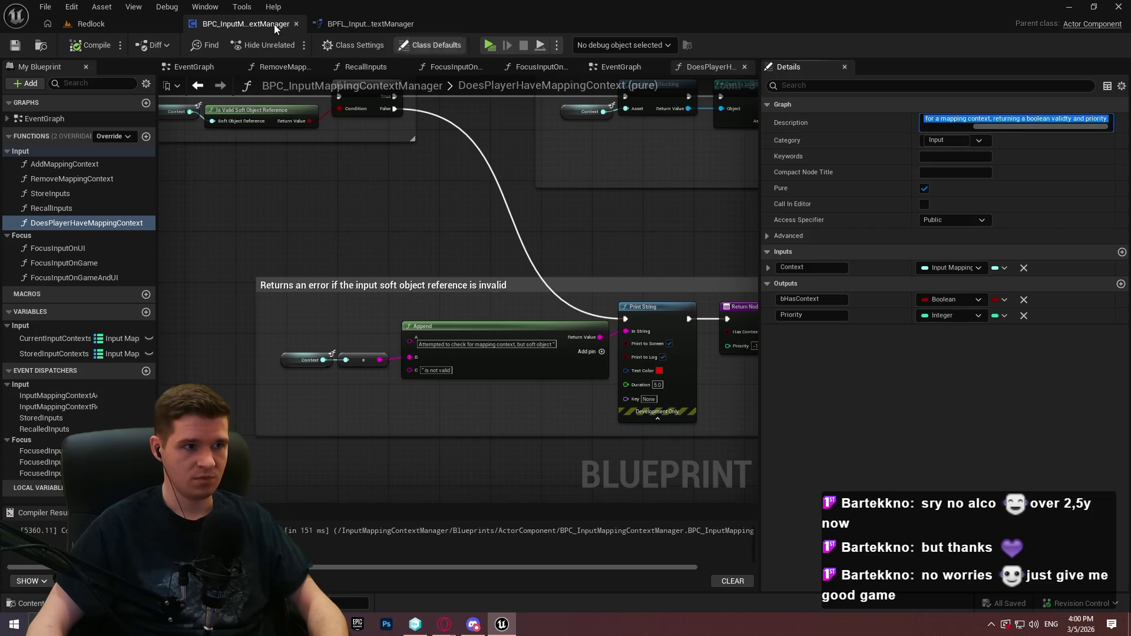
left_click(368, 24)
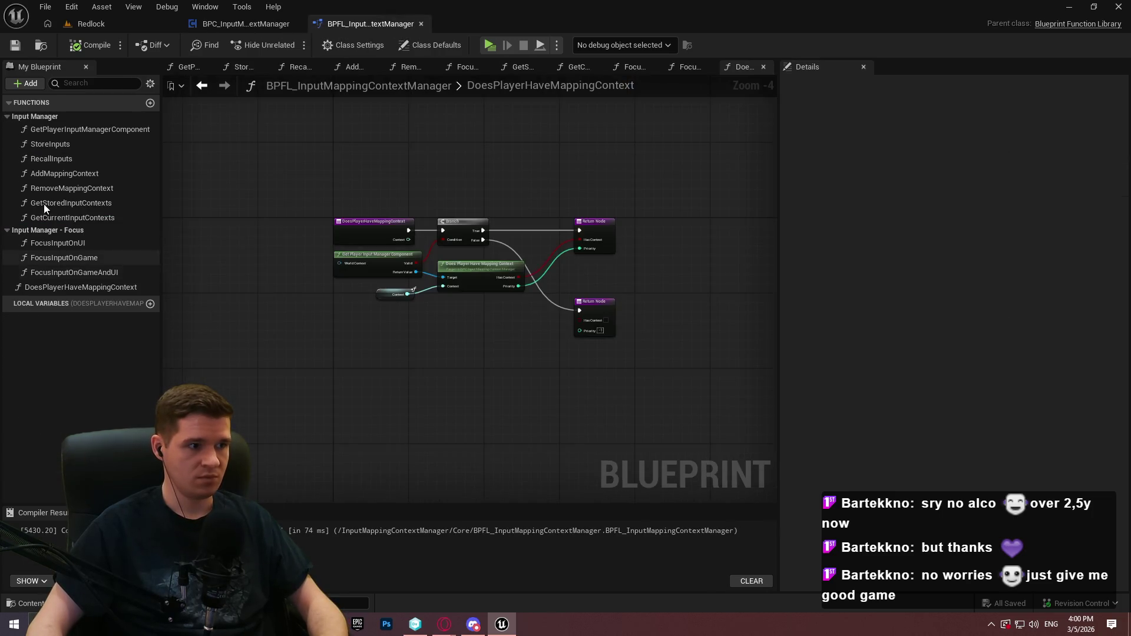
left_click(65, 288)
left_click(958, 122)
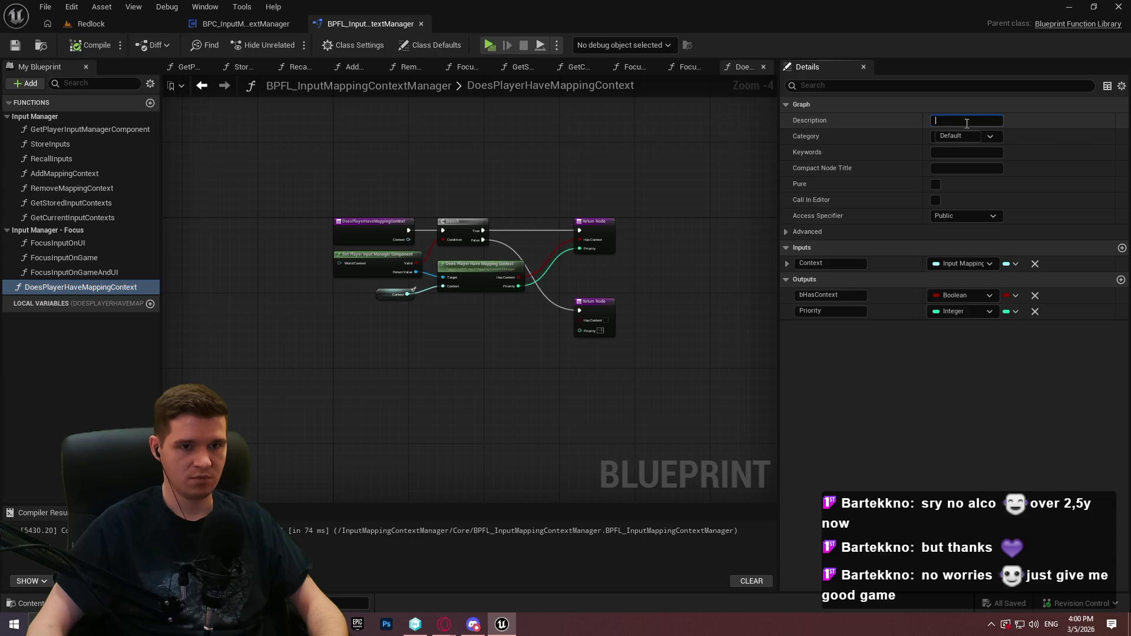
key("ctrl+v")
left_click(936, 188)
left_click(97, 51)
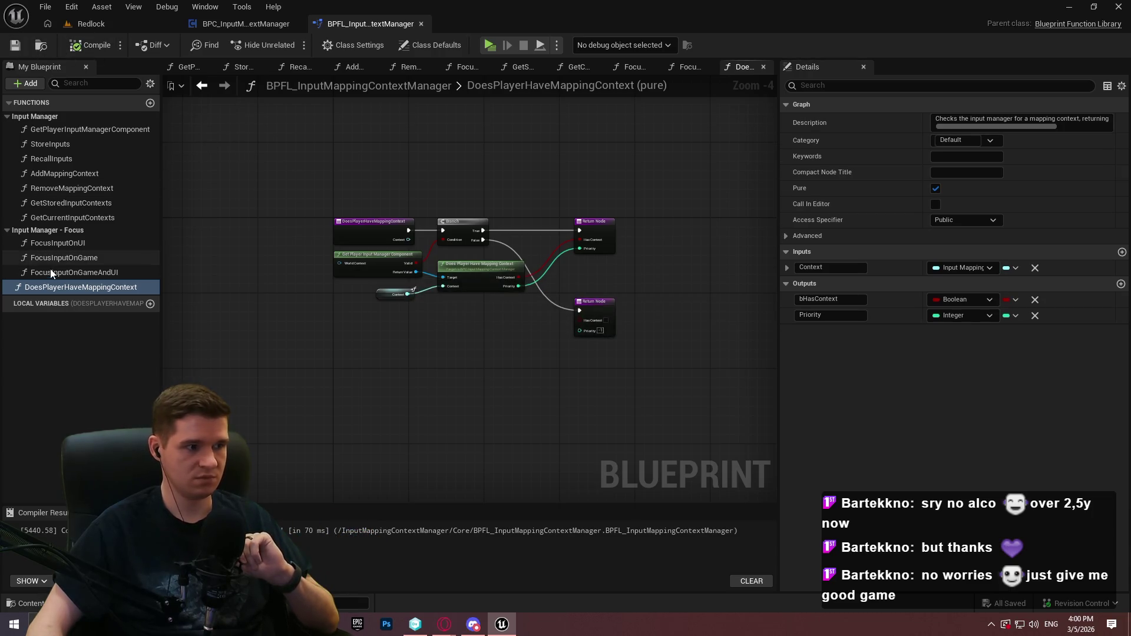
File the function under Input Manager, compile, and close the BPFL and BPC blueprints
left_click_drag(40, 287, 33, 118)
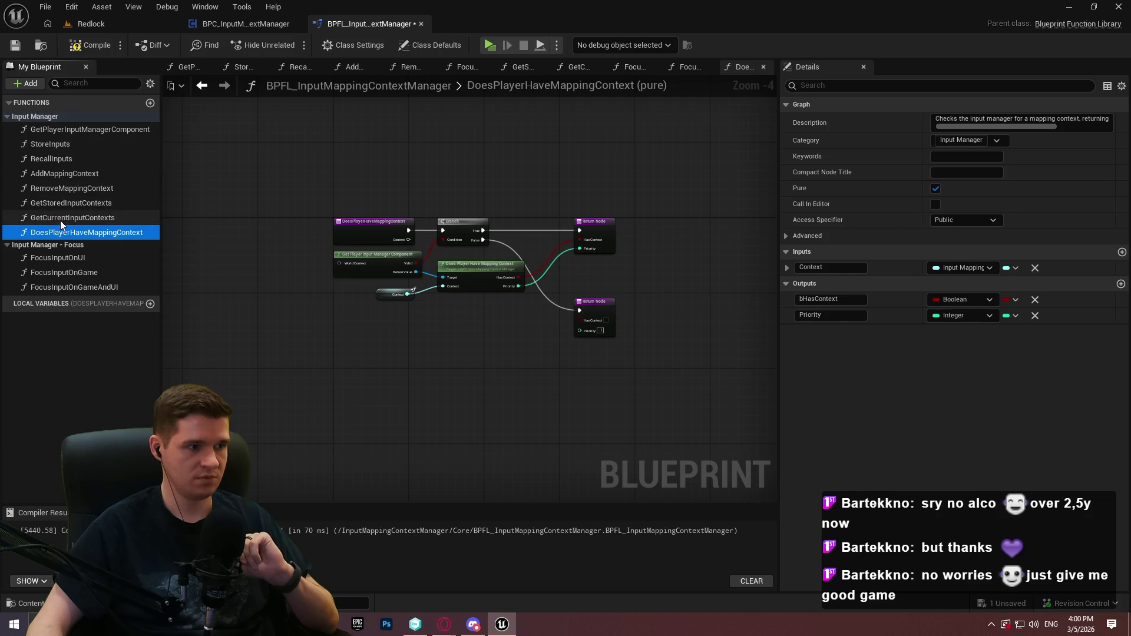
left_click(60, 218)
left_click(69, 203)
left_click(68, 187)
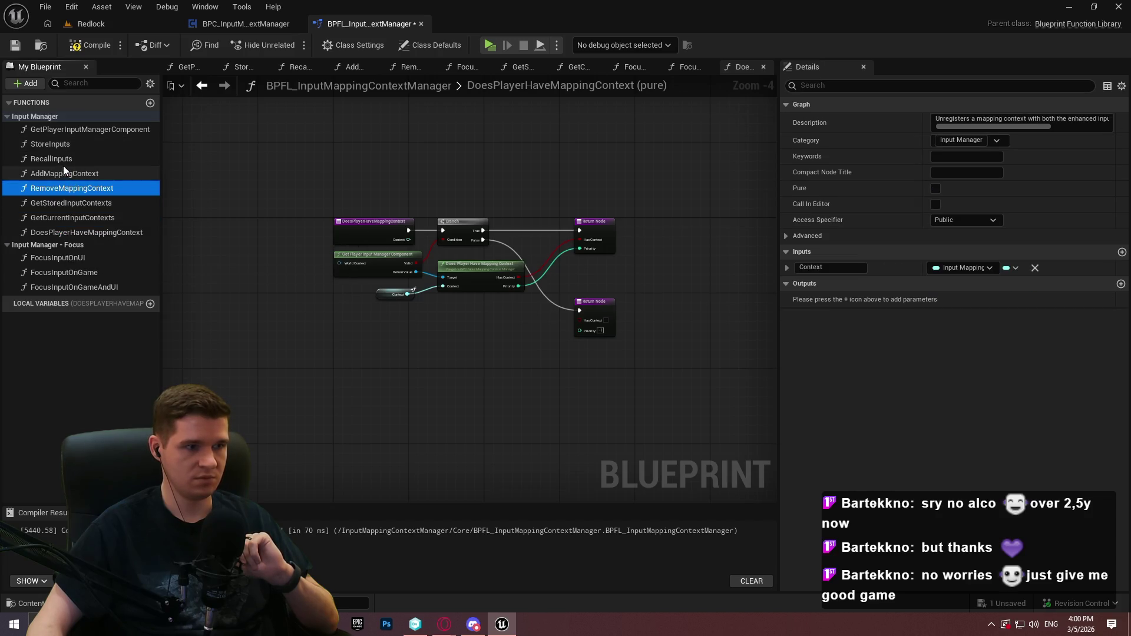
left_click(60, 159)
left_click(103, 37)
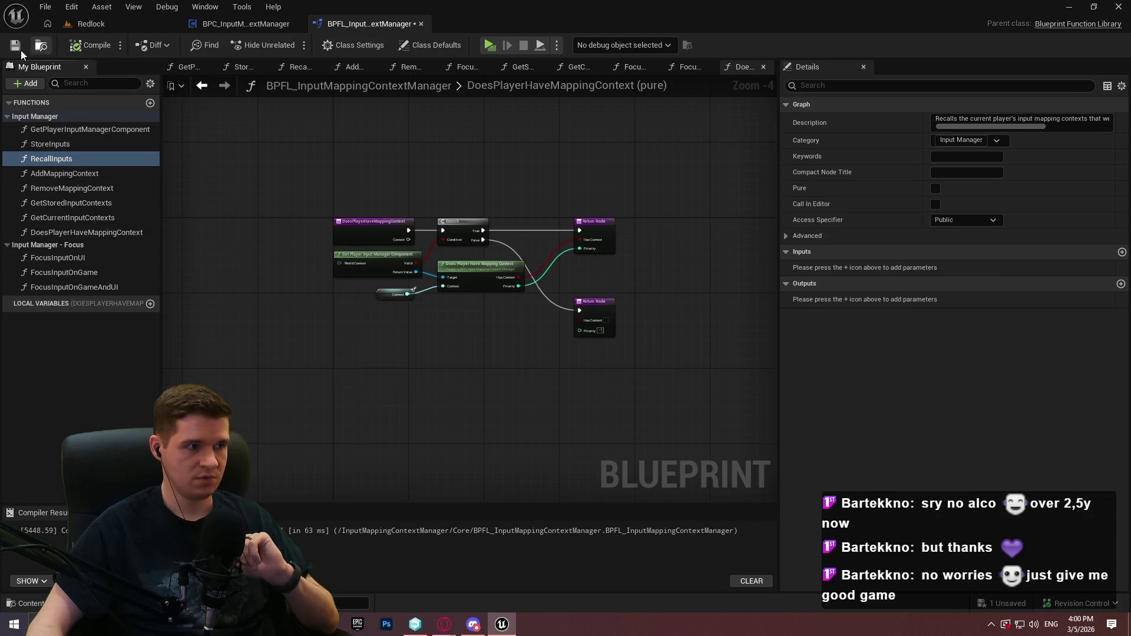
left_click(422, 24)
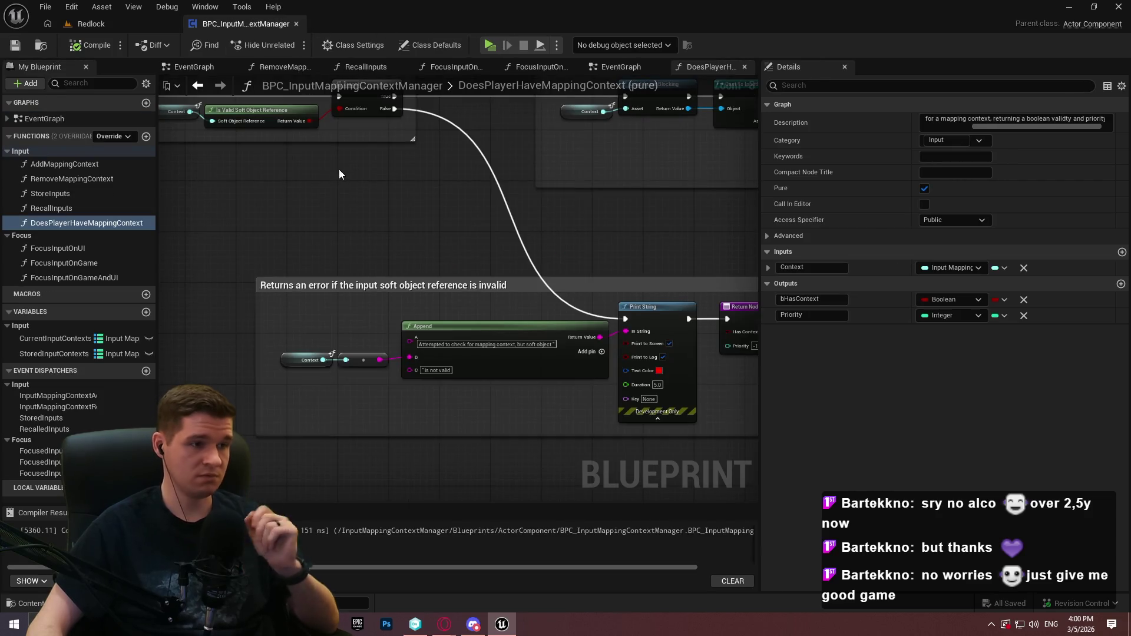
left_click(295, 24)
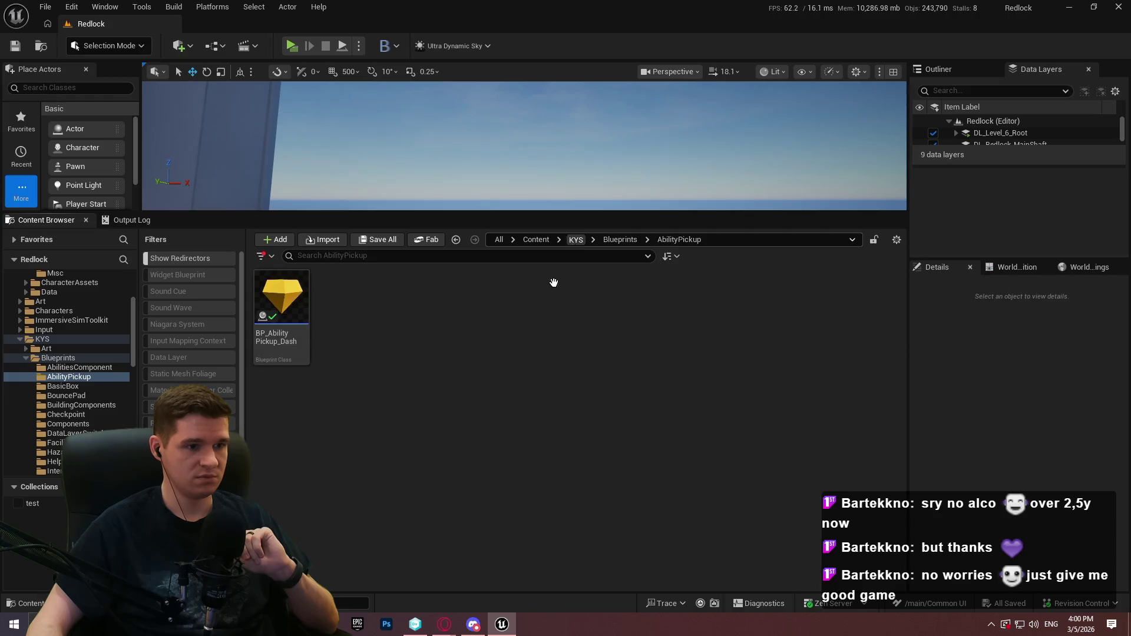
Open the GI_KYS blueprint from Content/KYS/Core
left_click(575, 239)
double_click(537, 321)
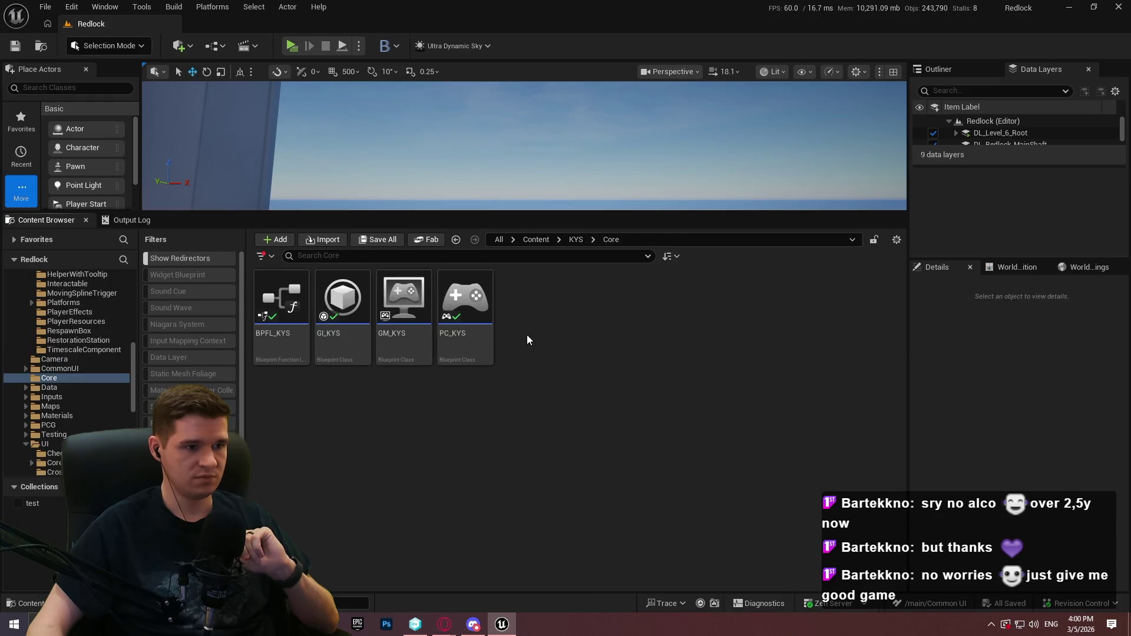
double_click(339, 348)
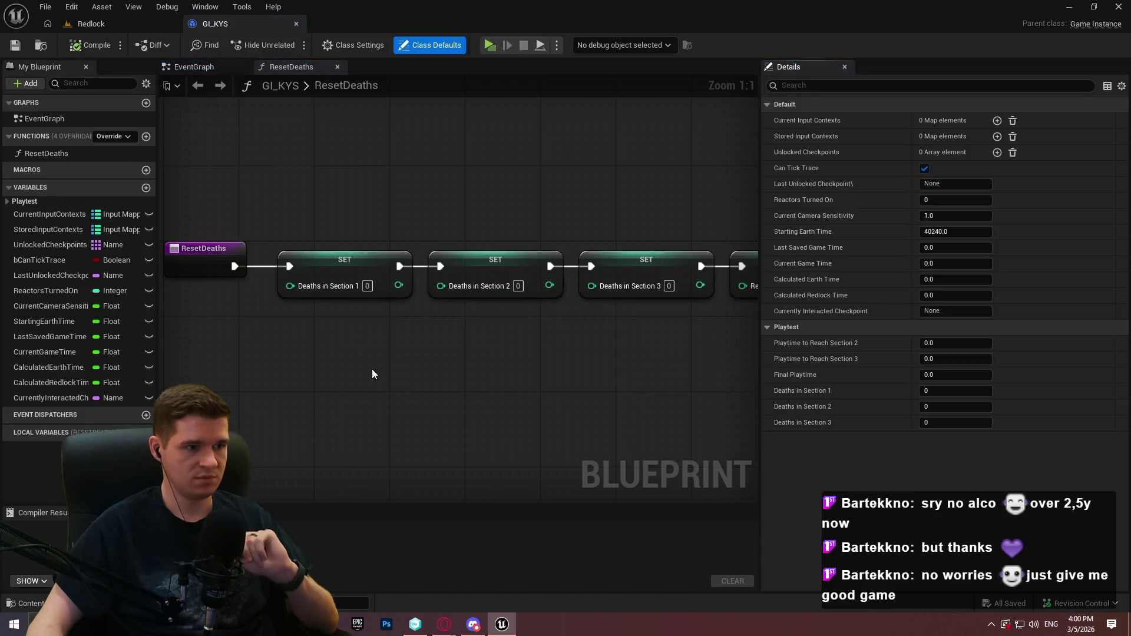
Test a Does Player Have Mapping Context node with IMC_Ability_Dash, delete it, then compile and save
right_click(373, 369)
type("does play")
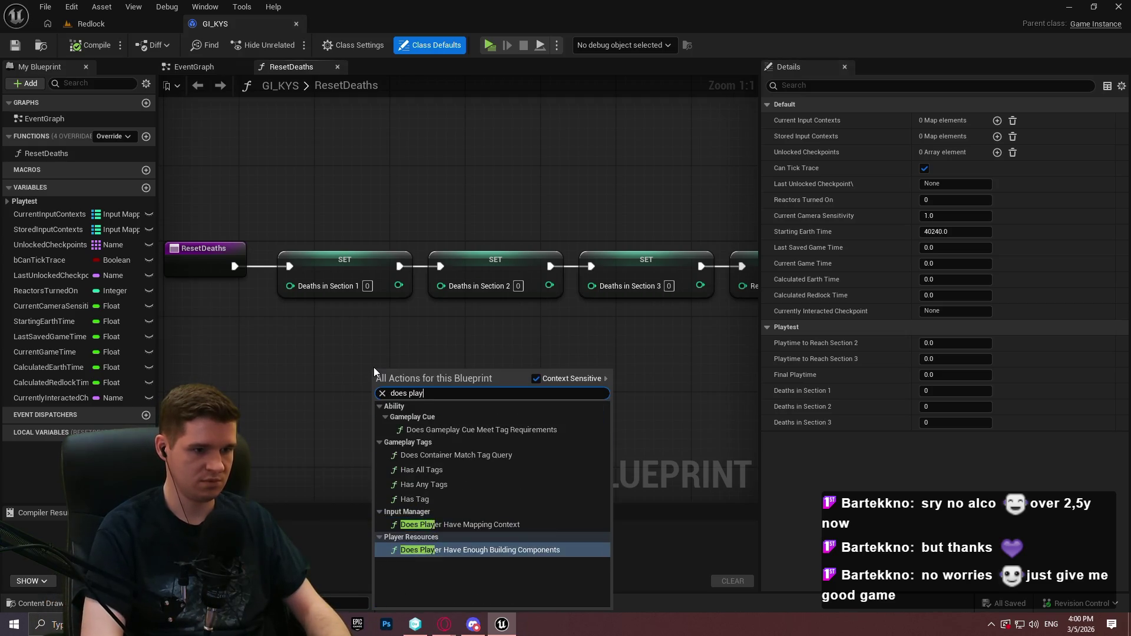
type("er have")
key("Return")
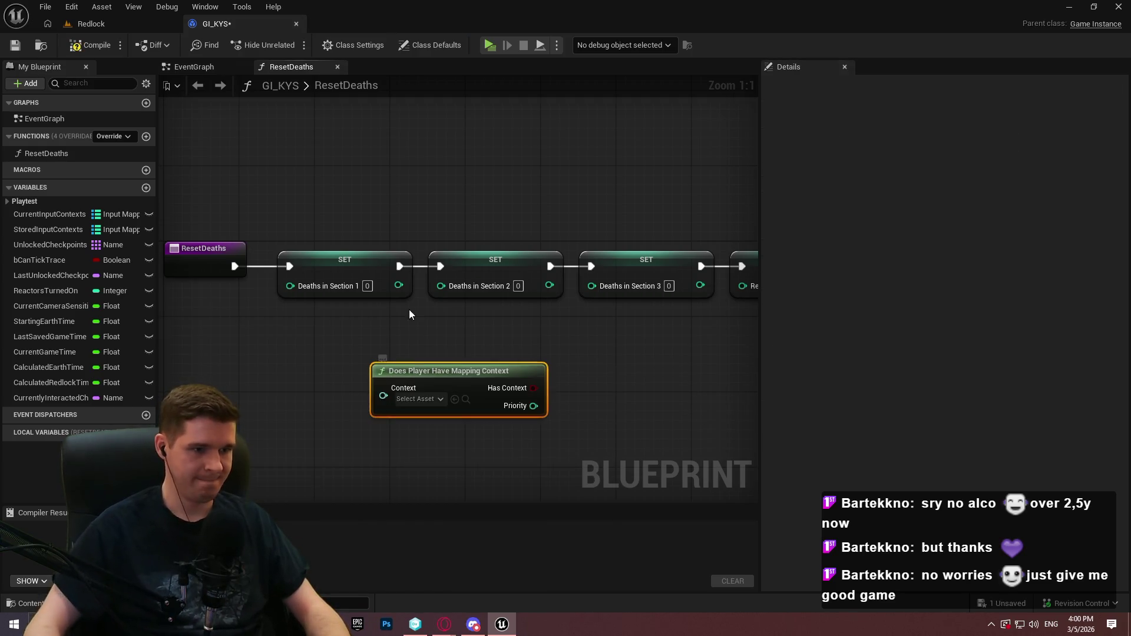
left_click(415, 399)
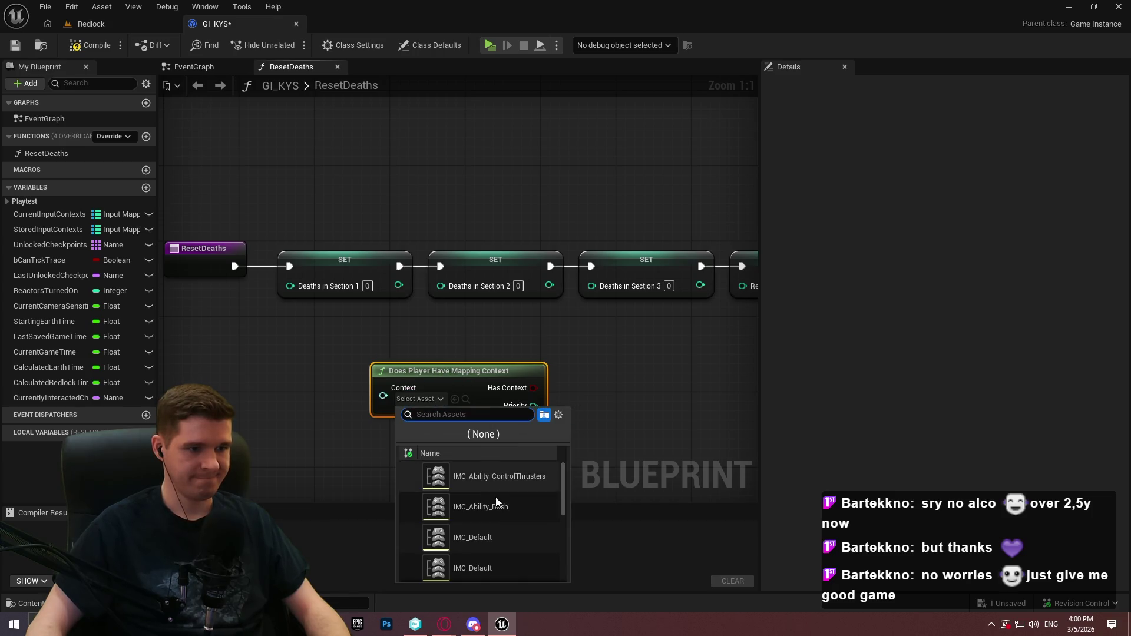
left_click(536, 500)
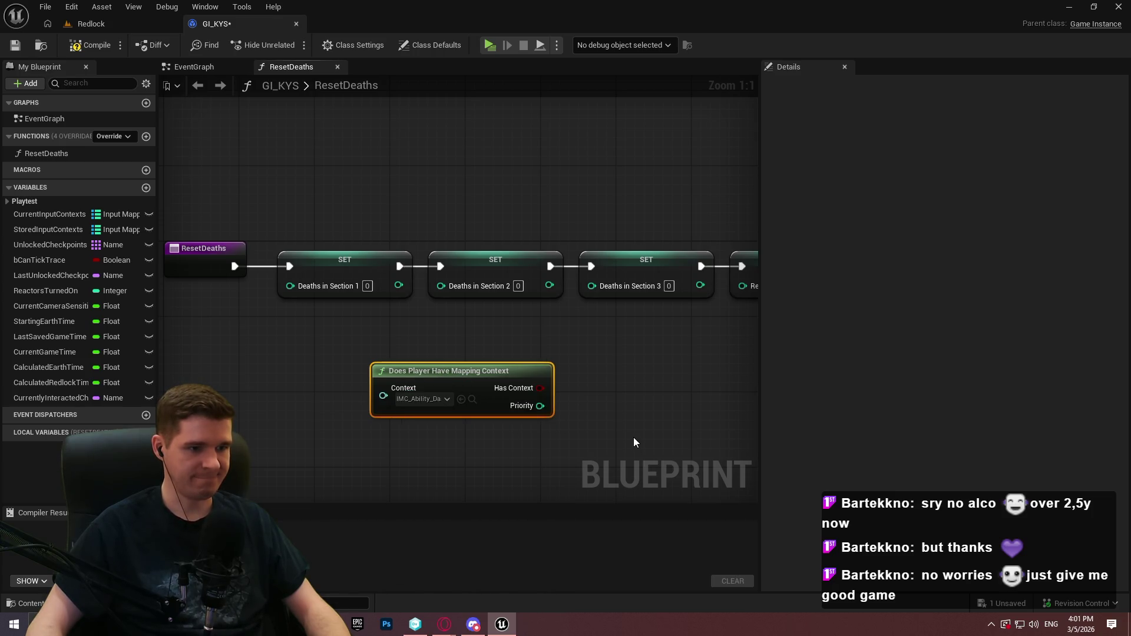
left_click_drag(644, 449, 630, 371)
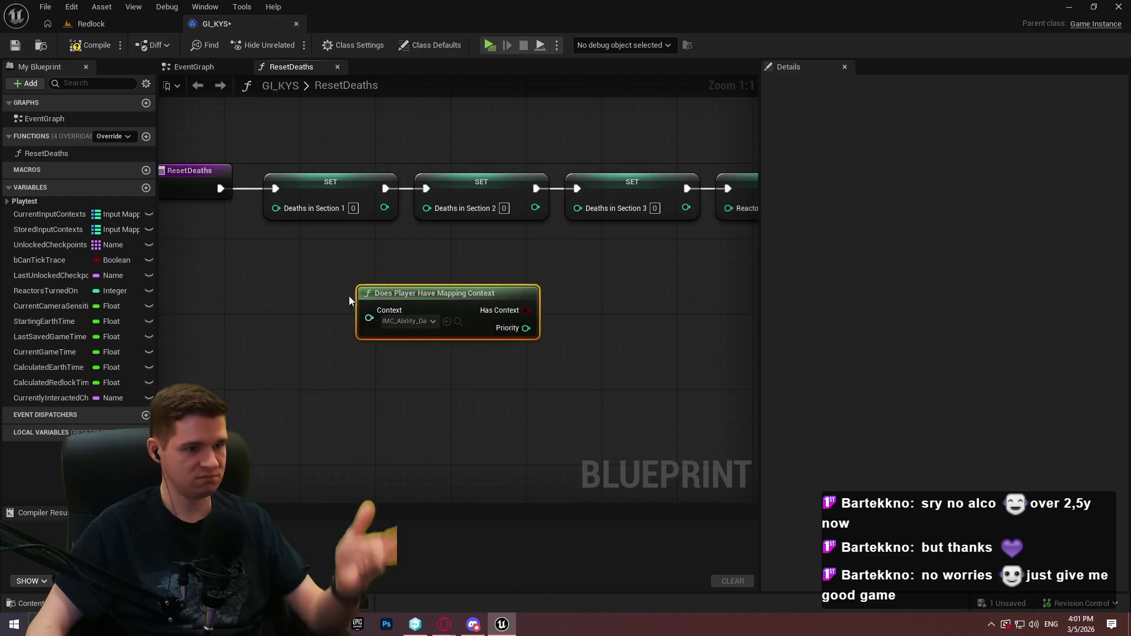
key("Delete")
left_click(92, 45)
left_click(23, 46)
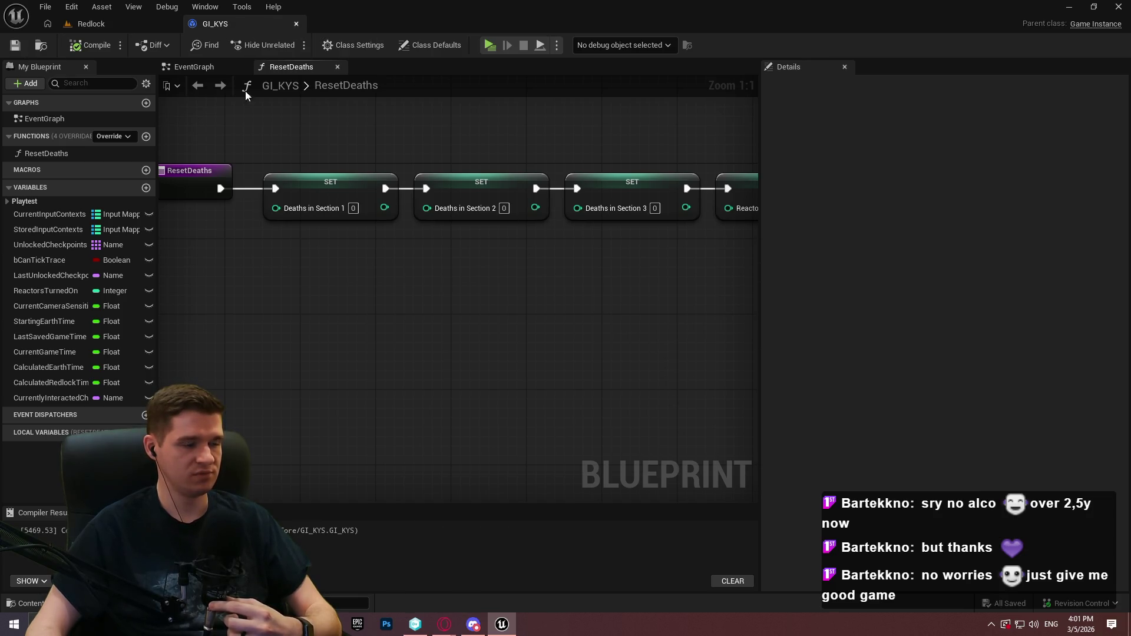
Search GI_KYS for references to CurrentInputContexts by name
left_click(51, 217)
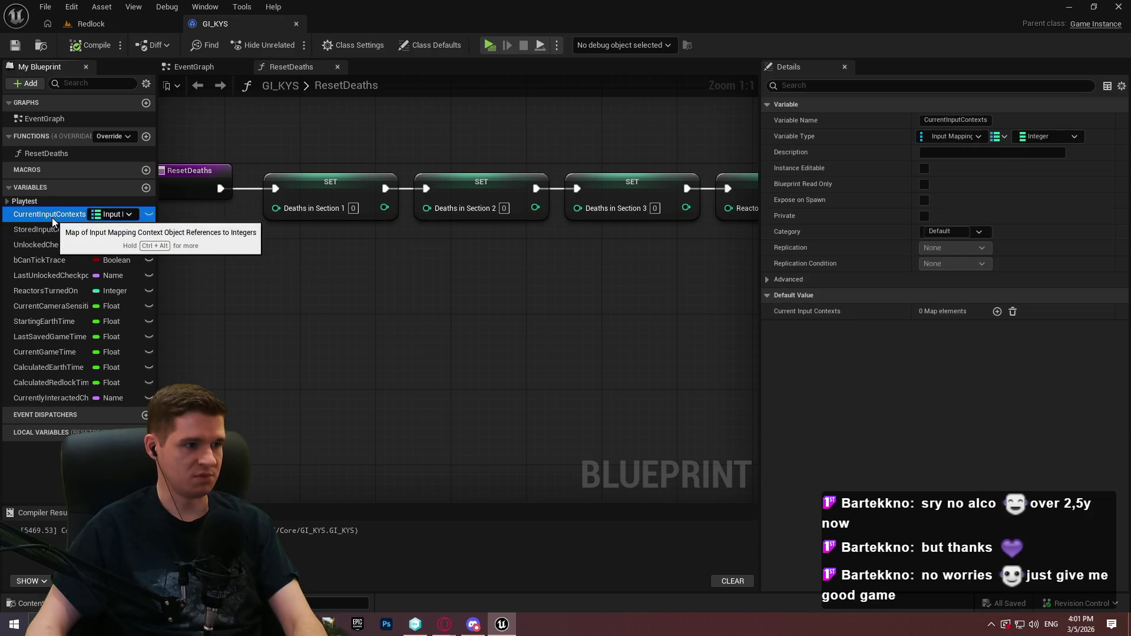
right_click(52, 218)
mouse_move(111, 257)
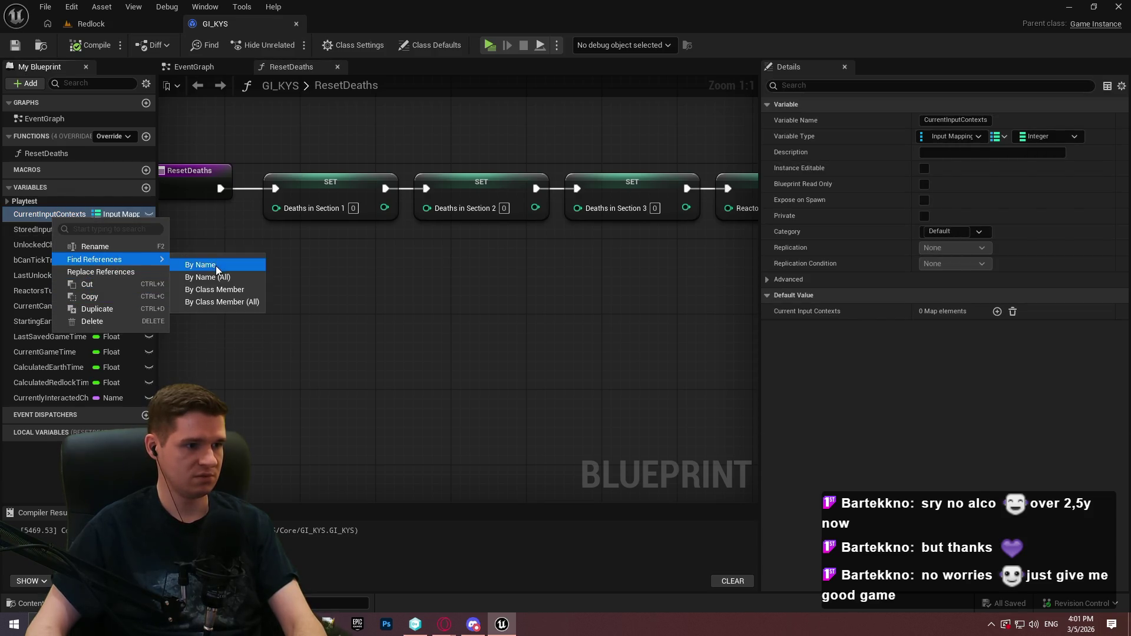
left_click(216, 265)
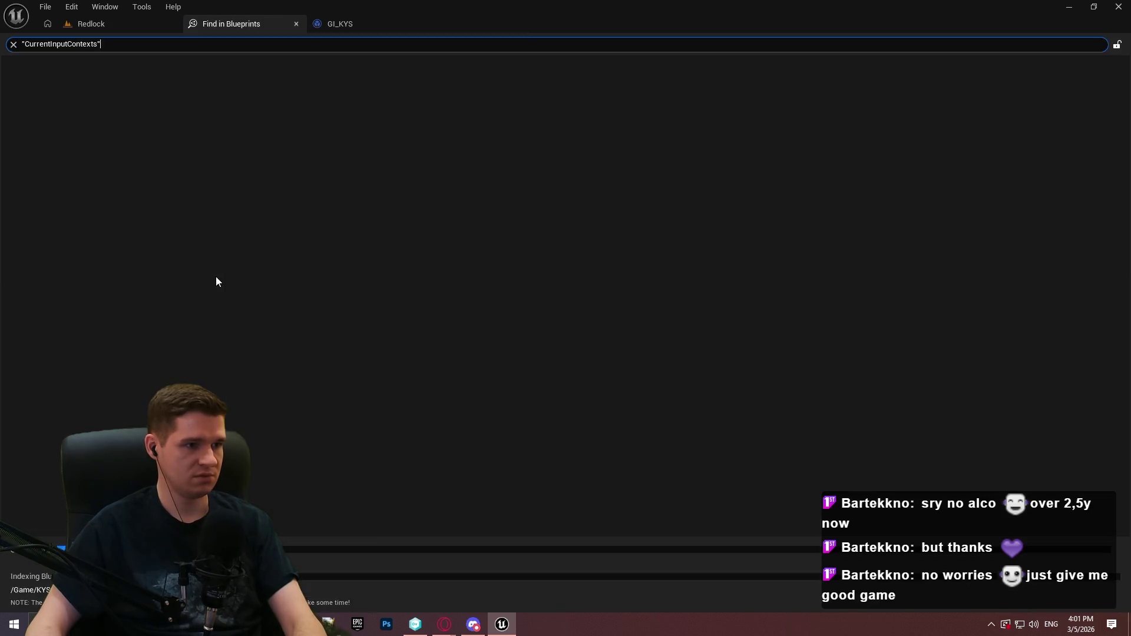
left_click(295, 24)
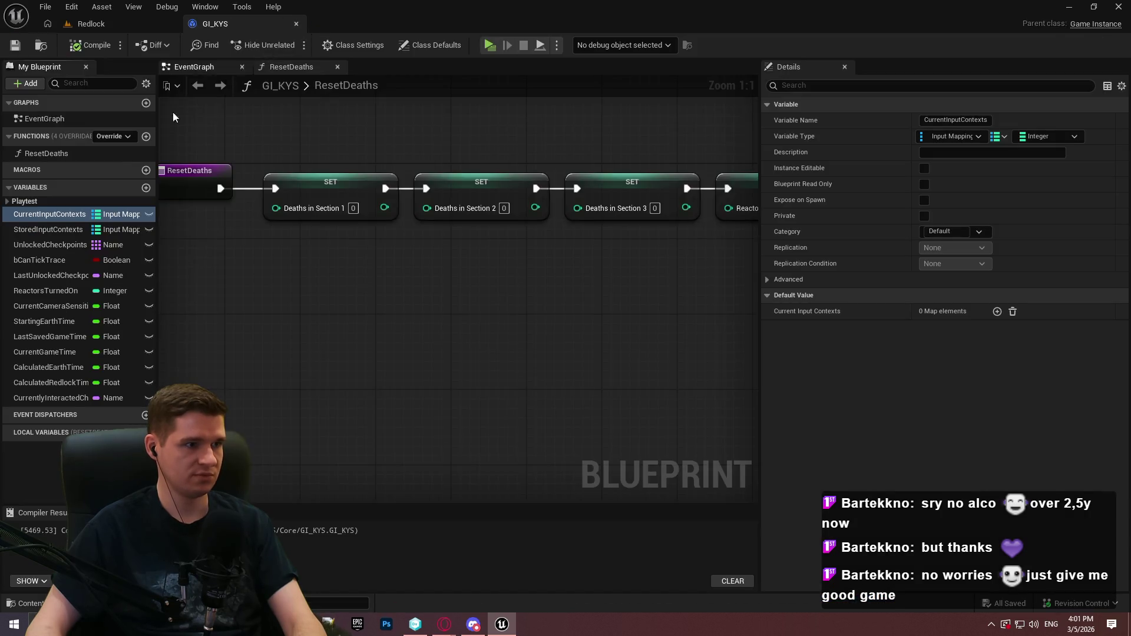
Delete the StoredInputContexts variable, save GI_KYS and close its editor
left_click(51, 227, "ctrl")
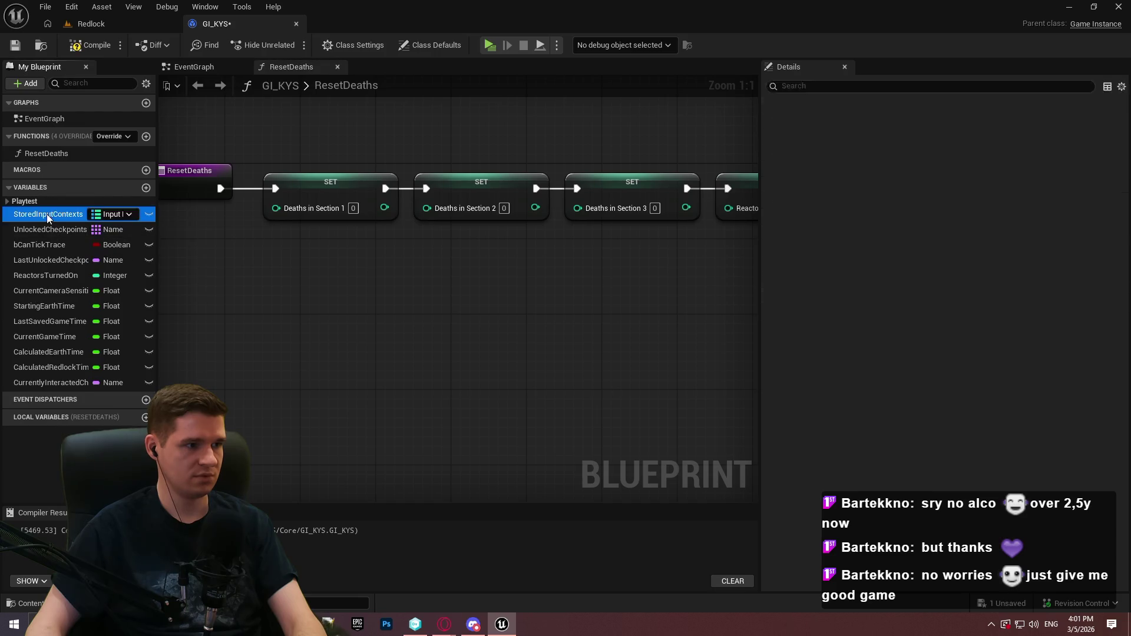
key("Delete")
left_click(15, 45)
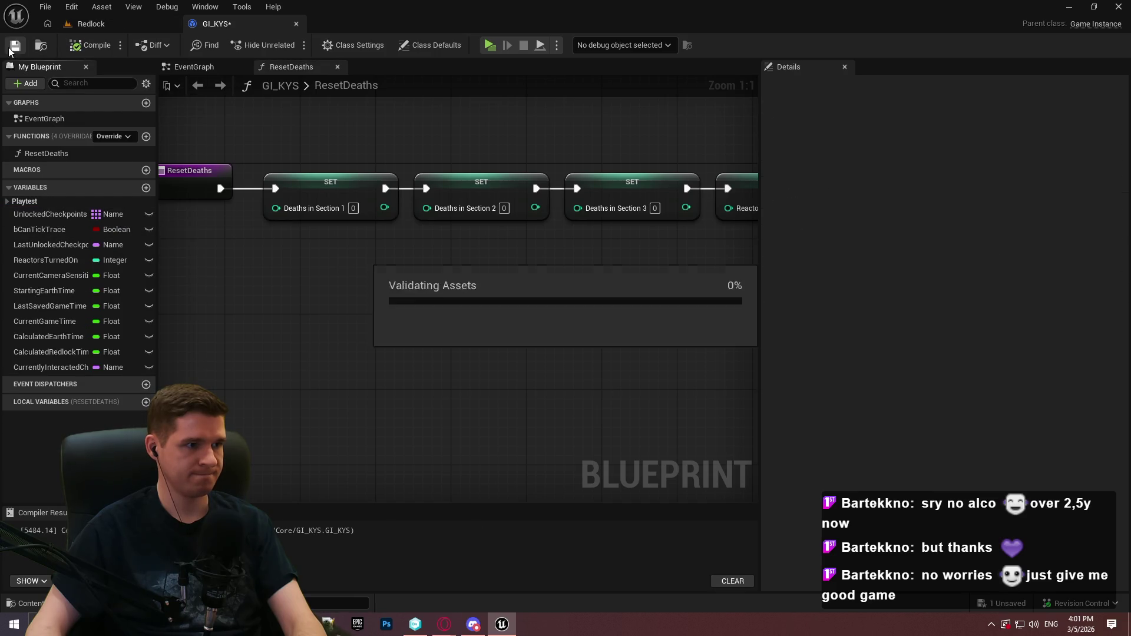
left_click(296, 23)
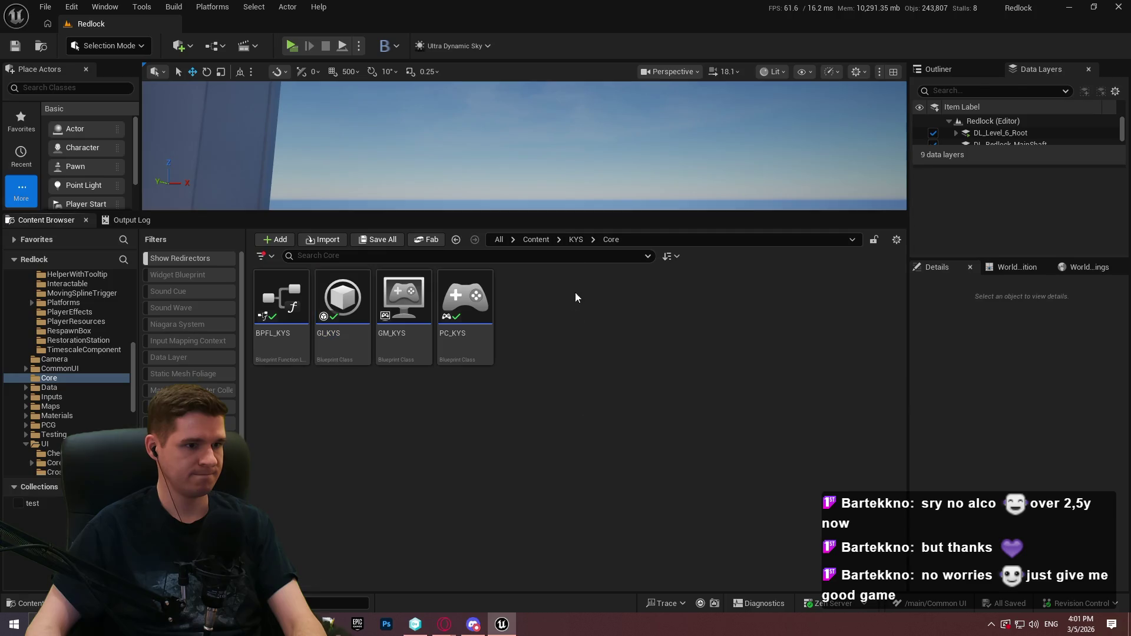
Edit the InputMappingContextManager plugin under Project > Input: version 1.0, Is Beta Version unticked
left_click(535, 239)
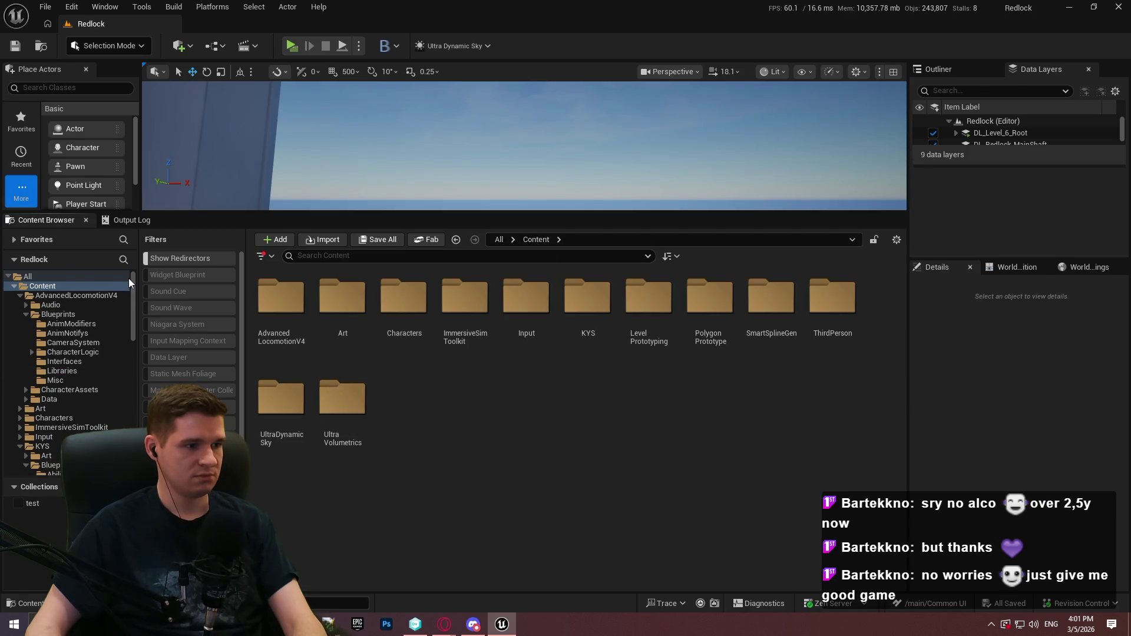
left_click(71, 6)
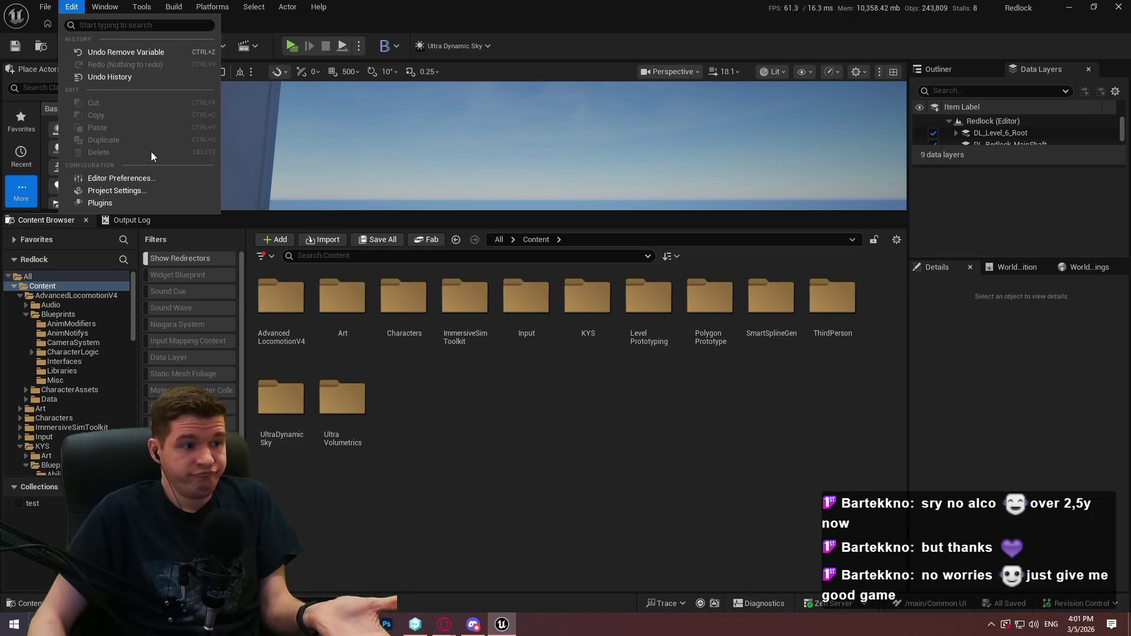
left_click(151, 203)
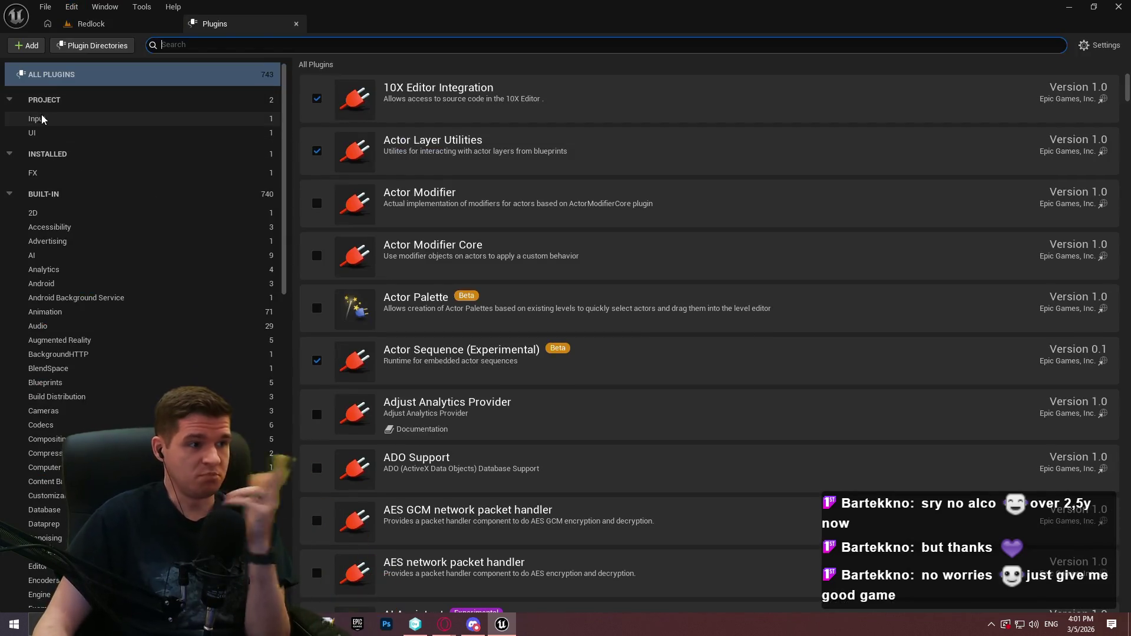
left_click(189, 118)
left_click(401, 115)
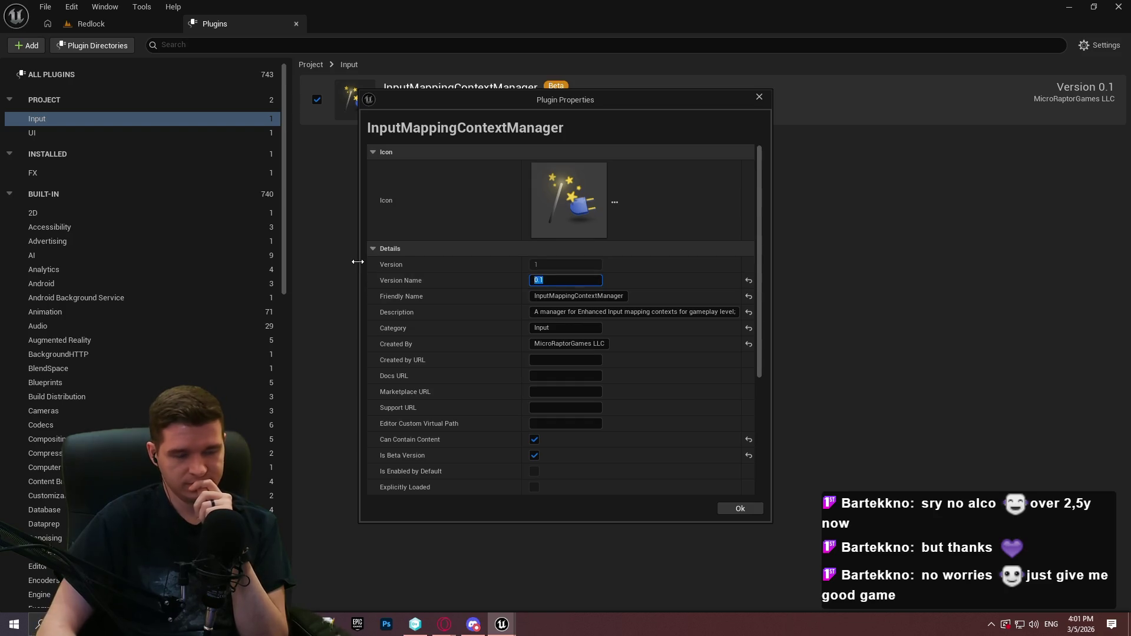
scroll(647, 346, "down", 2)
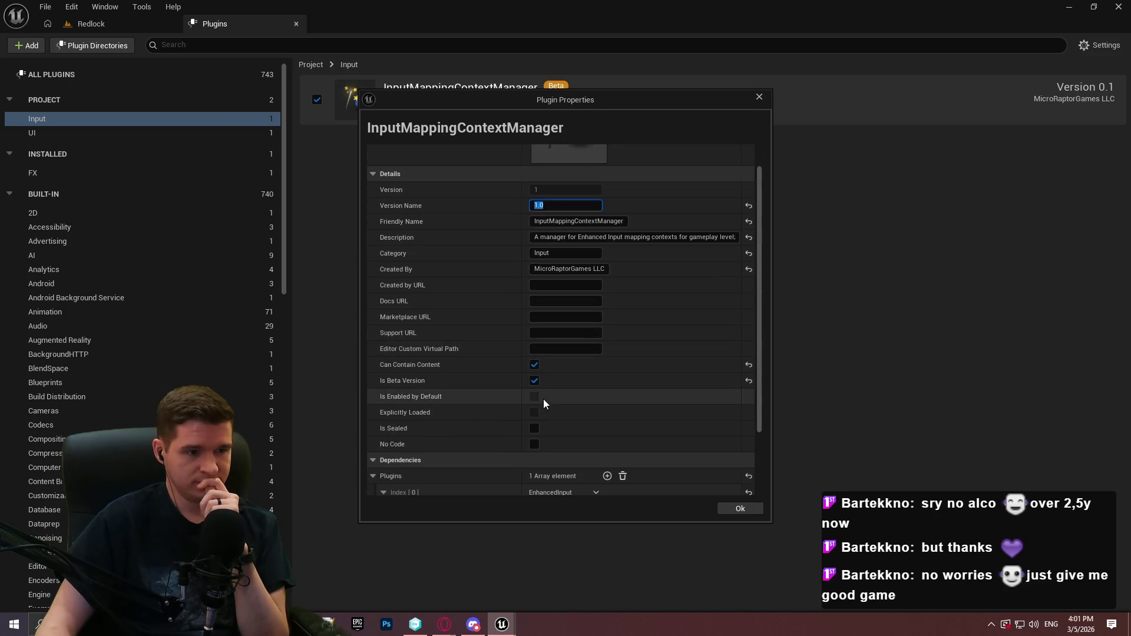
left_click(534, 381)
scroll(613, 371, "down", 3)
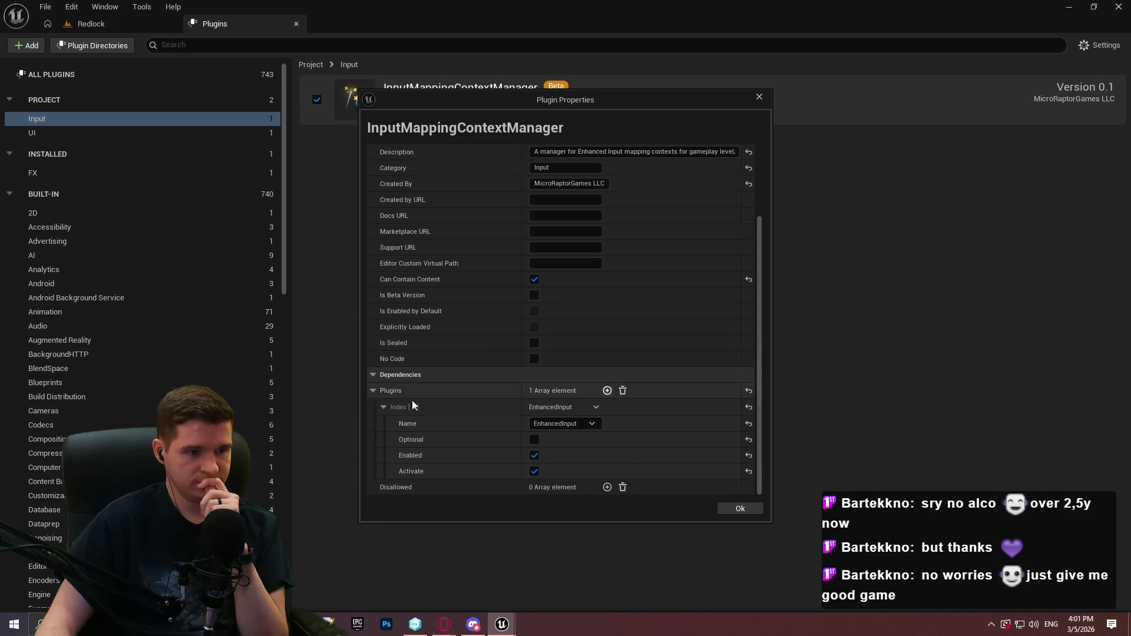
left_click(374, 391)
left_click(736, 508)
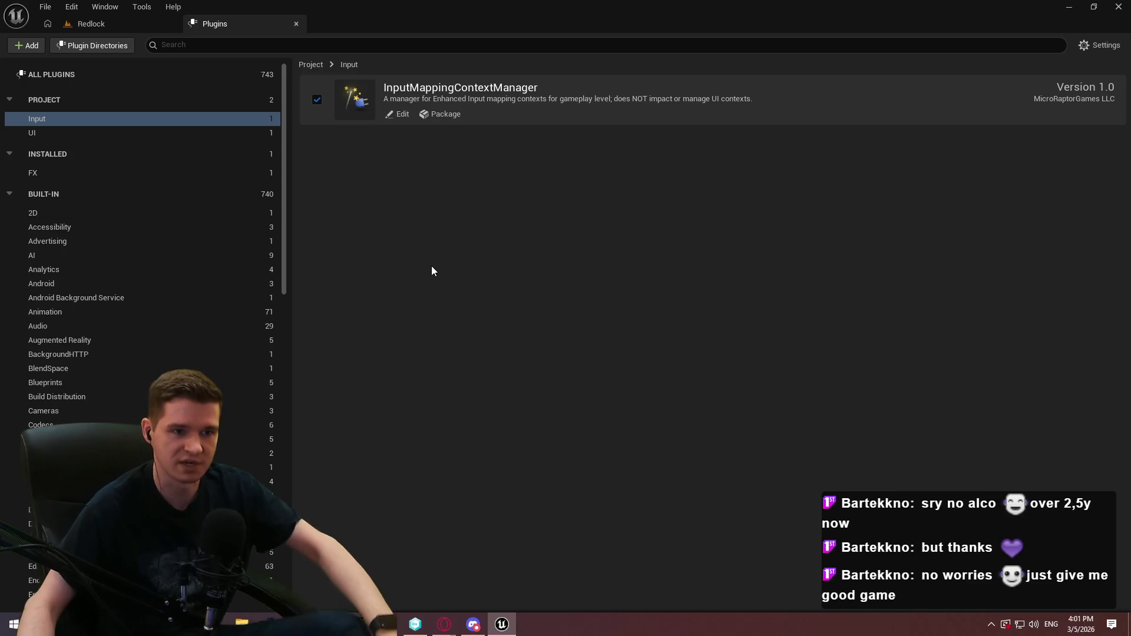
Package the plugin into a new Desktop folder InputMappingContextManager and view it in File Explorer
left_click(450, 116)
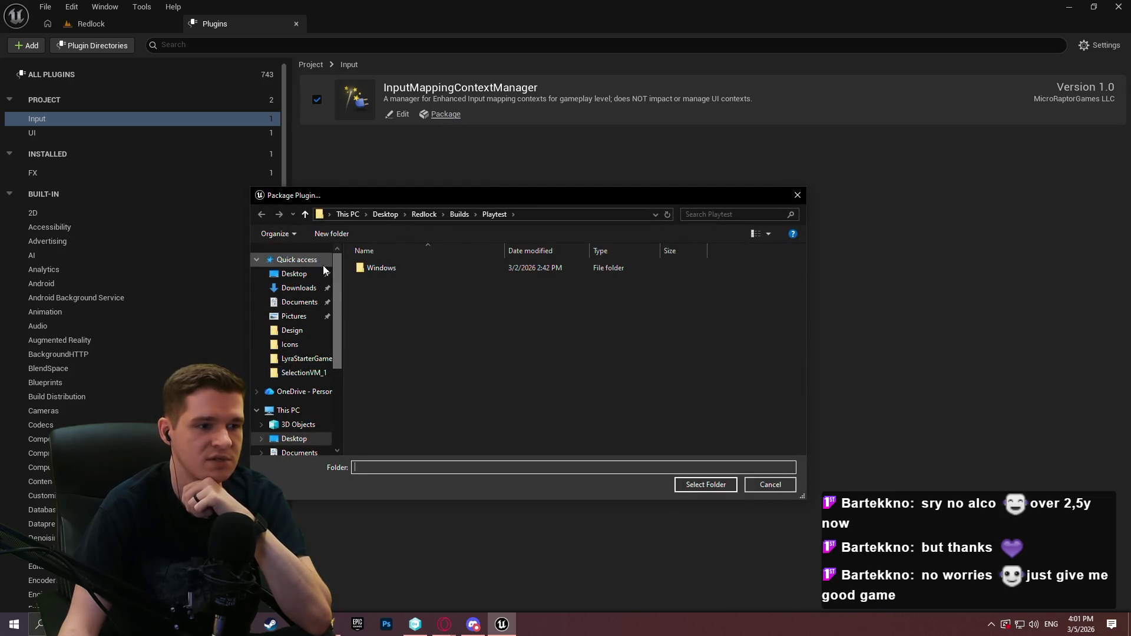
left_click(303, 274)
right_click(635, 422)
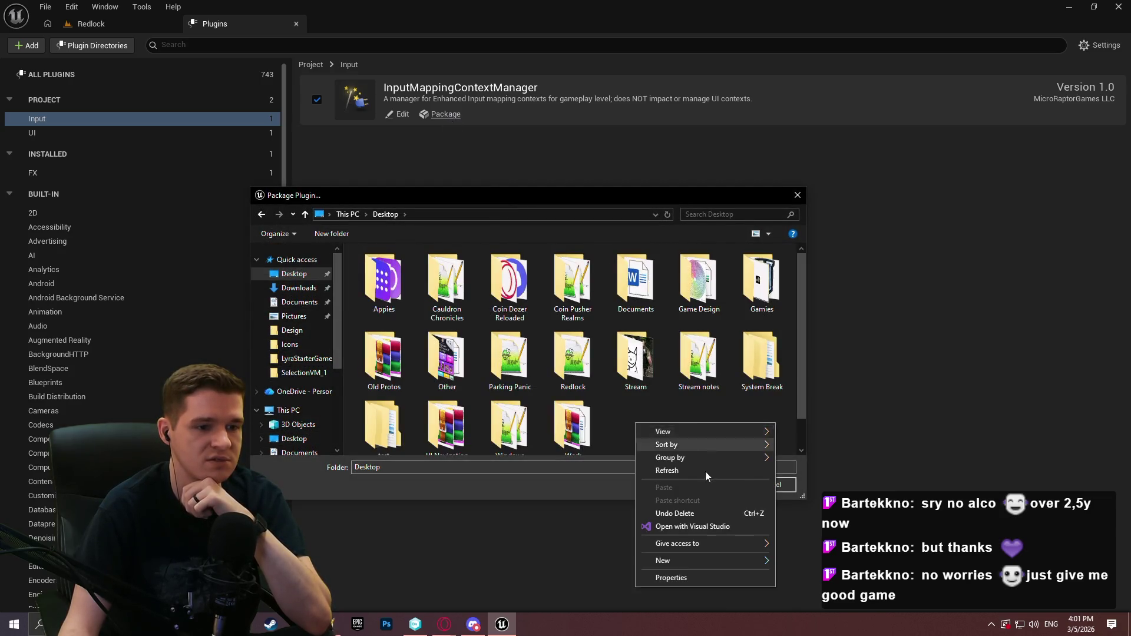
mouse_move(709, 556)
left_click(833, 396)
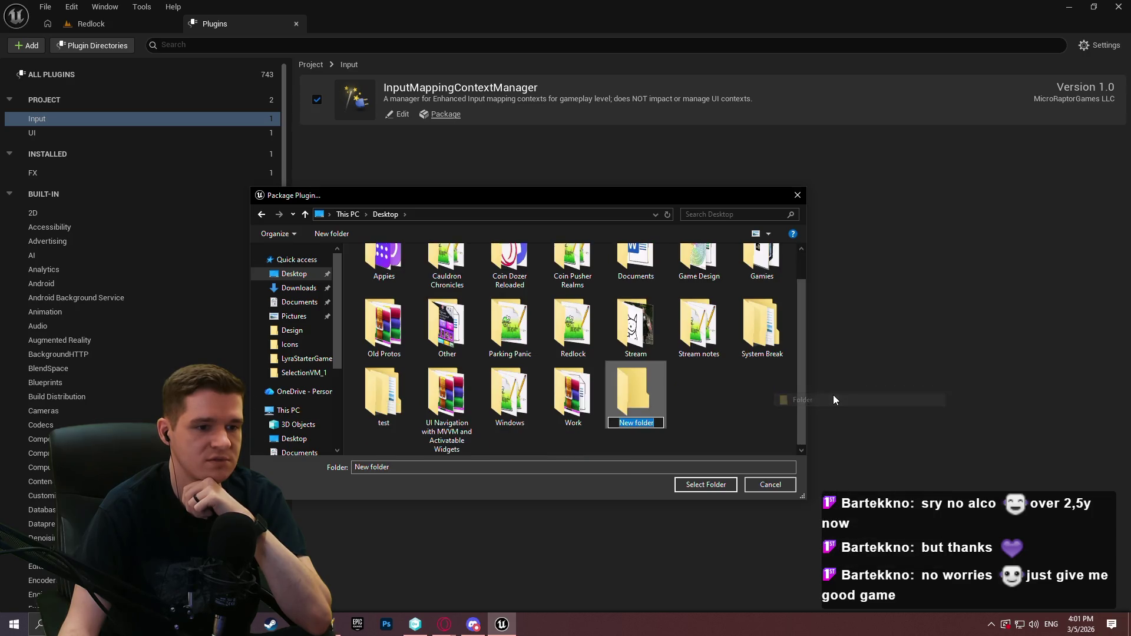
type("InputMappingContext")
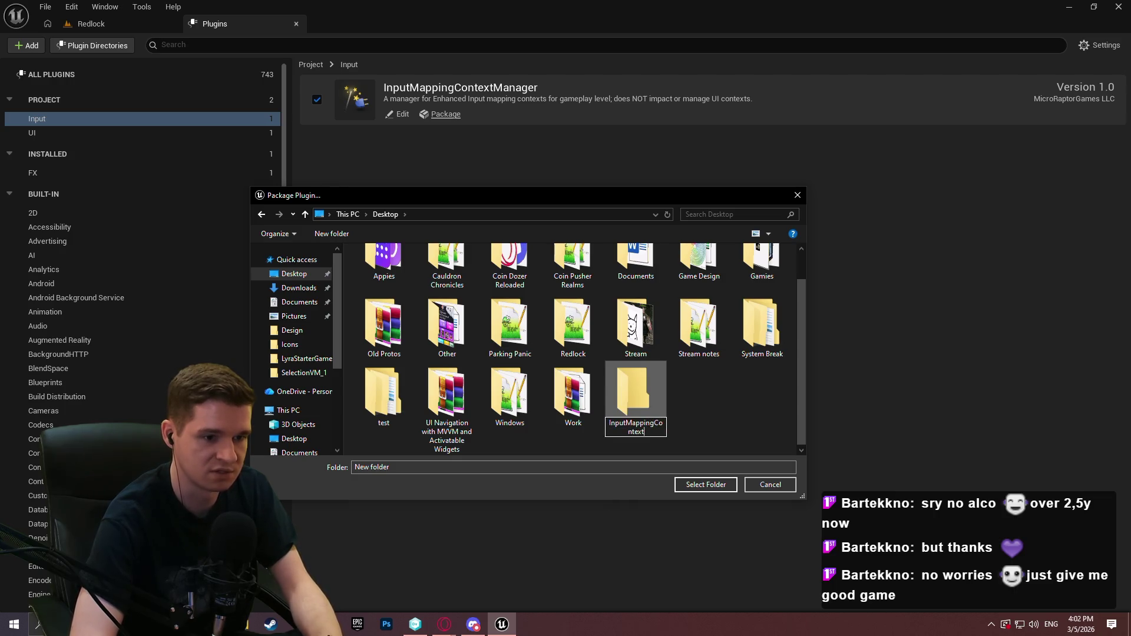
type("Manager")
key("Return")
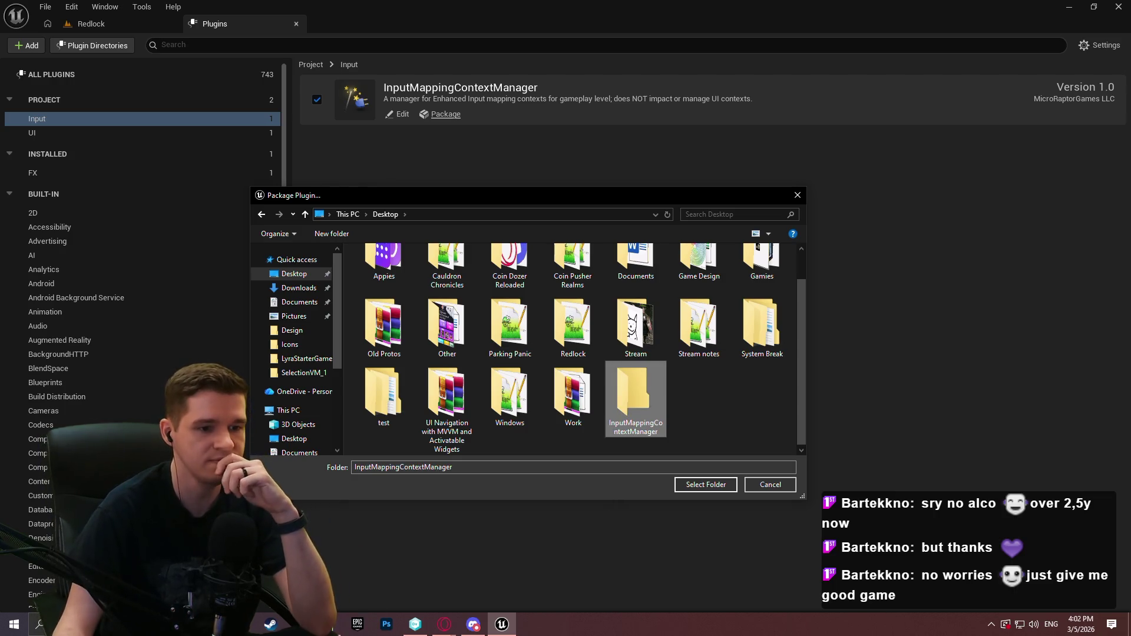
left_click(706, 486)
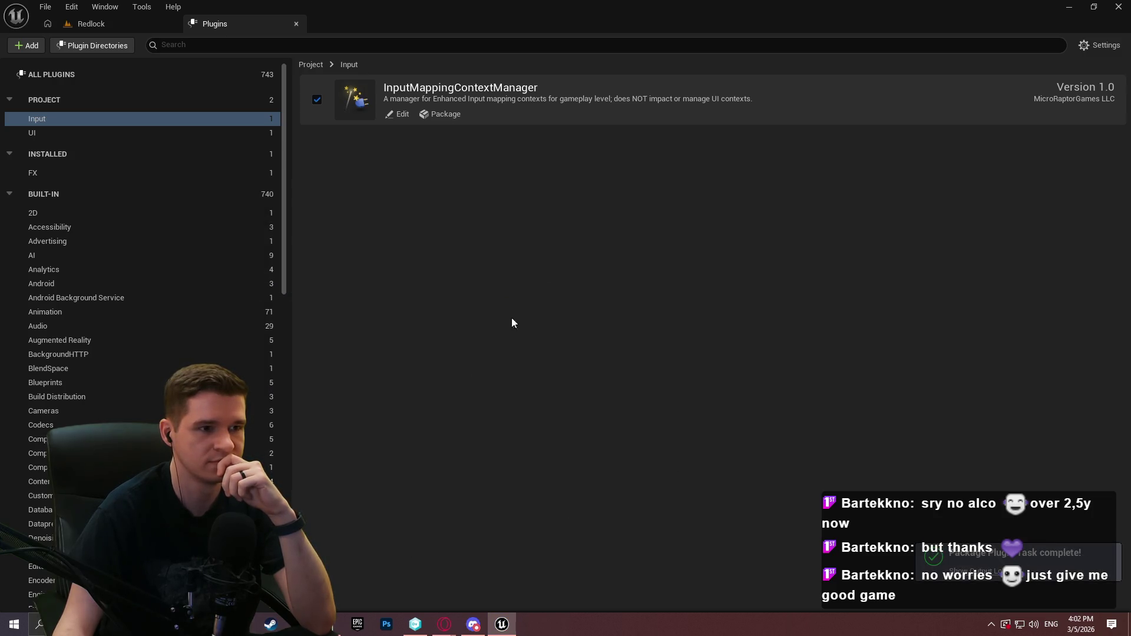
key("super+e")
left_click(349, 116)
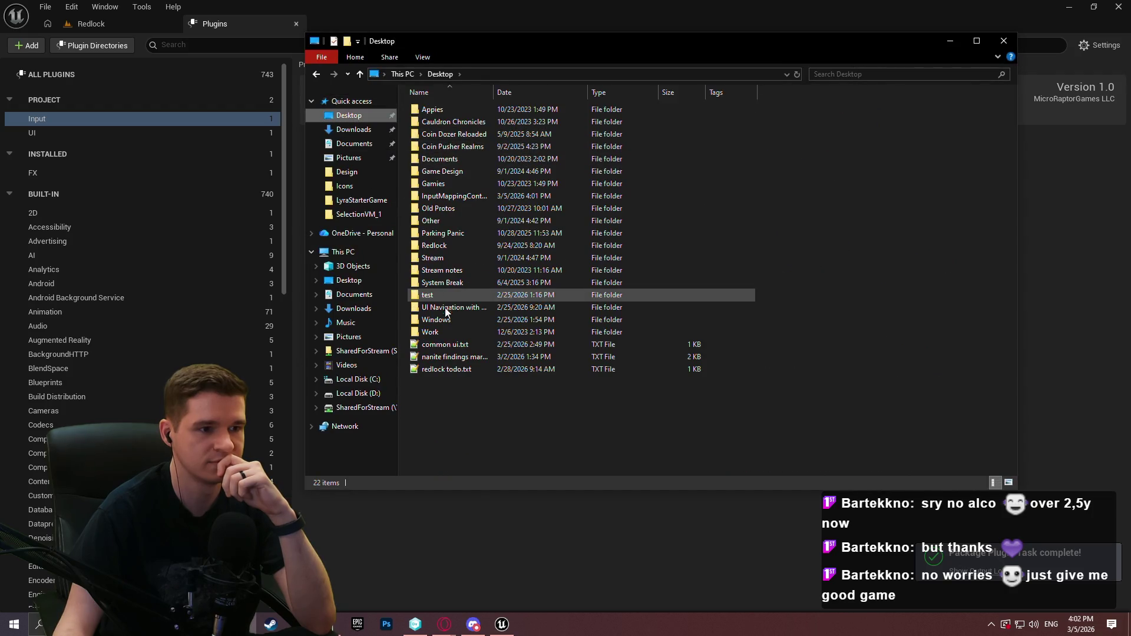
Archive the packaged InputMappingContextManager folder as InputMappingContextManager.zip in ZIP format
double_click(461, 197)
double_click(476, 116)
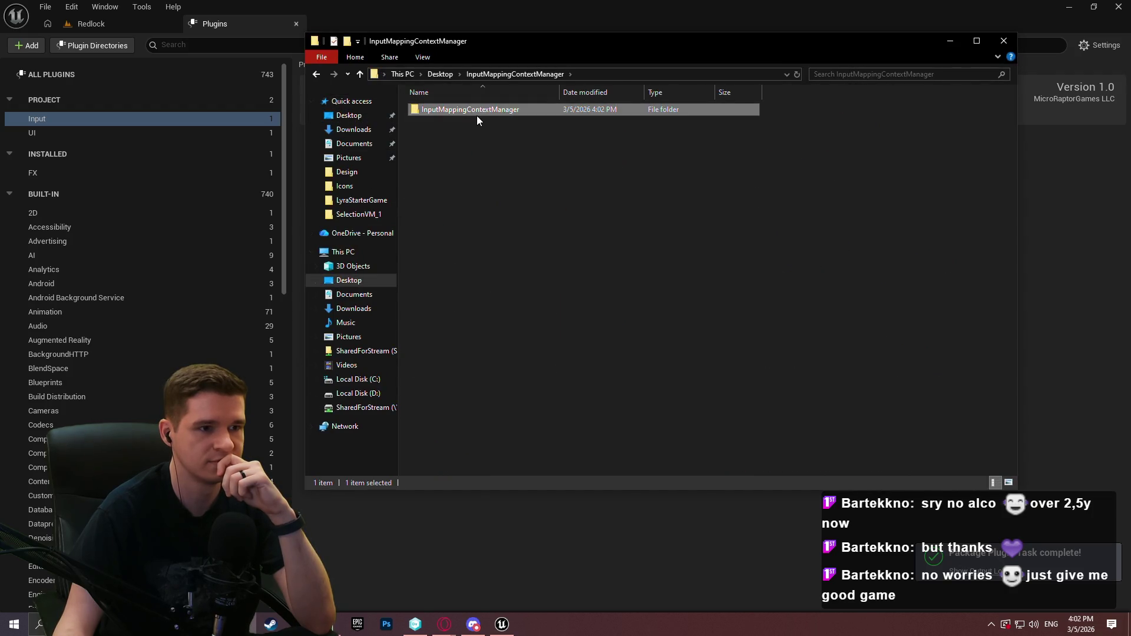
left_click(524, 73)
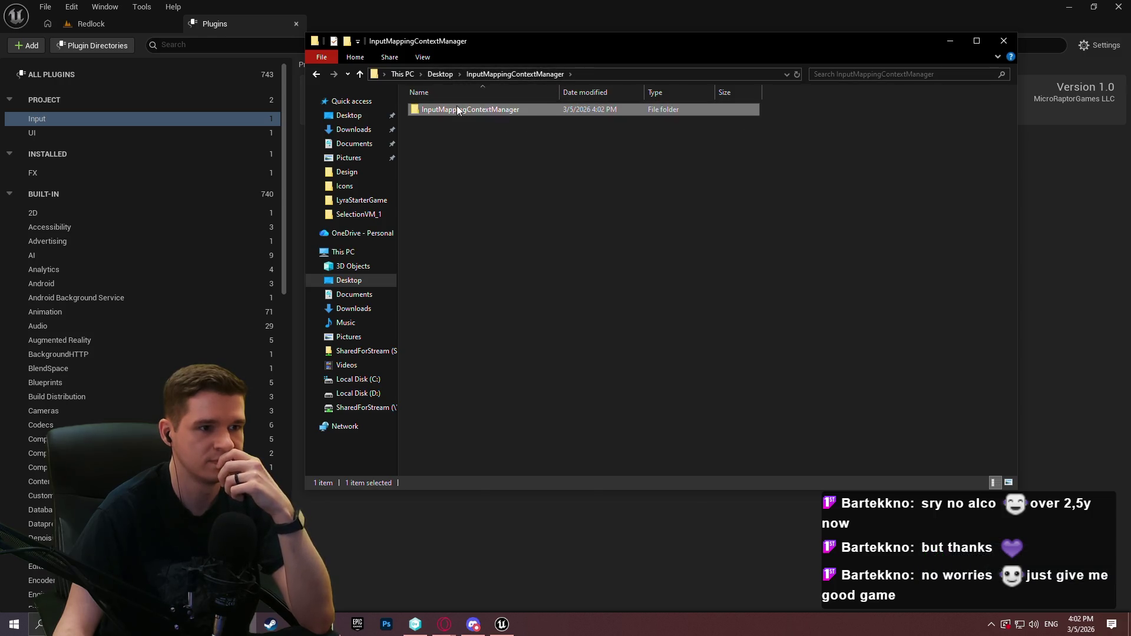
right_click(457, 110)
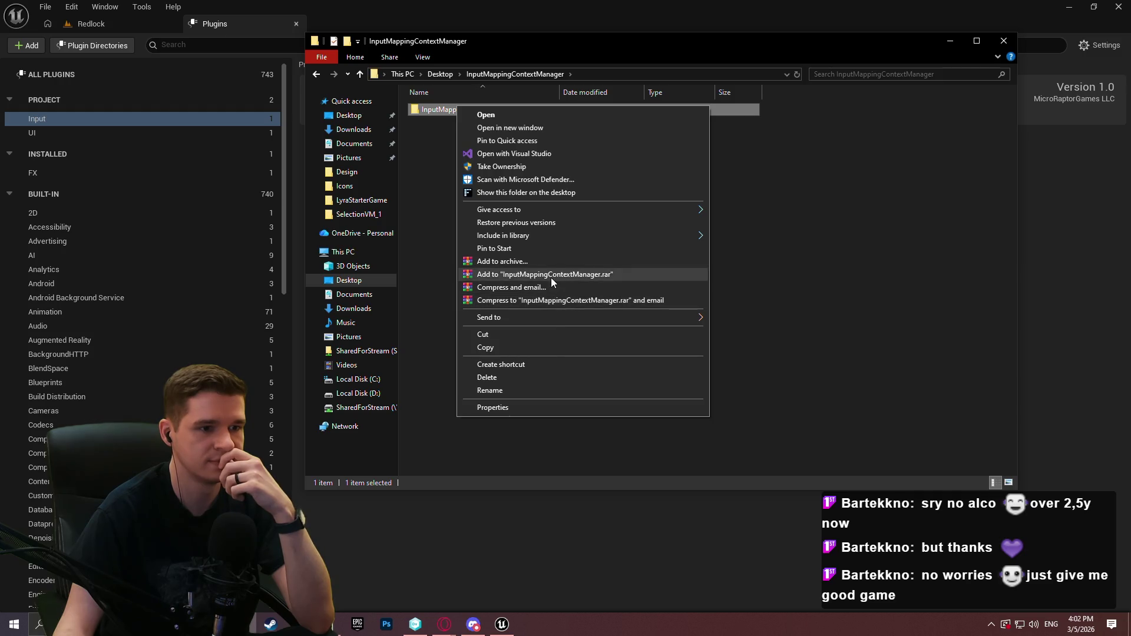
left_click(536, 263)
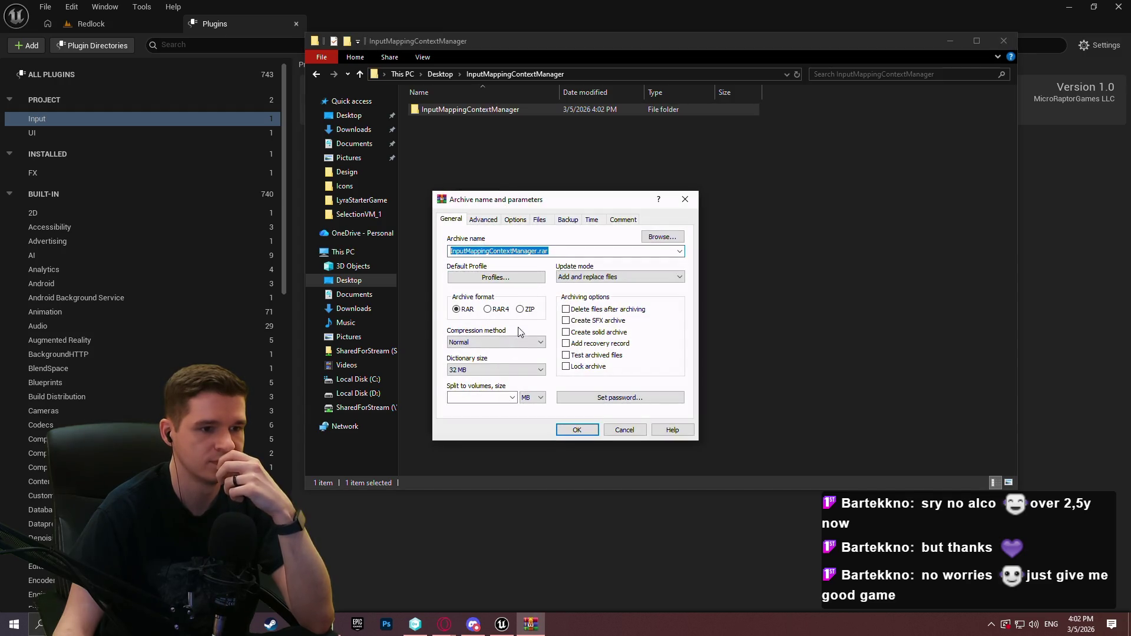
left_click(520, 309)
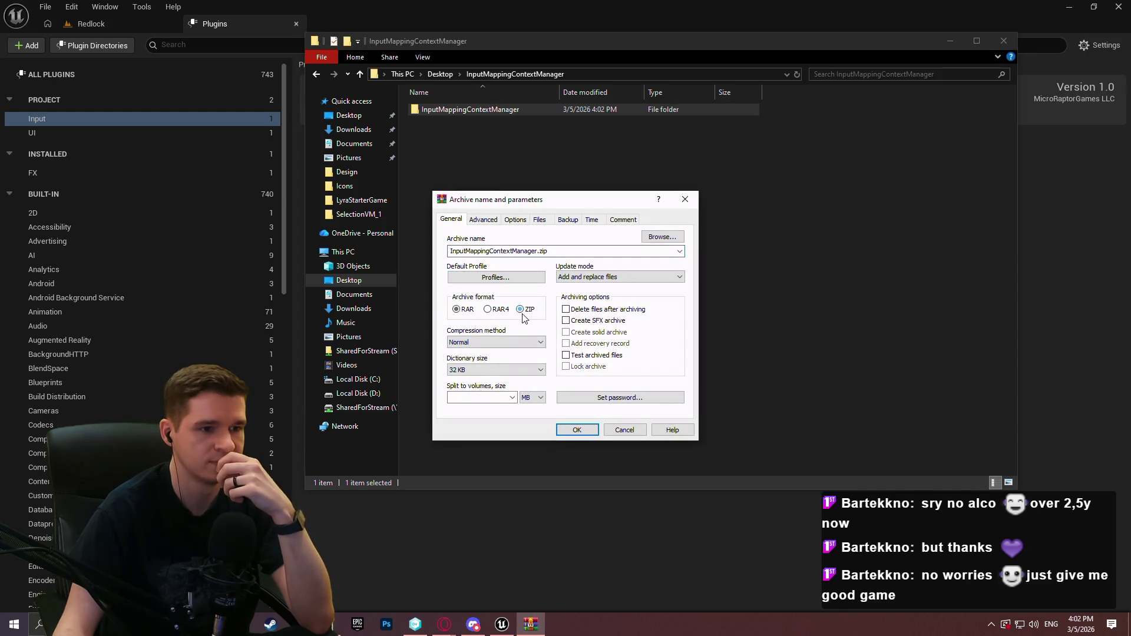
left_click(575, 431)
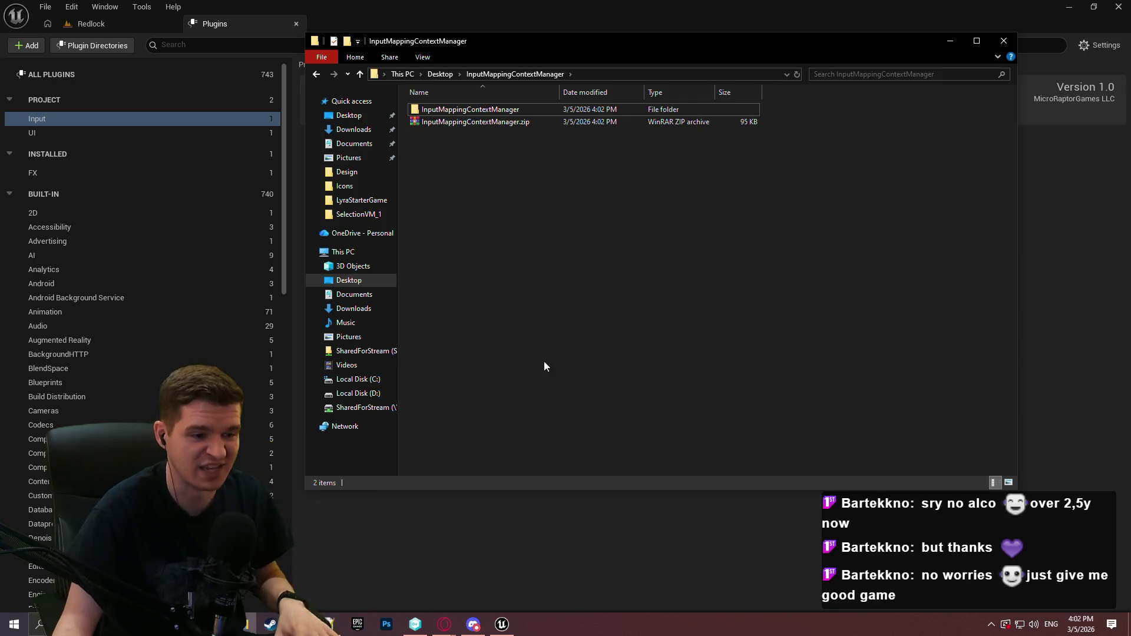
Select the new 95 KB zip, then close File Explorer and the Plugins list
left_click(472, 621)
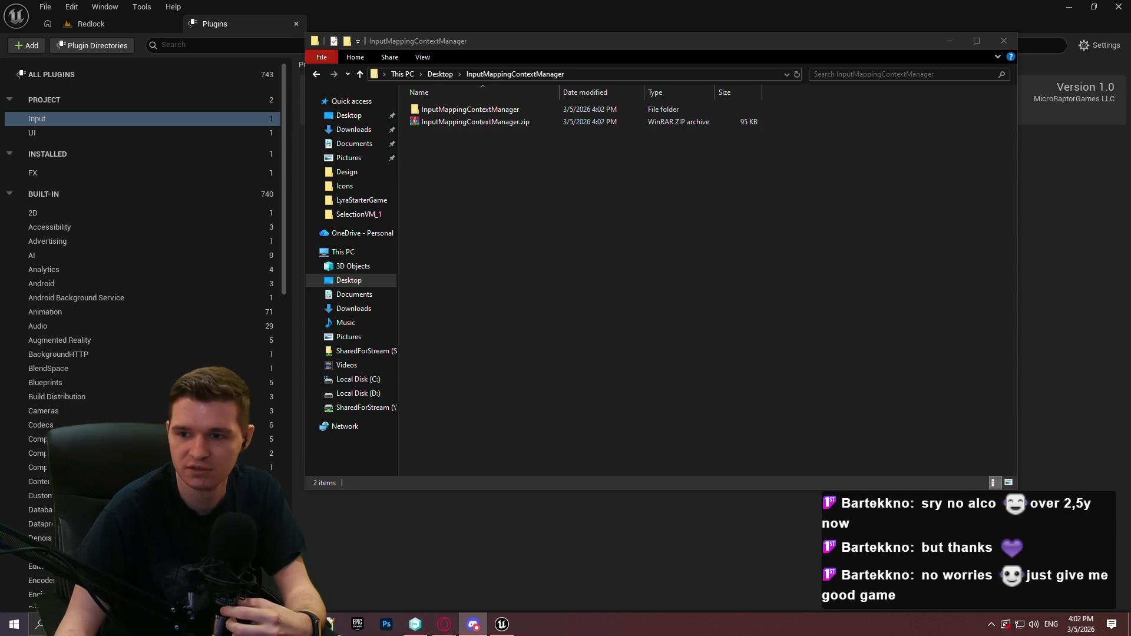
left_click(493, 122)
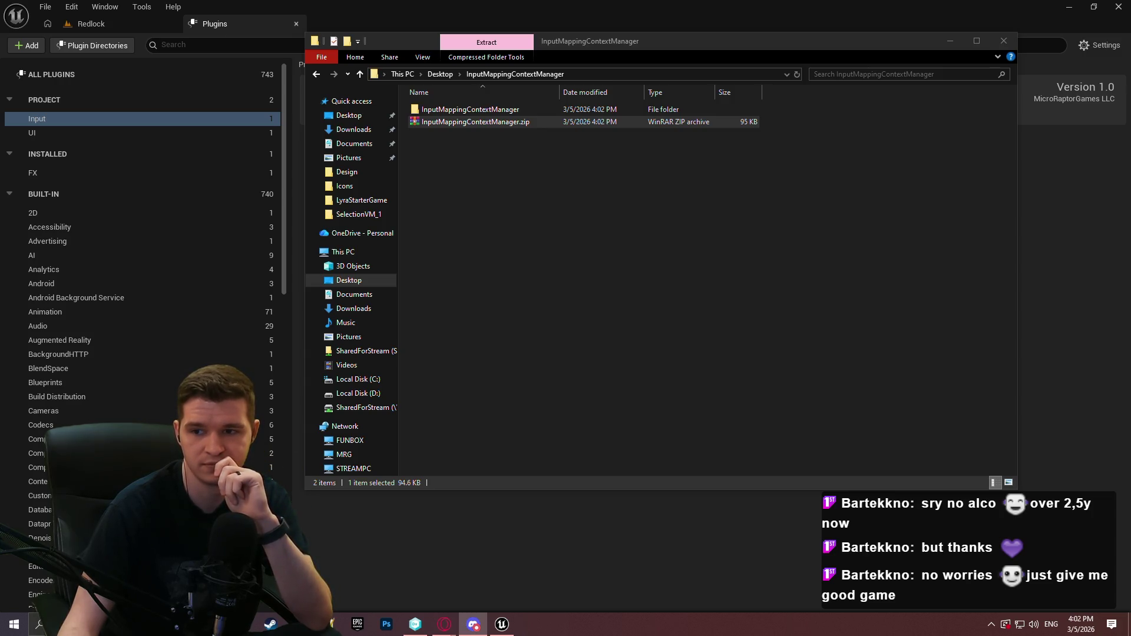
left_click(1004, 41)
left_click(296, 24)
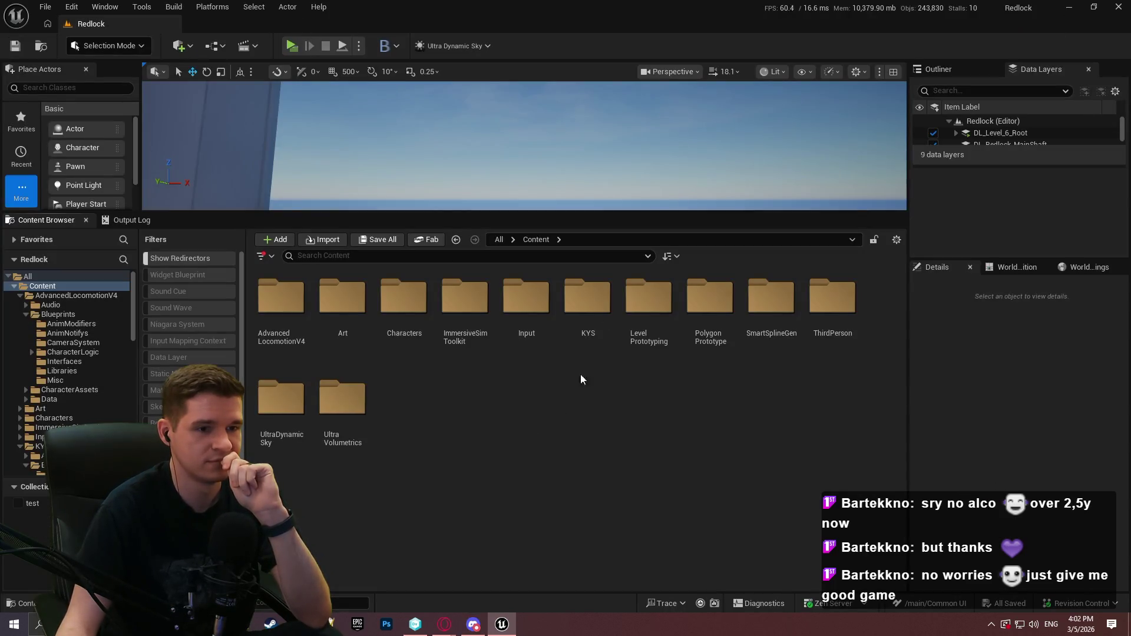
Enlarge the viewport and review the project's own plugins in the Plugins list, then close it
left_click_drag(672, 215, 678, 353)
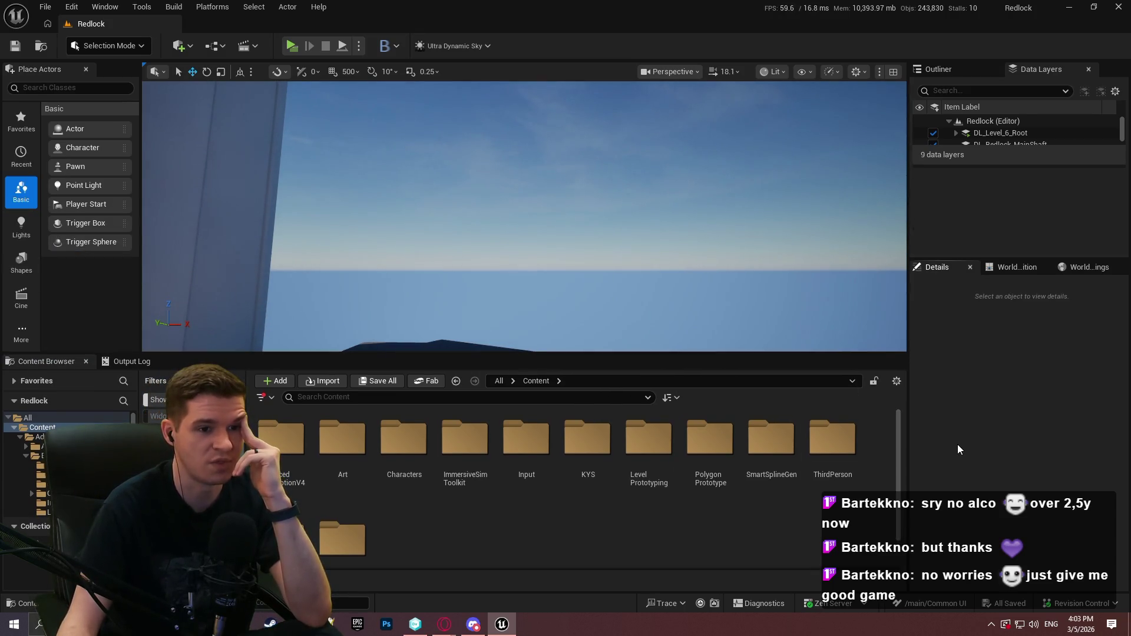
left_click(71, 7)
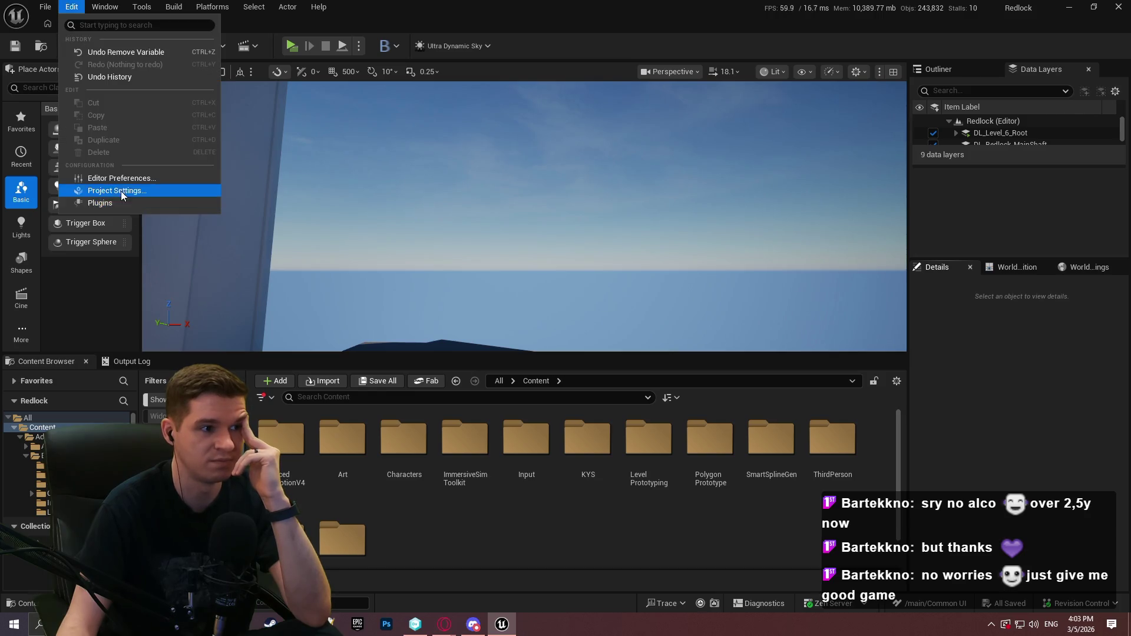
left_click(118, 204)
left_click(63, 103)
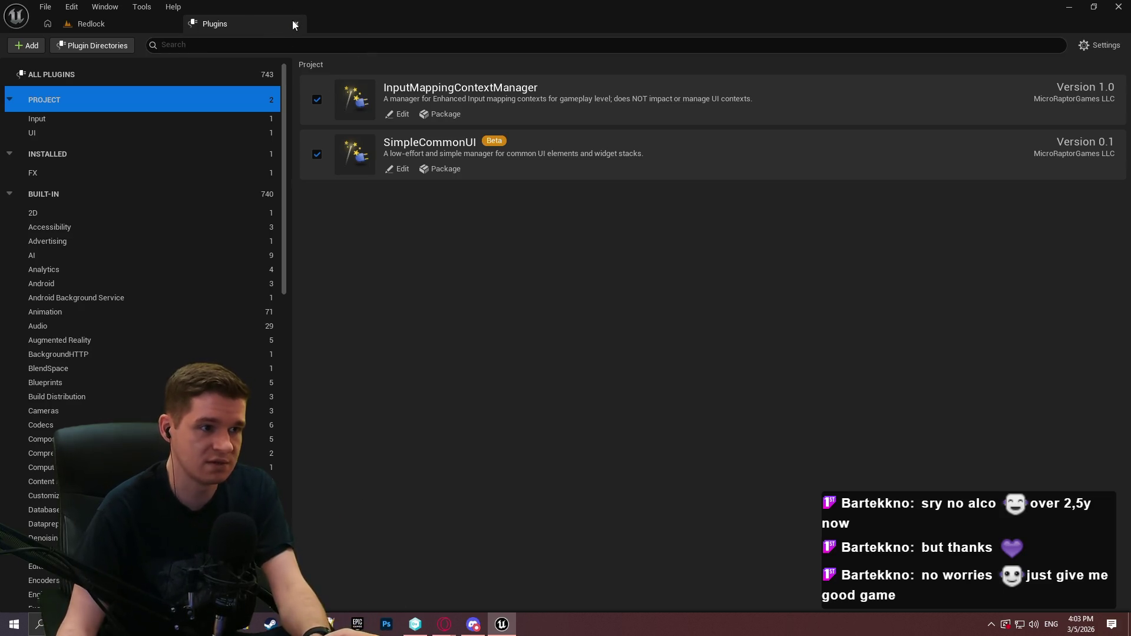
left_click(294, 23)
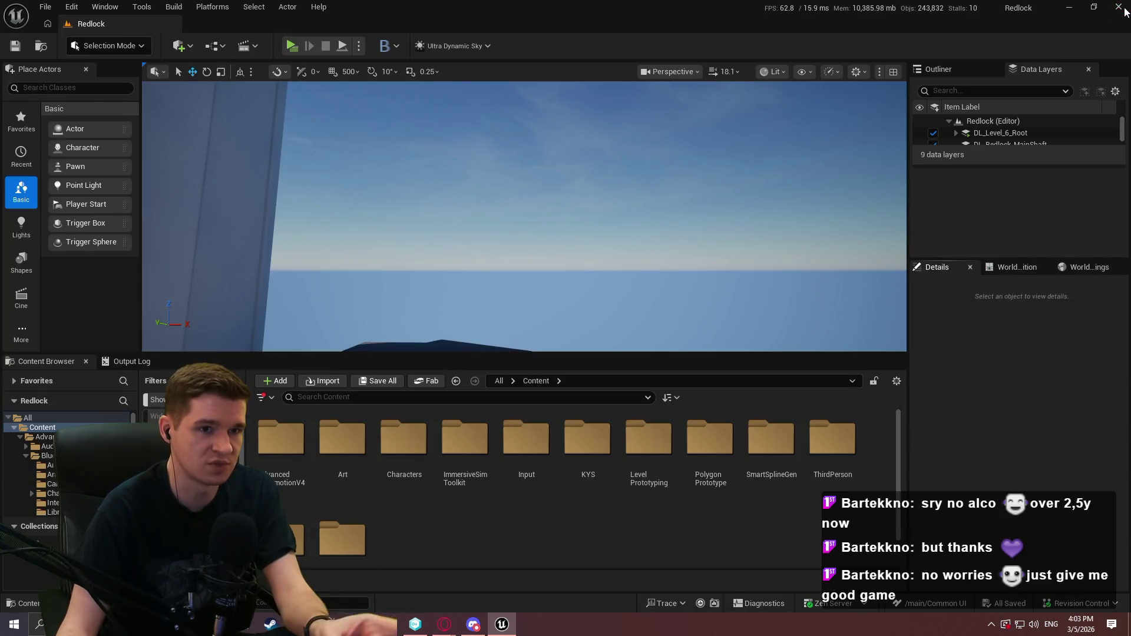
Close the Unreal editor, discard the unsaved Notepad++ note, and show Unity DevOps' Branch Explorer
left_click(1118, 7)
left_click(626, 271)
left_click(927, 82)
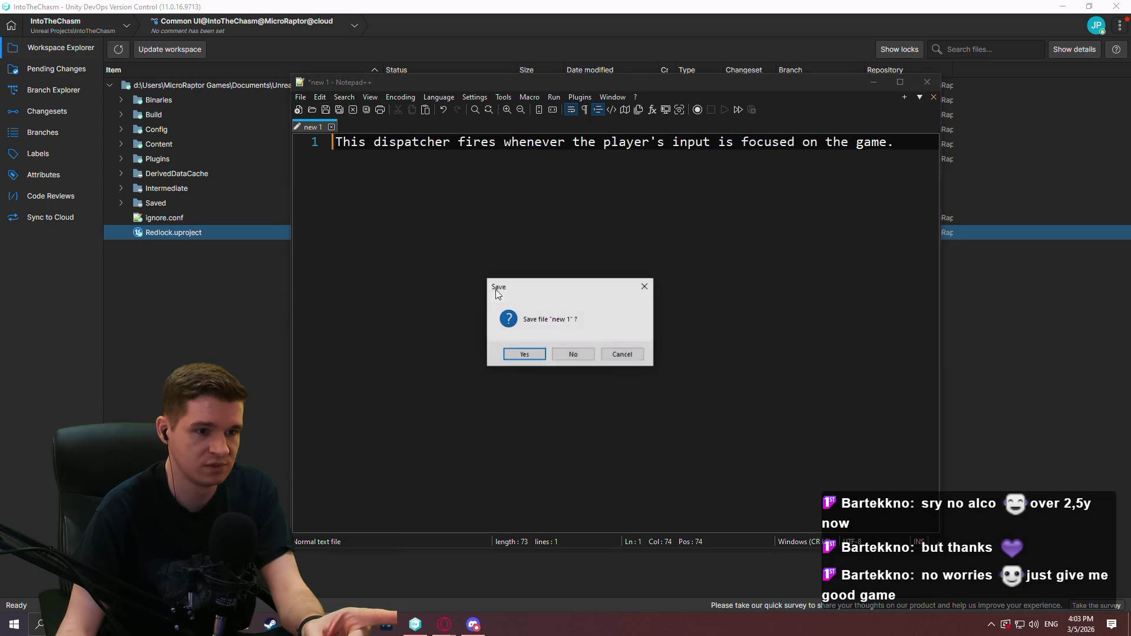
left_click(574, 354)
left_click(37, 90)
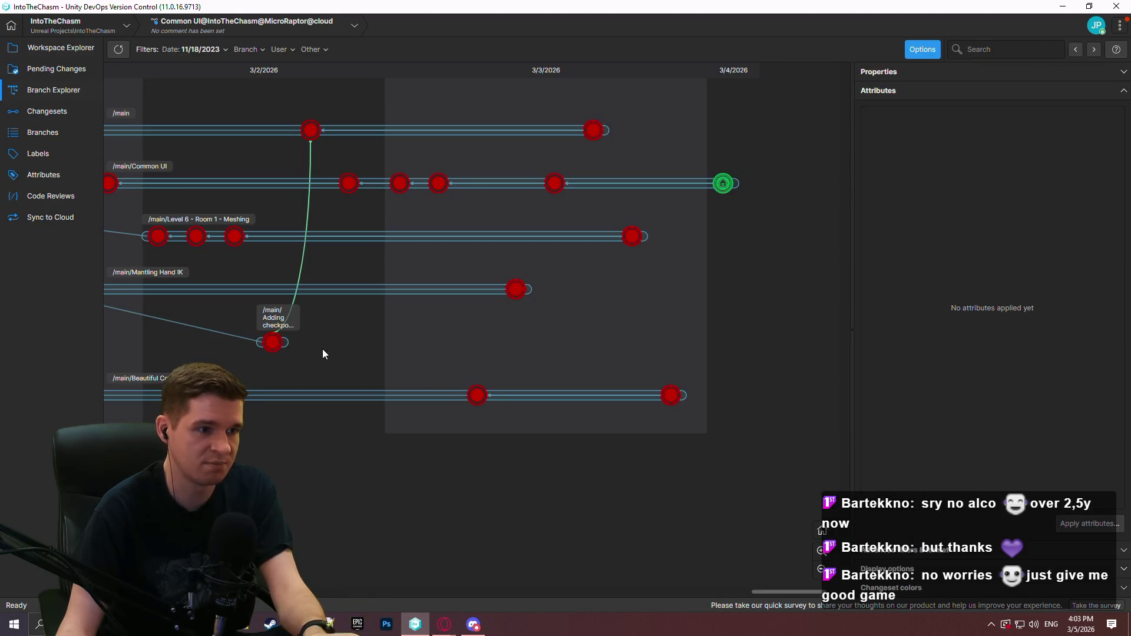